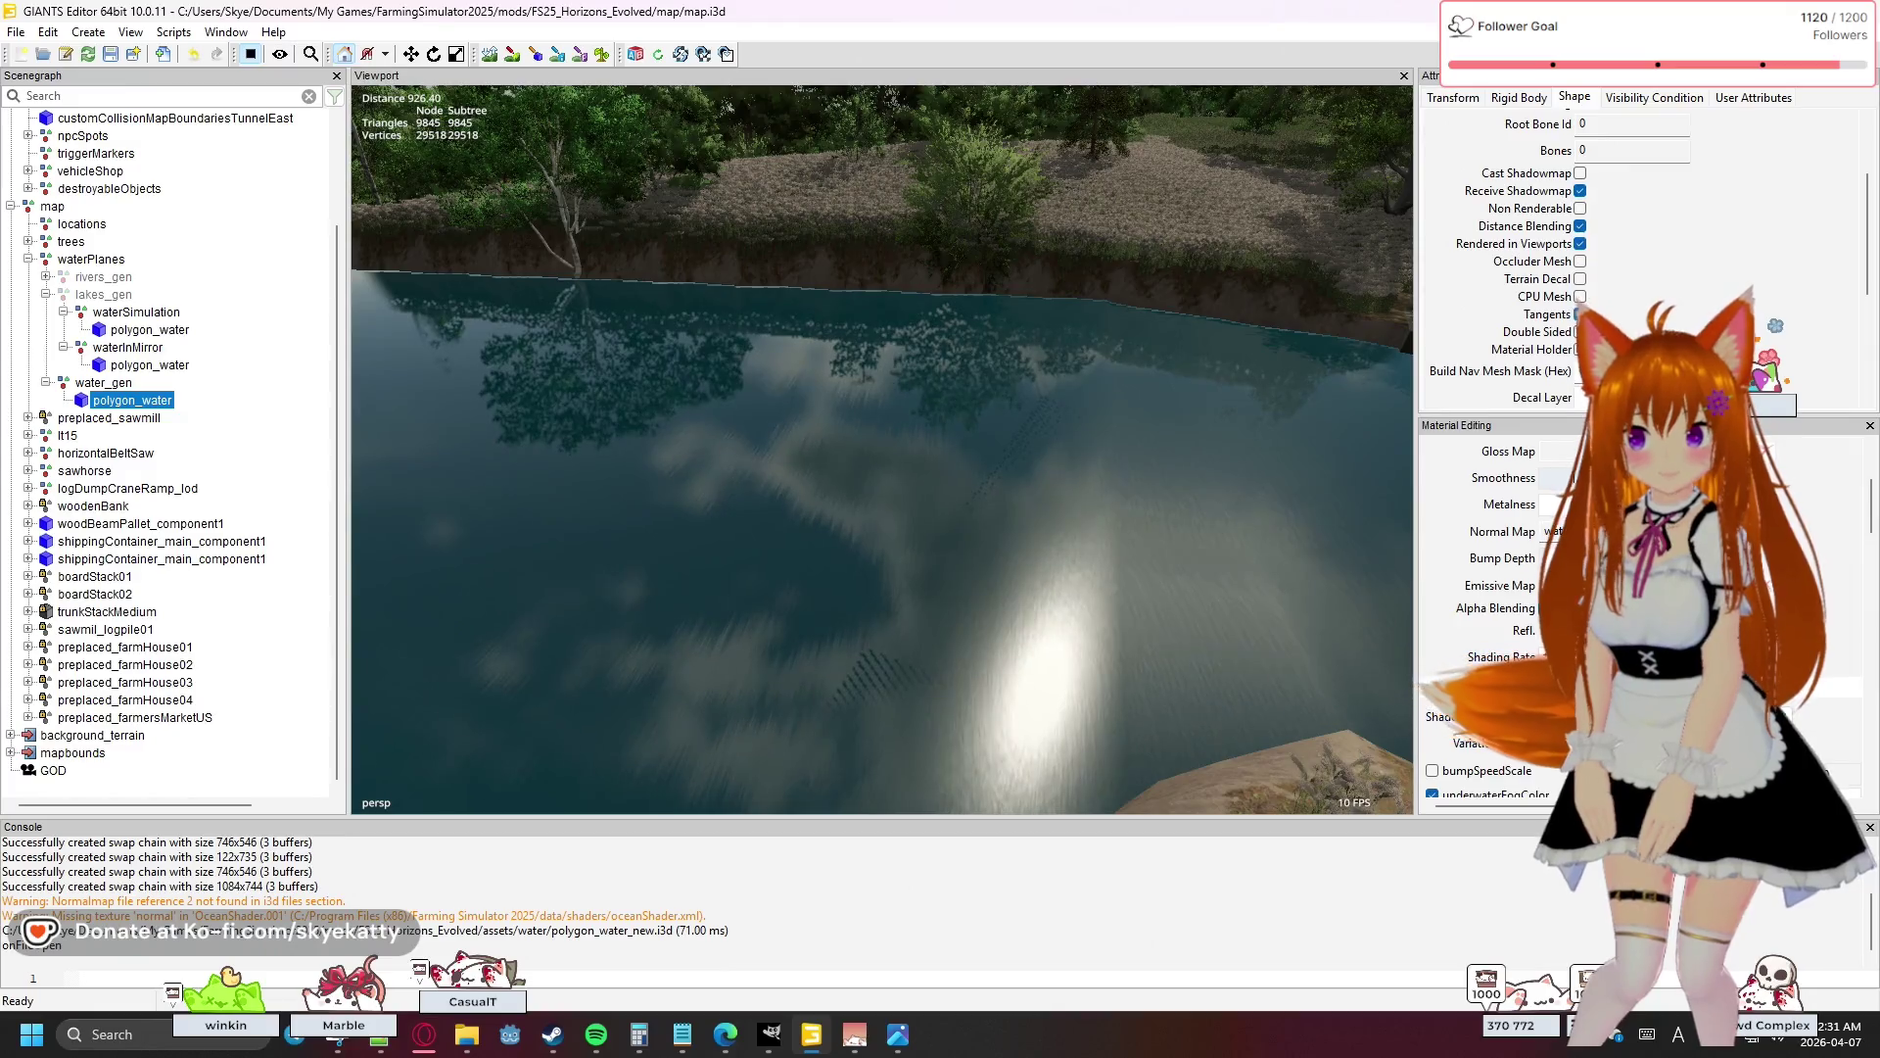
- Scroll through the polygon_water mesh's Shape properties
scroll(1578, 323, "down", 1)
scroll(1665, 294, "down", 1)
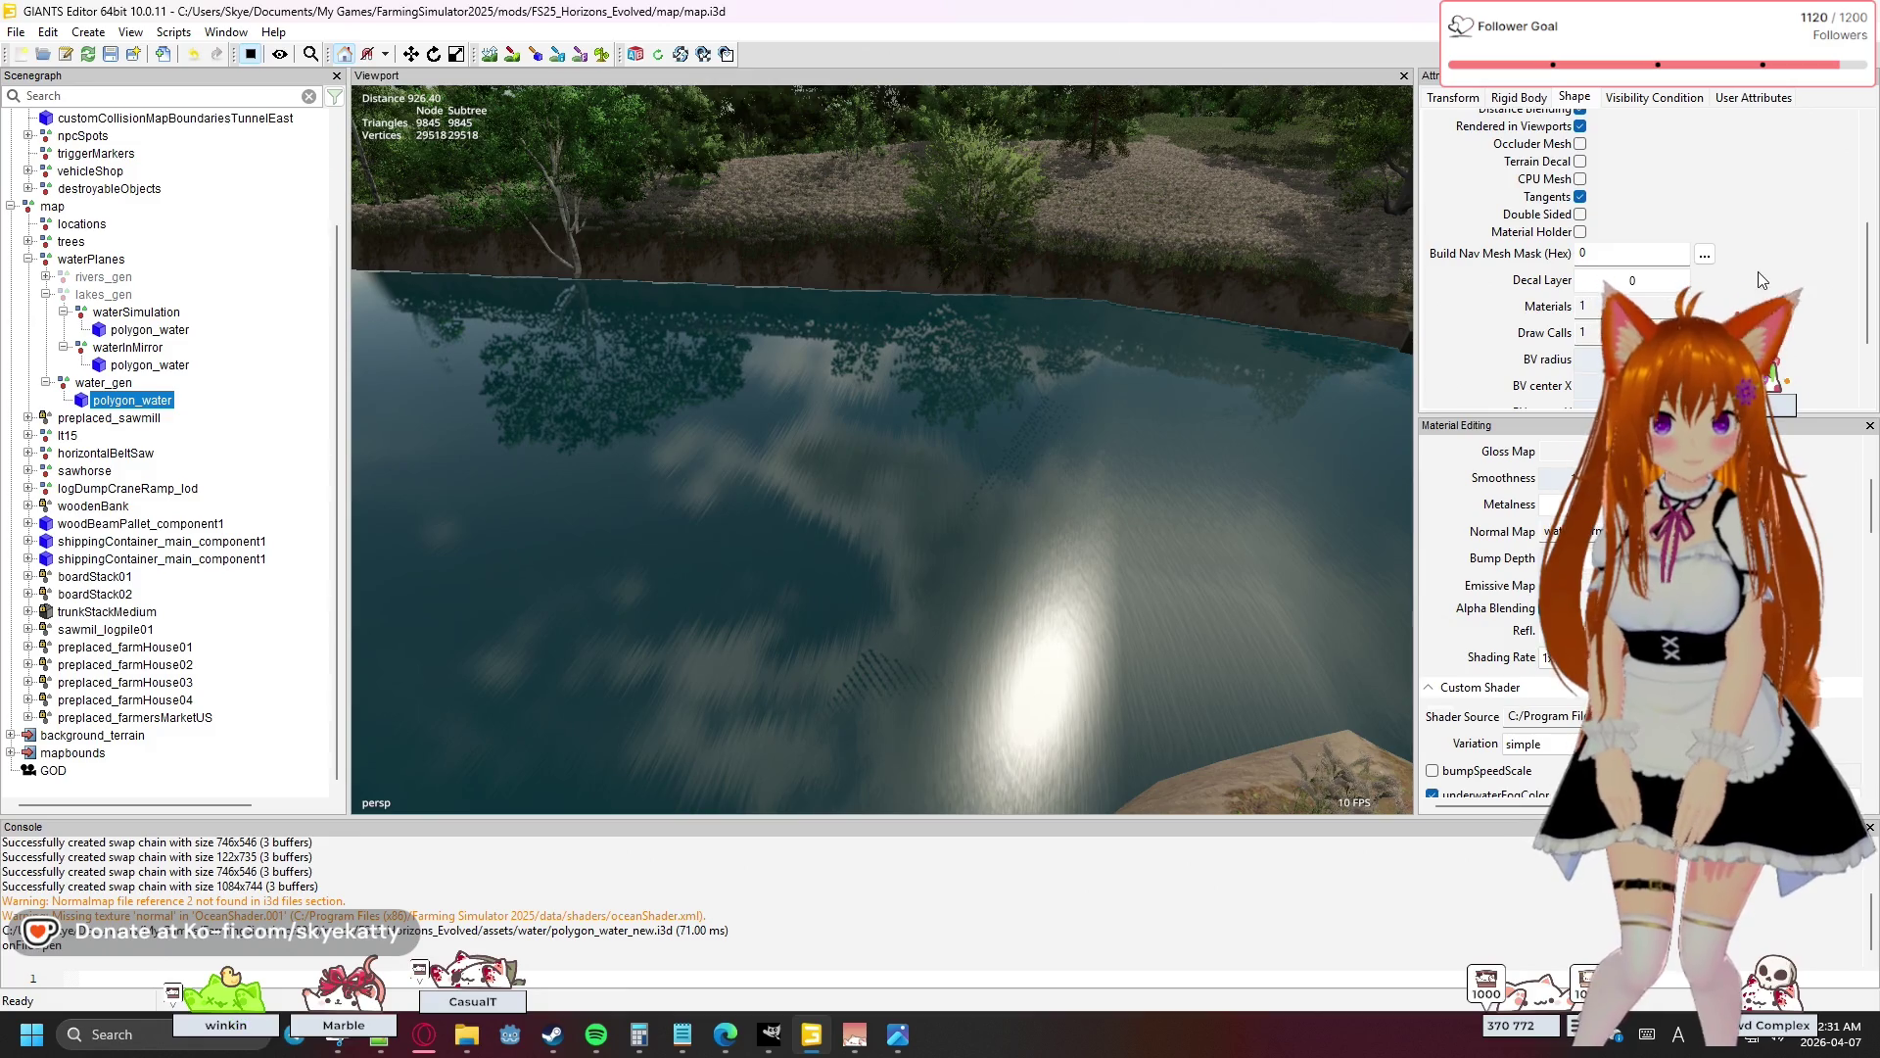
scroll(1768, 280, "down", 1)
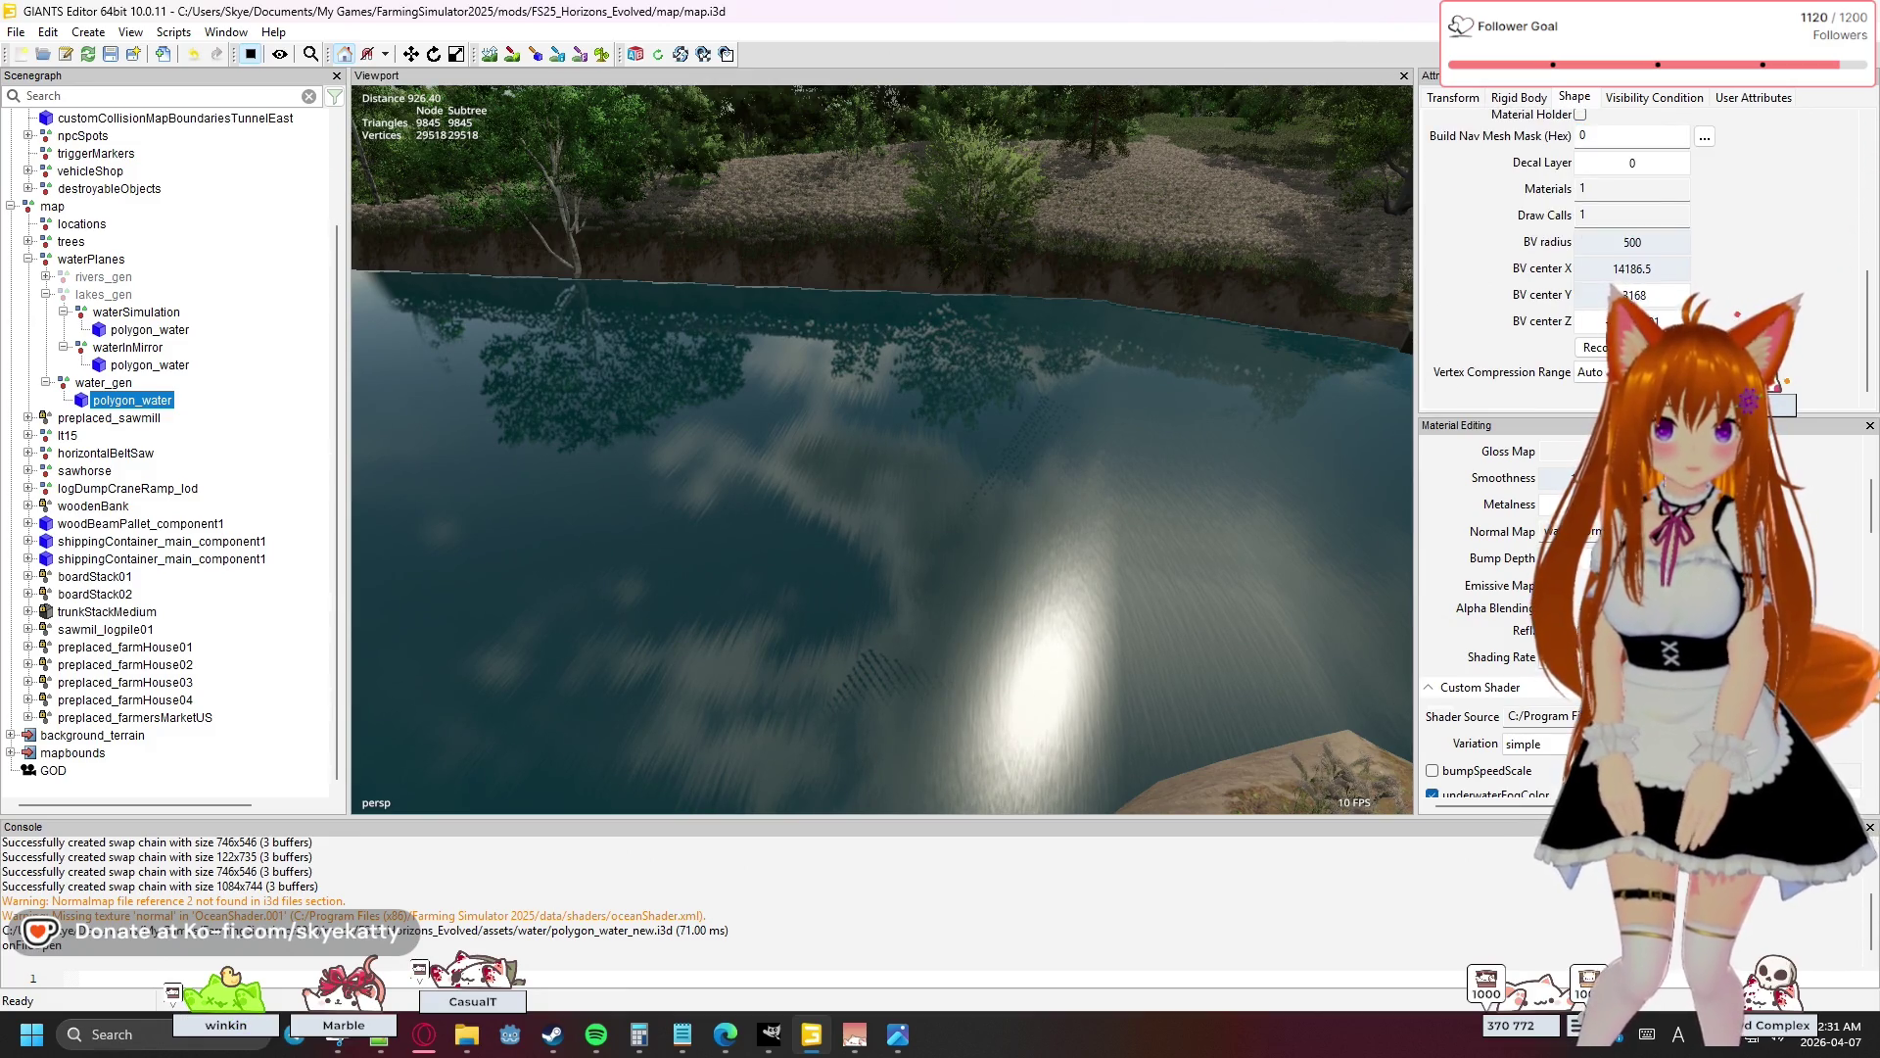
scroll(1715, 234, "up", 2)
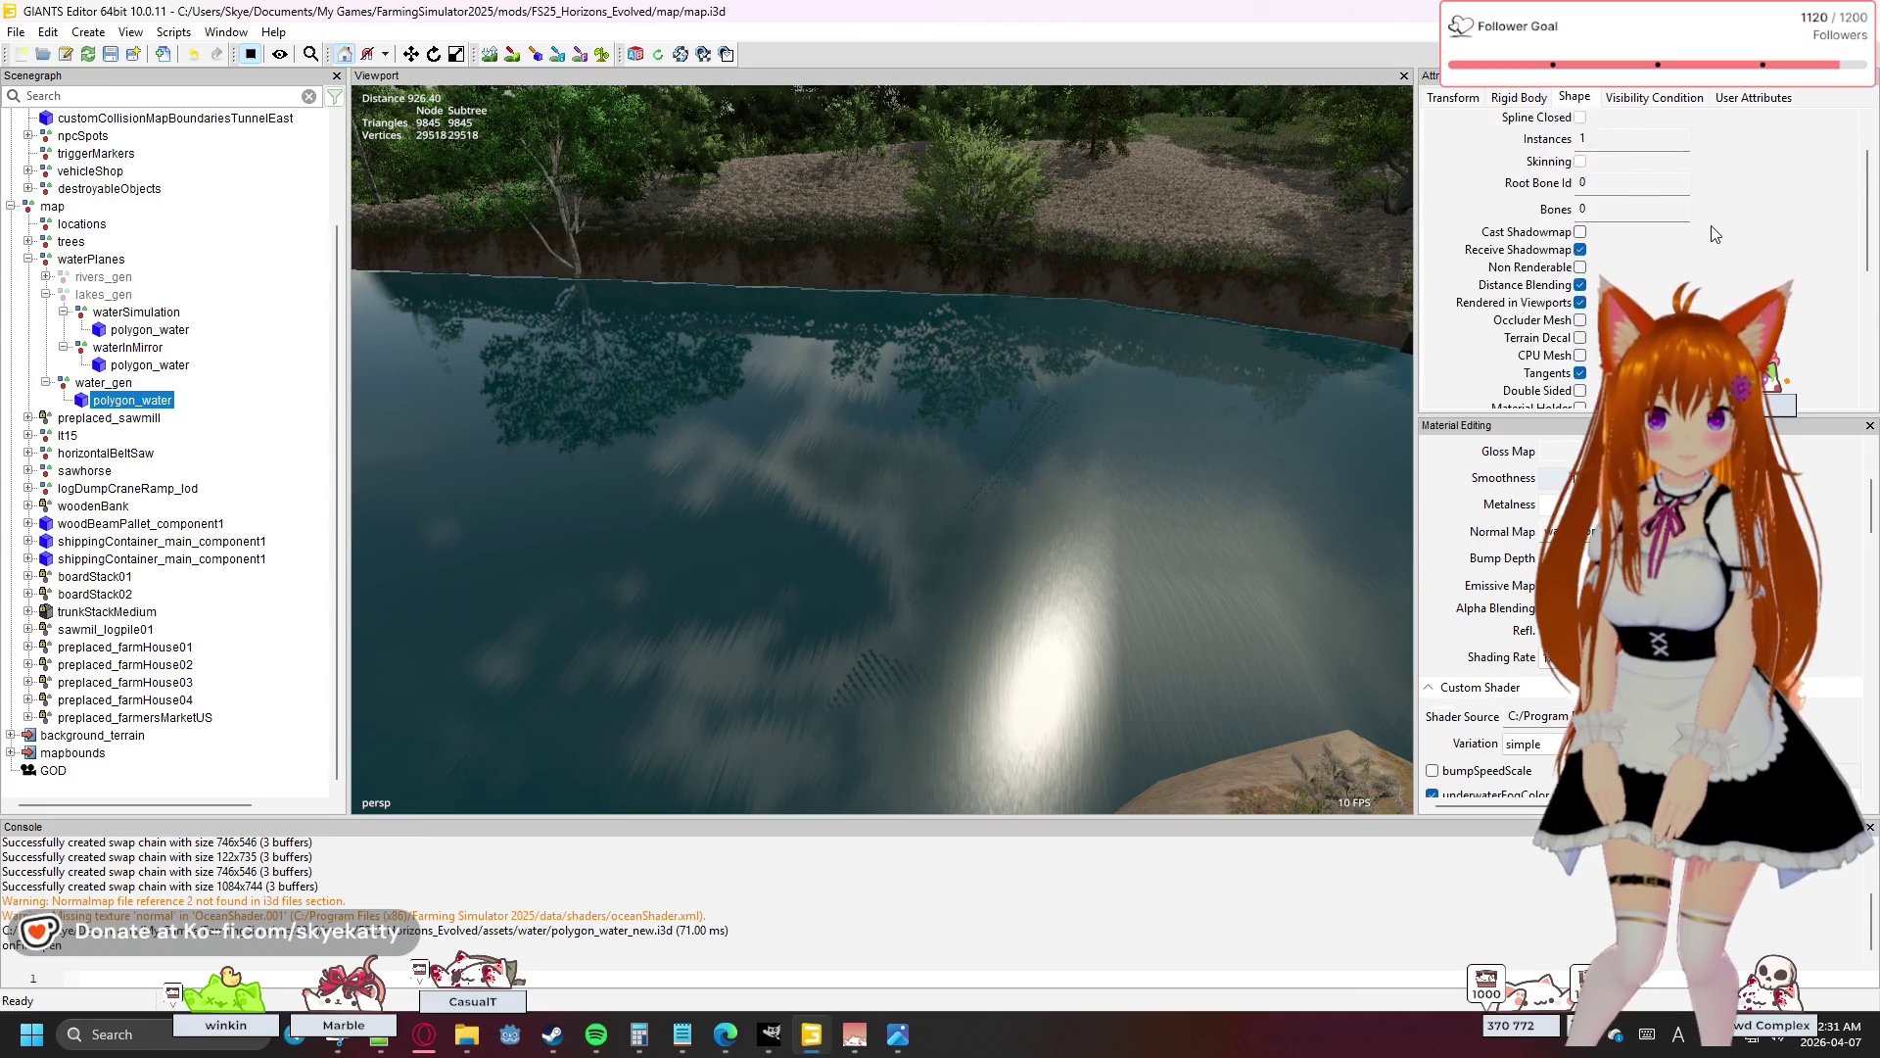
scroll(1714, 230, "up", 1)
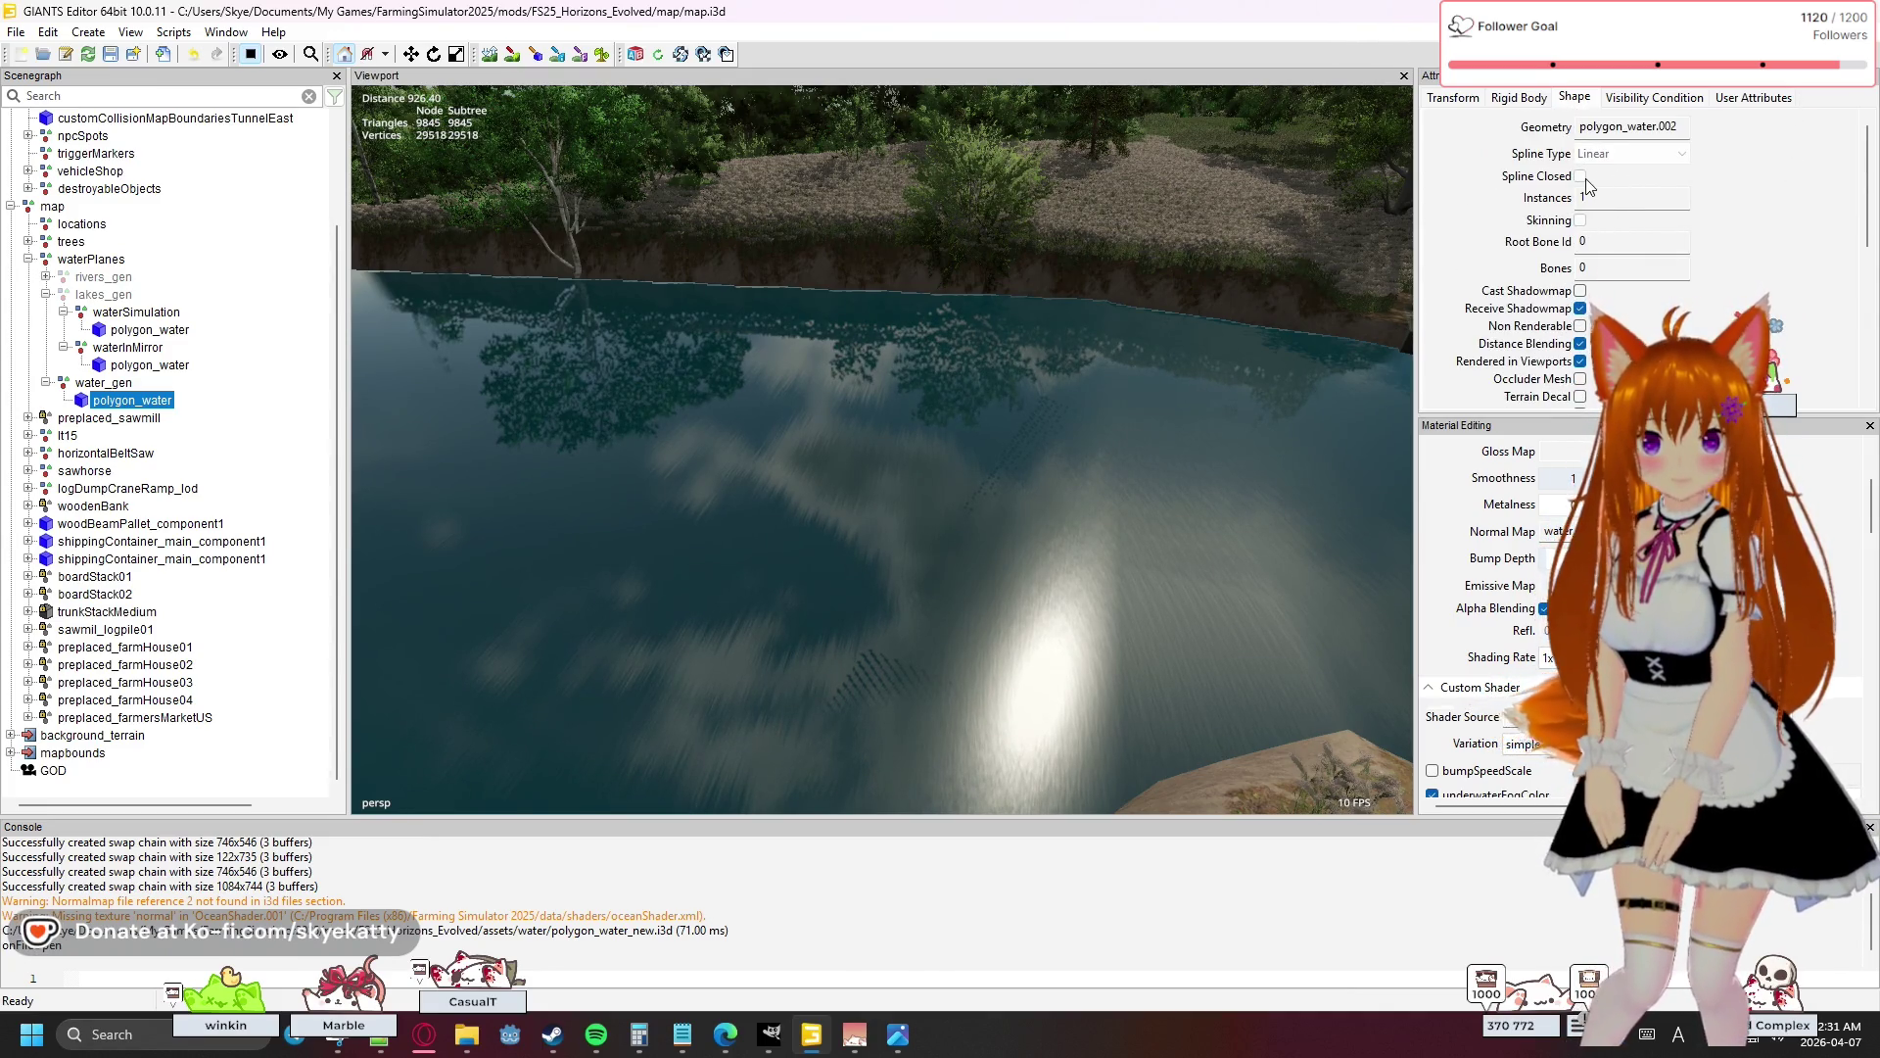
- Check its Rigid Body physics settings, then its Transform position, rotation and scale
left_click(1521, 98)
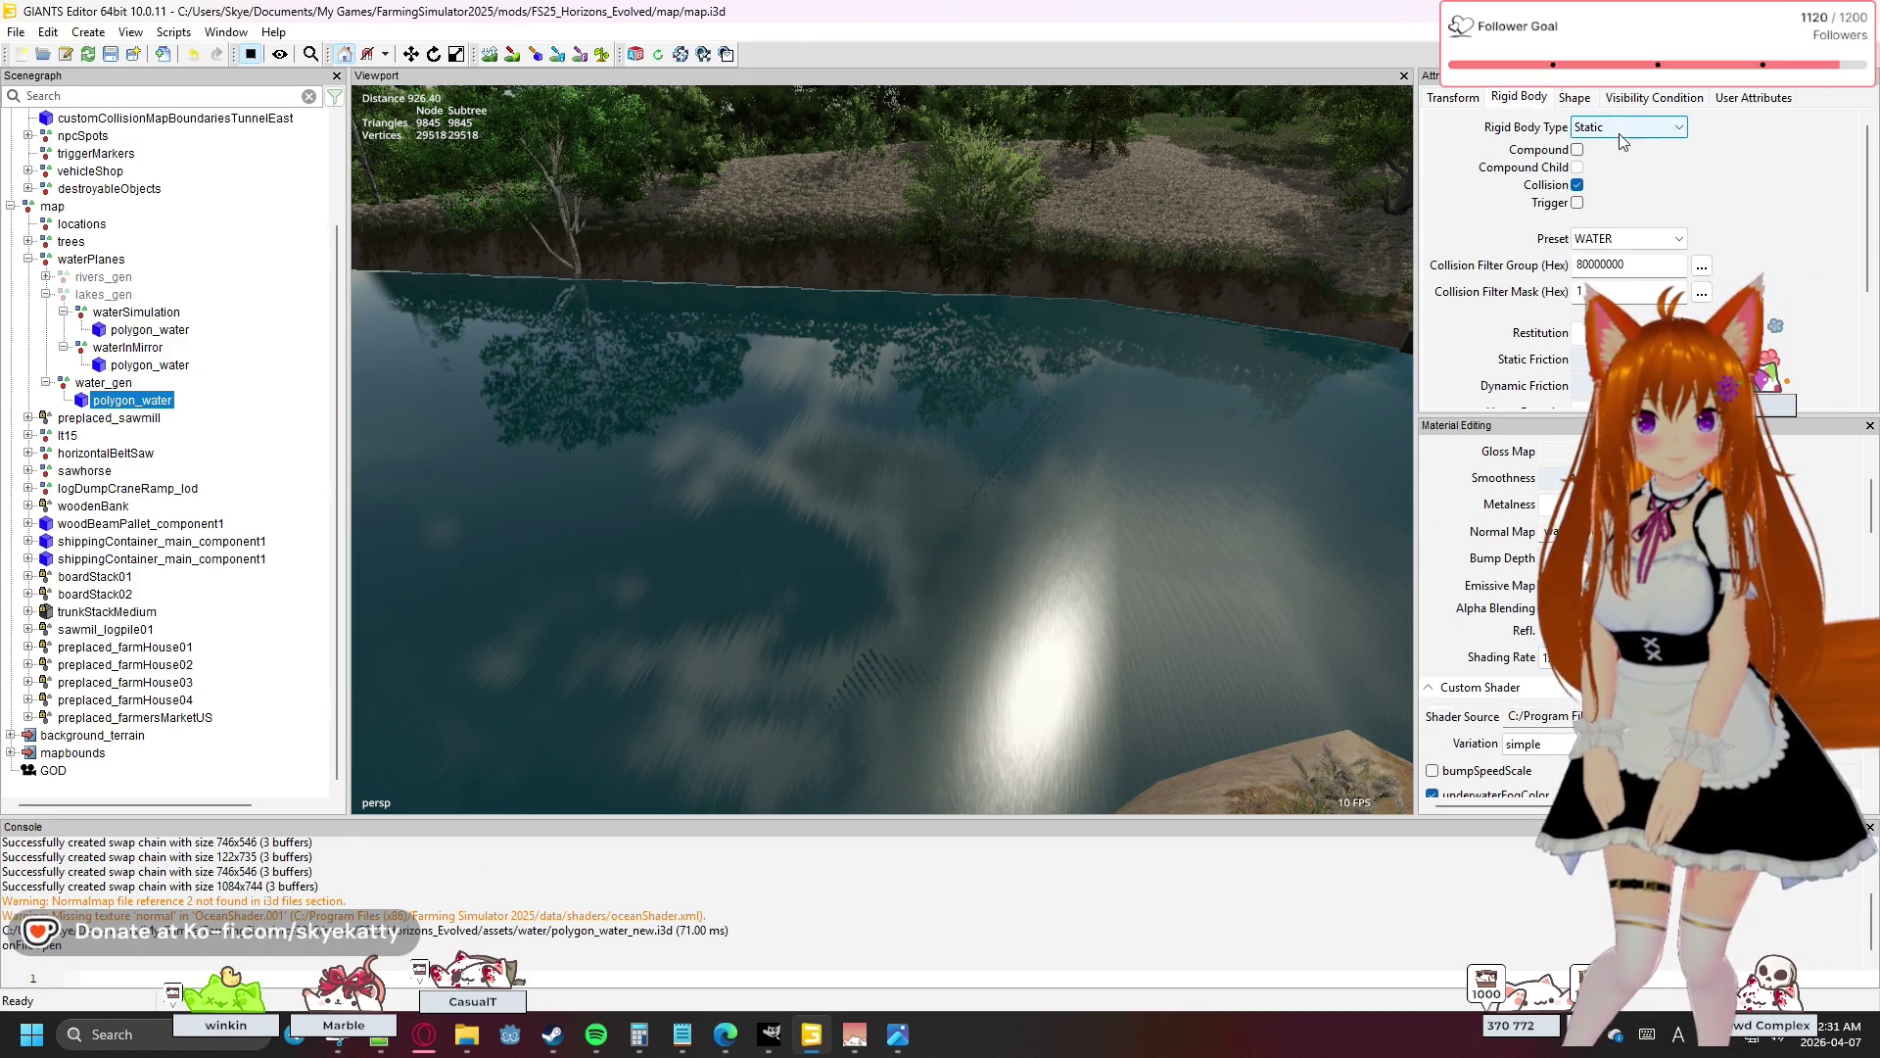
scroll(1625, 194, "down", 3)
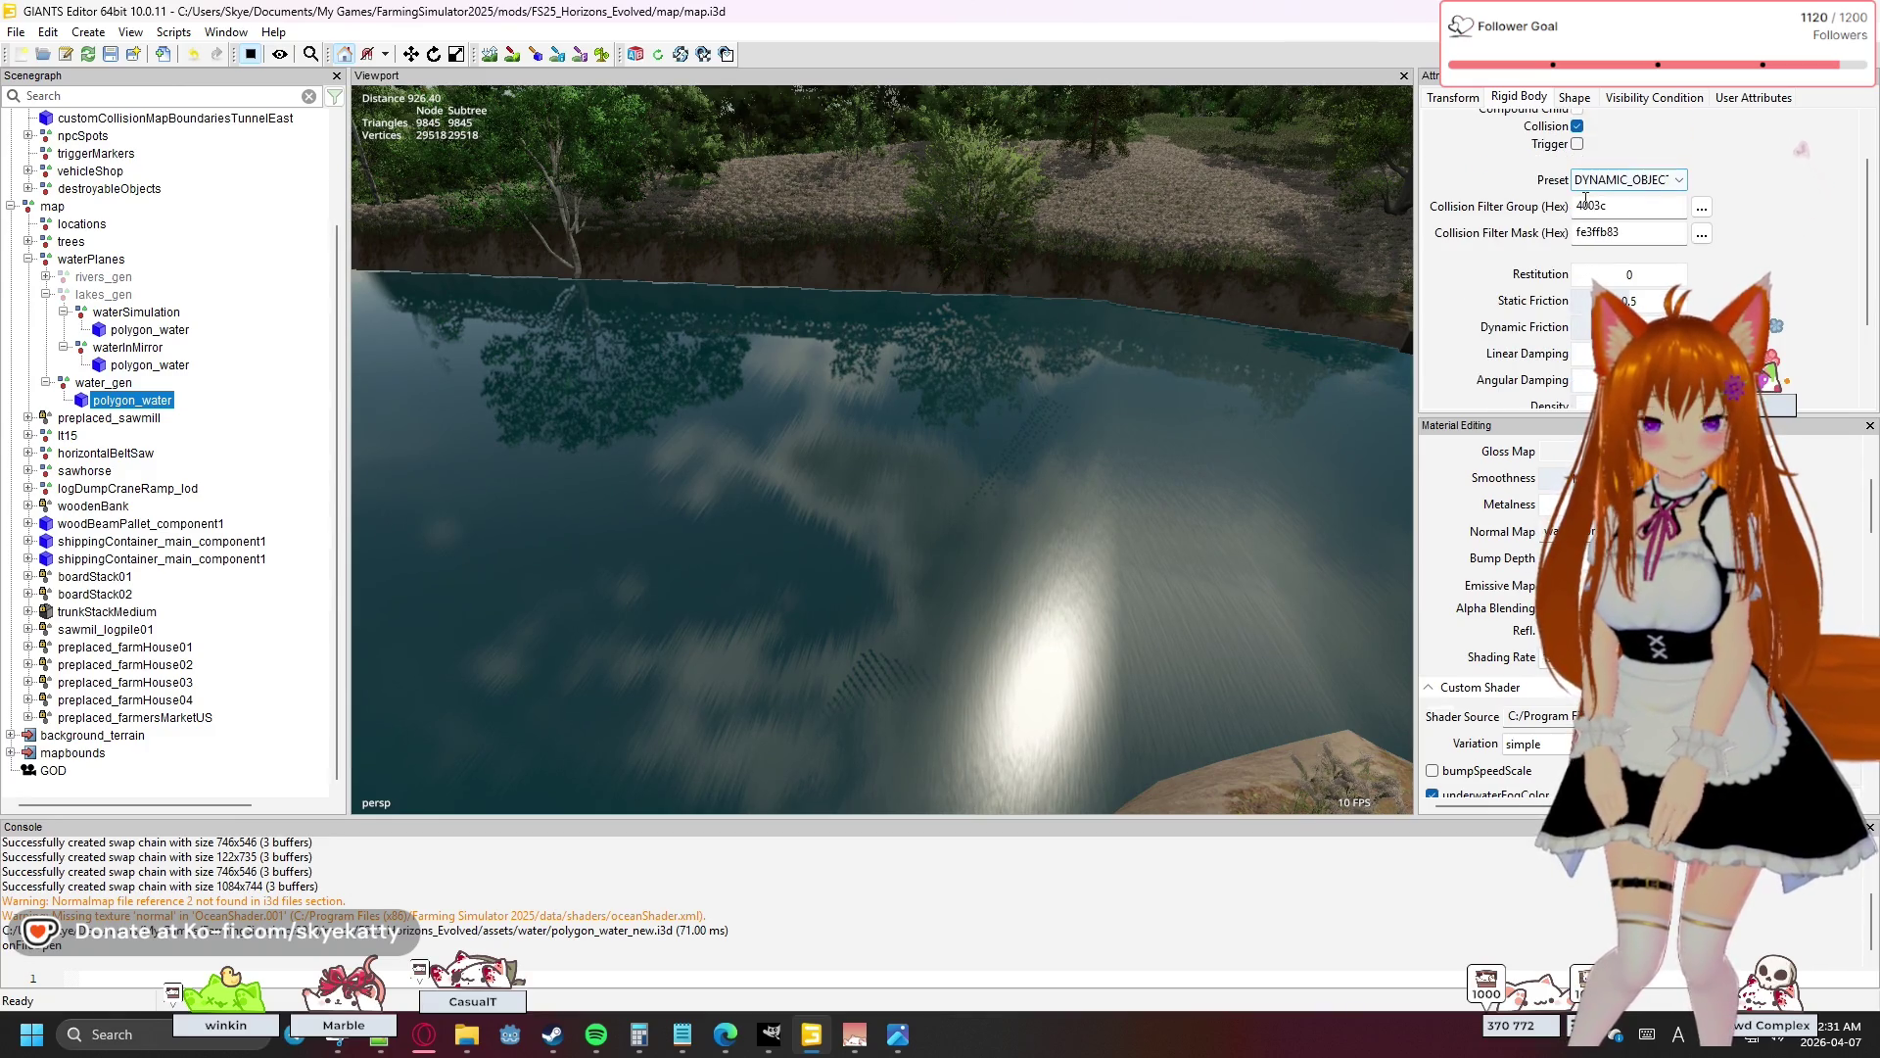
scroll(1567, 196, "down", 3)
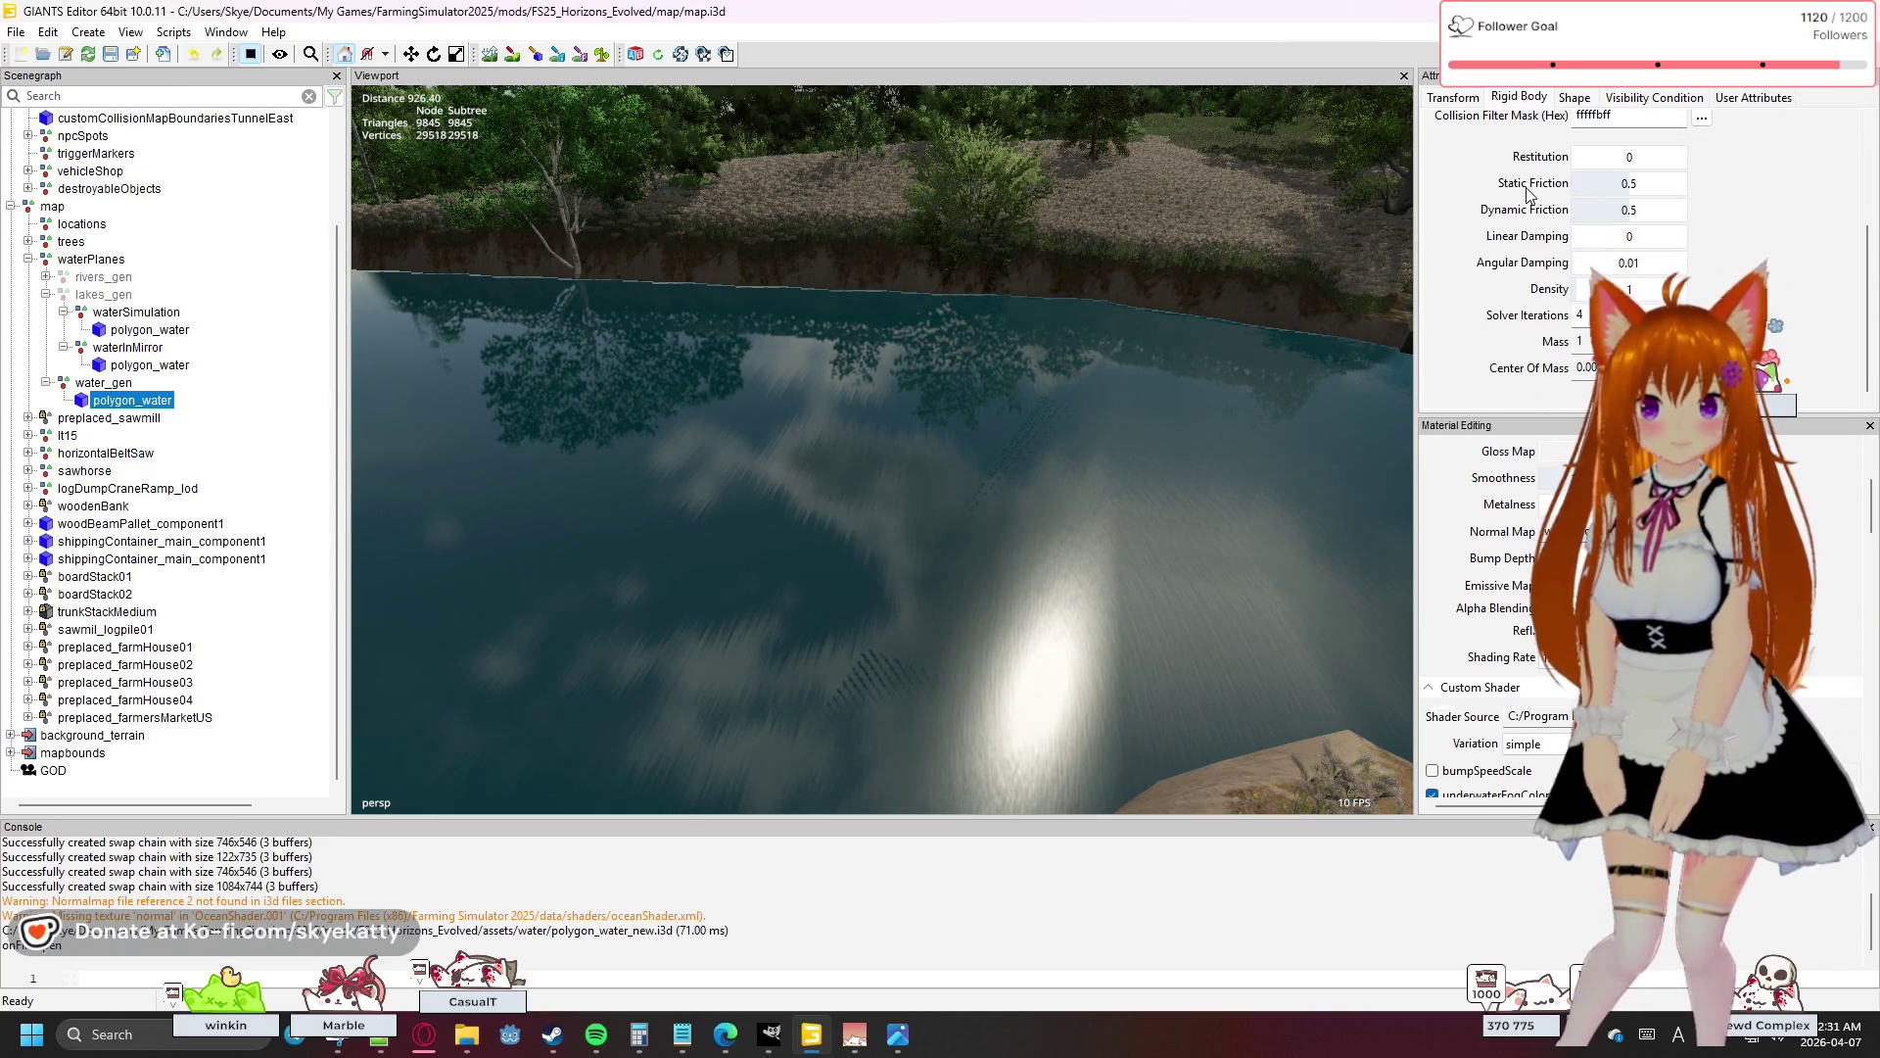
left_click(1452, 99)
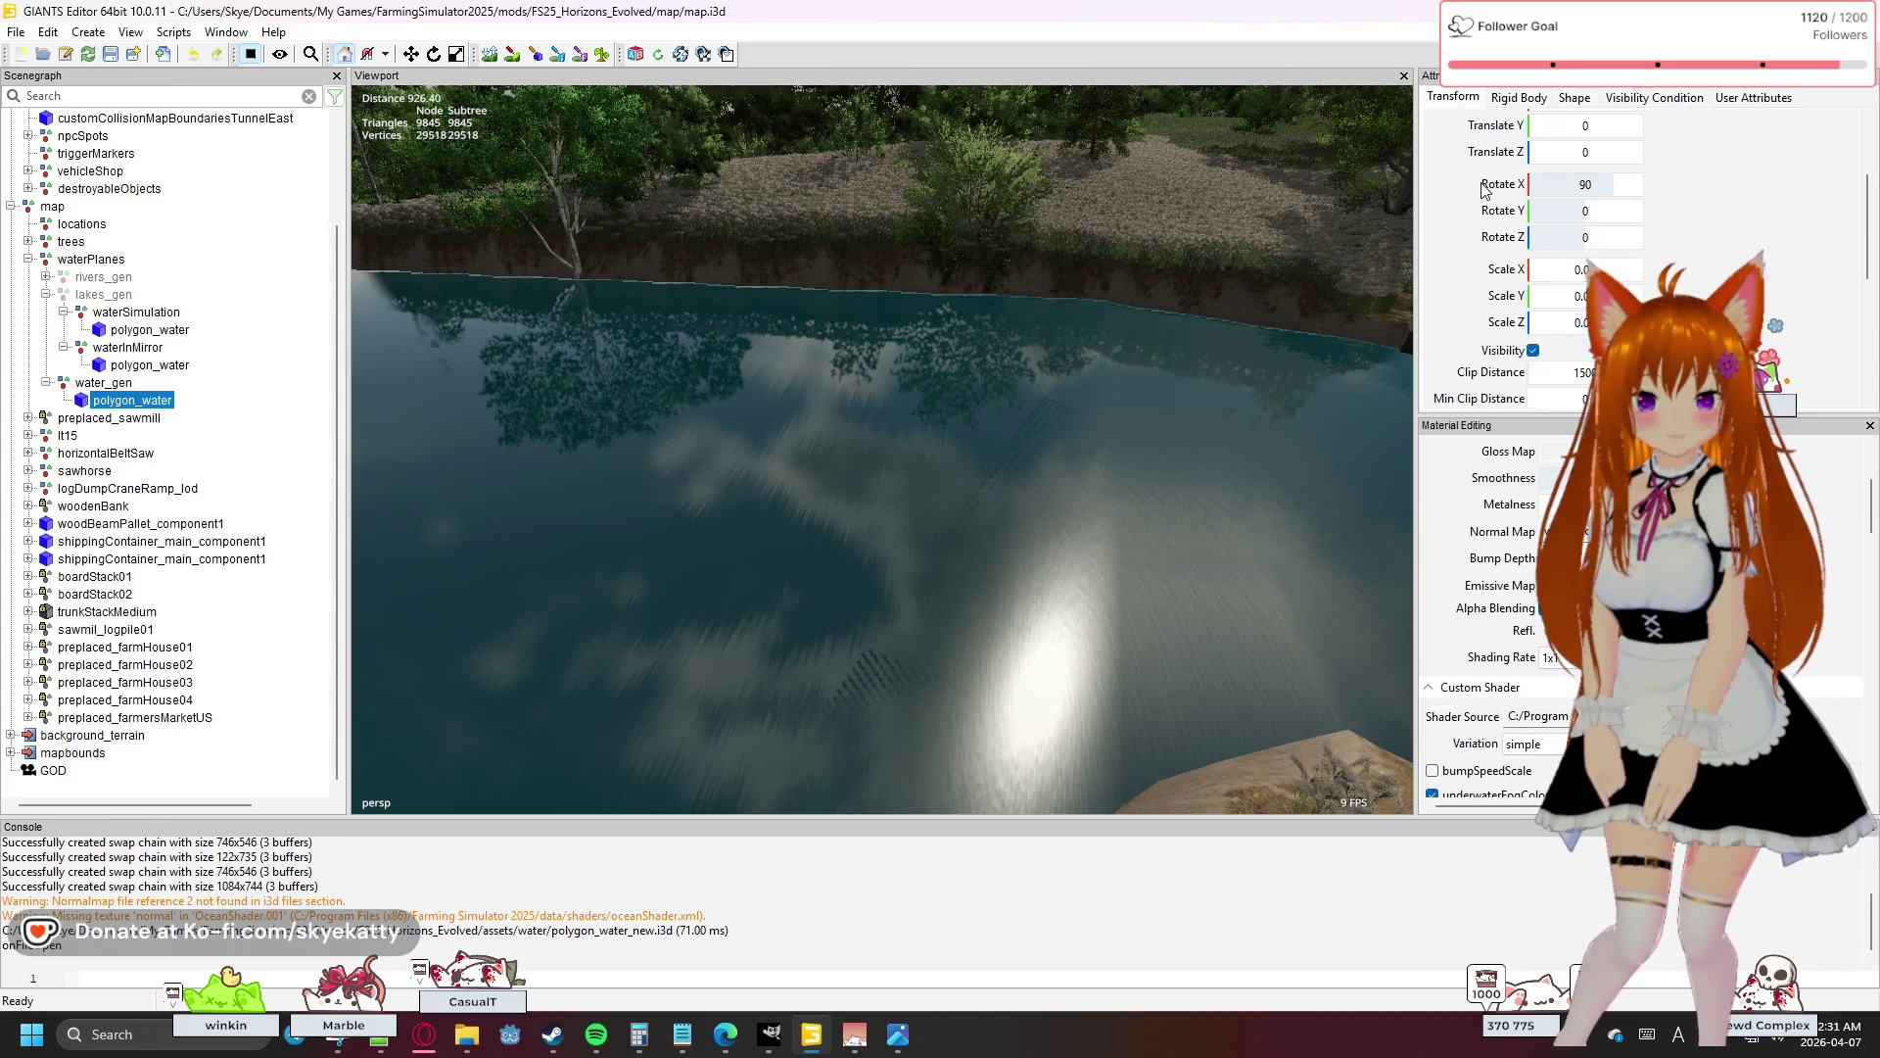
scroll(1484, 191, "down", 6)
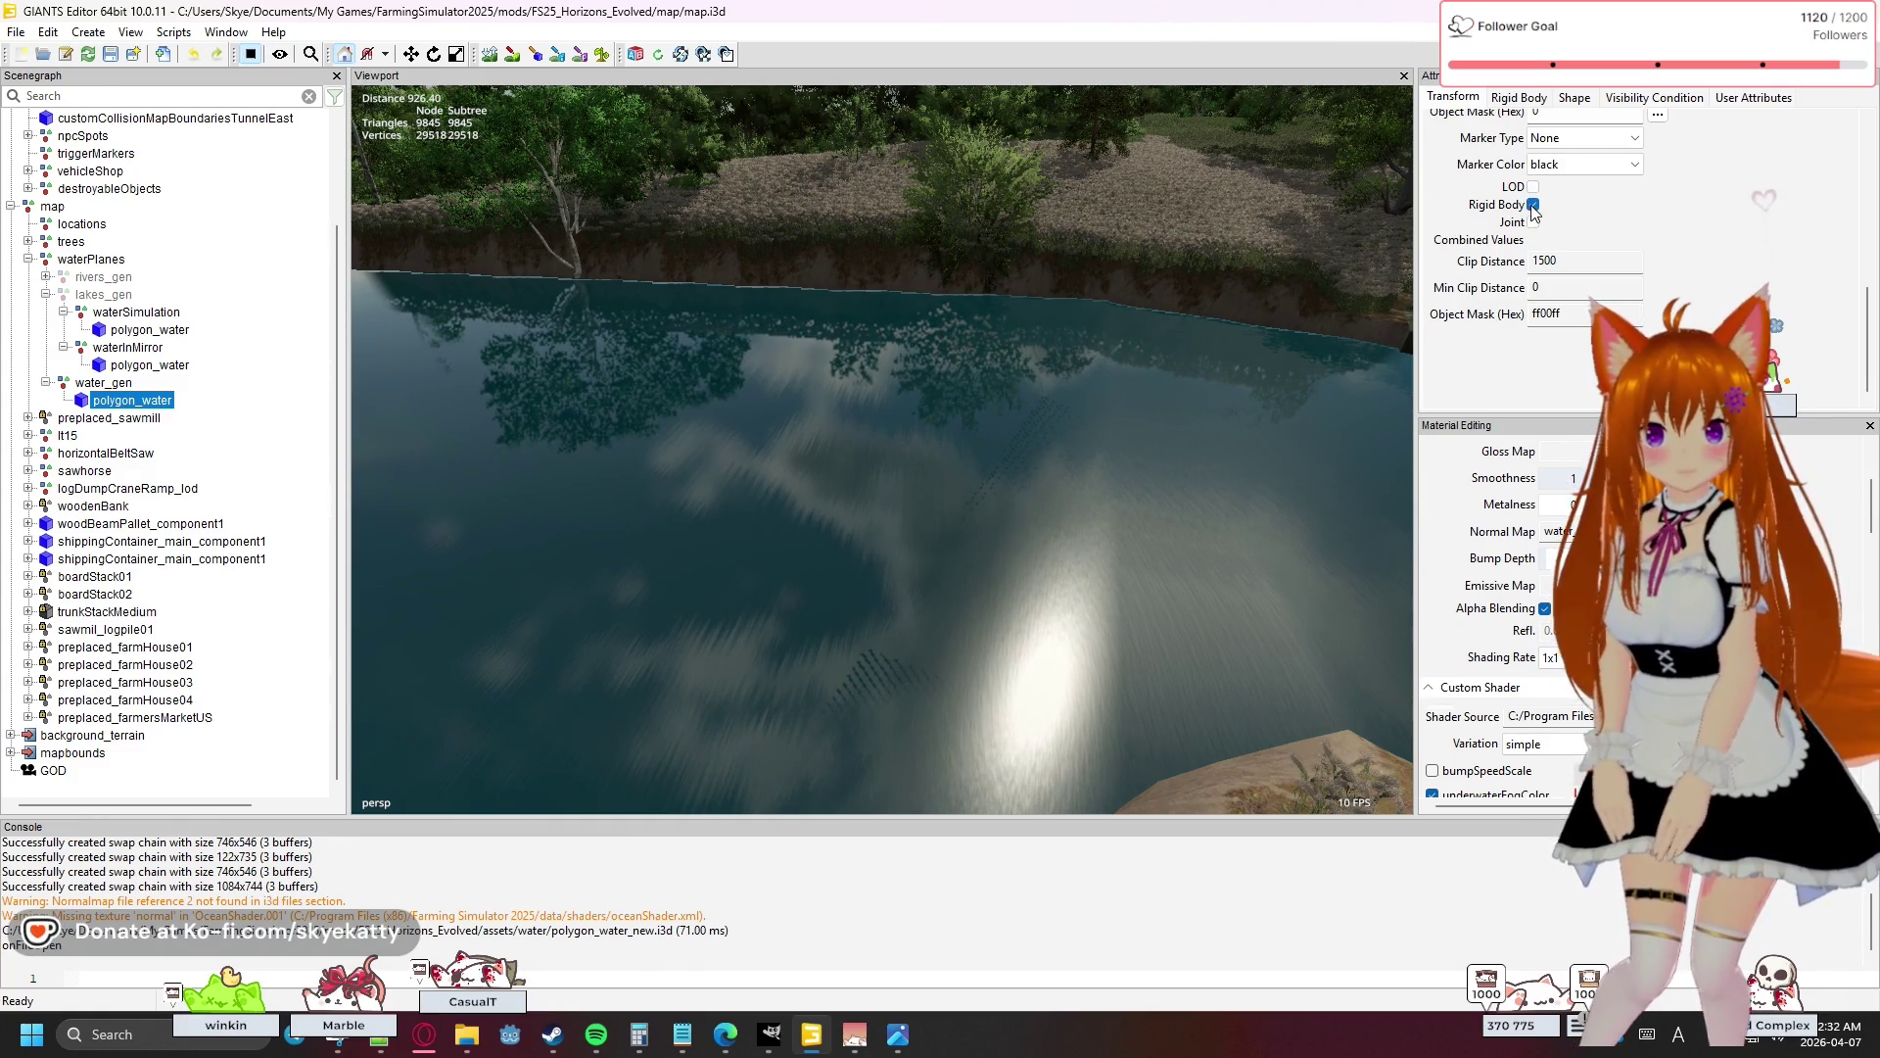
left_click(1533, 206)
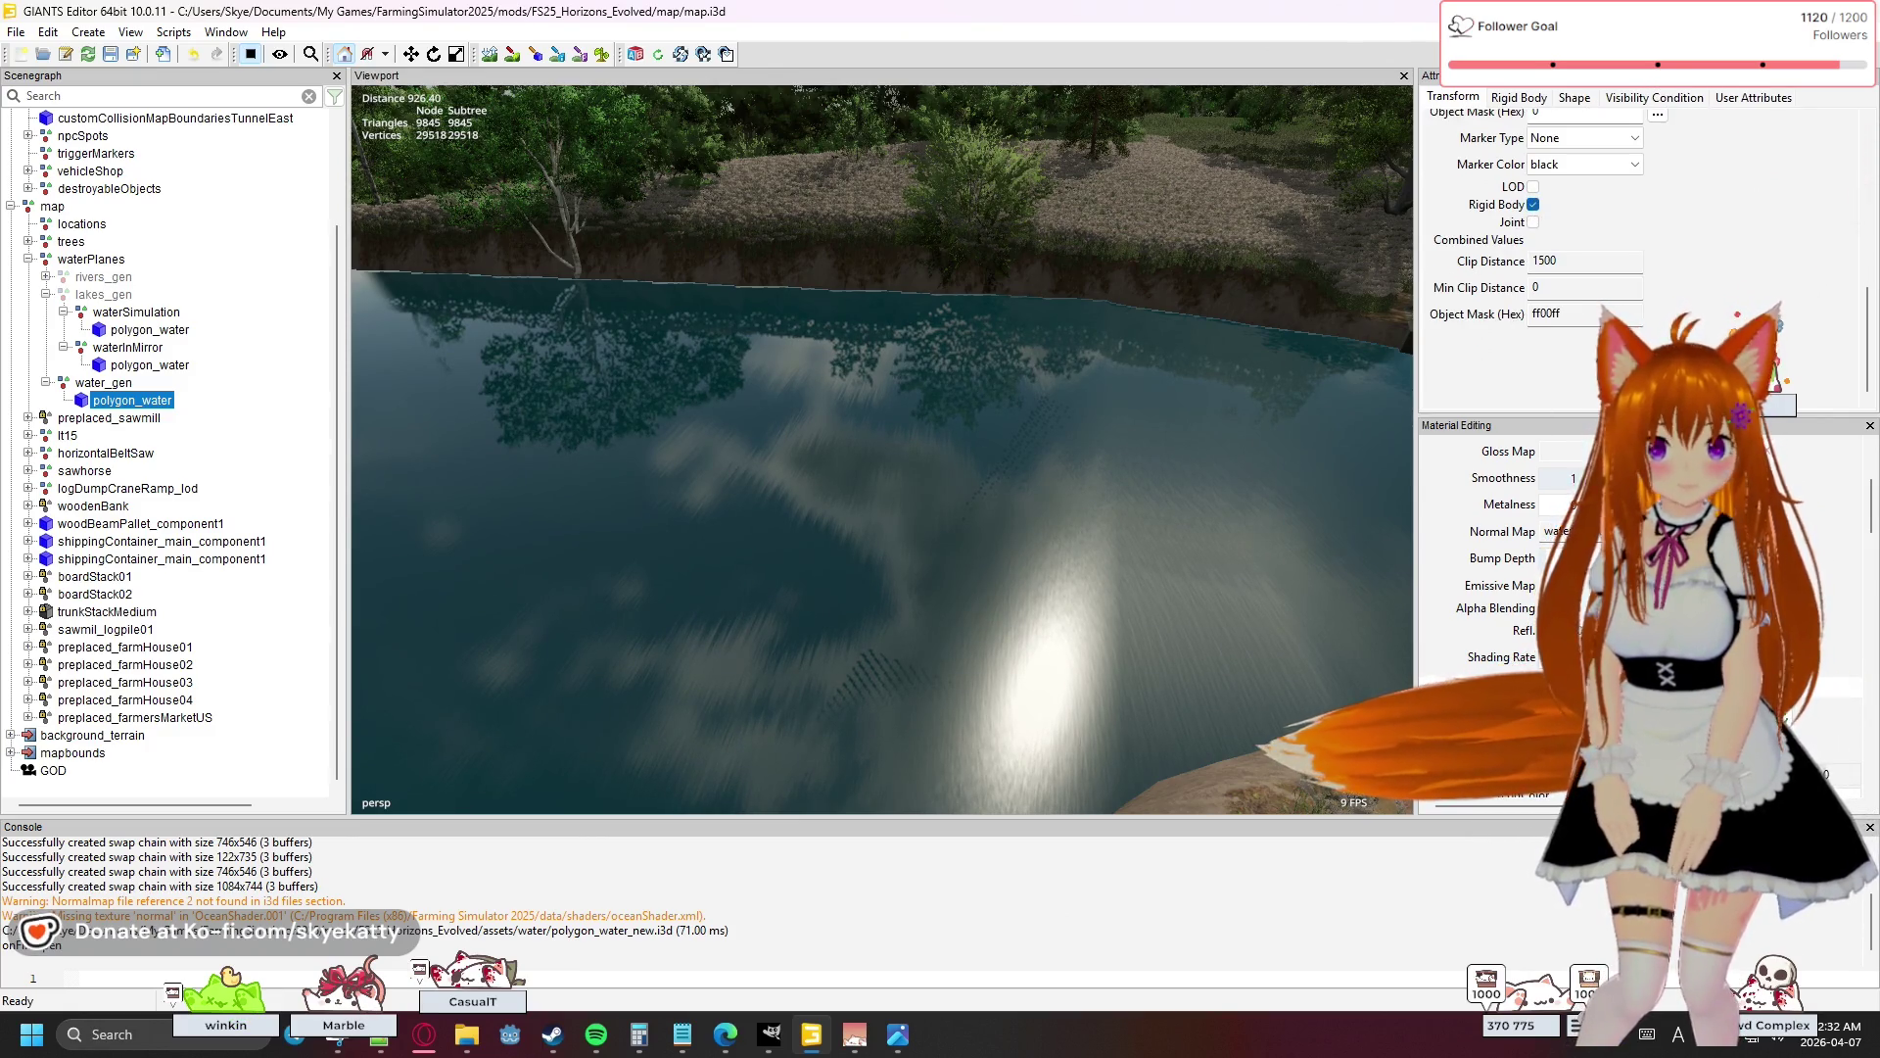
scroll(1827, 526, "up", 3)
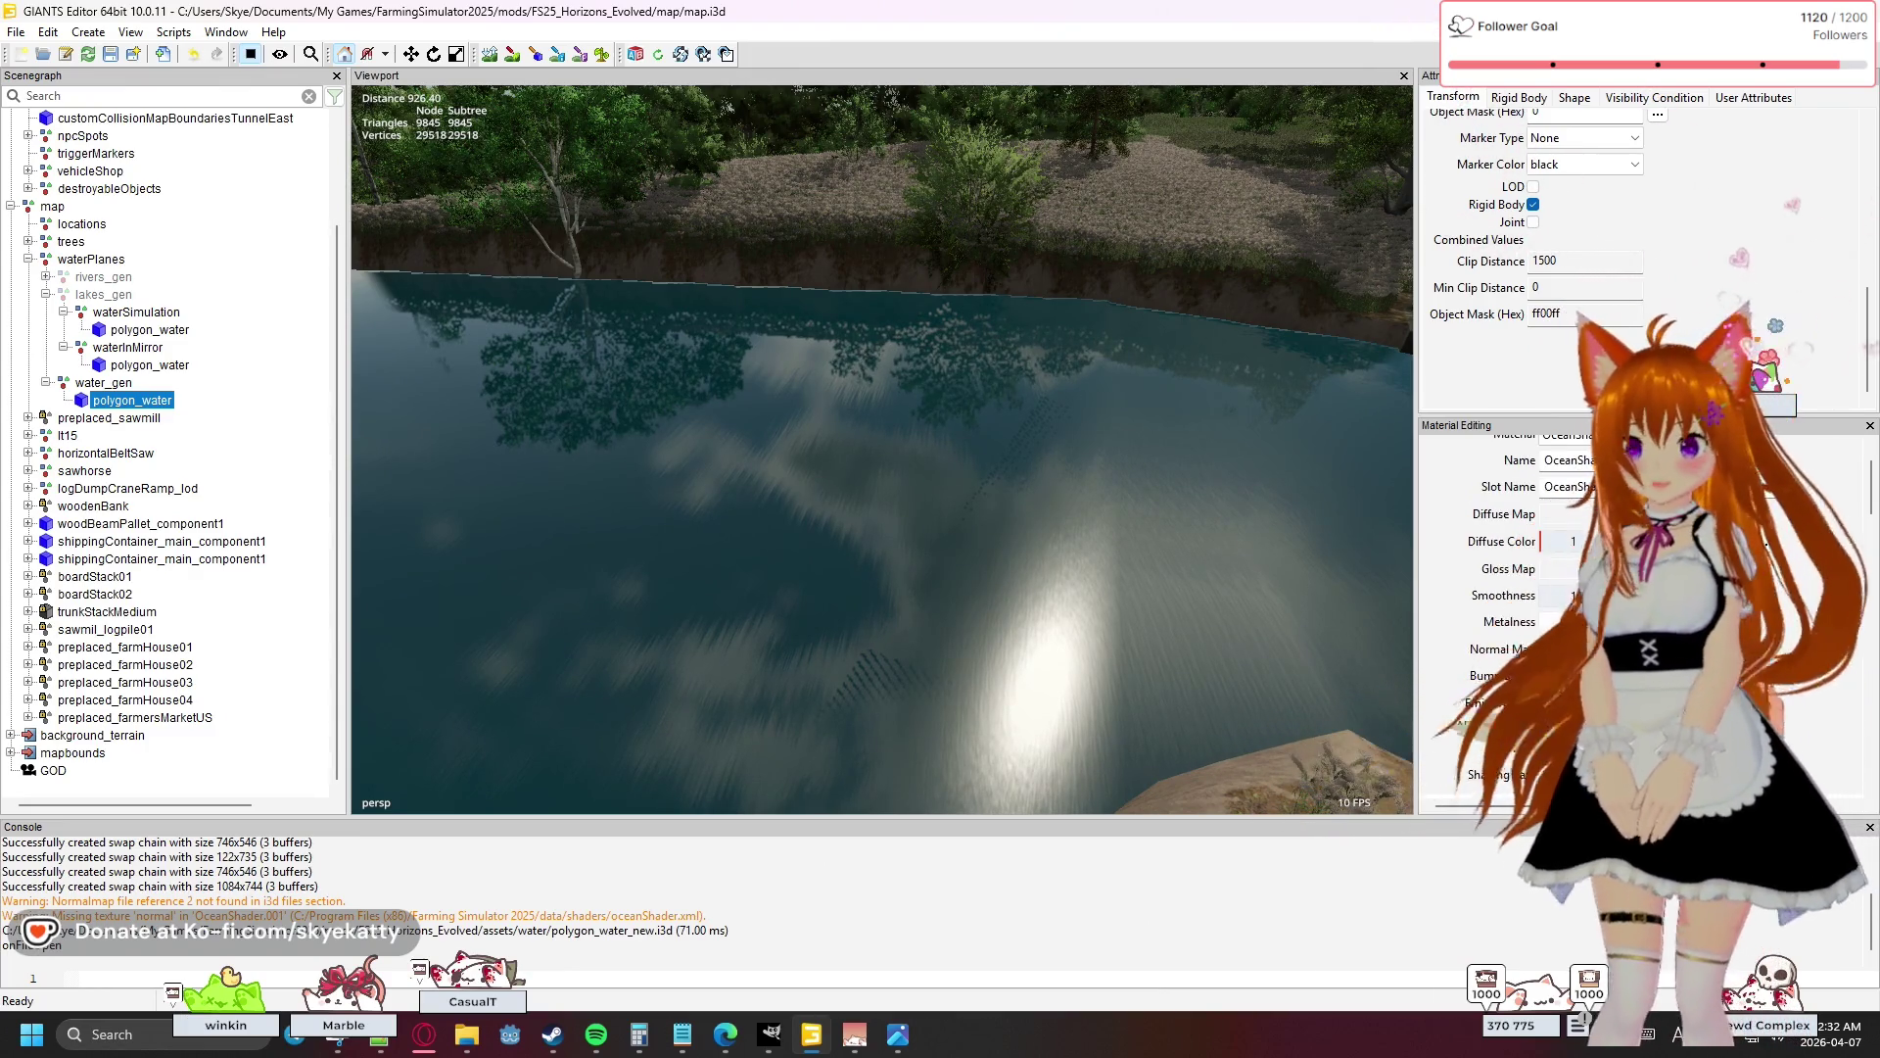
scroll(1827, 534, "down", 3)
scroll(1828, 534, "down", 2)
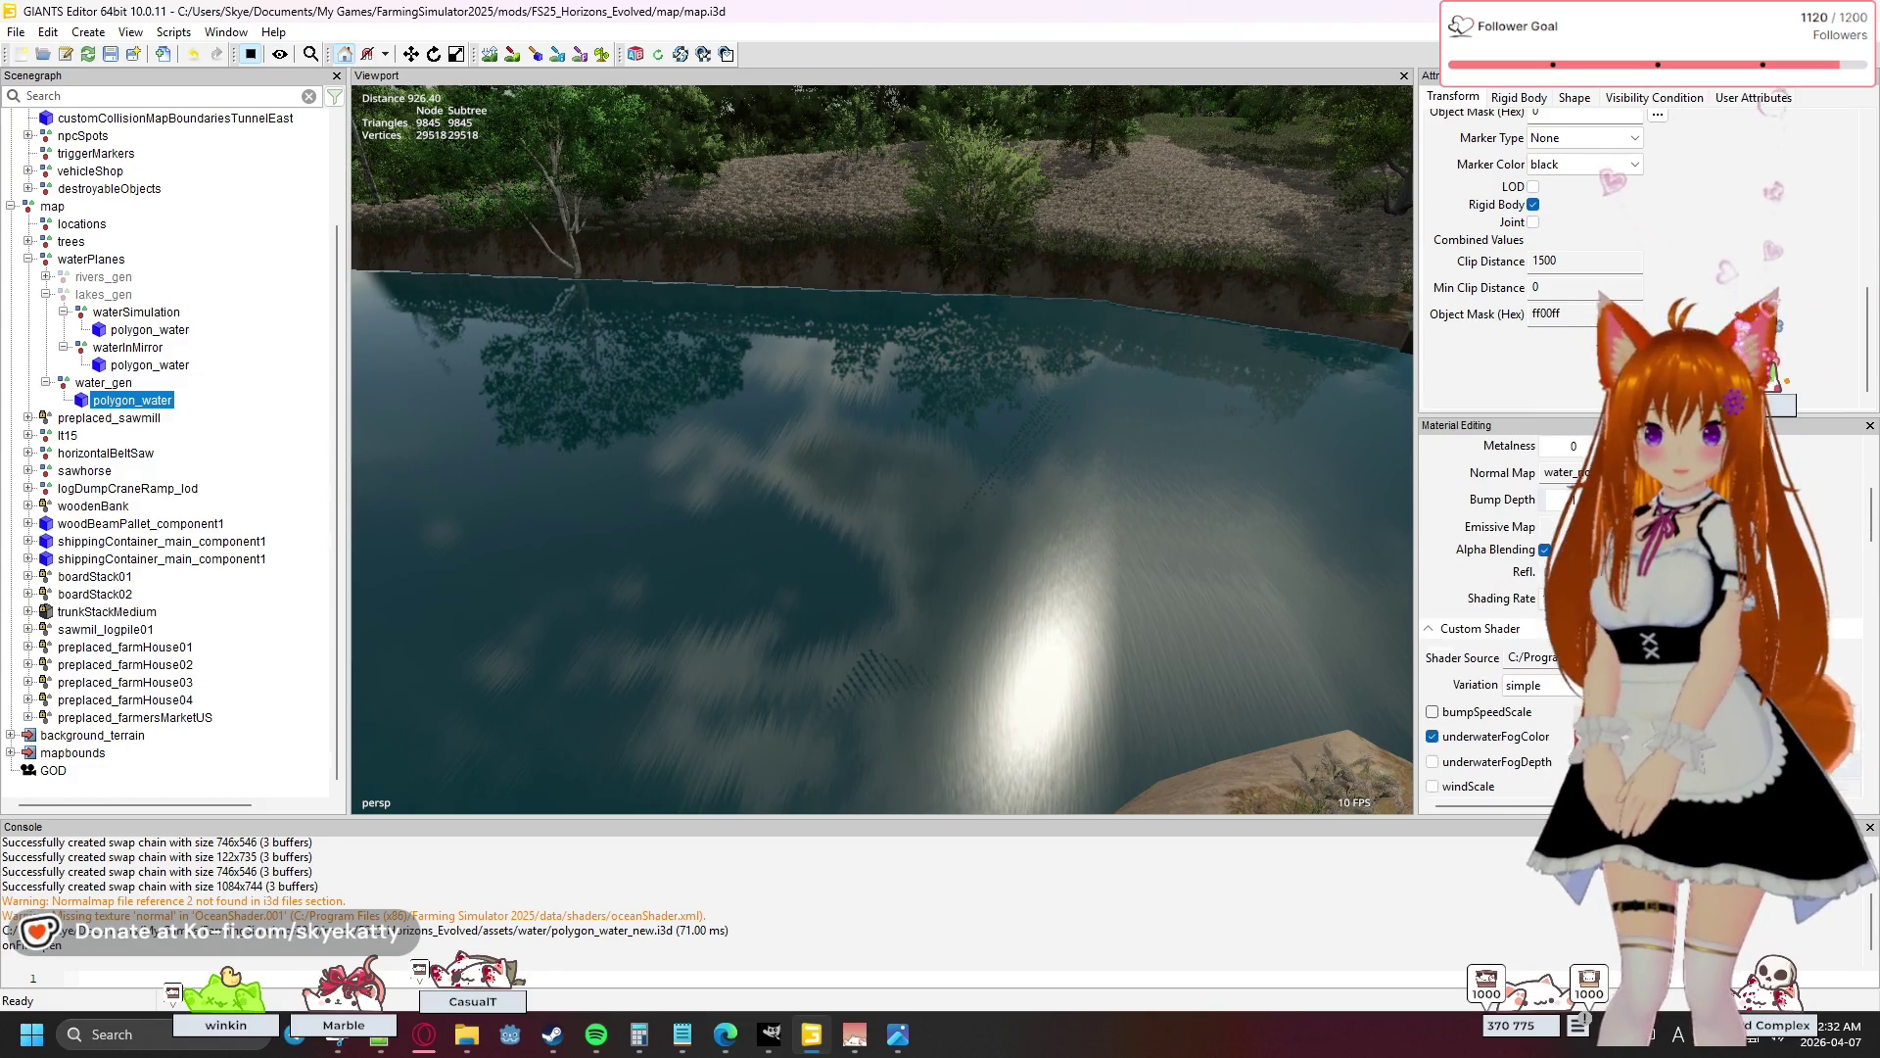
left_click(1546, 550)
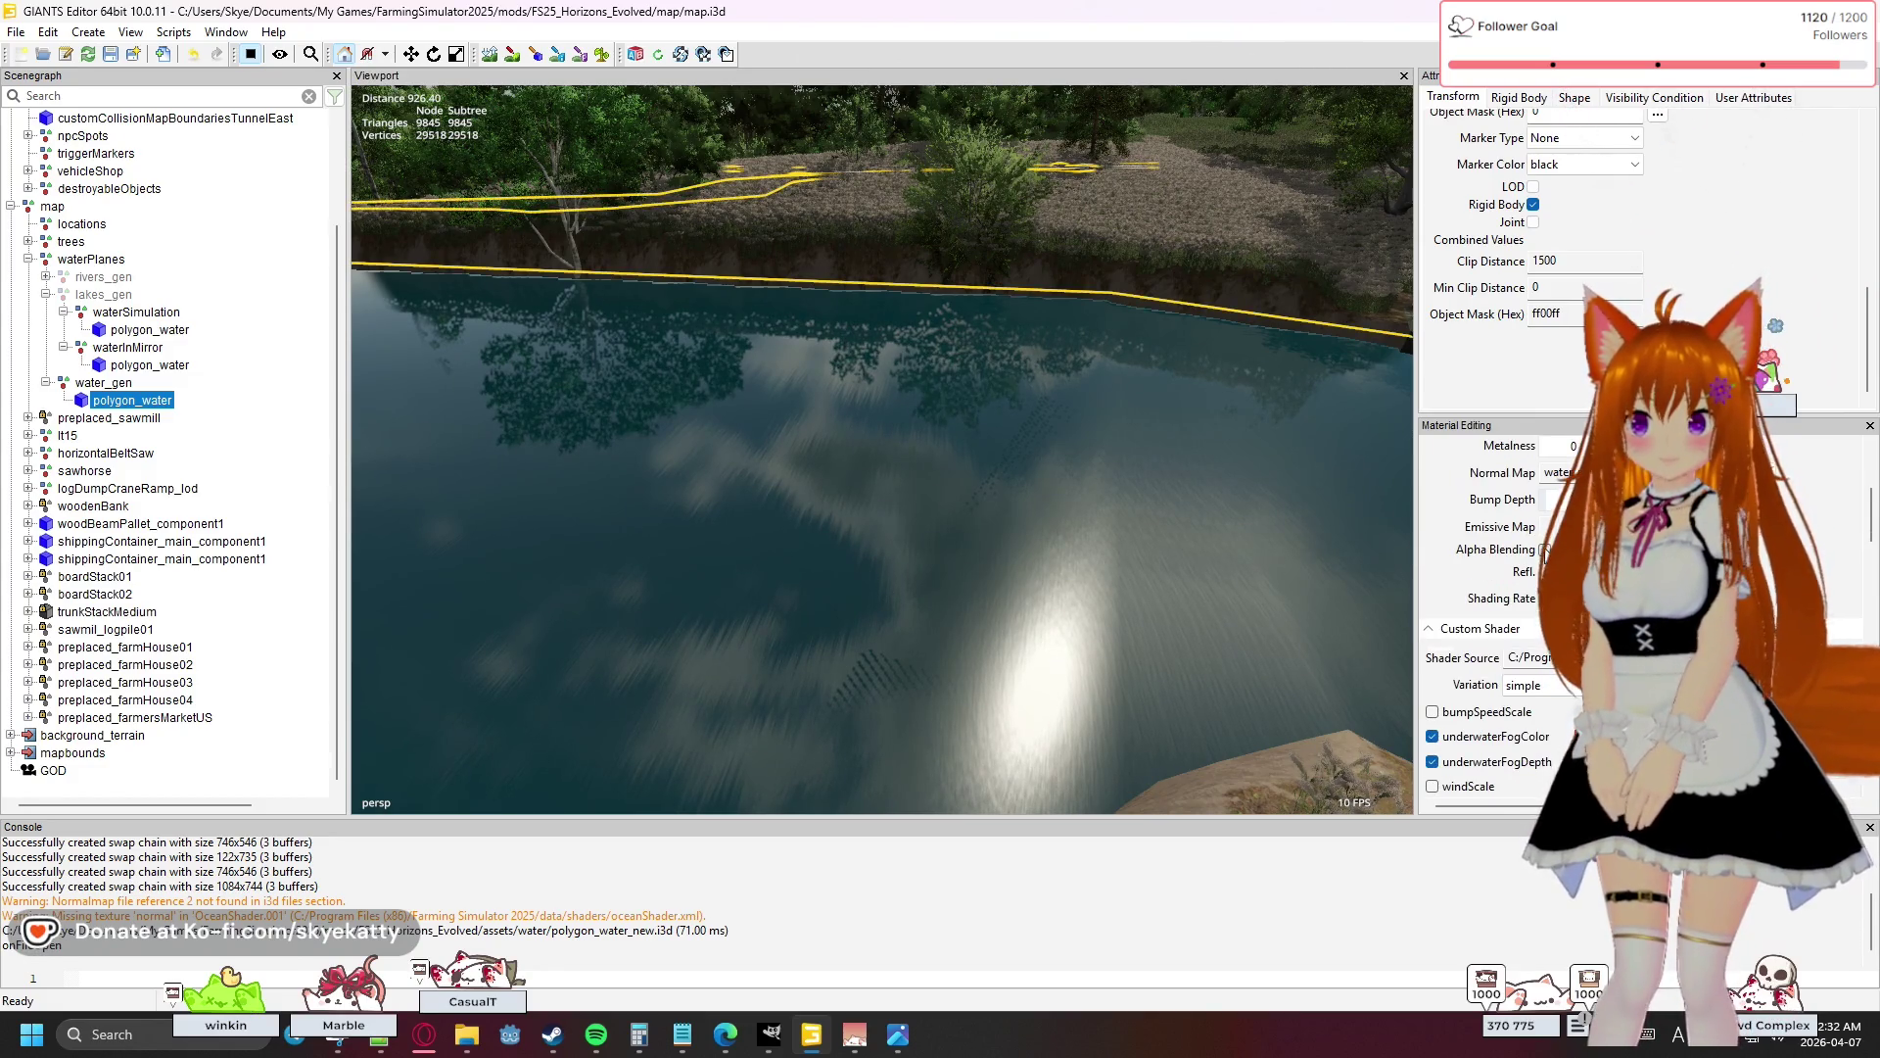
left_click(1544, 550)
scroll(1544, 588, "down", 4)
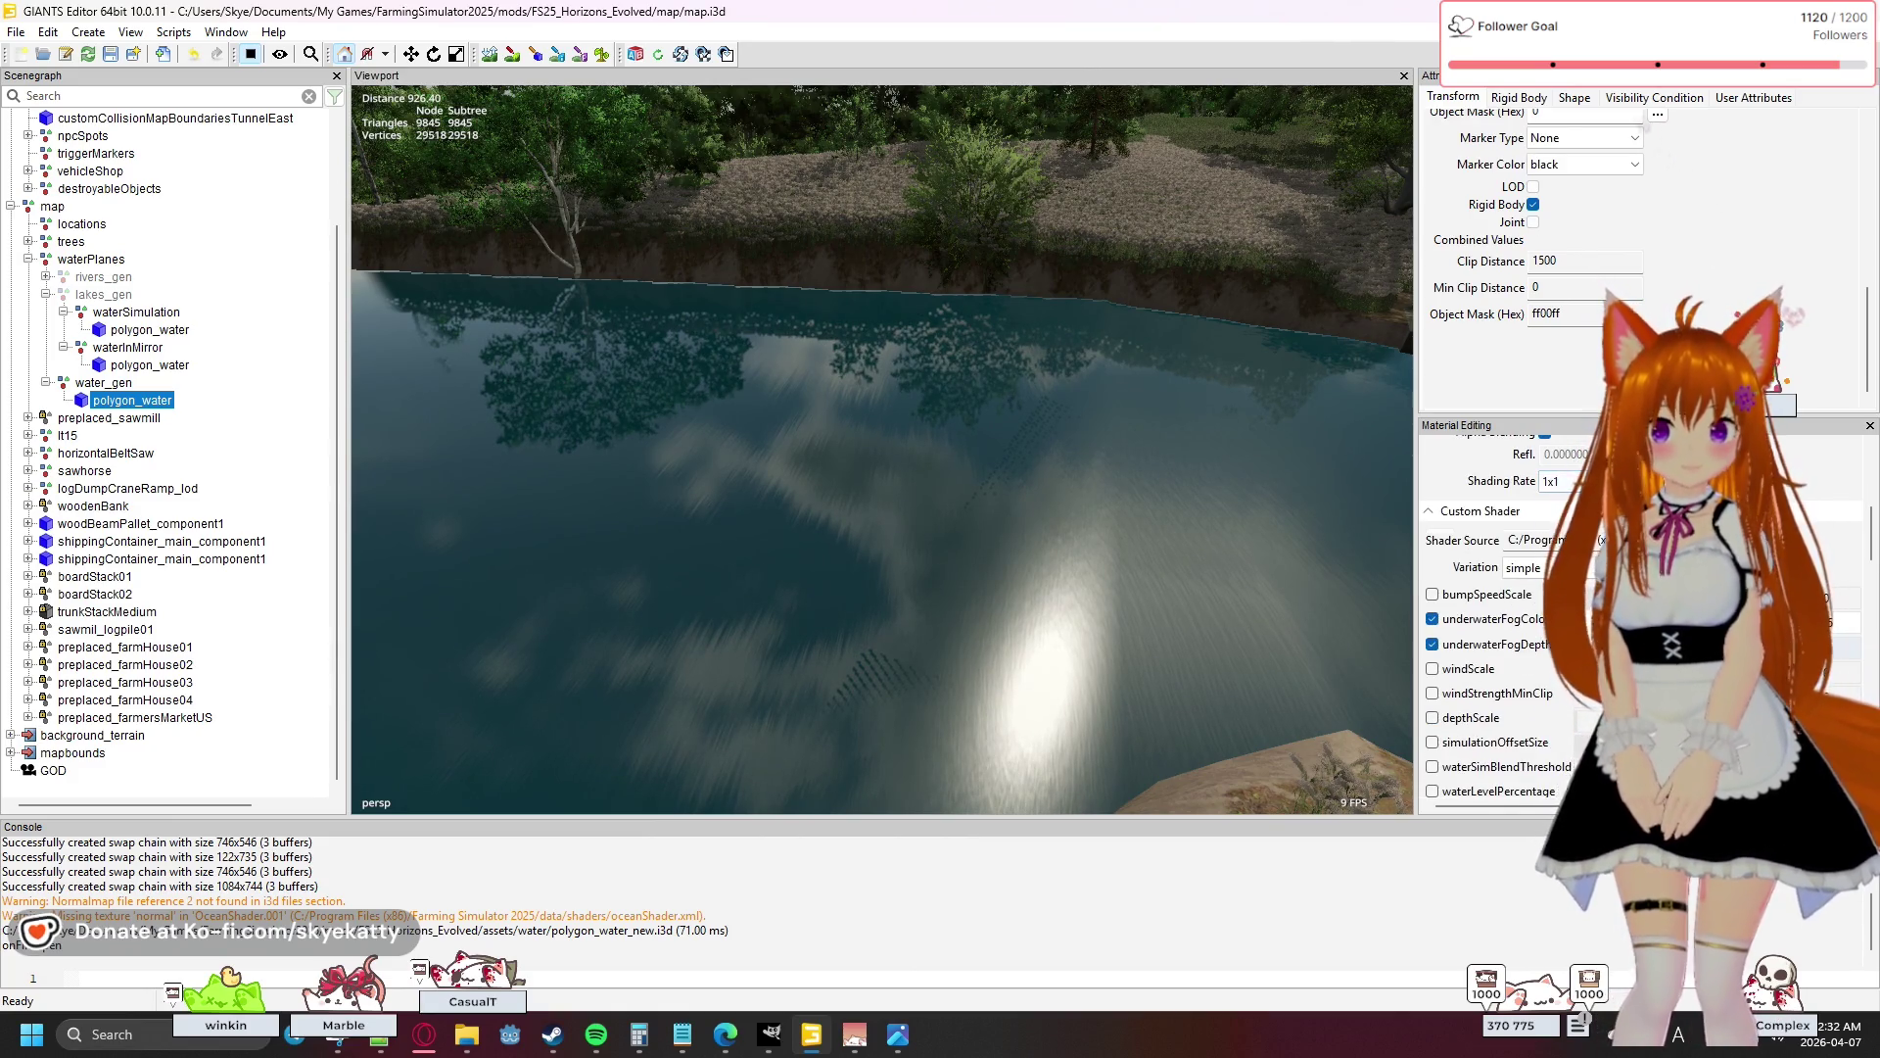
scroll(1545, 587, "down", 2)
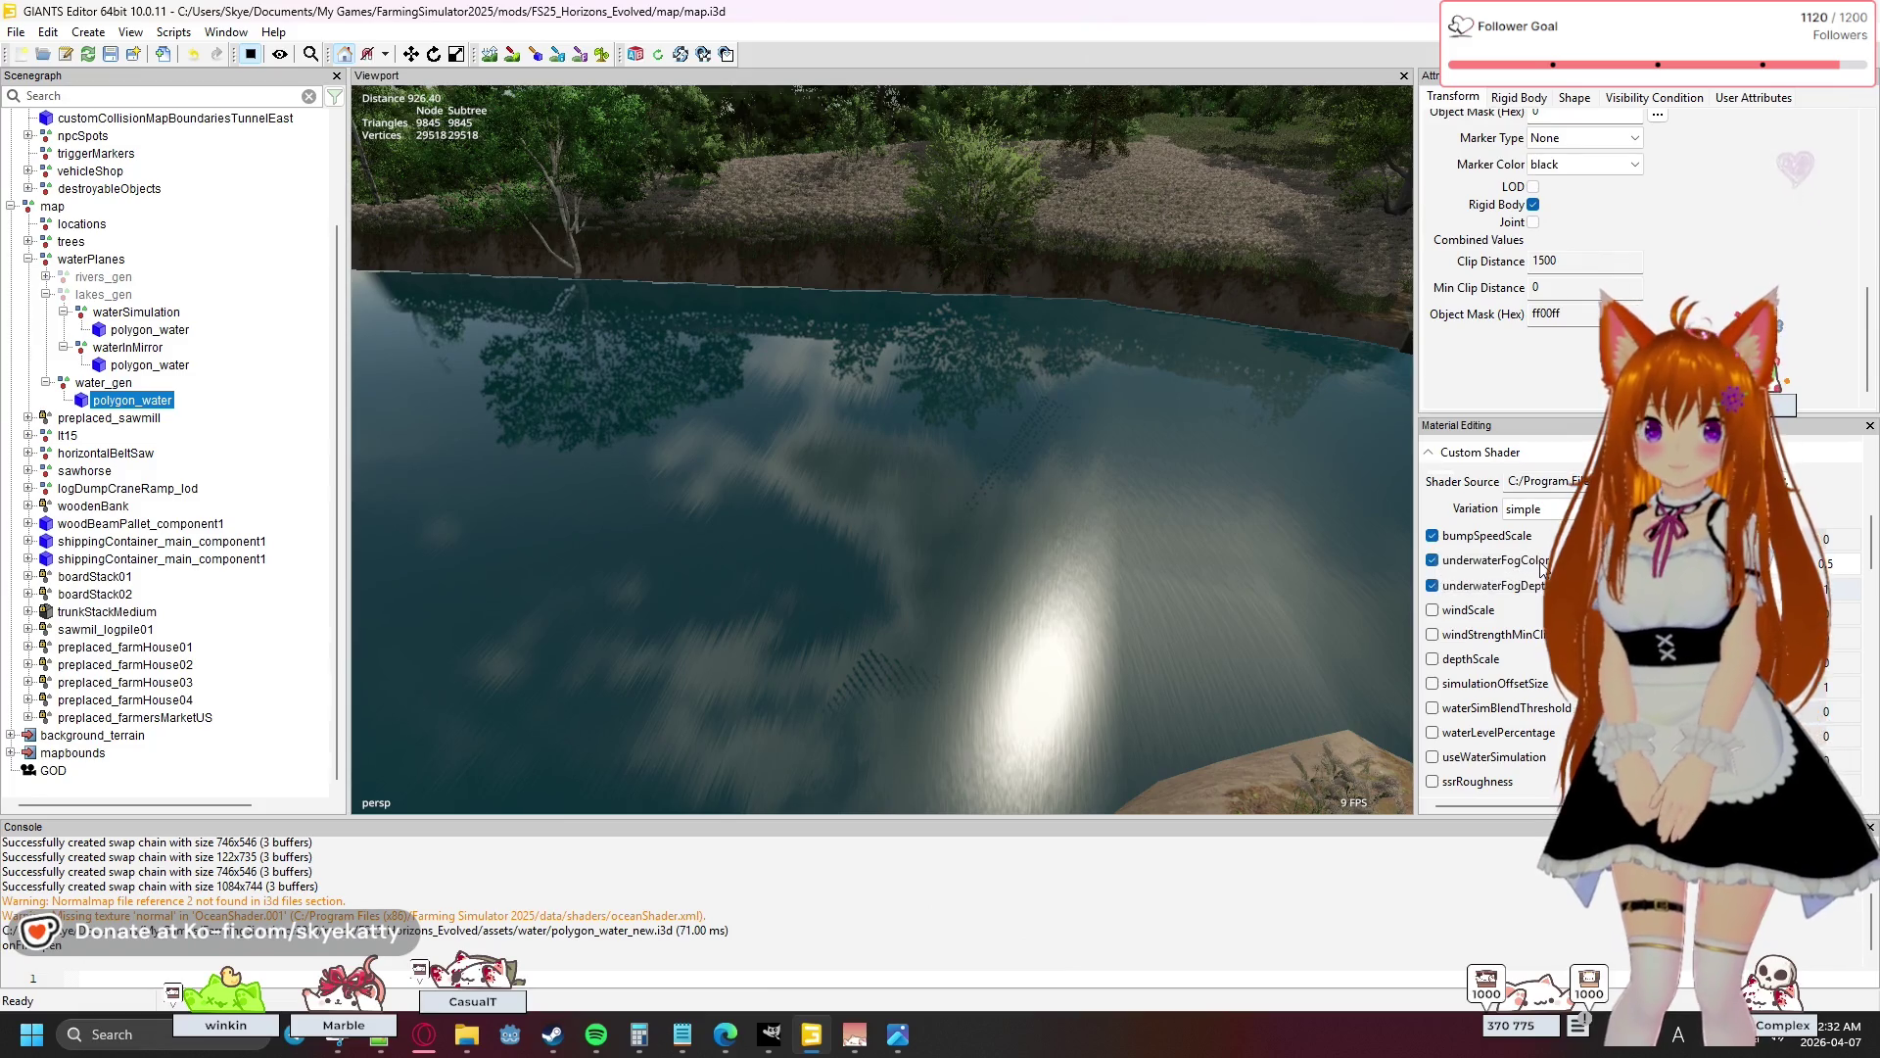
scroll(1495, 592, "down", 2)
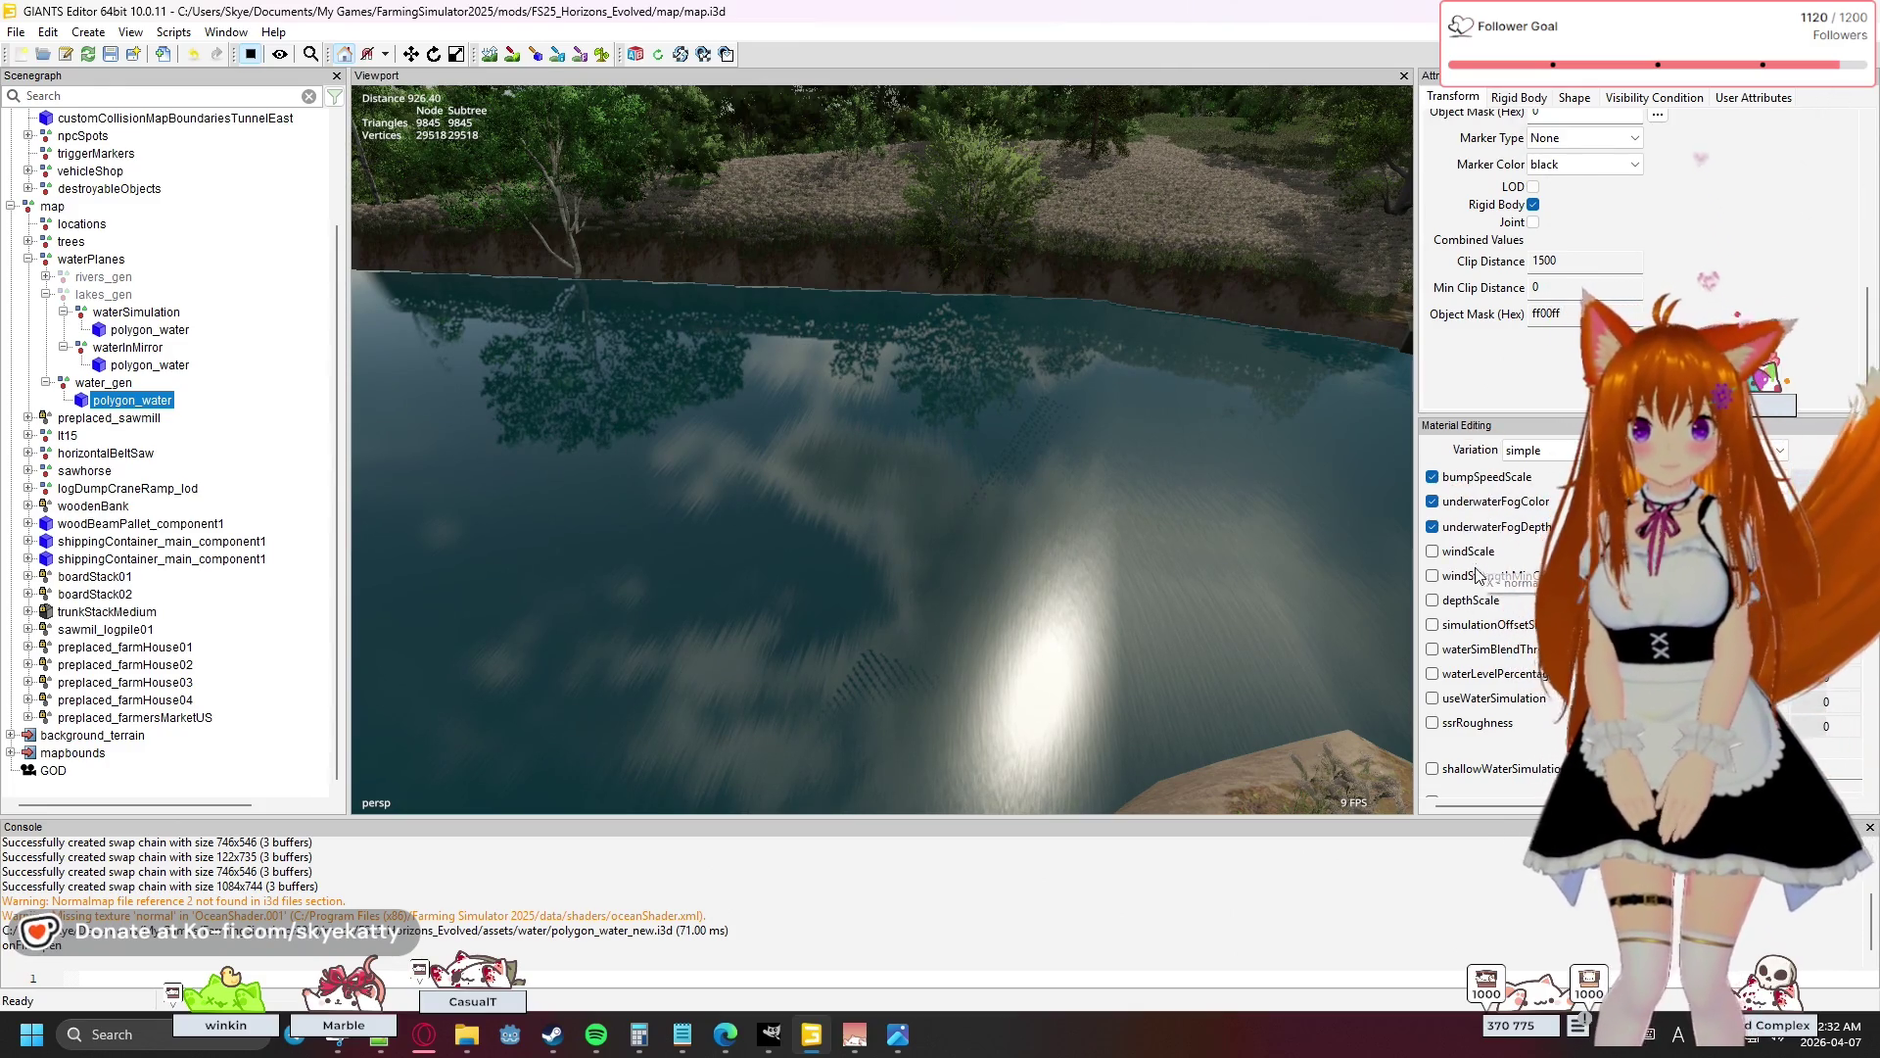
scroll(1480, 575, "down", 3)
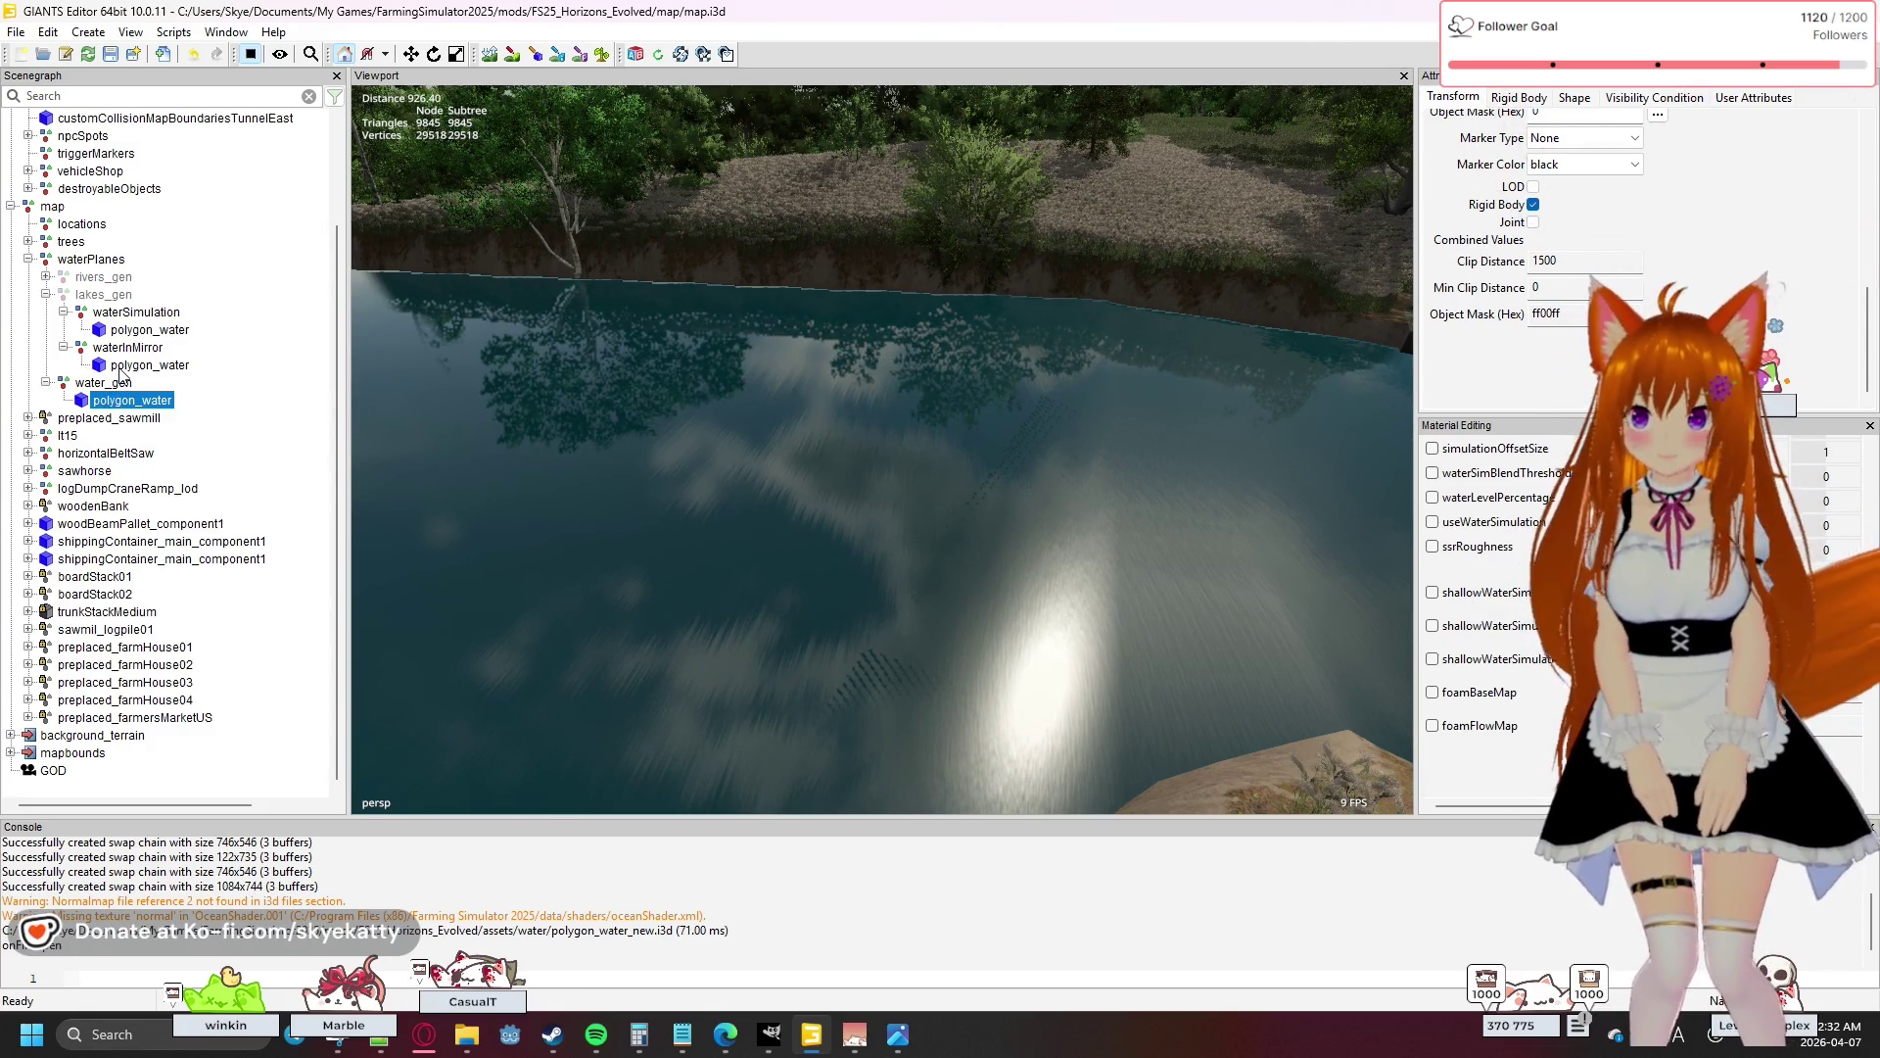
- Inspect lakes_gen, then select water_gen and turn off its Visibility
left_click(121, 298)
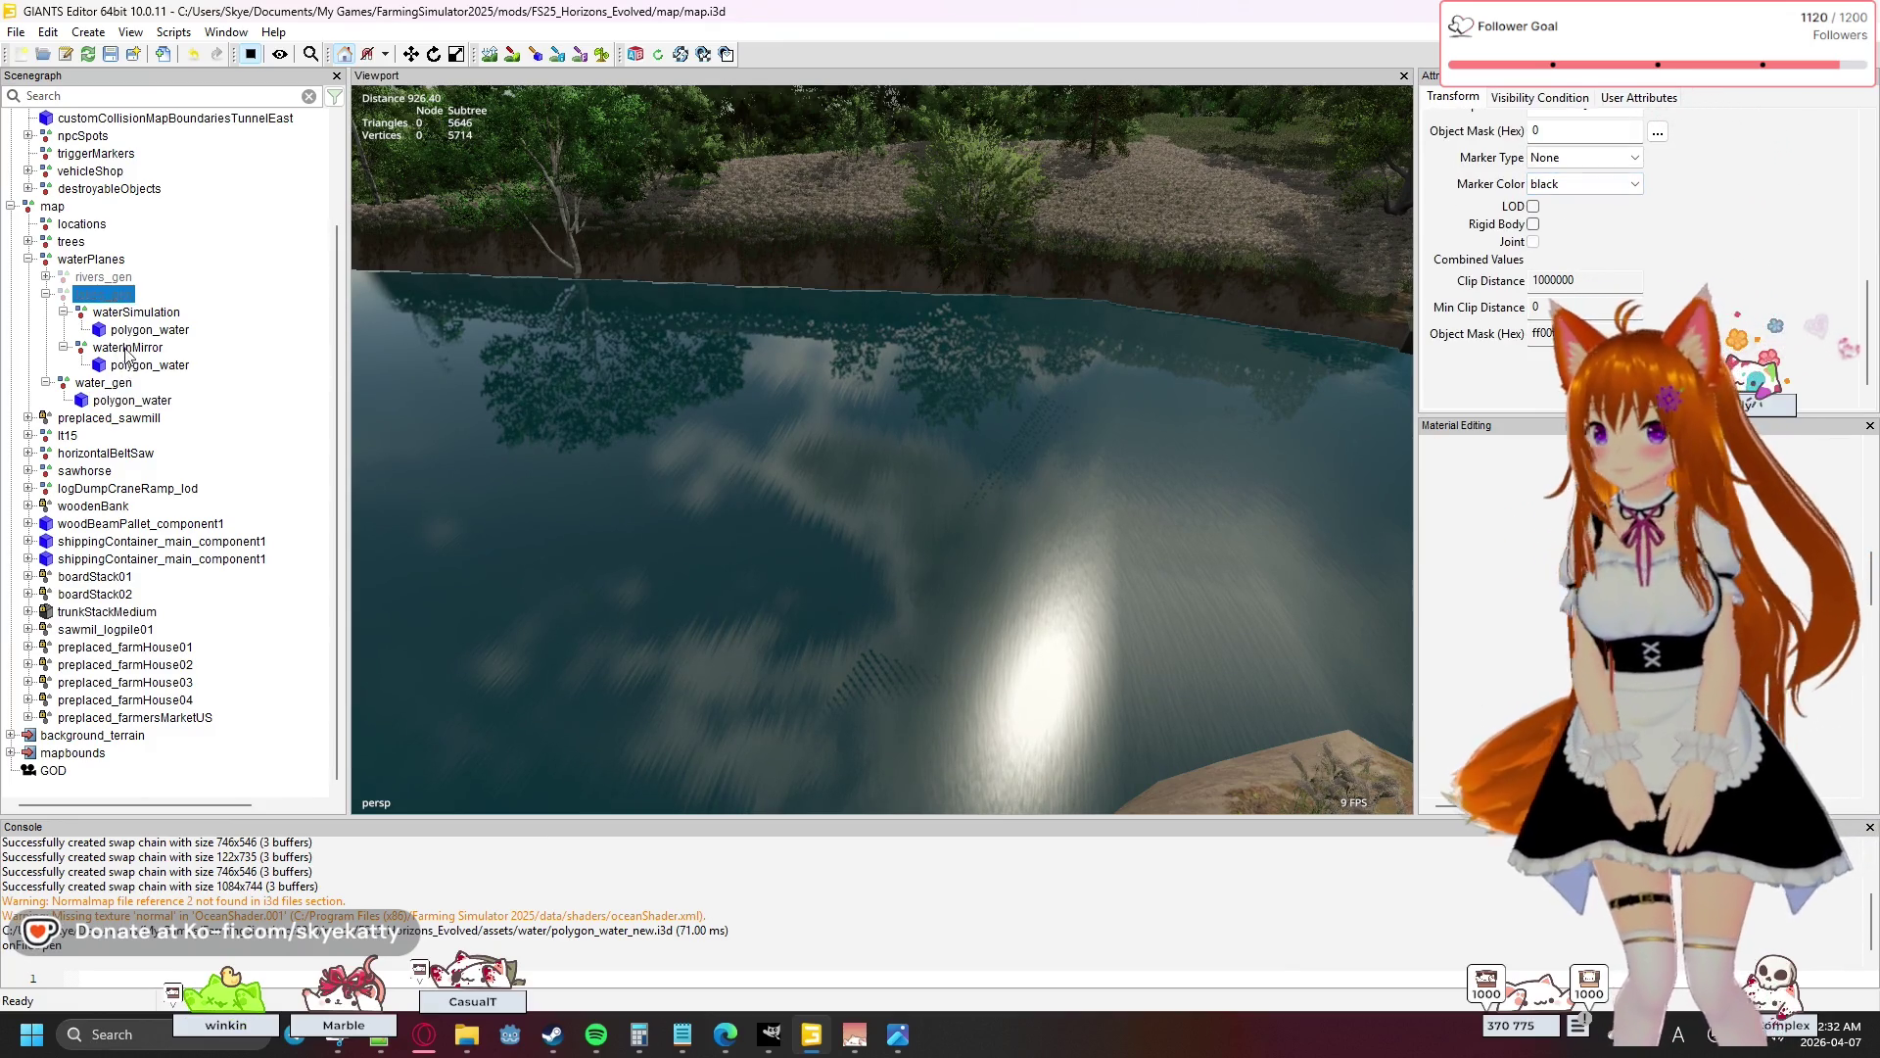
left_click(104, 383)
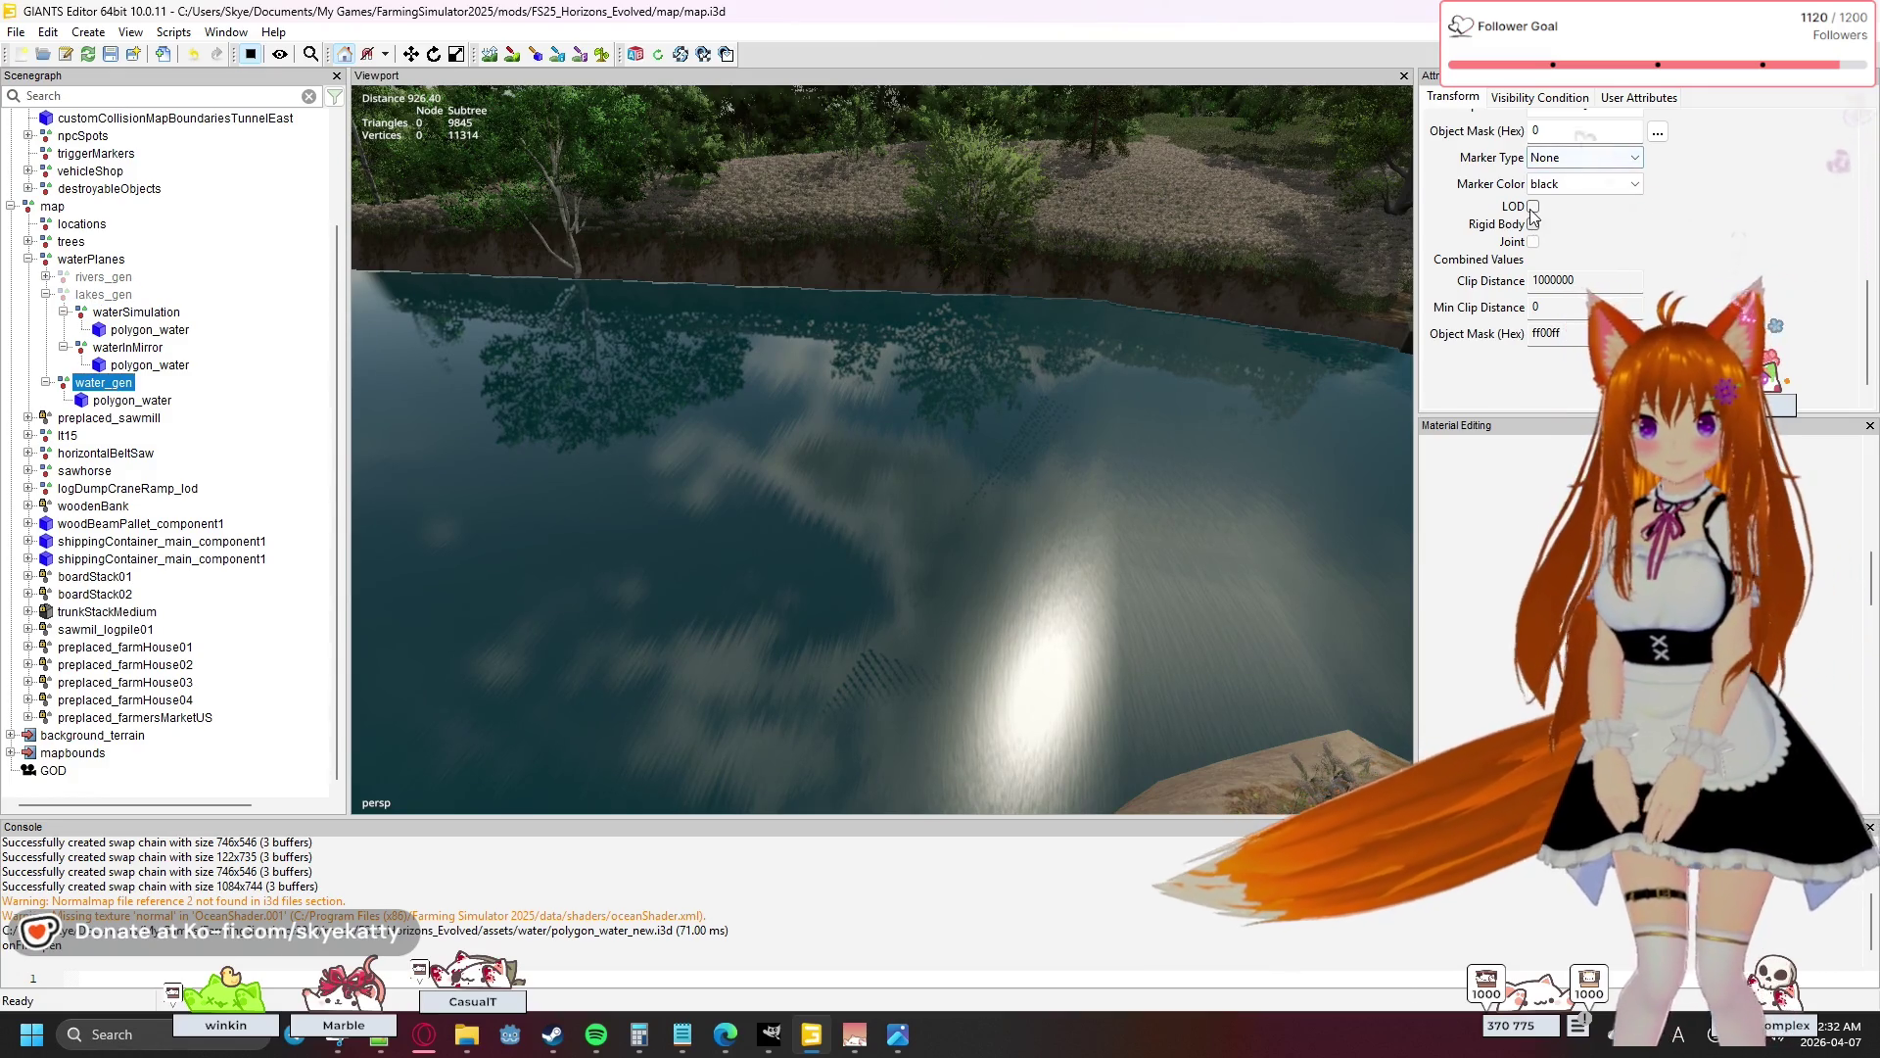
scroll(1546, 222, "up", 4)
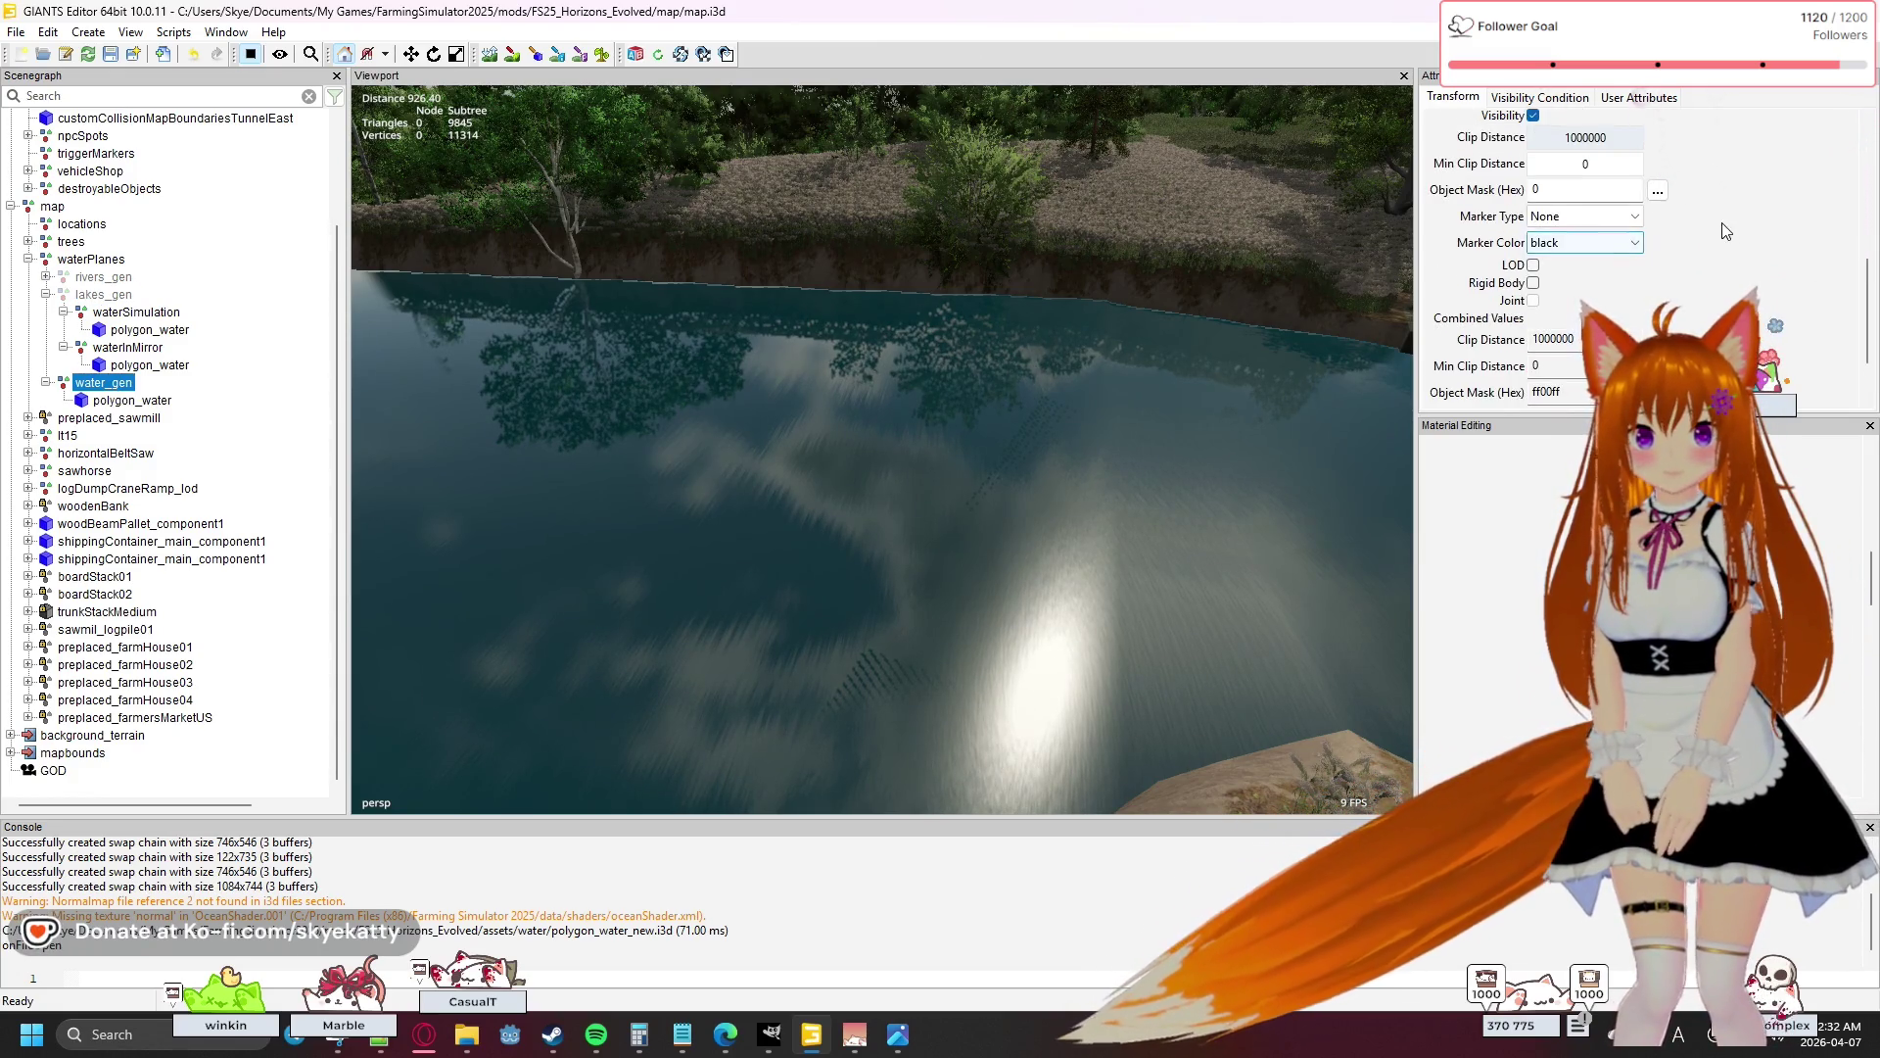
left_click(1535, 234)
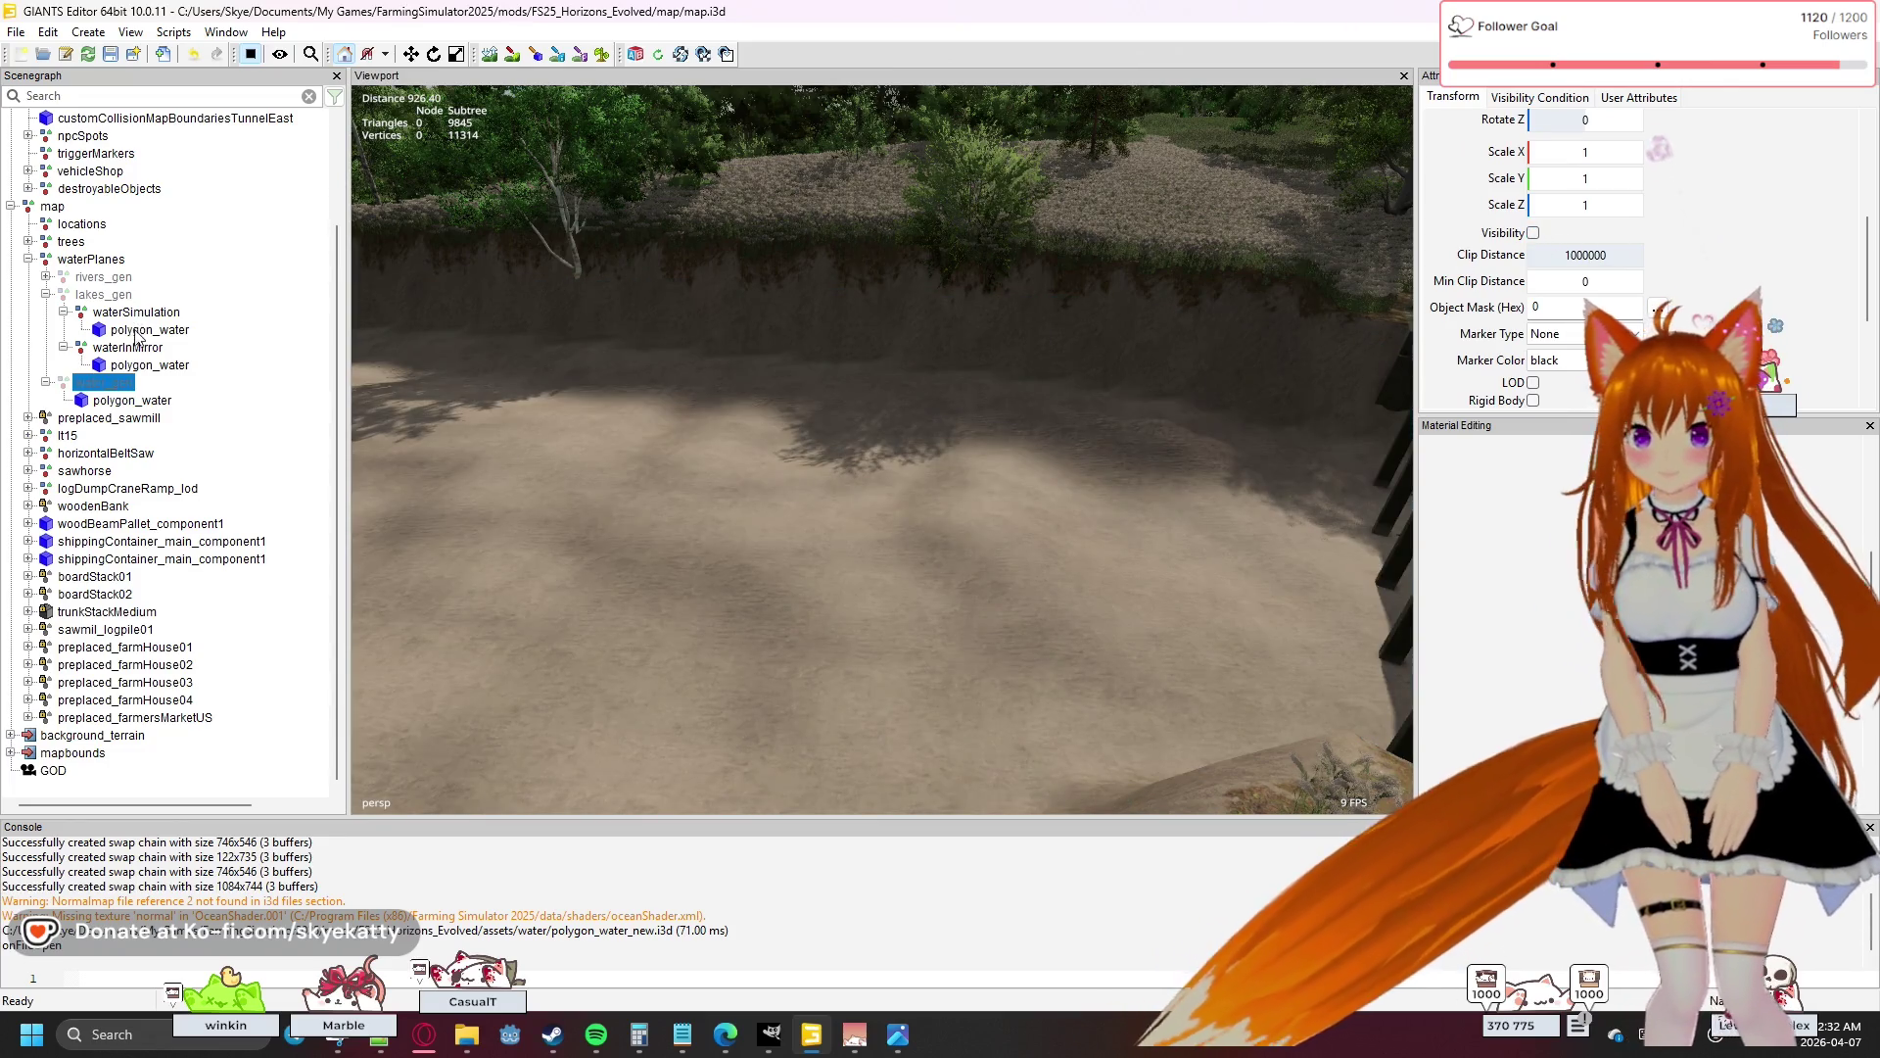
- Select the hidden lakes_gen group and turn its Visibility on
left_click(127, 313)
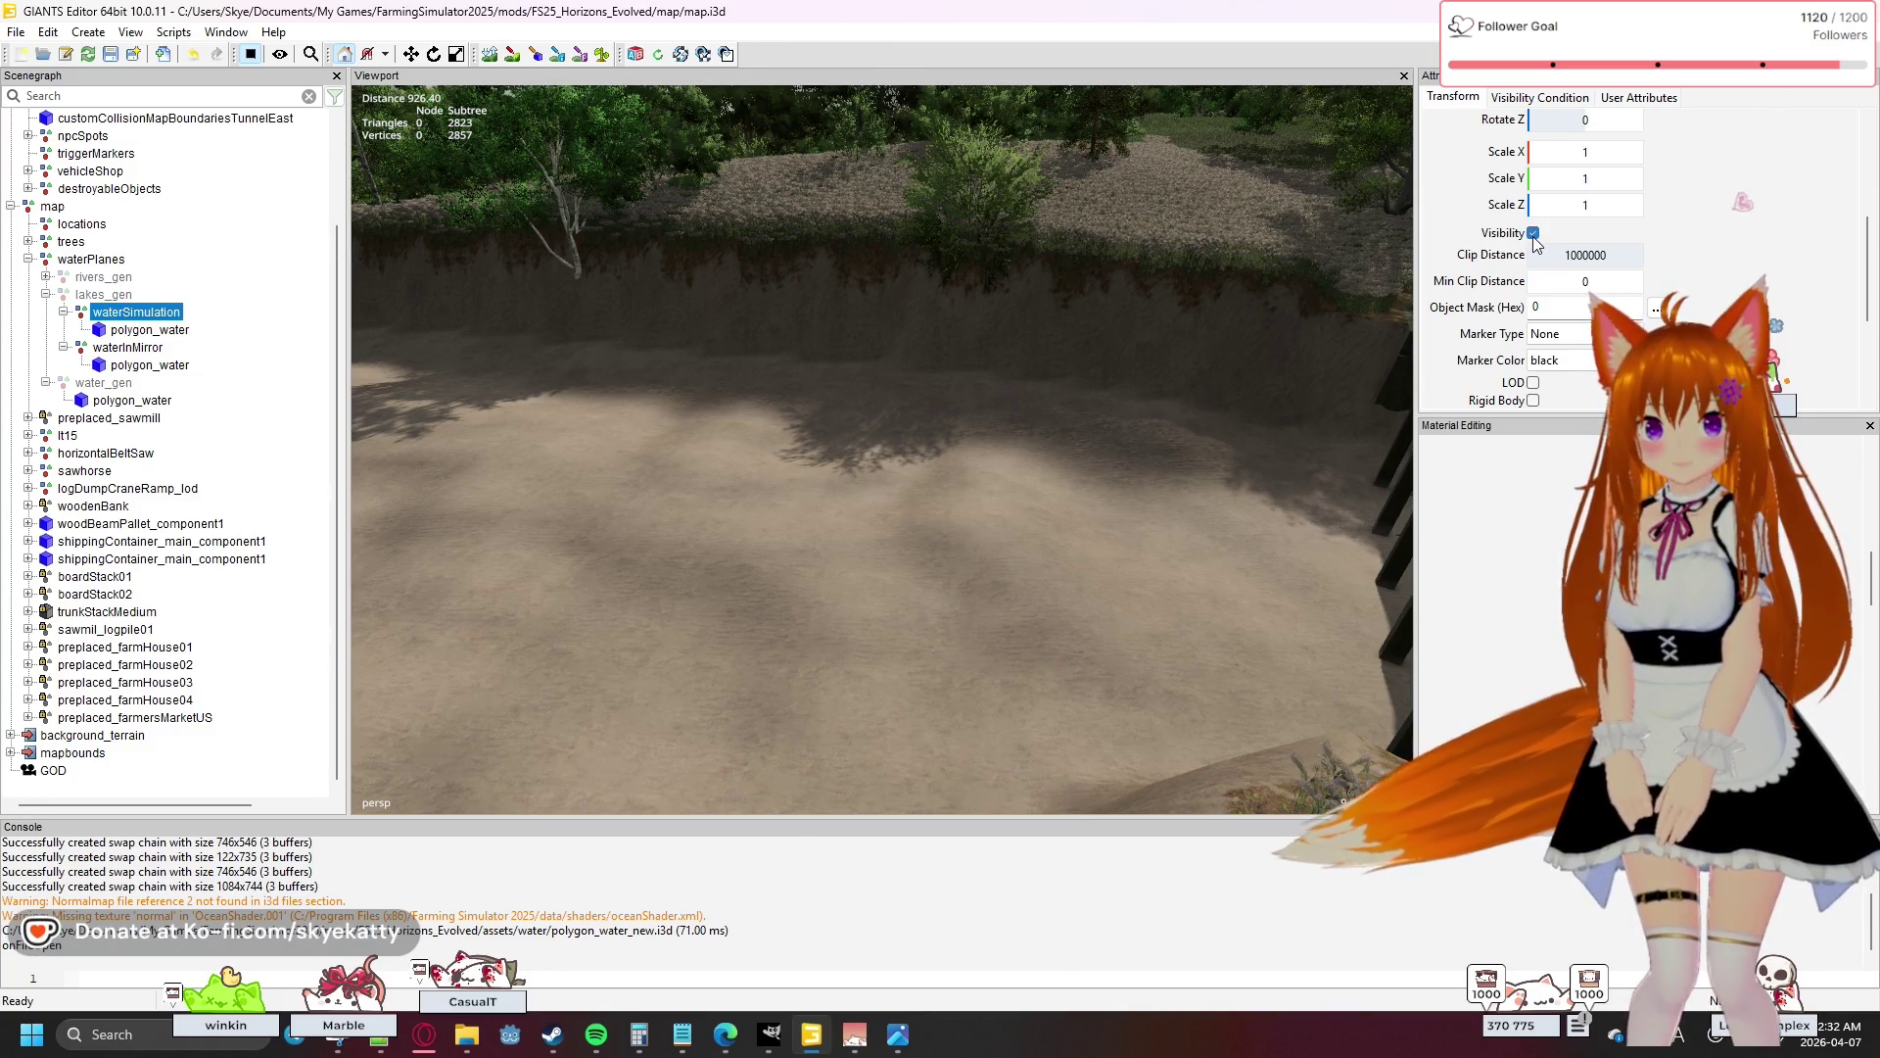
left_click(102, 293)
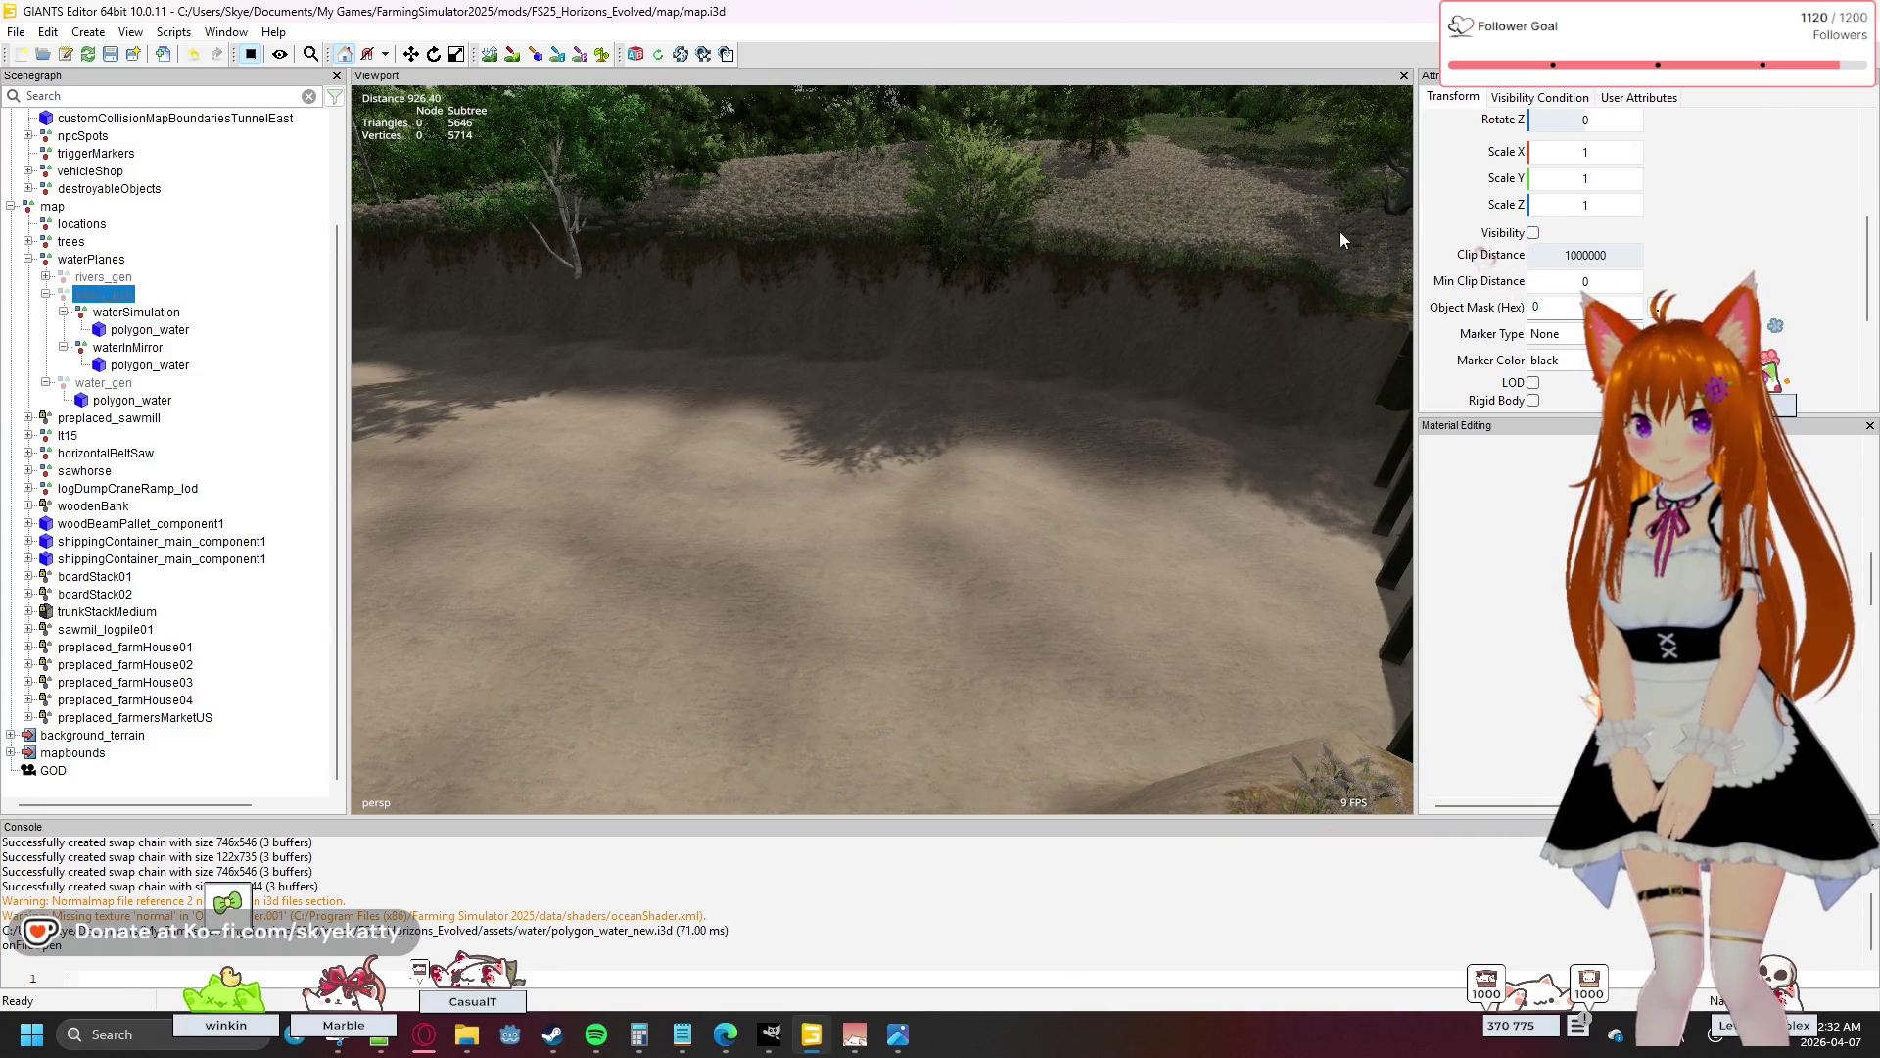
left_click(1534, 233)
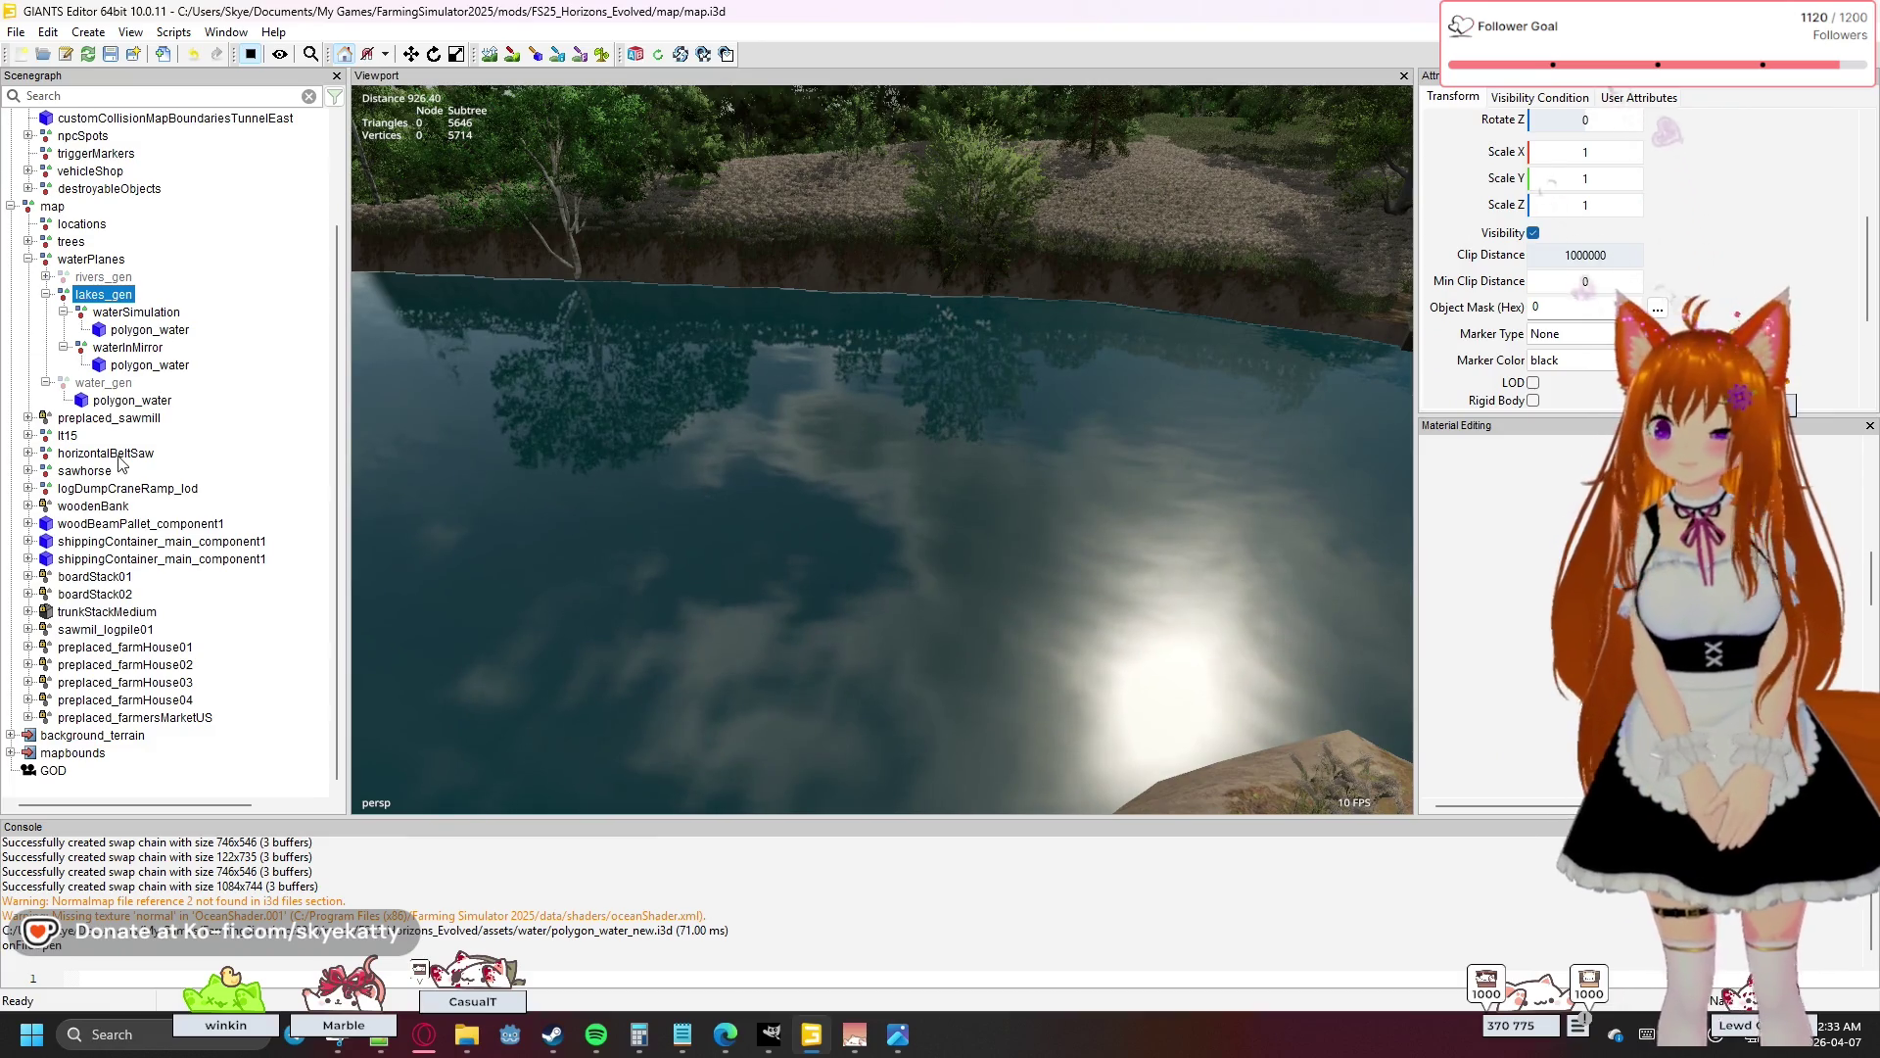
left_click(145, 404)
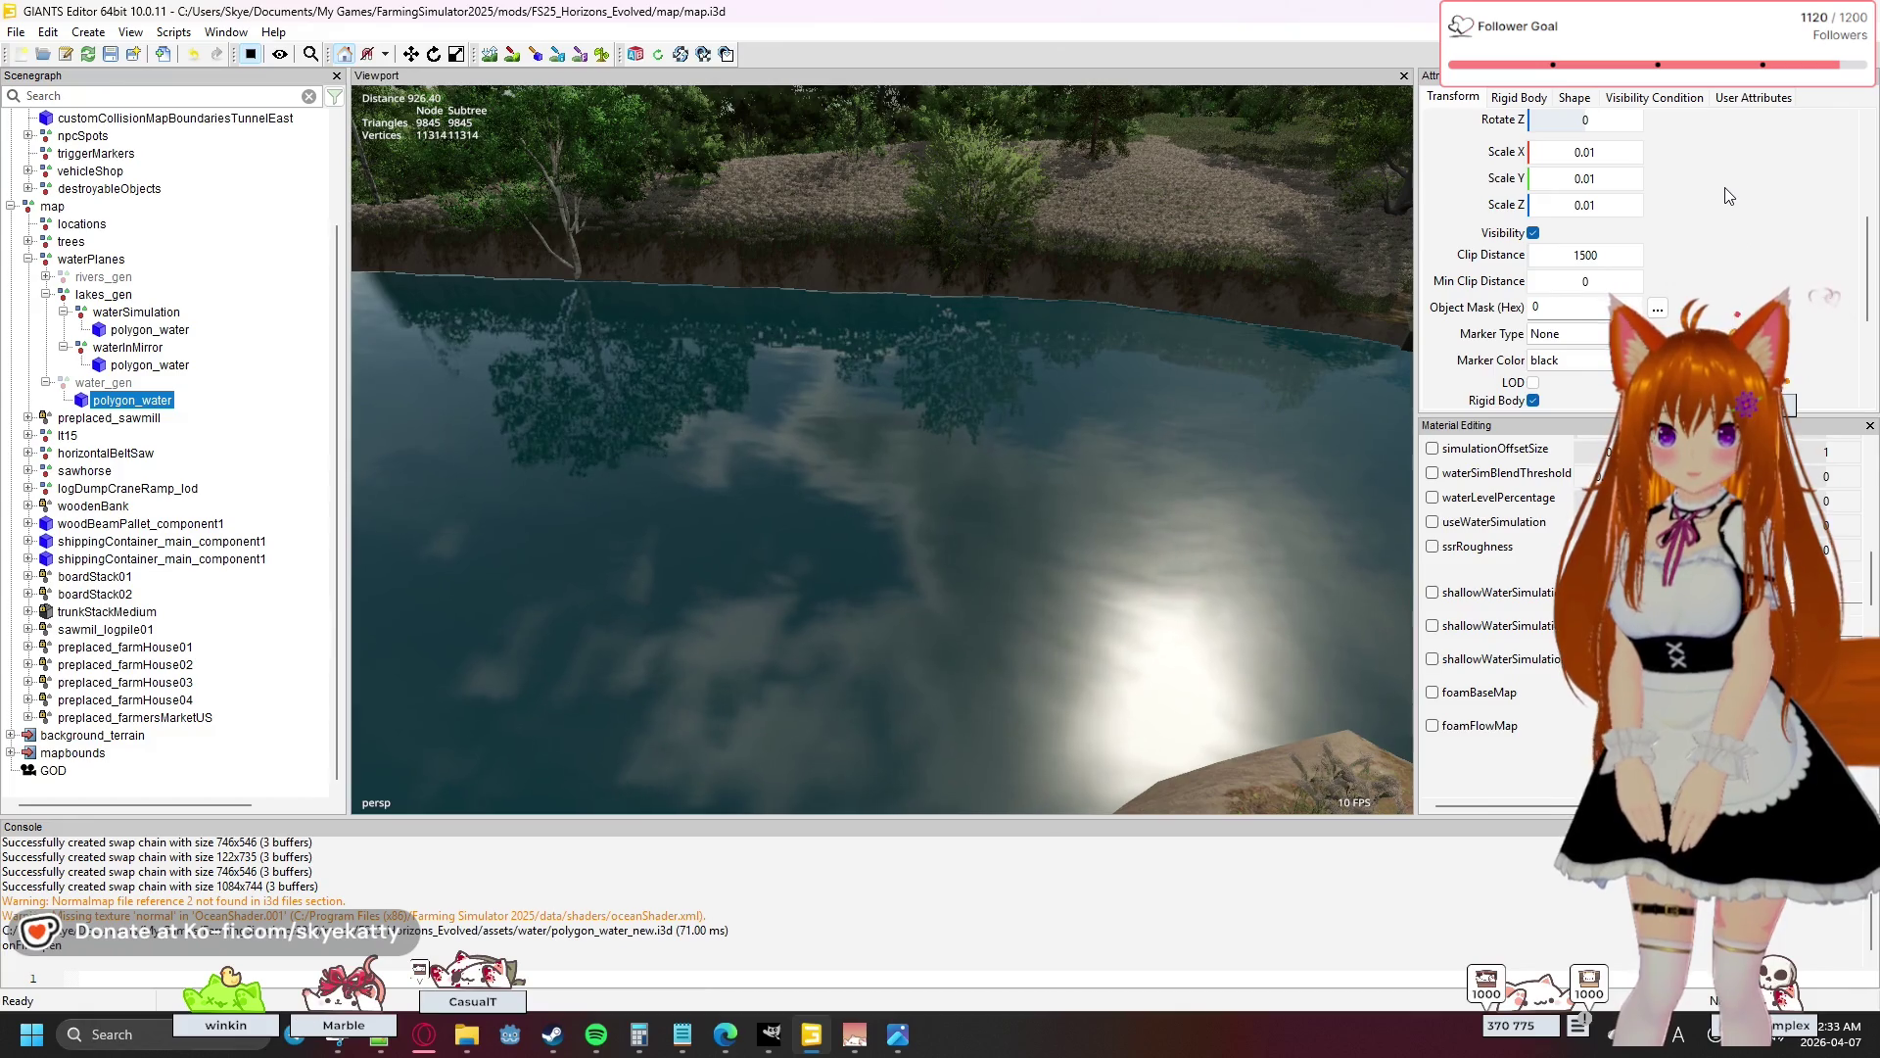
scroll(1728, 196, "down", 5)
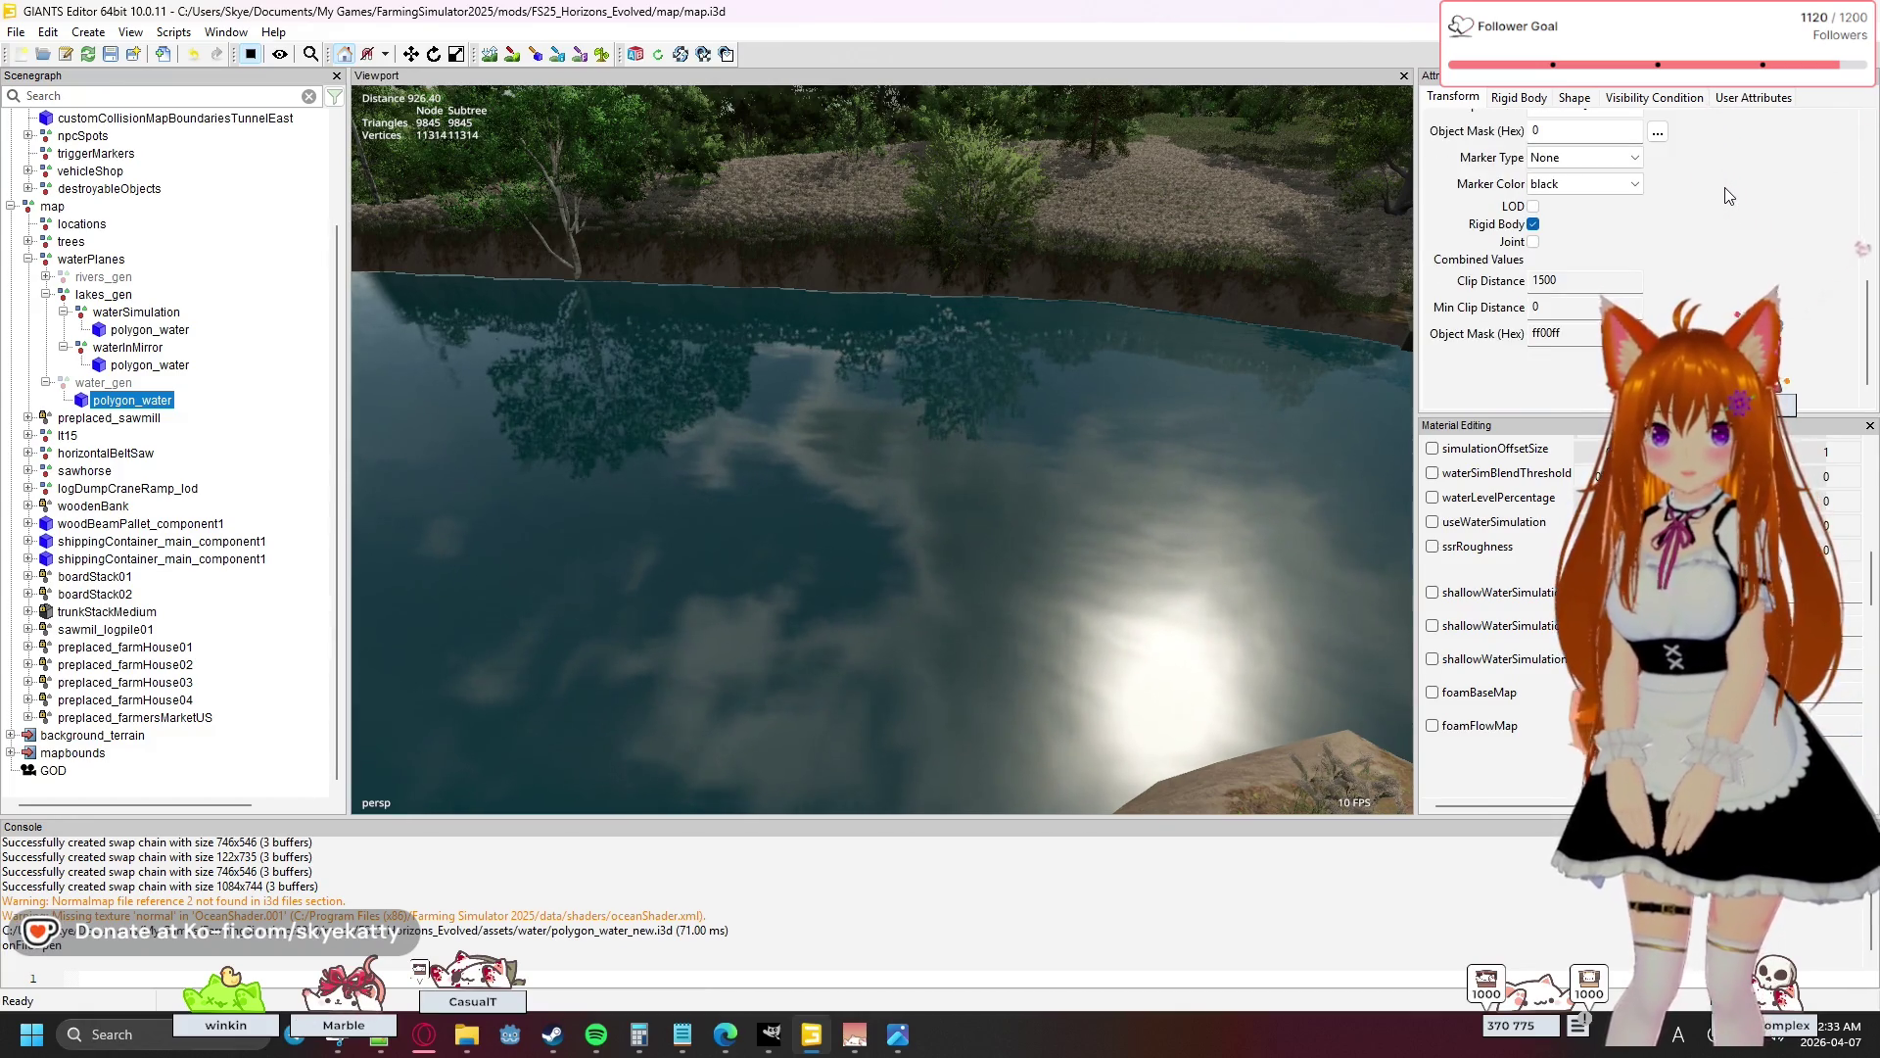
left_click(171, 366)
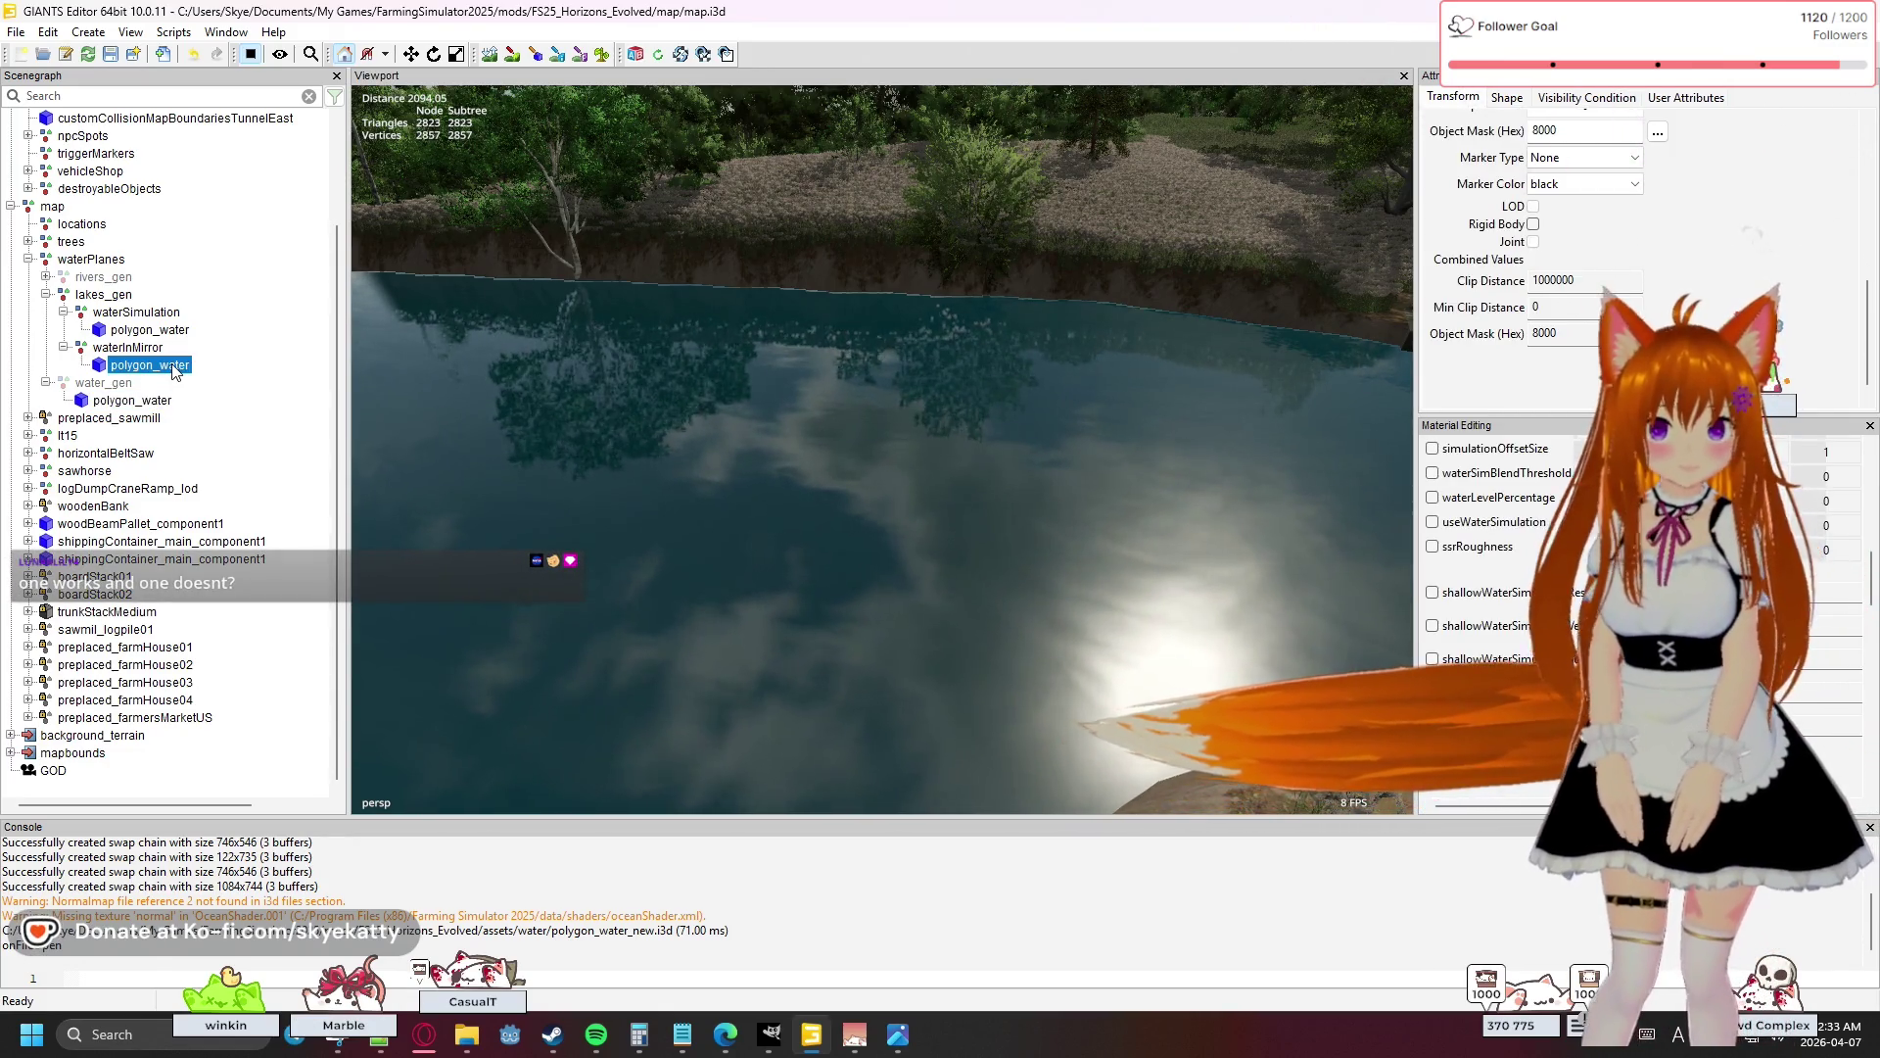
scroll(1516, 283, "up", 1)
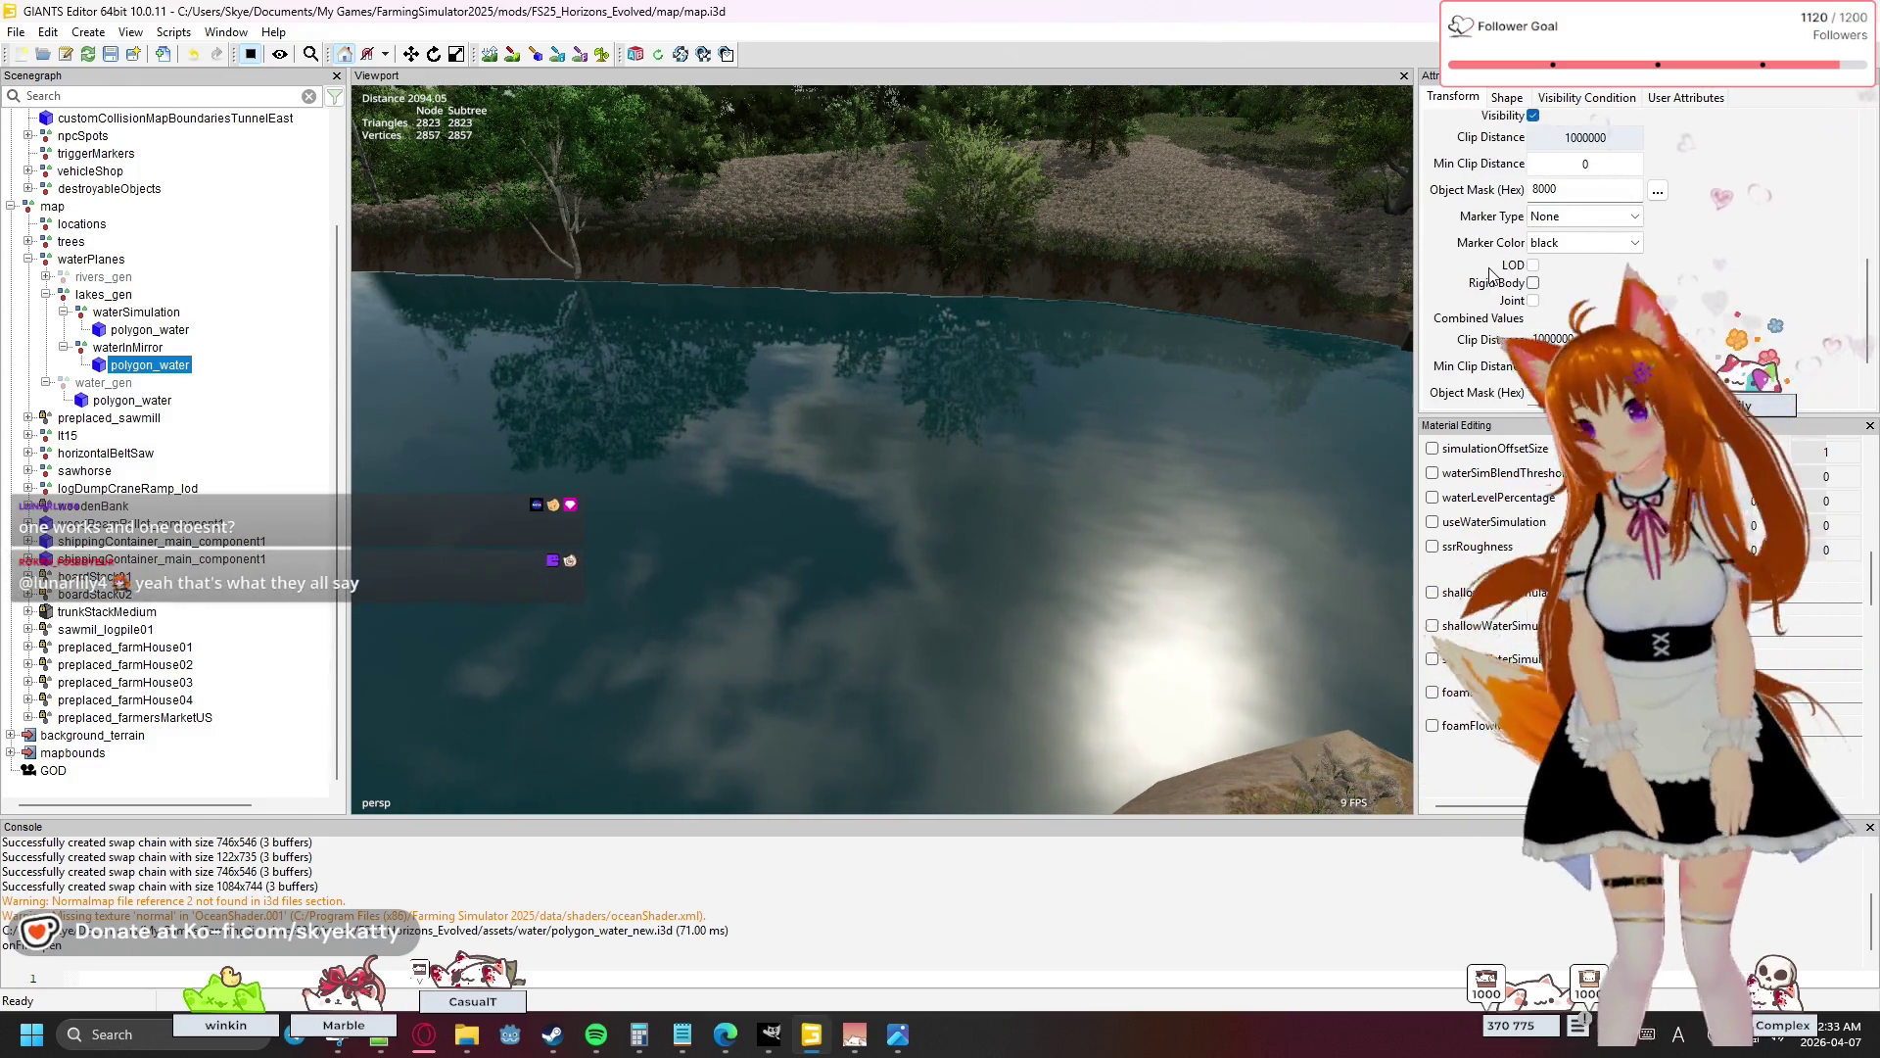
scroll(1493, 282, "up", 2)
scroll(1490, 274, "up", 3)
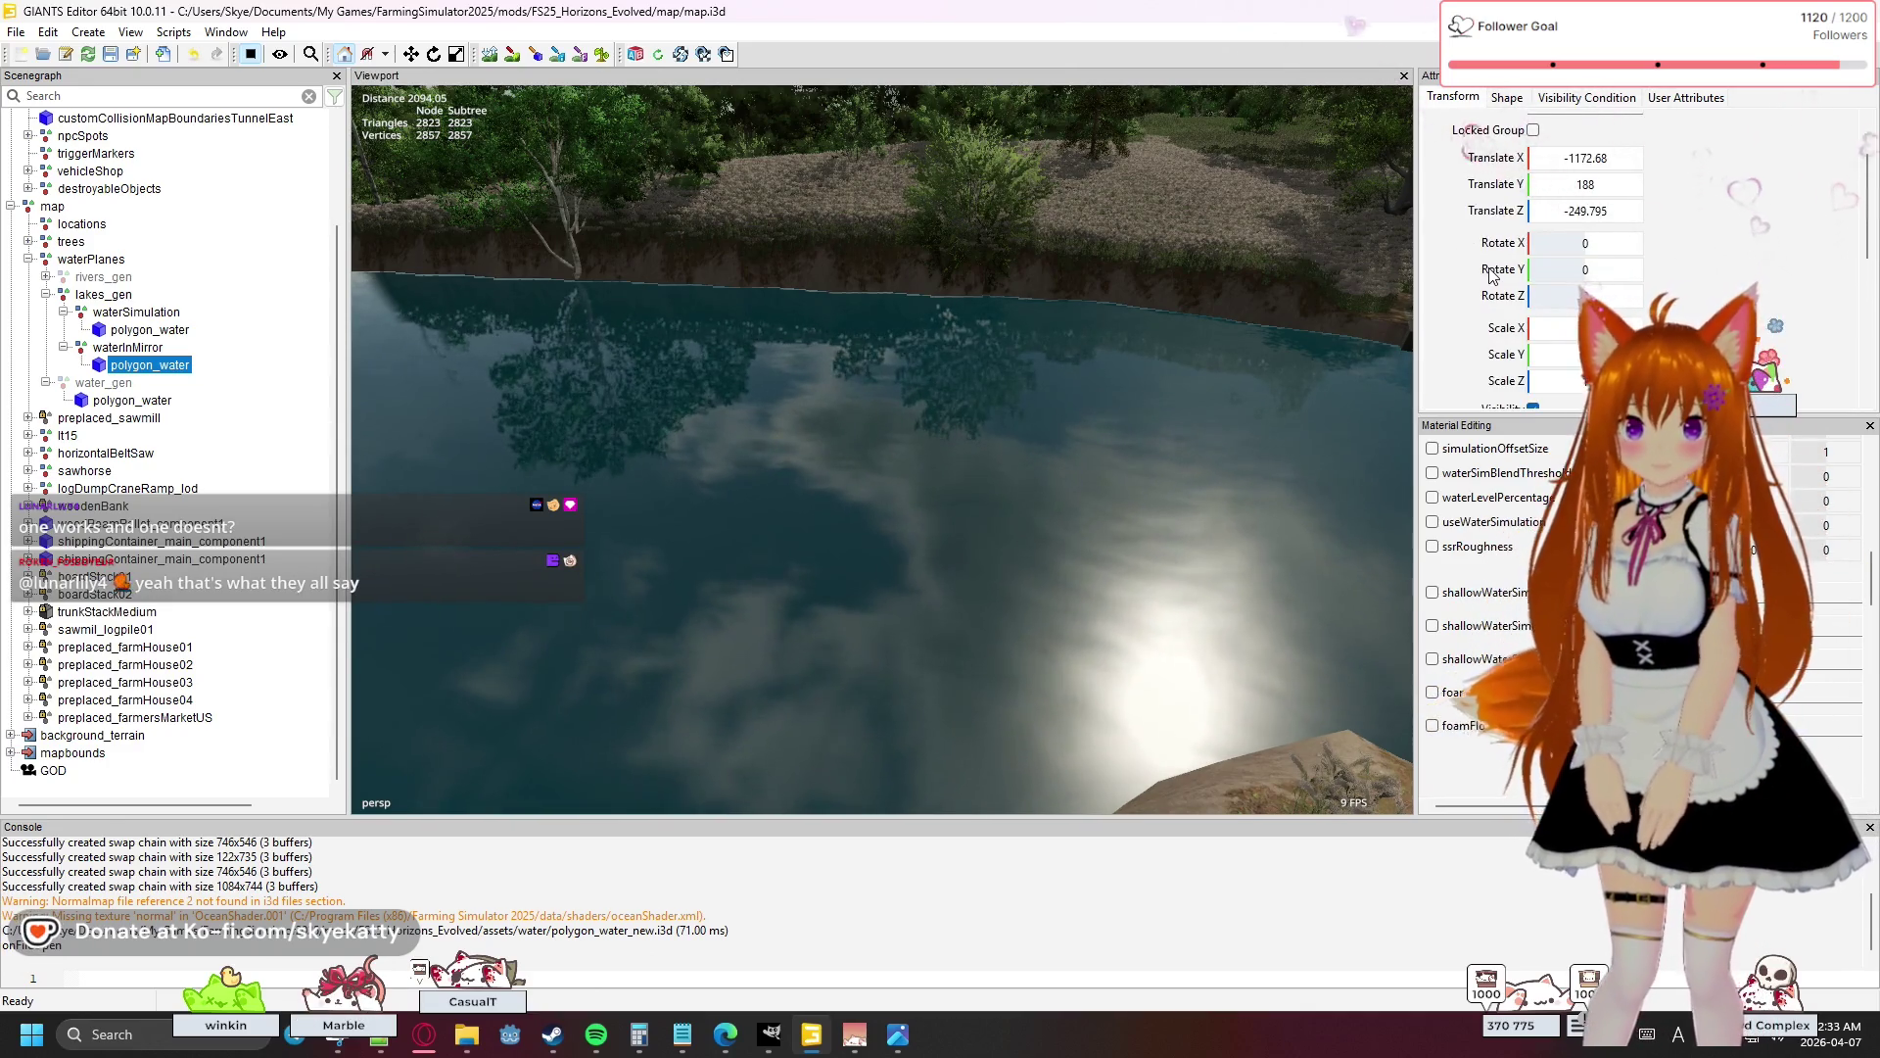
scroll(1491, 274, "up", 2)
scroll(1491, 274, "down", 10)
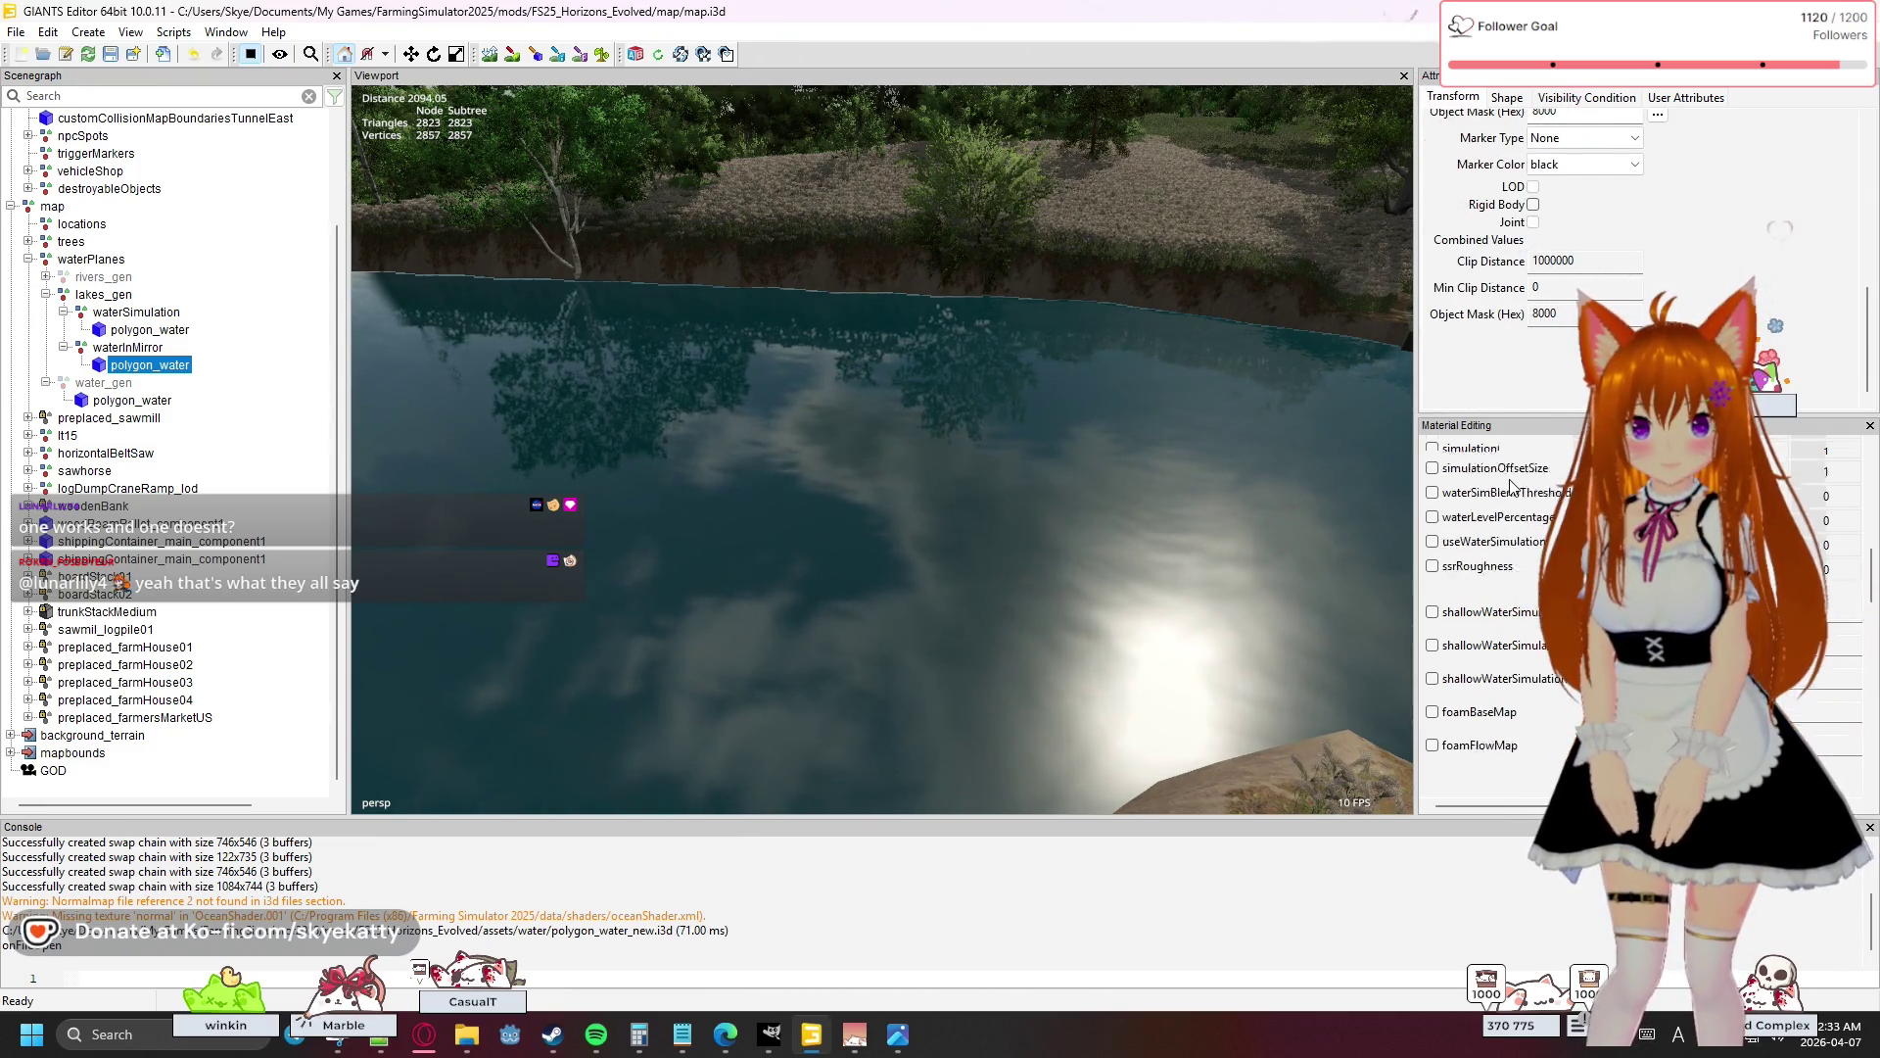
scroll(1511, 485, "up", 4)
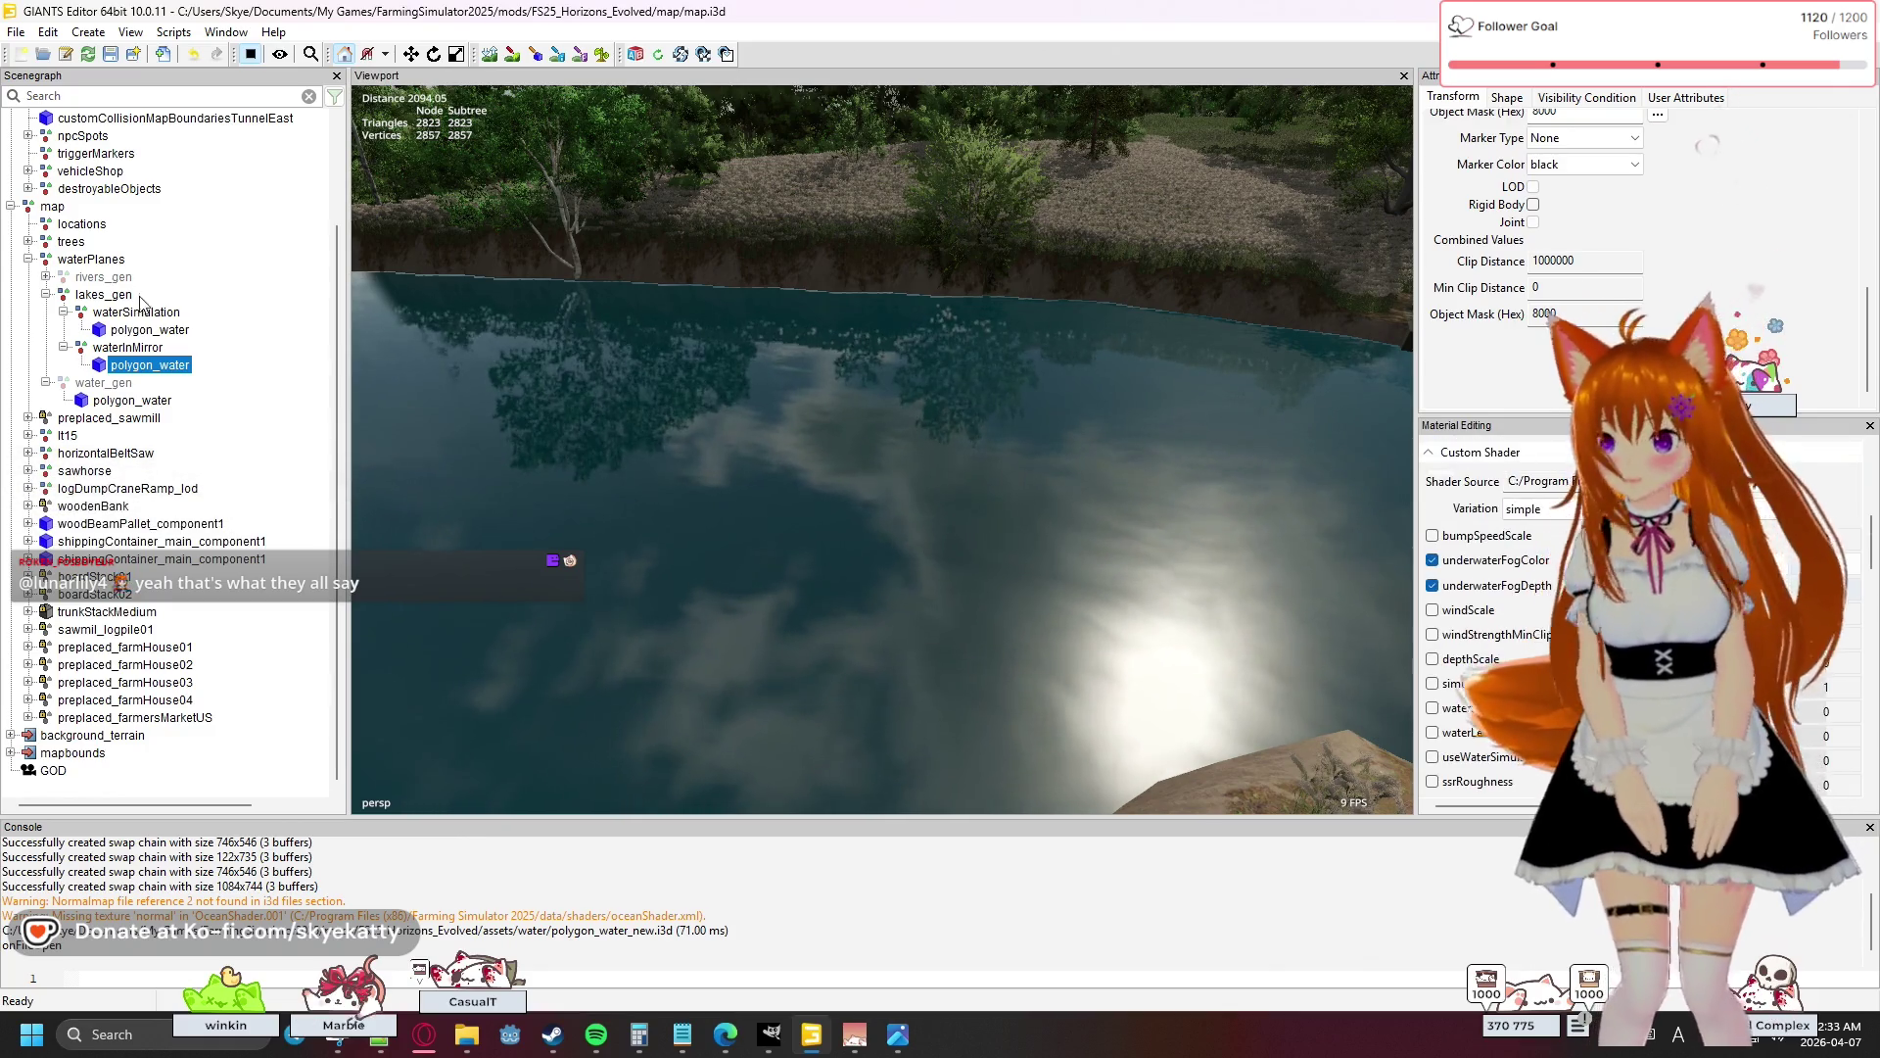
left_click(136, 400)
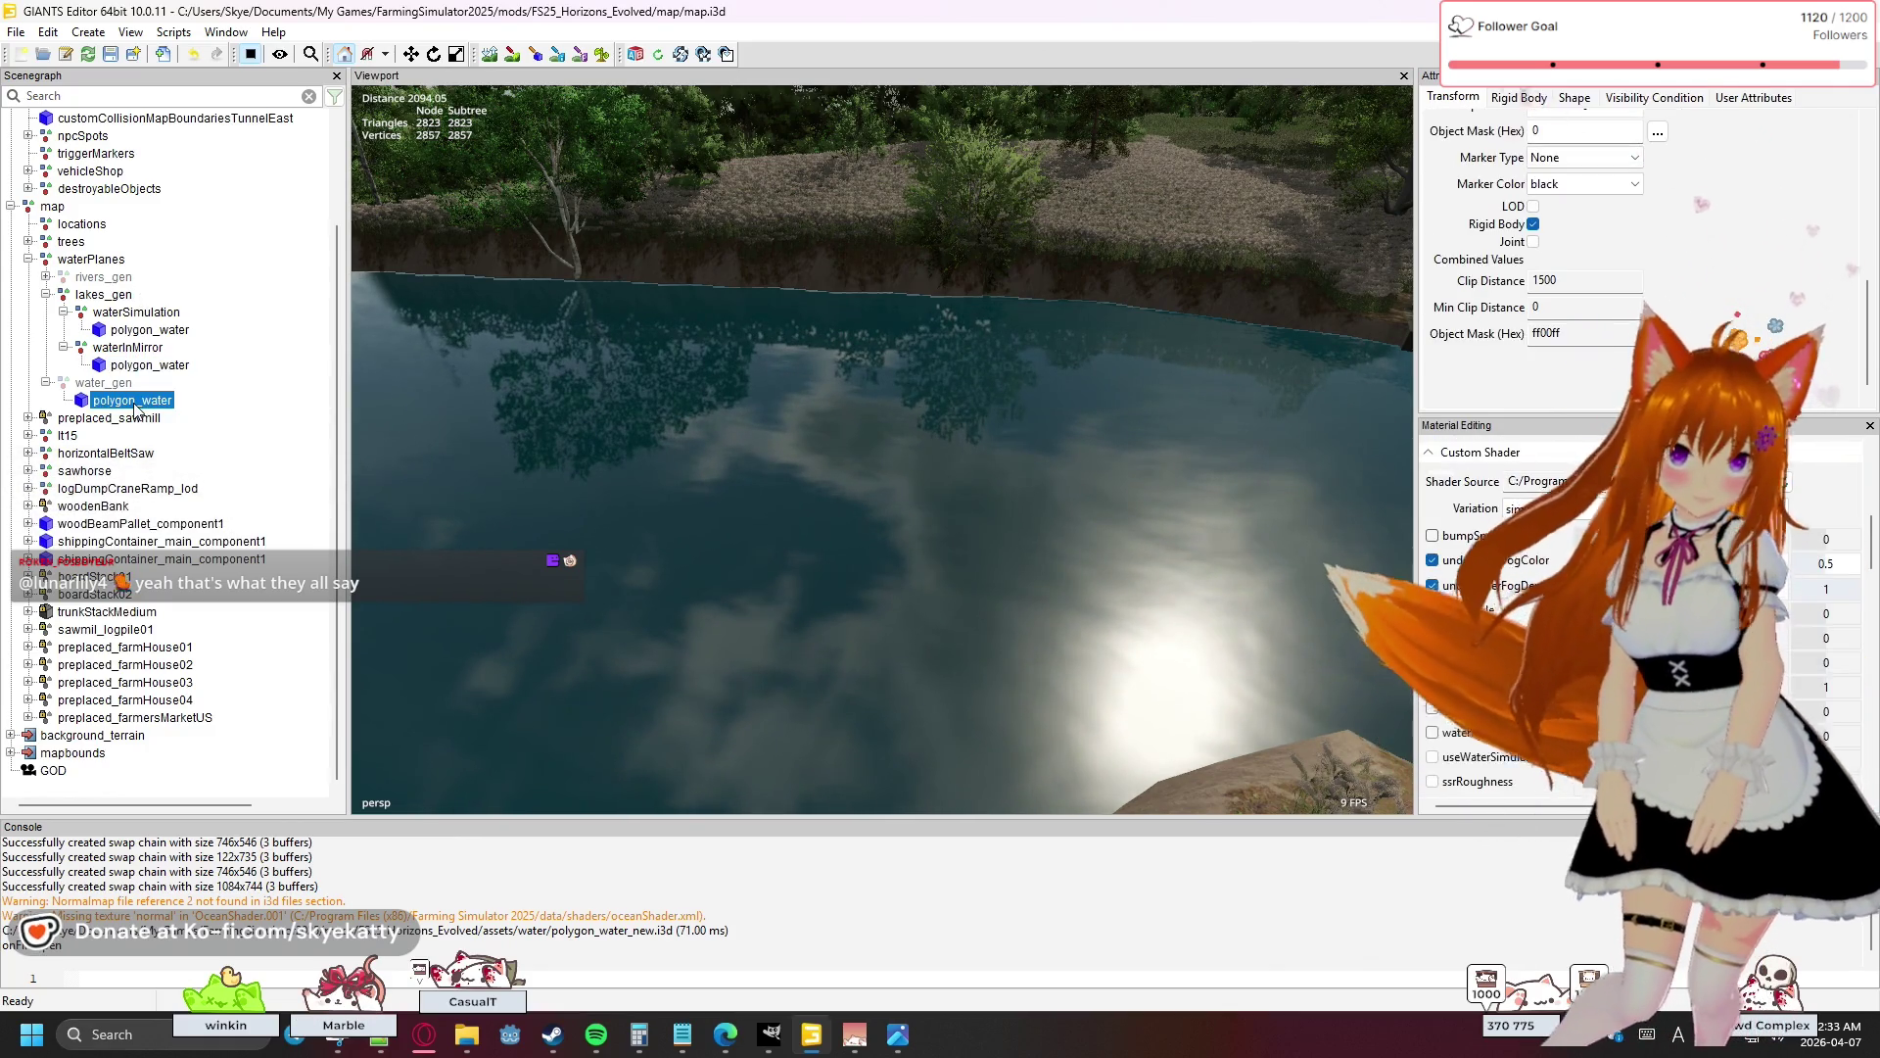
left_click(139, 333)
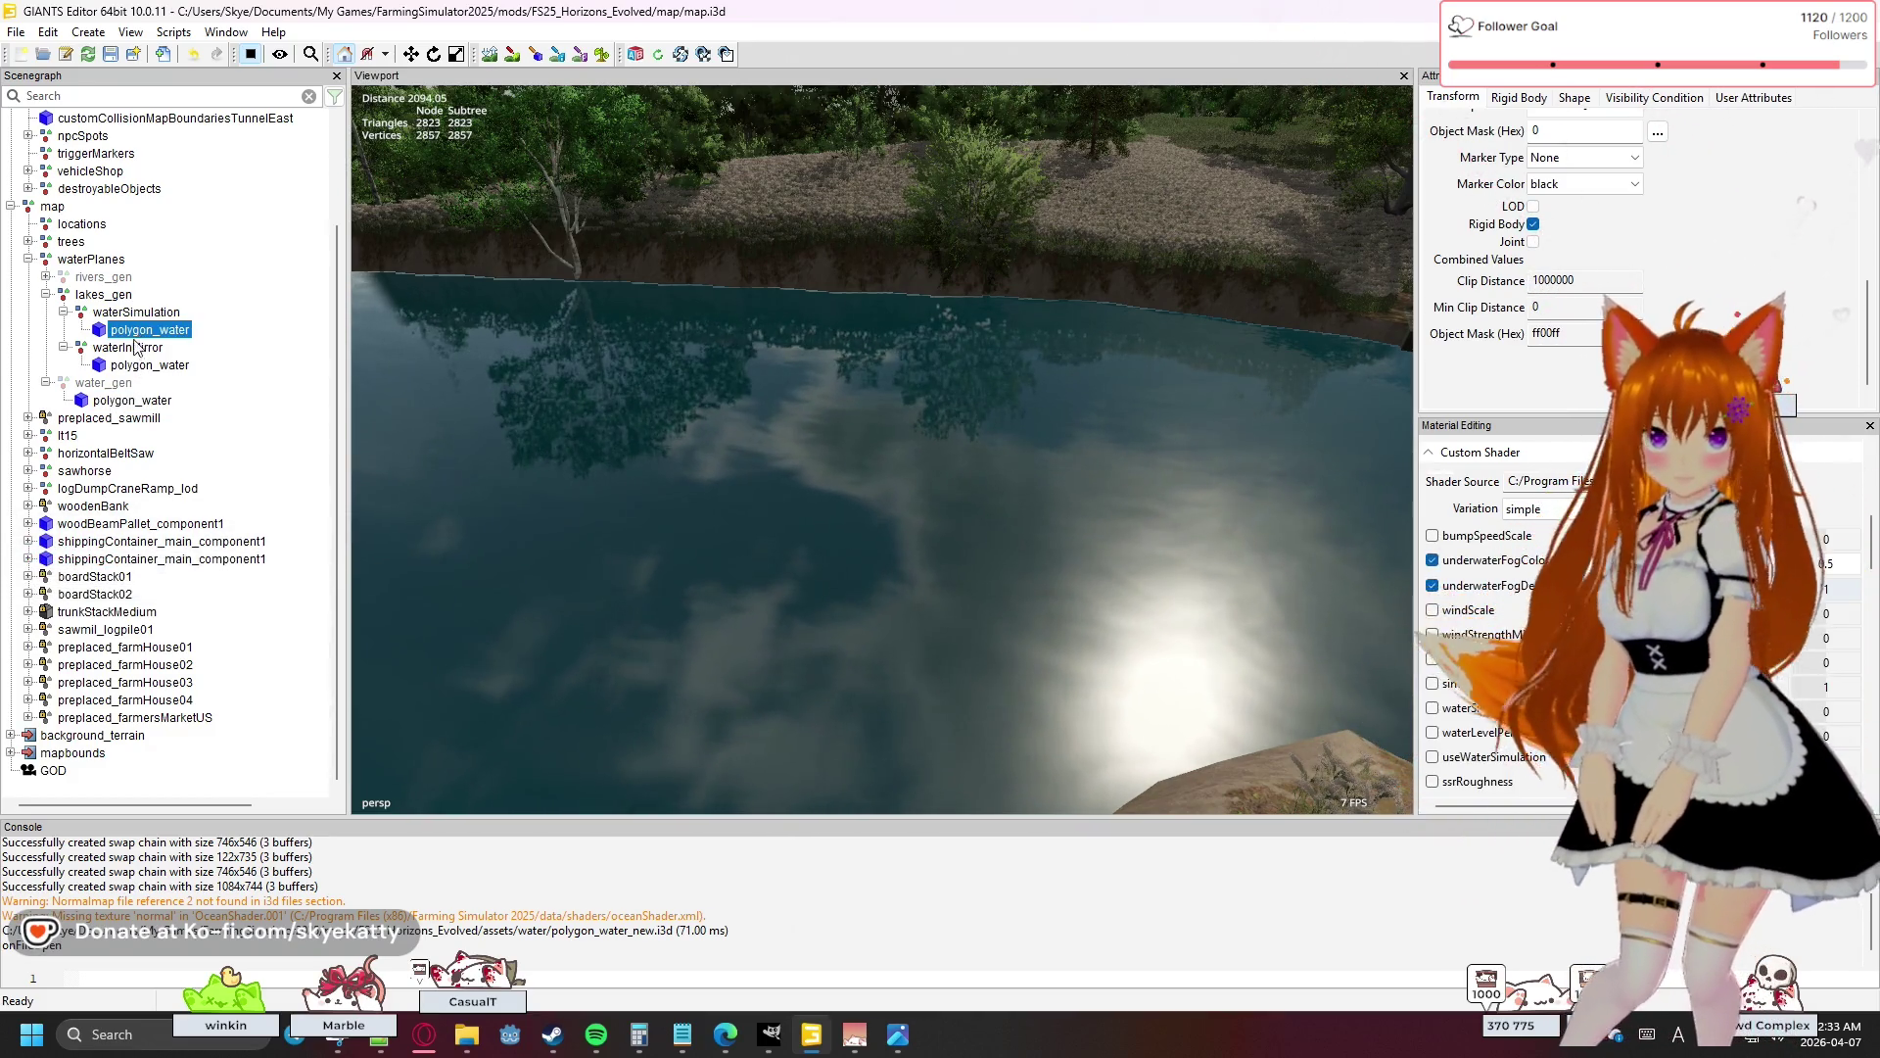
left_click(137, 402)
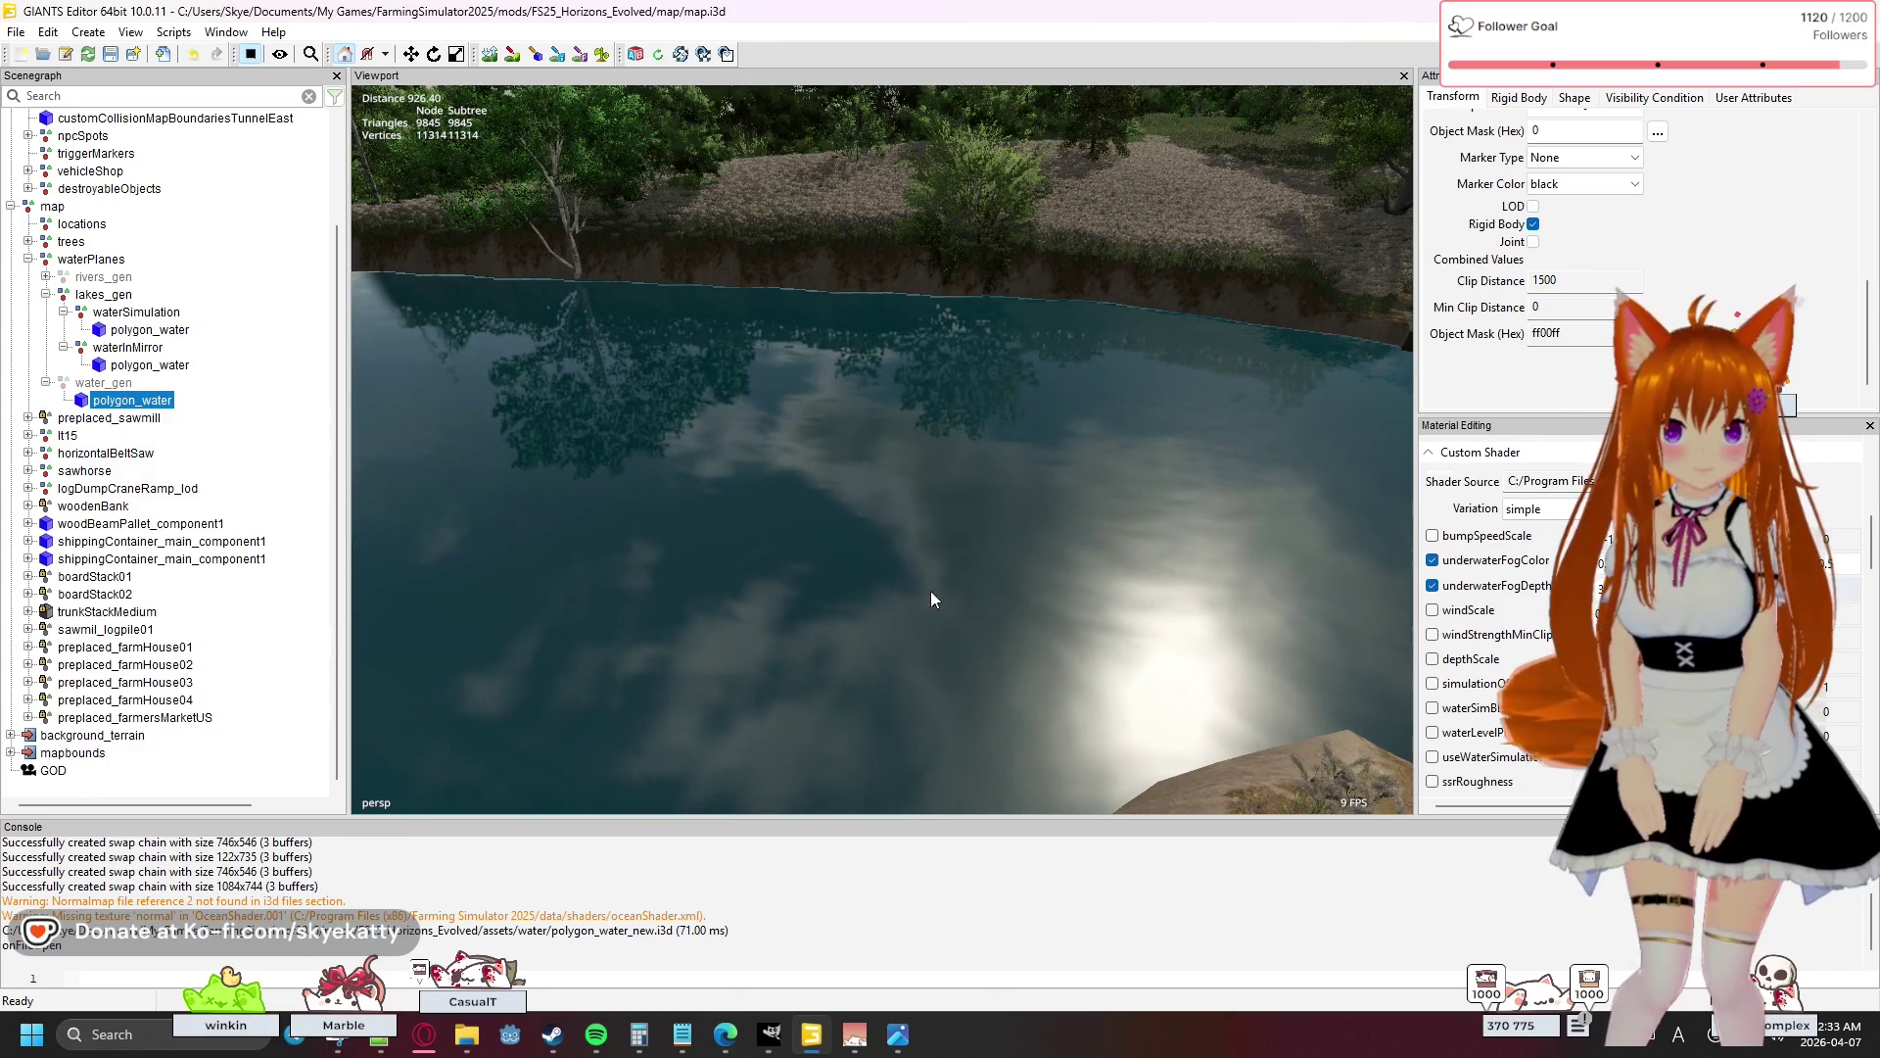
scroll(1520, 619, "down", 5)
scroll(1520, 619, "up", 5)
scroll(1520, 619, "down", 5)
scroll(1520, 619, "down", 2)
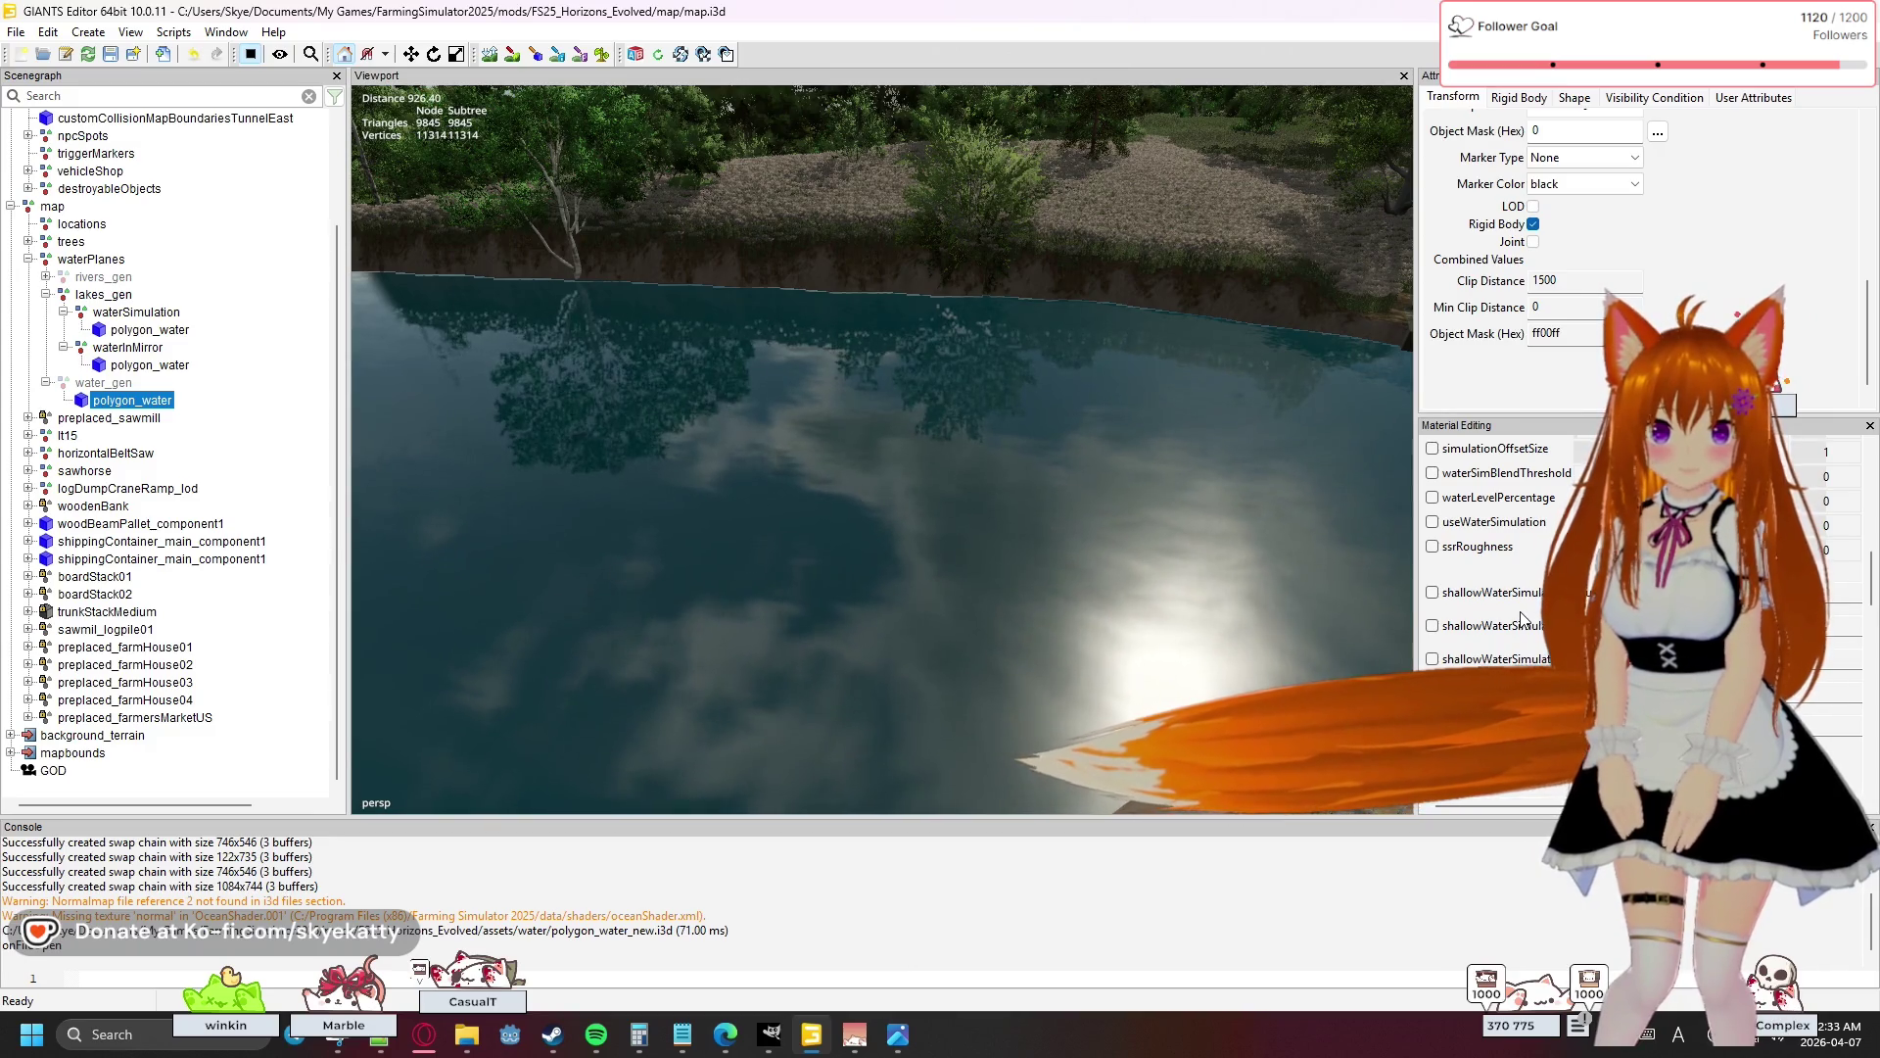
scroll(1519, 619, "up", 10)
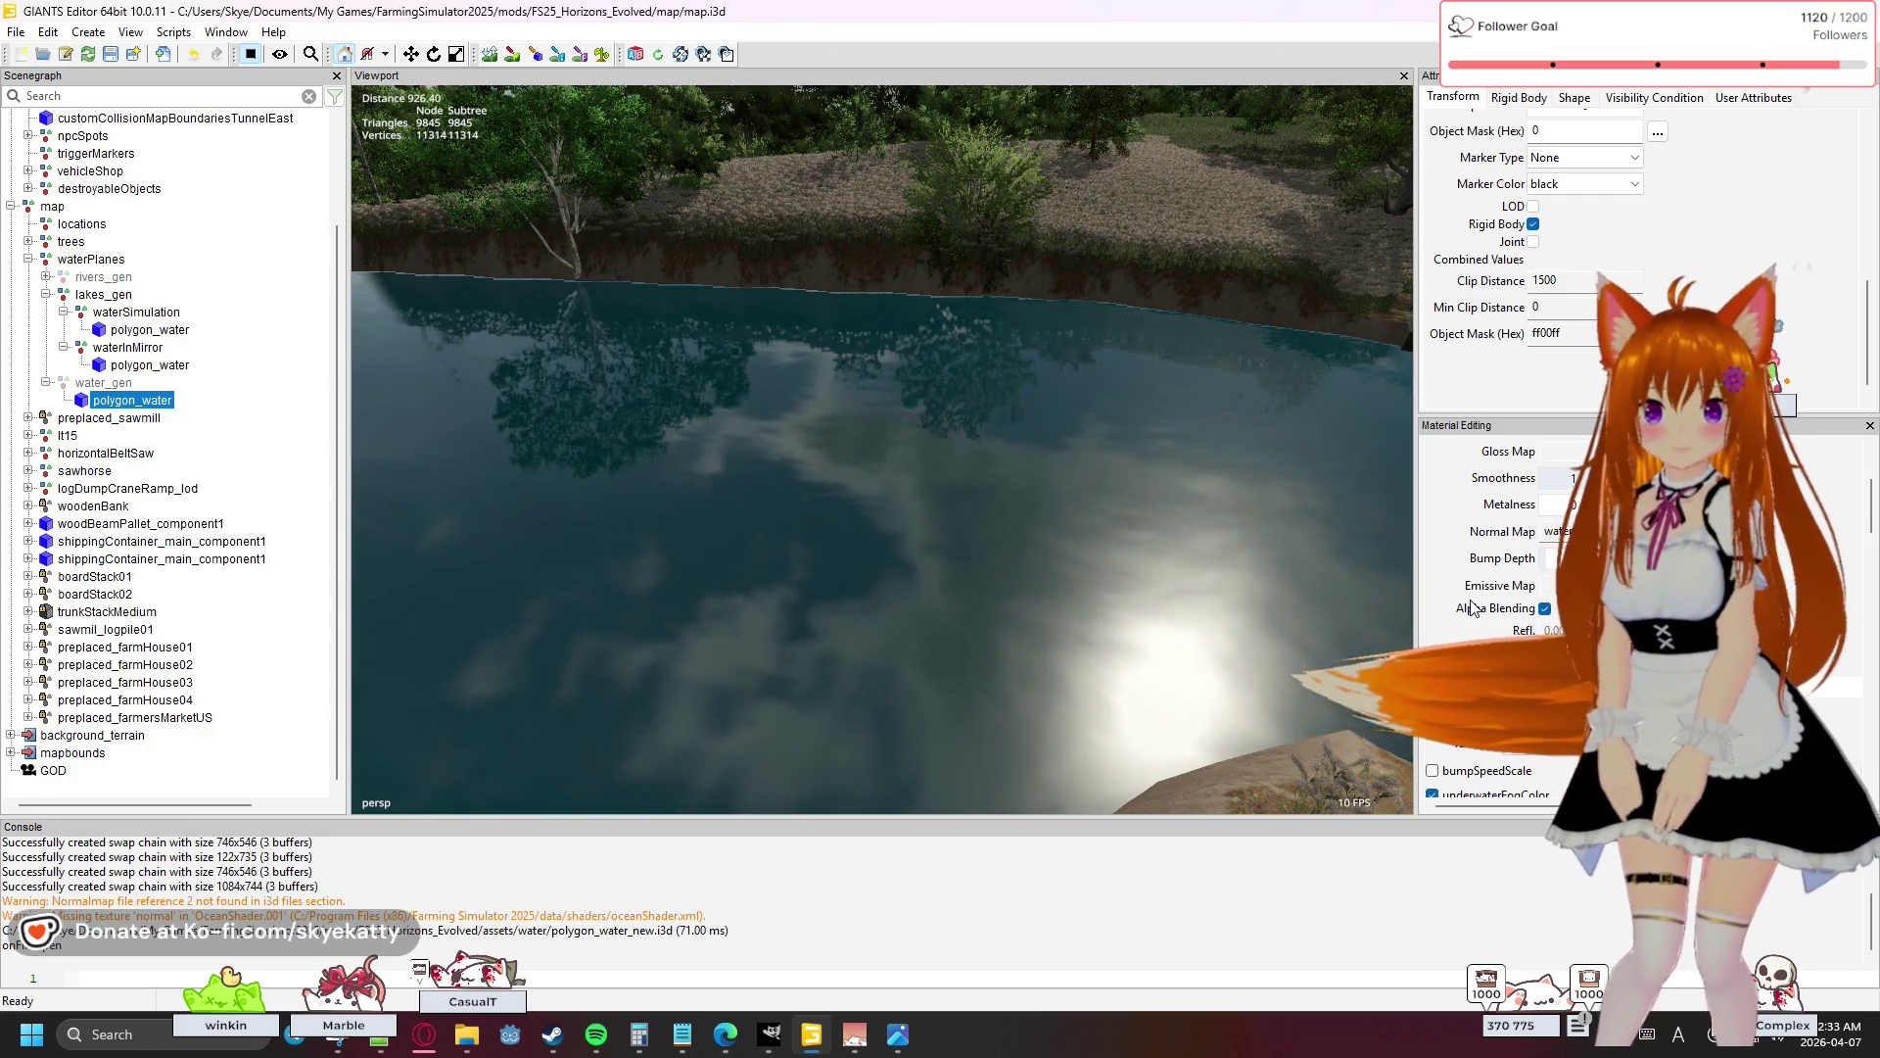
scroll(1472, 608, "up", 2)
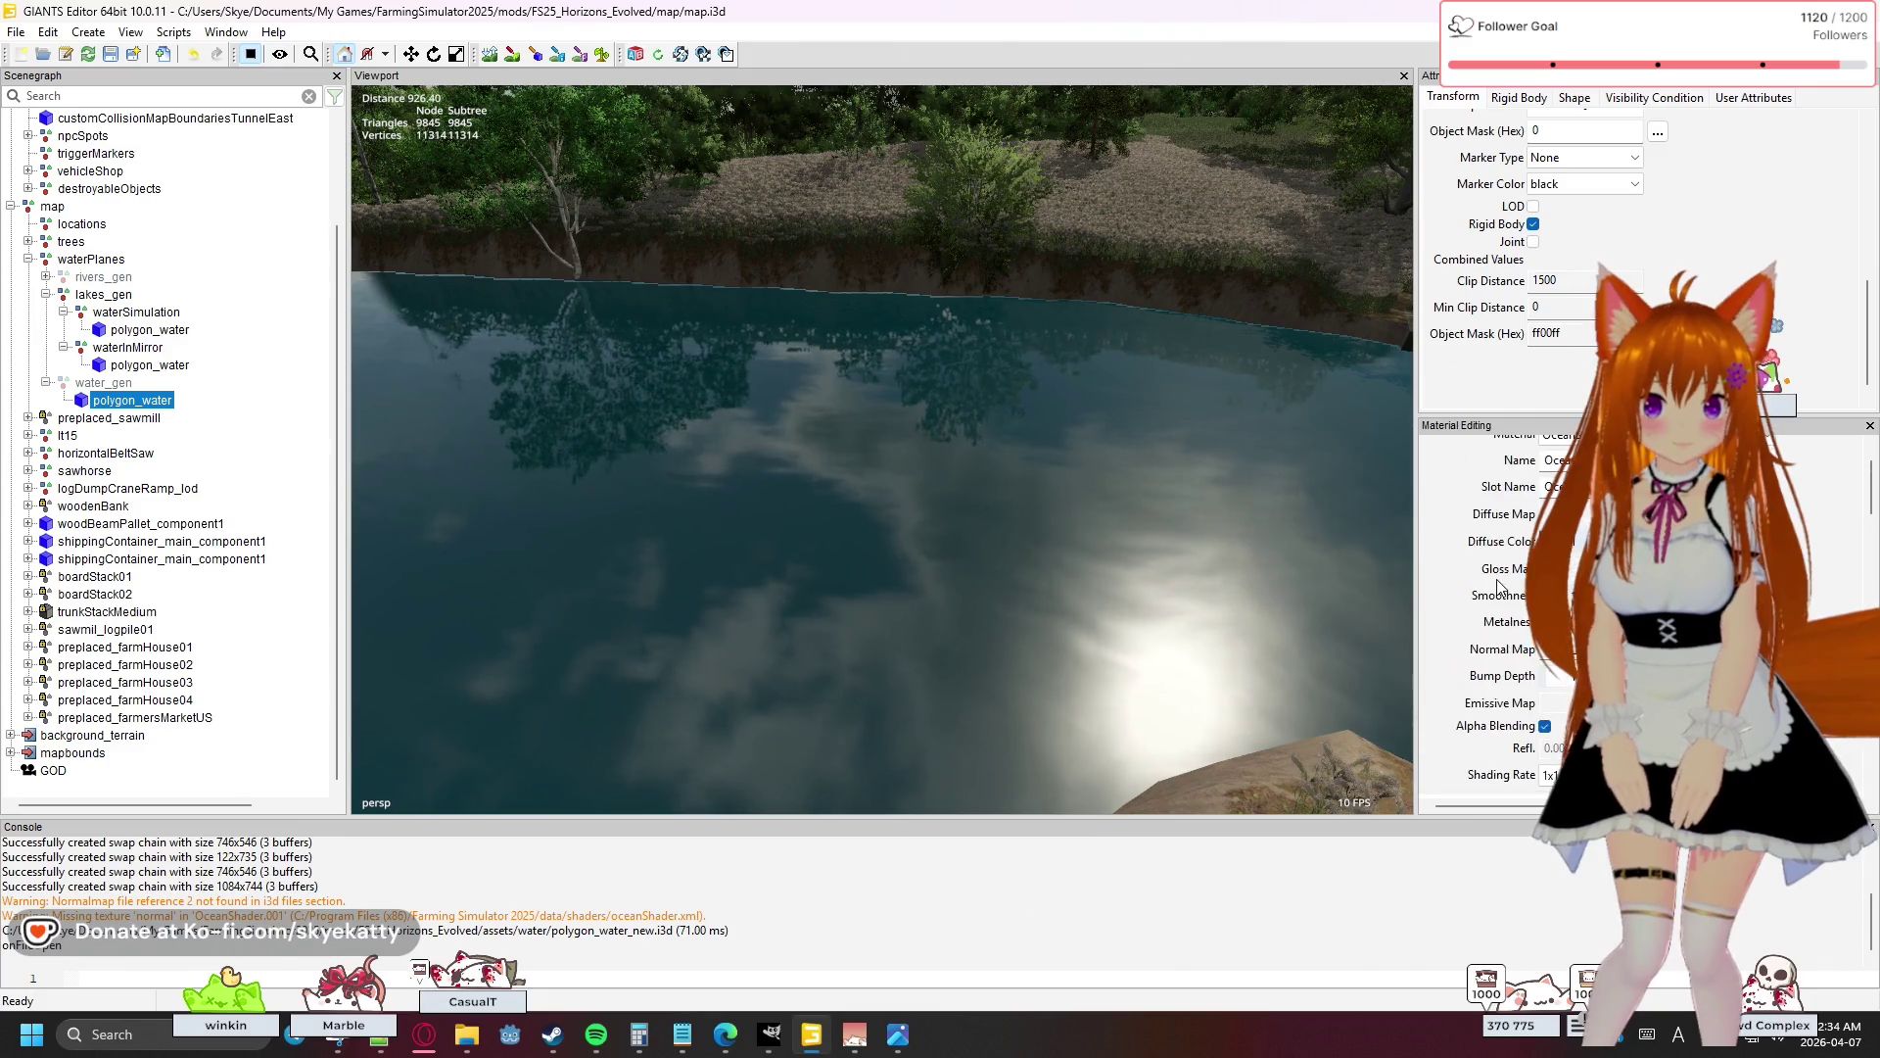
scroll(1491, 582, "up", 2)
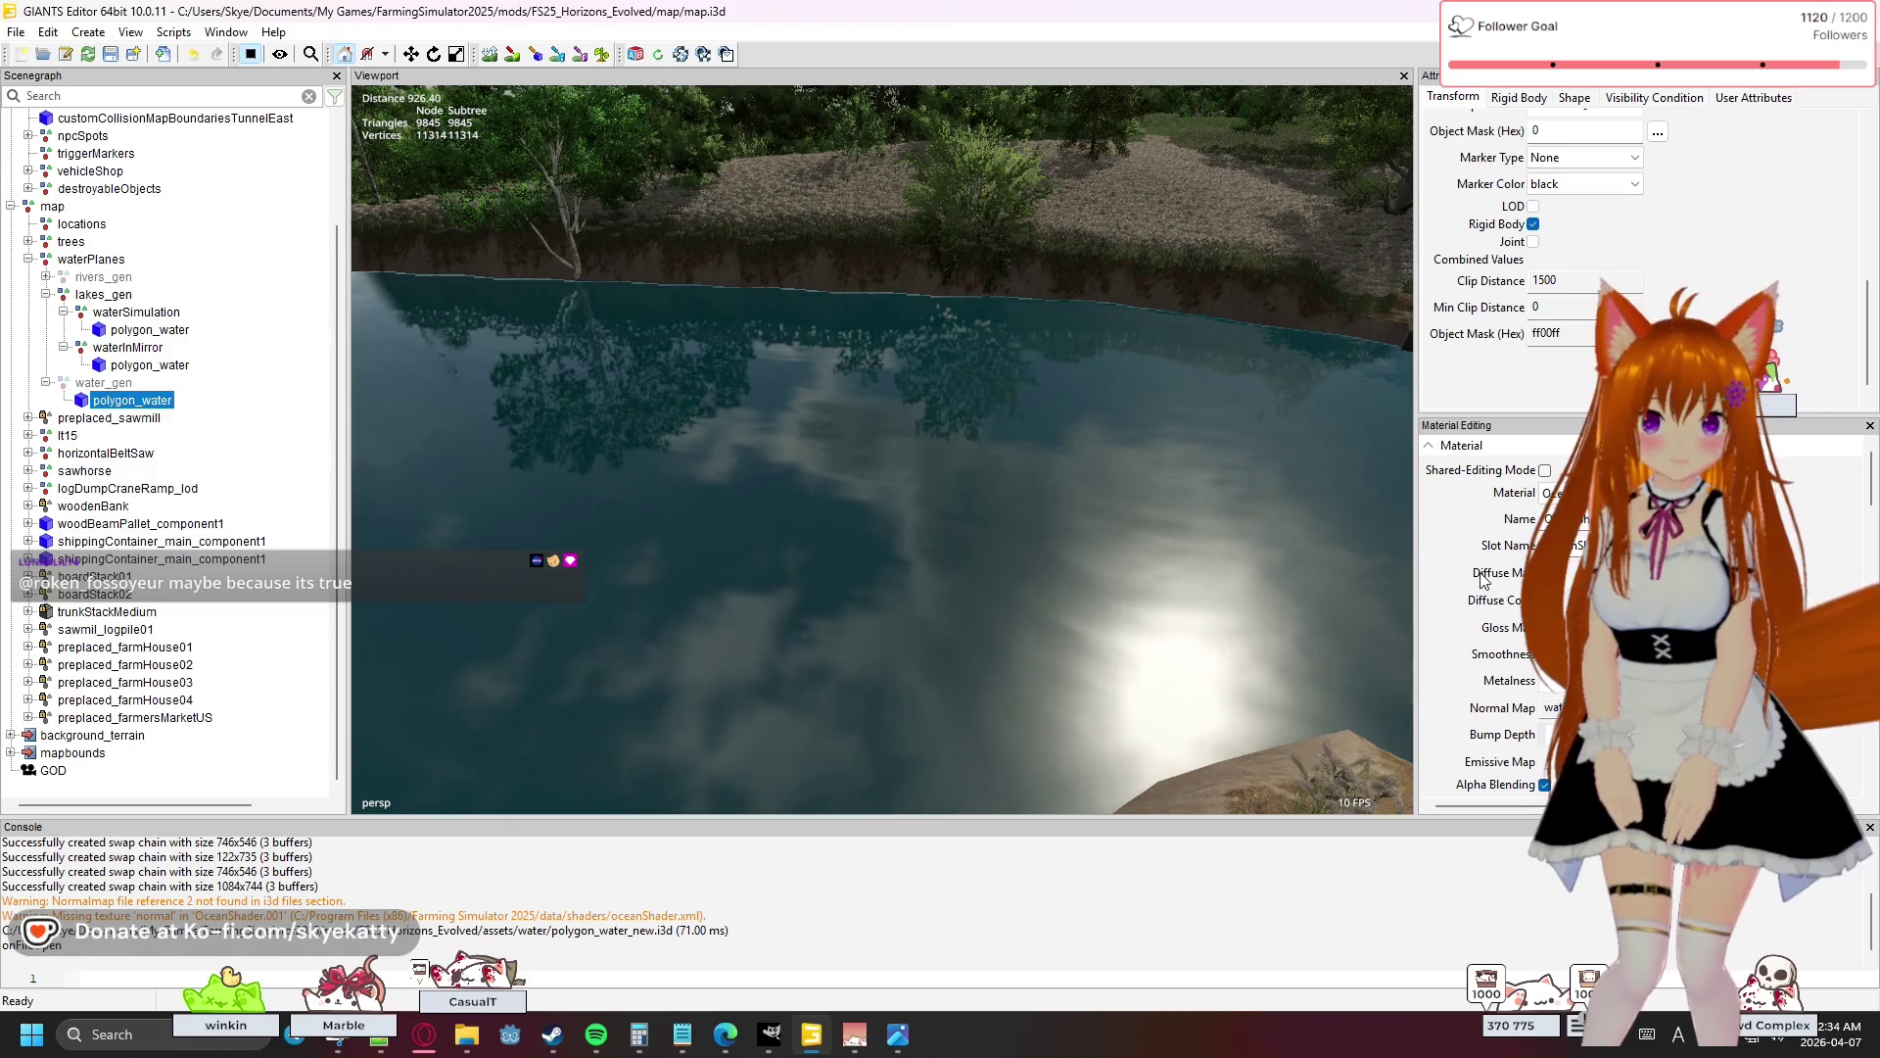
scroll(1481, 577, "down", 4)
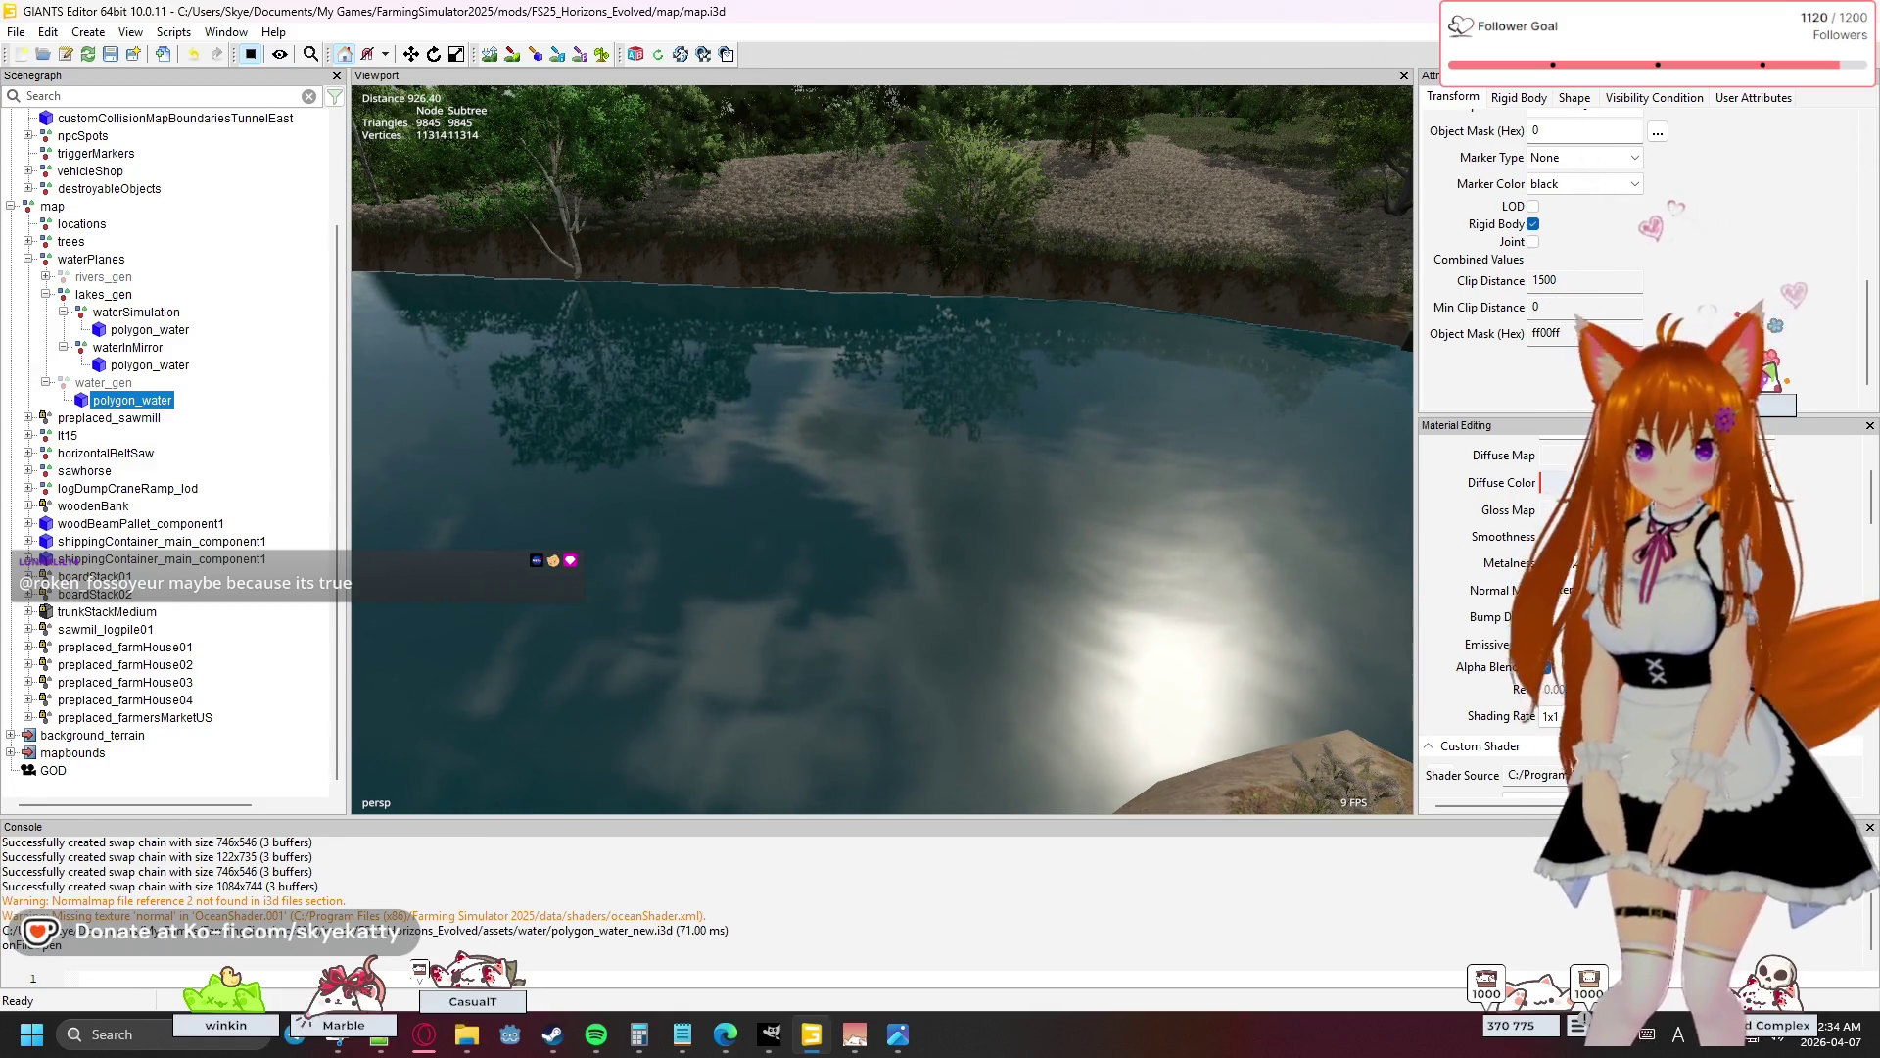
left_click(128, 366)
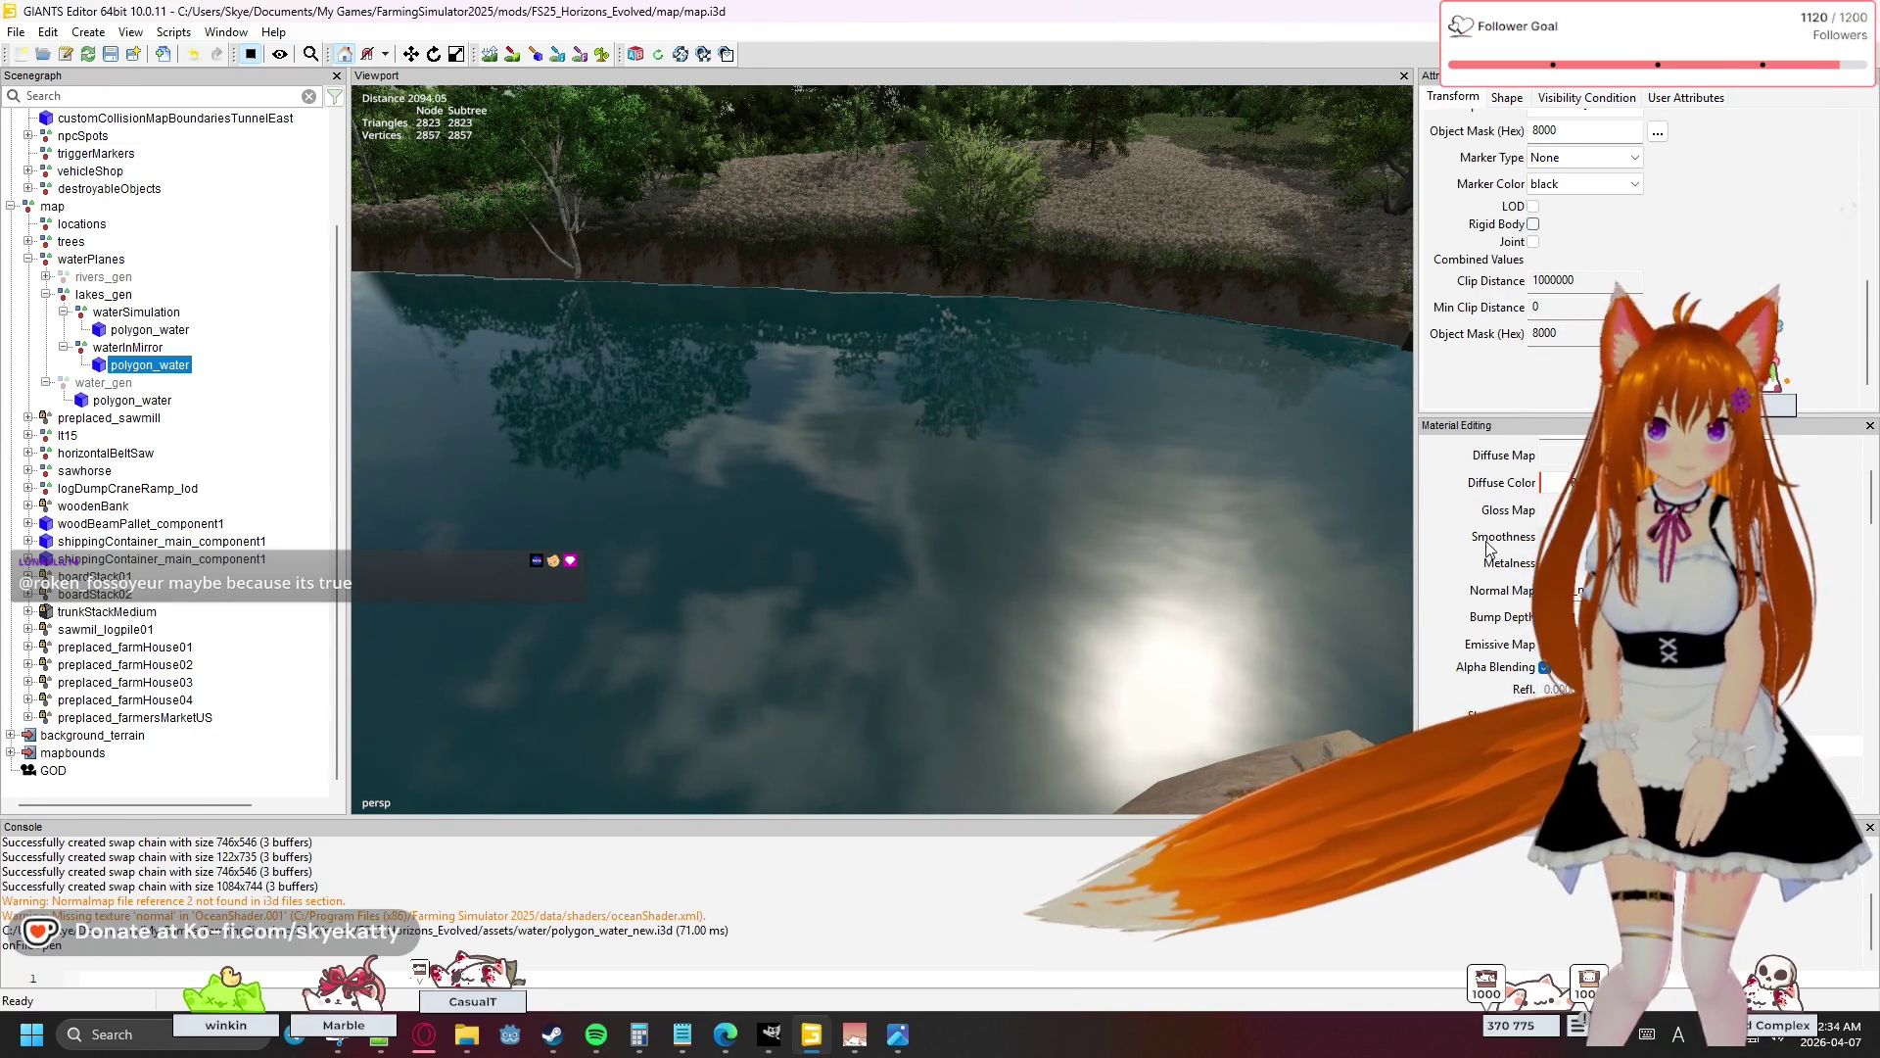
scroll(1486, 548, "up", 3)
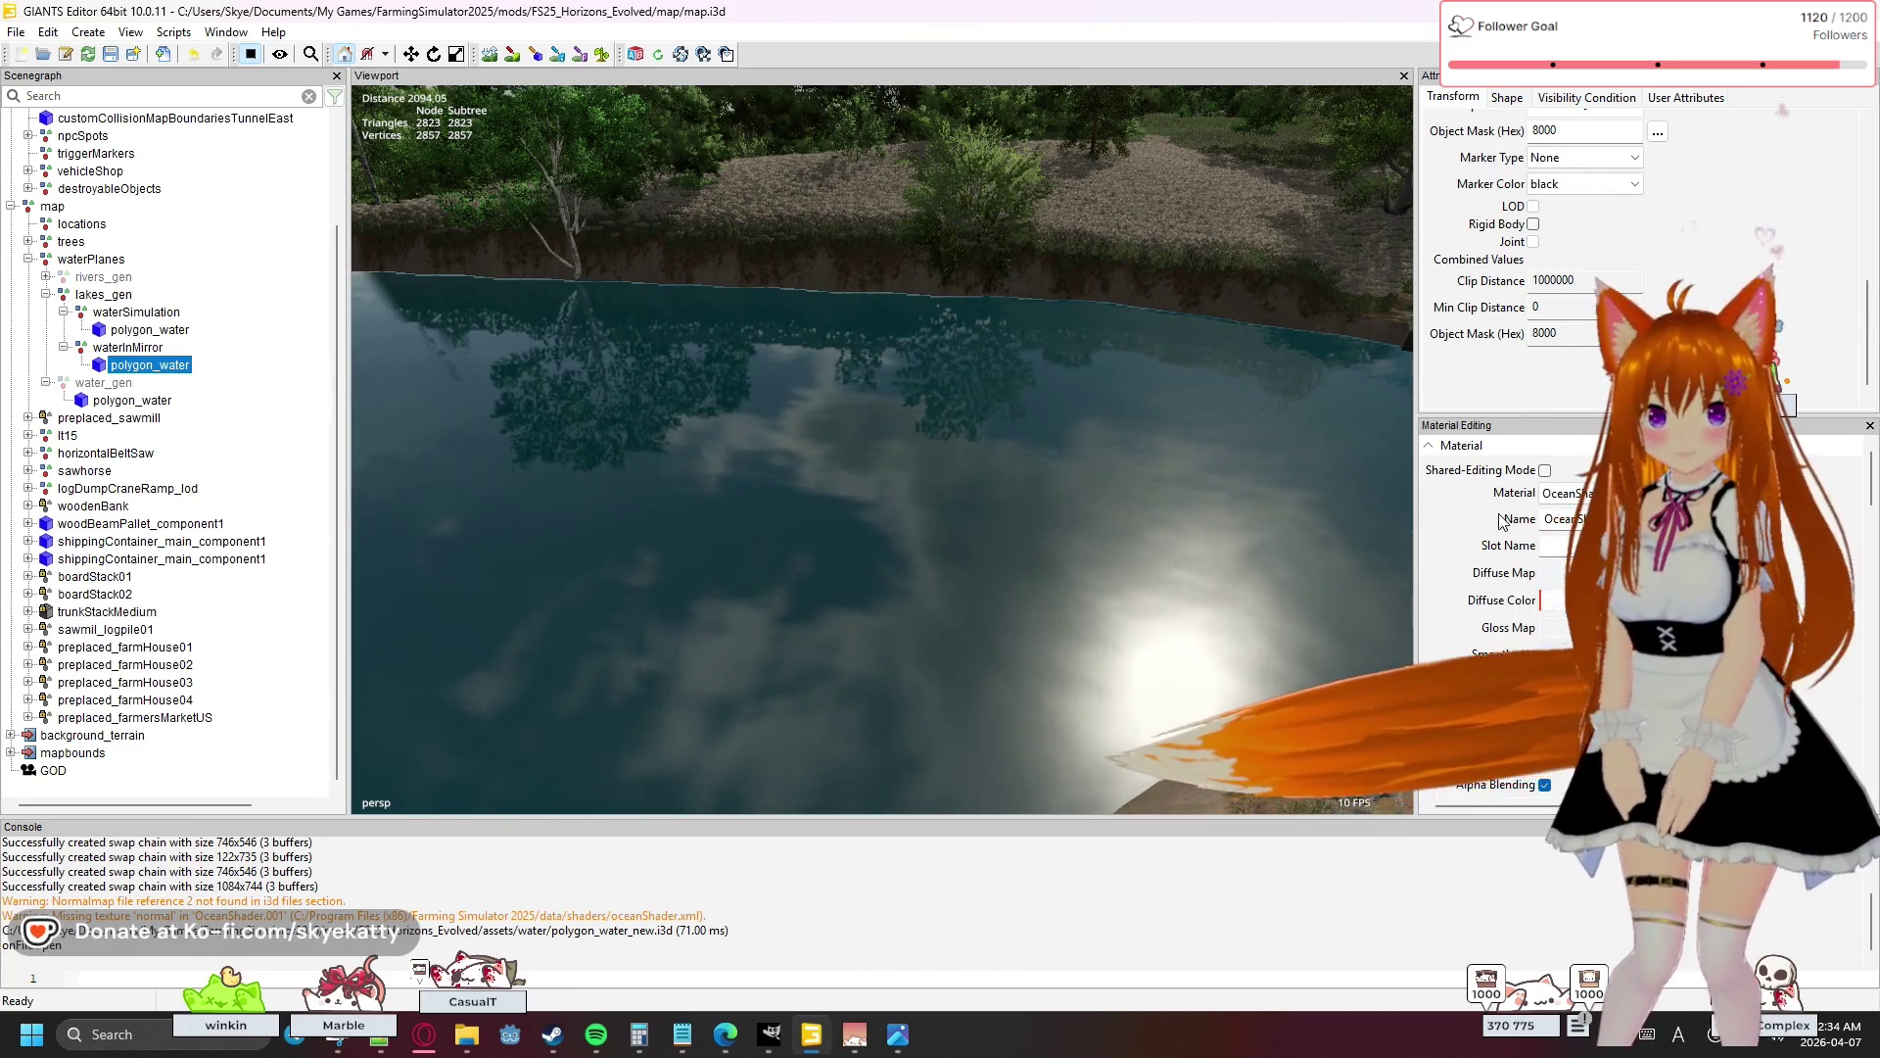
scroll(1505, 521, "down", 3)
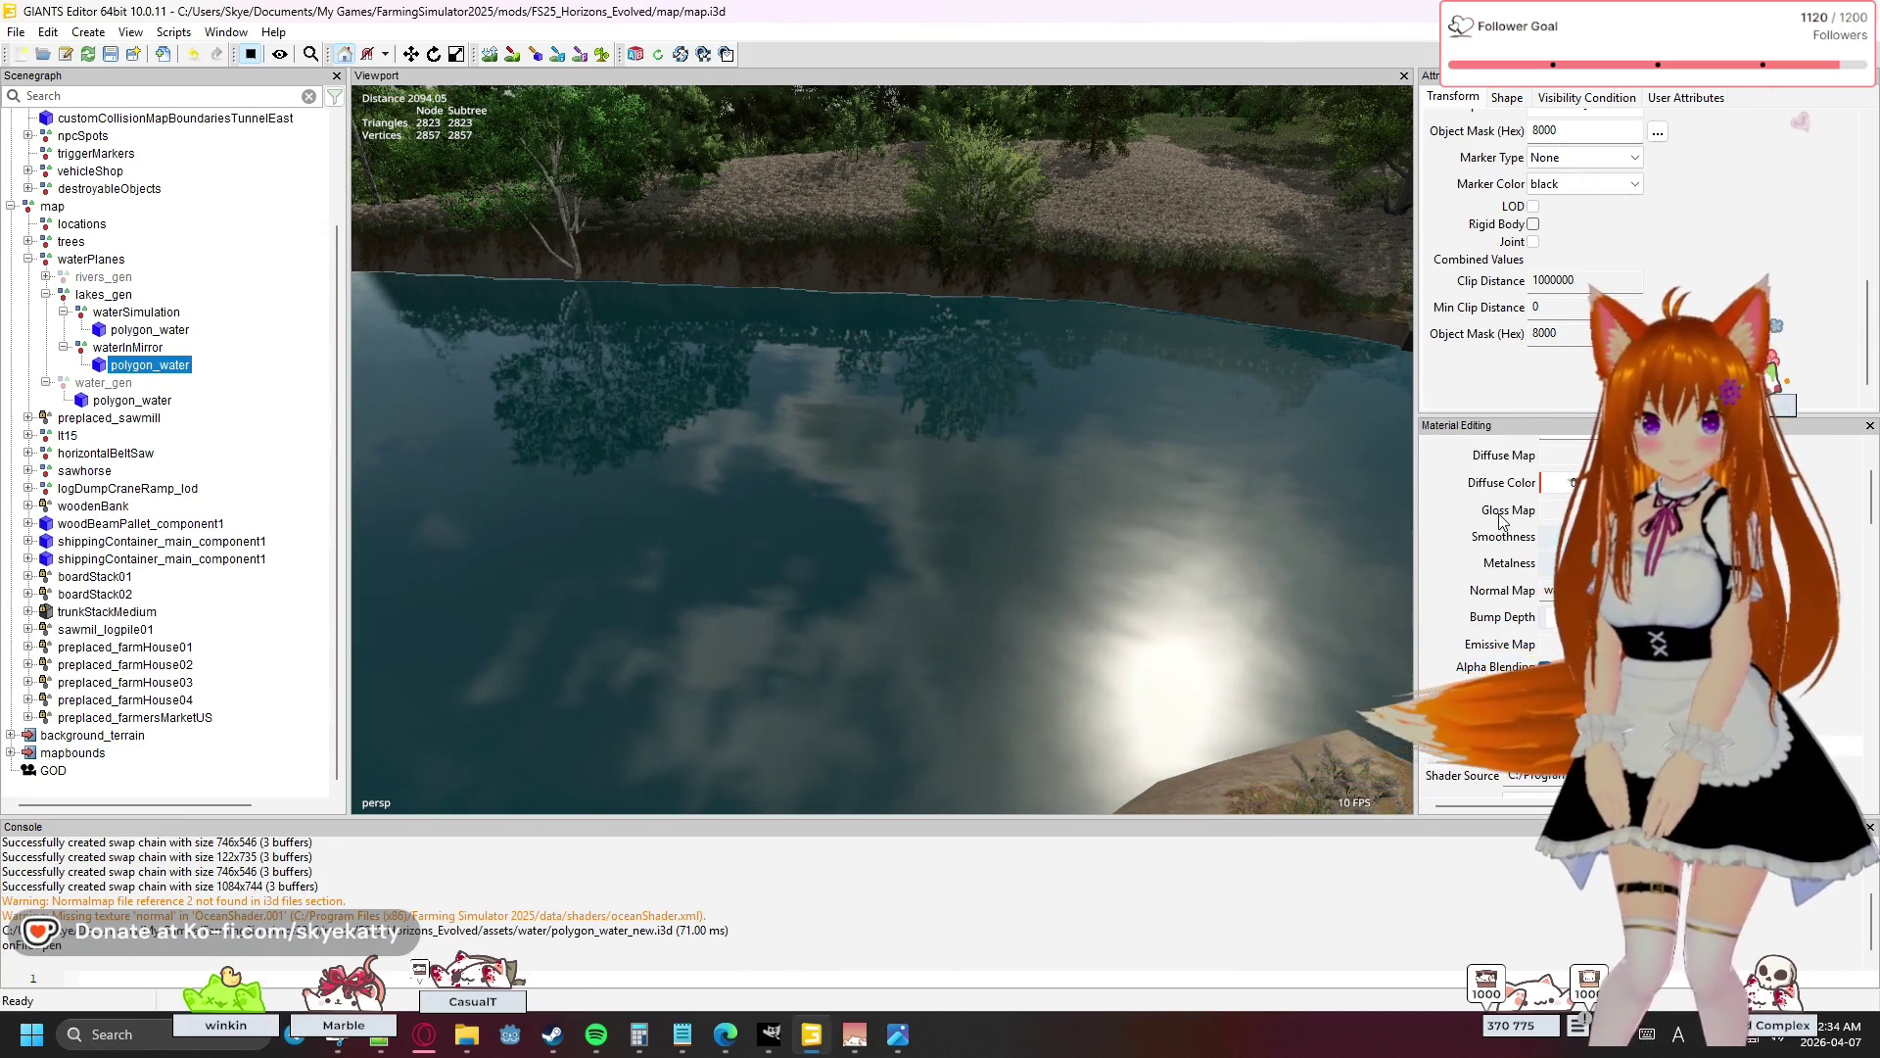
scroll(1504, 521, "down", 3)
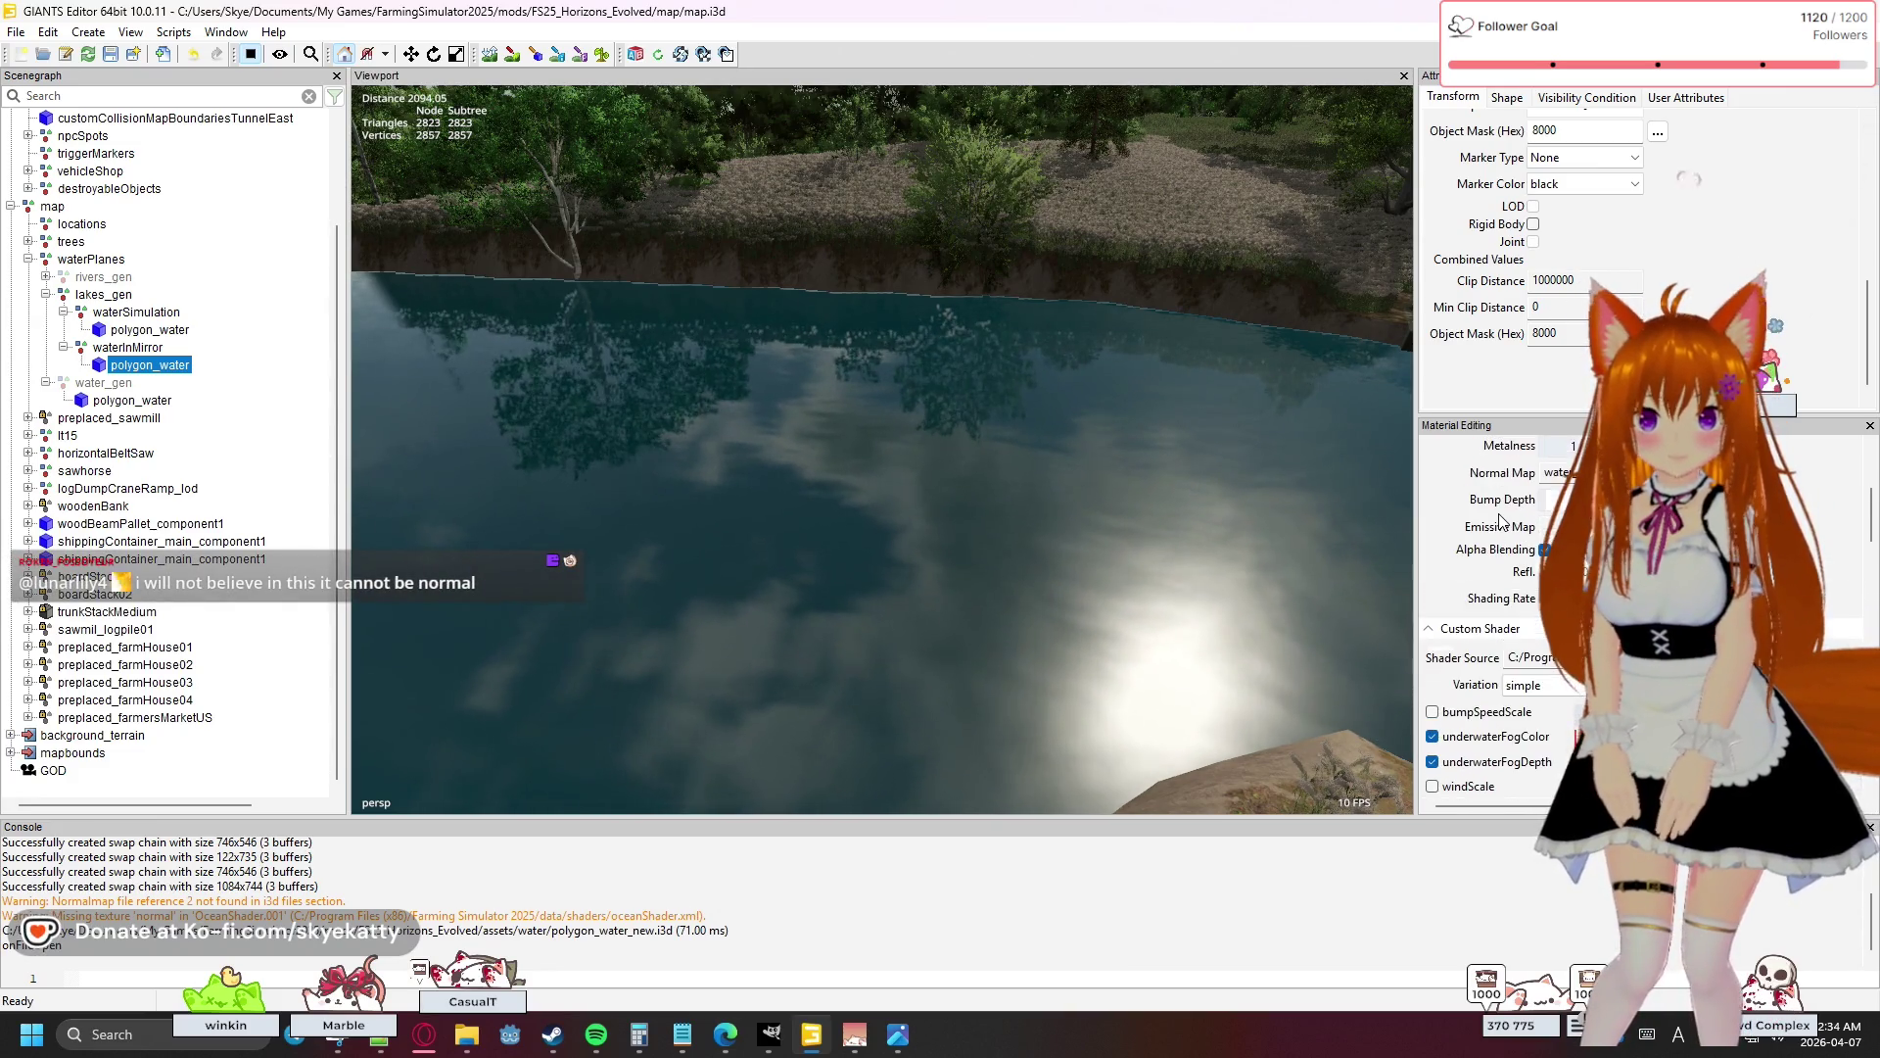
scroll(1497, 537, "down", 5)
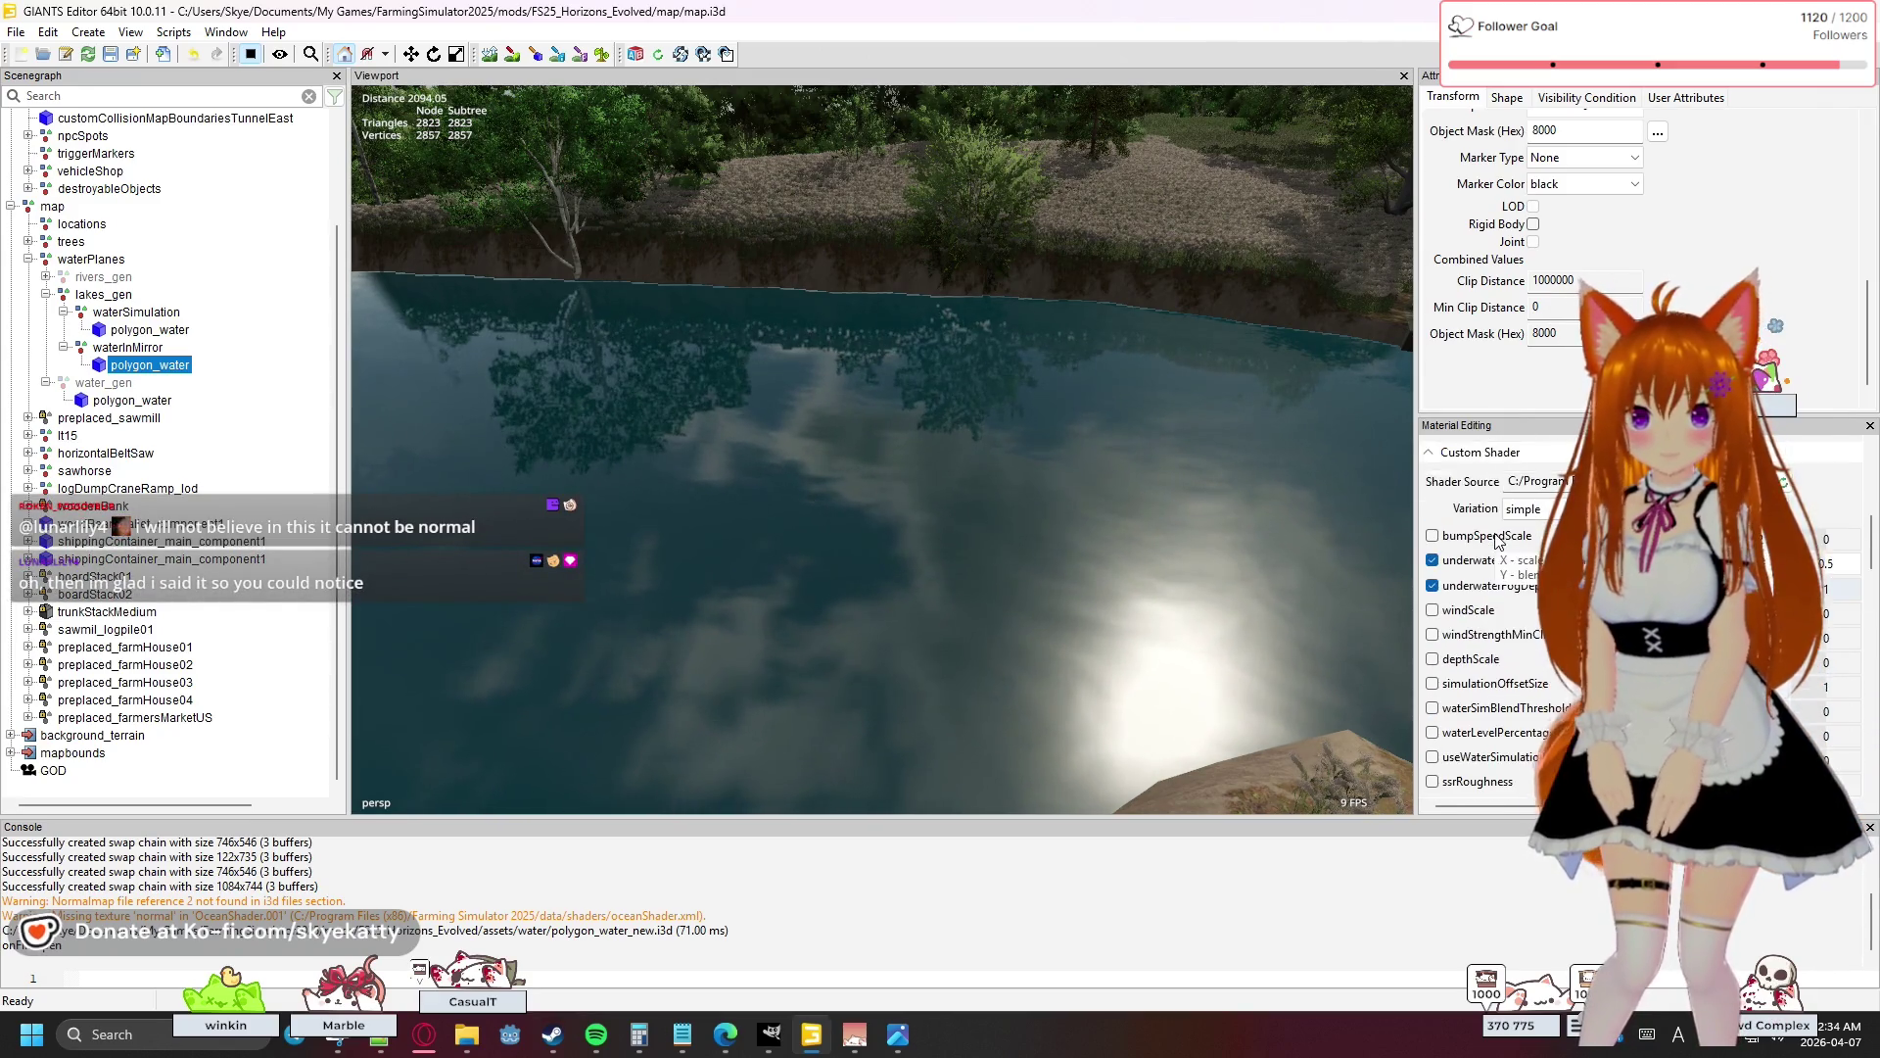
scroll(1496, 540, "down", 5)
scroll(1497, 539, "down", 3)
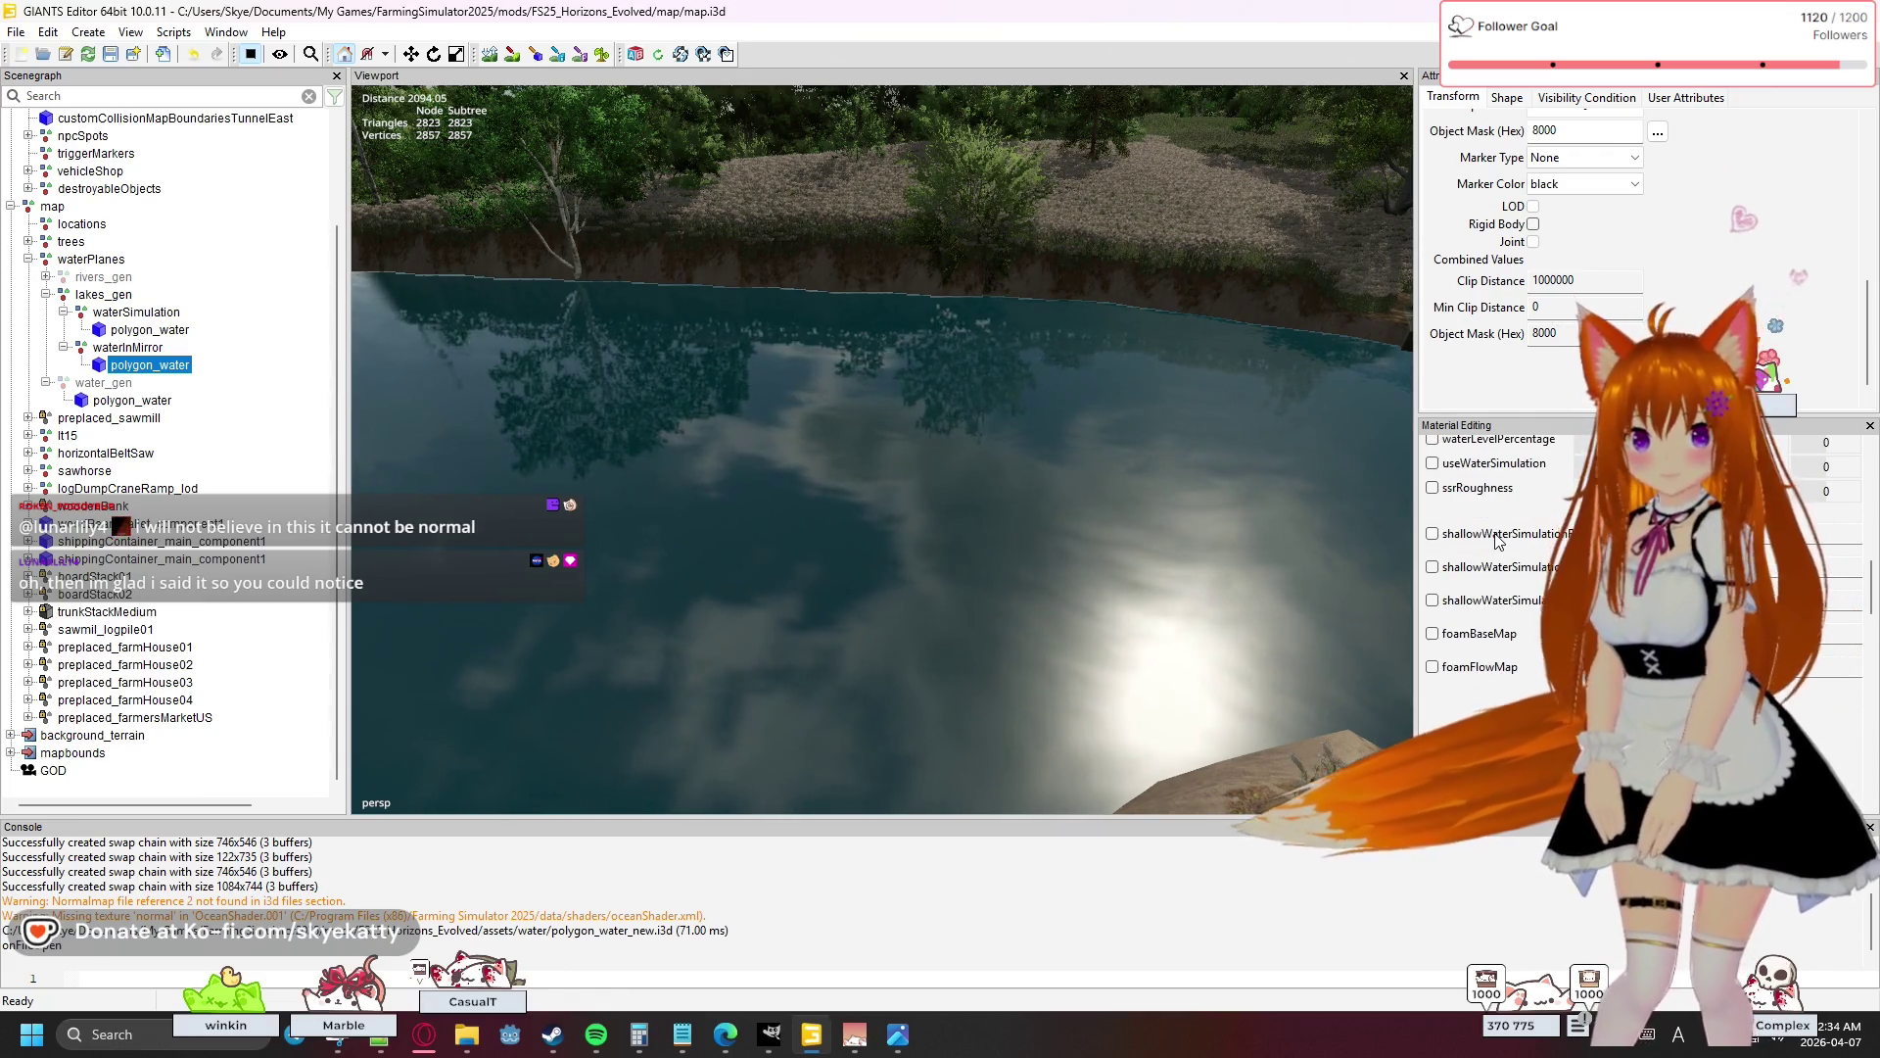
scroll(1496, 539, "up", 3)
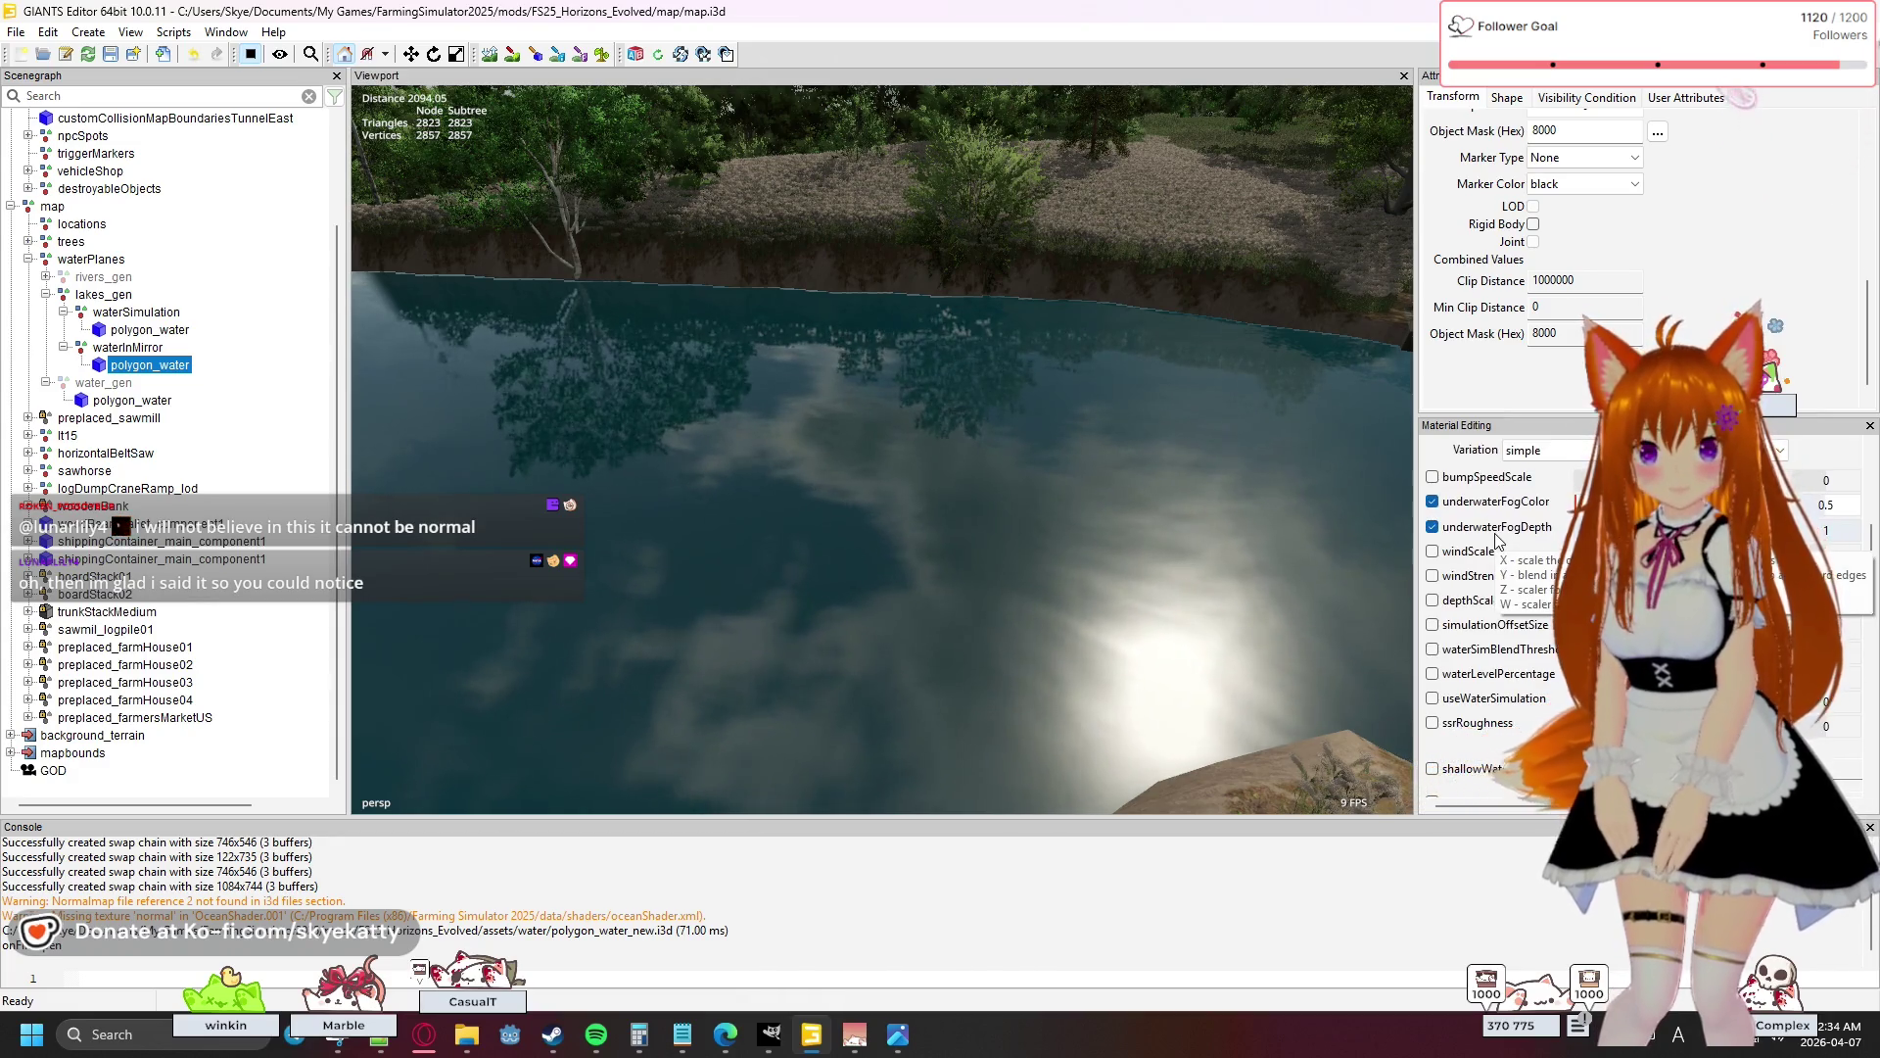
scroll(1496, 538, "up", 7)
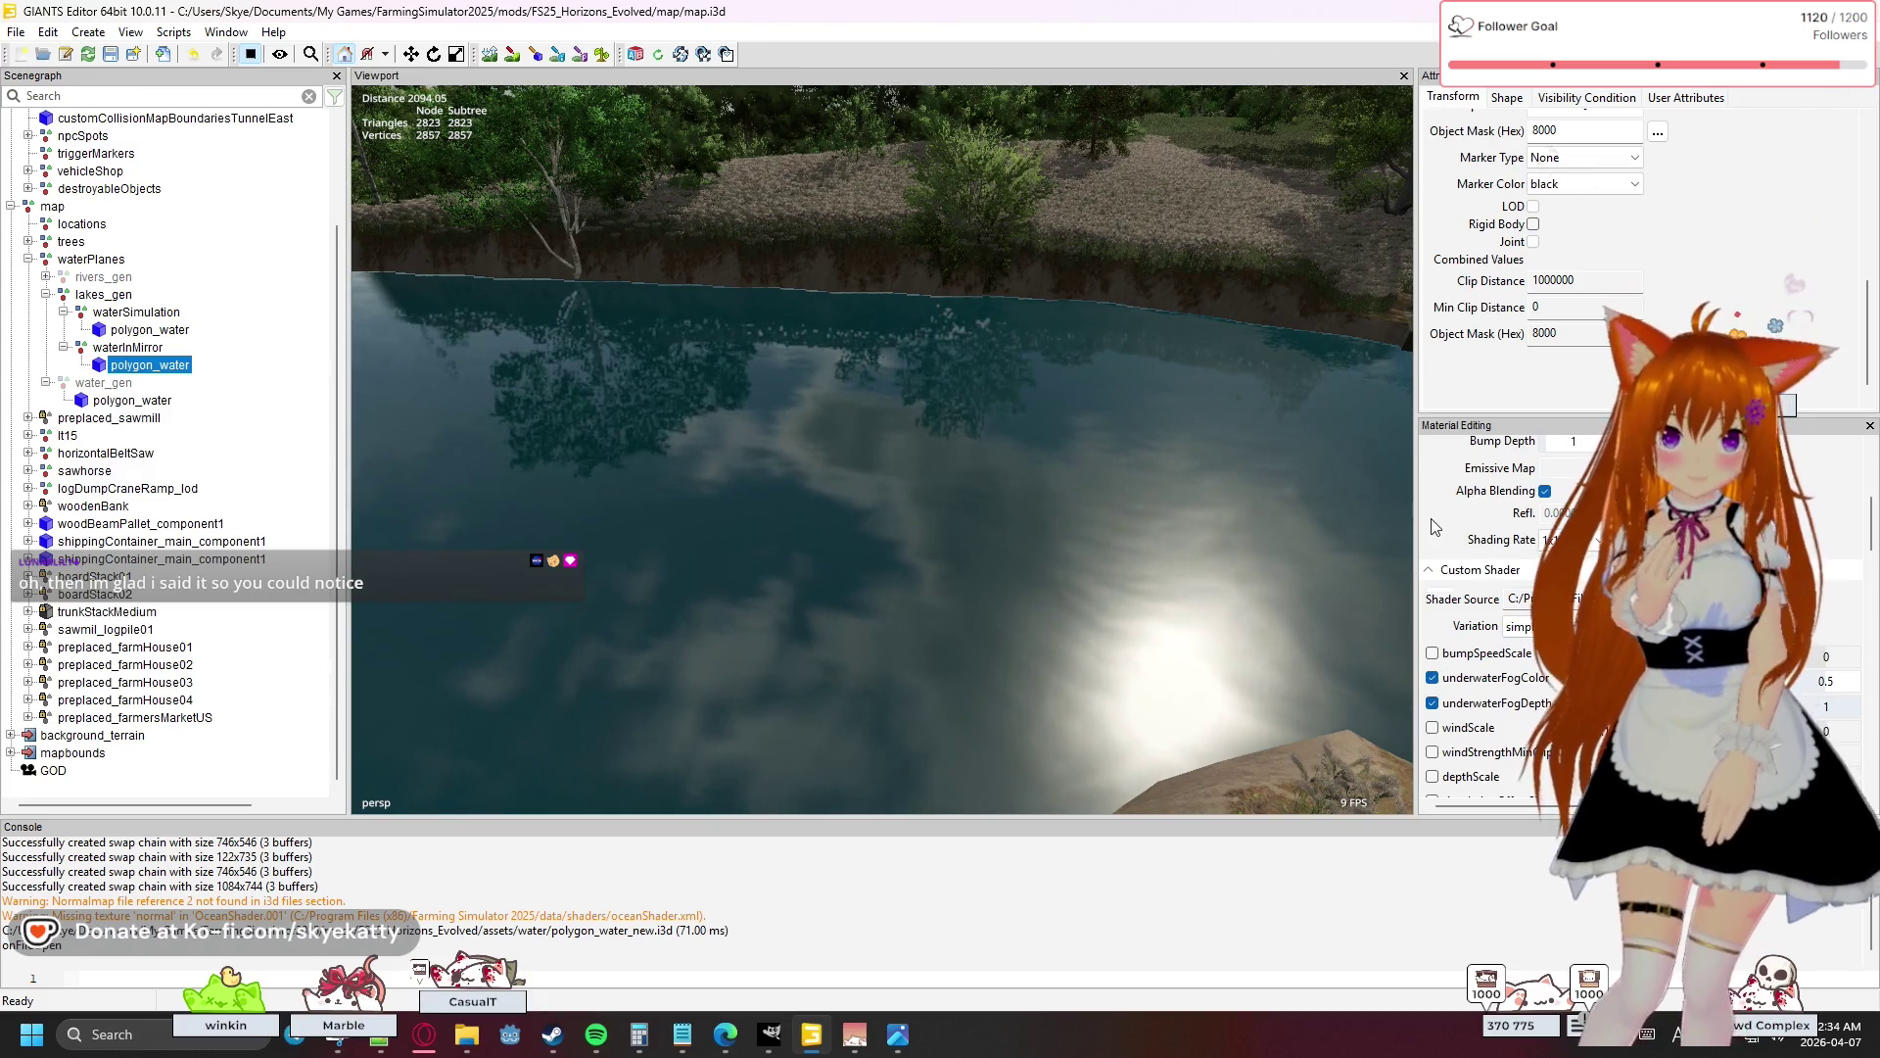
scroll(1433, 526, "up", 7)
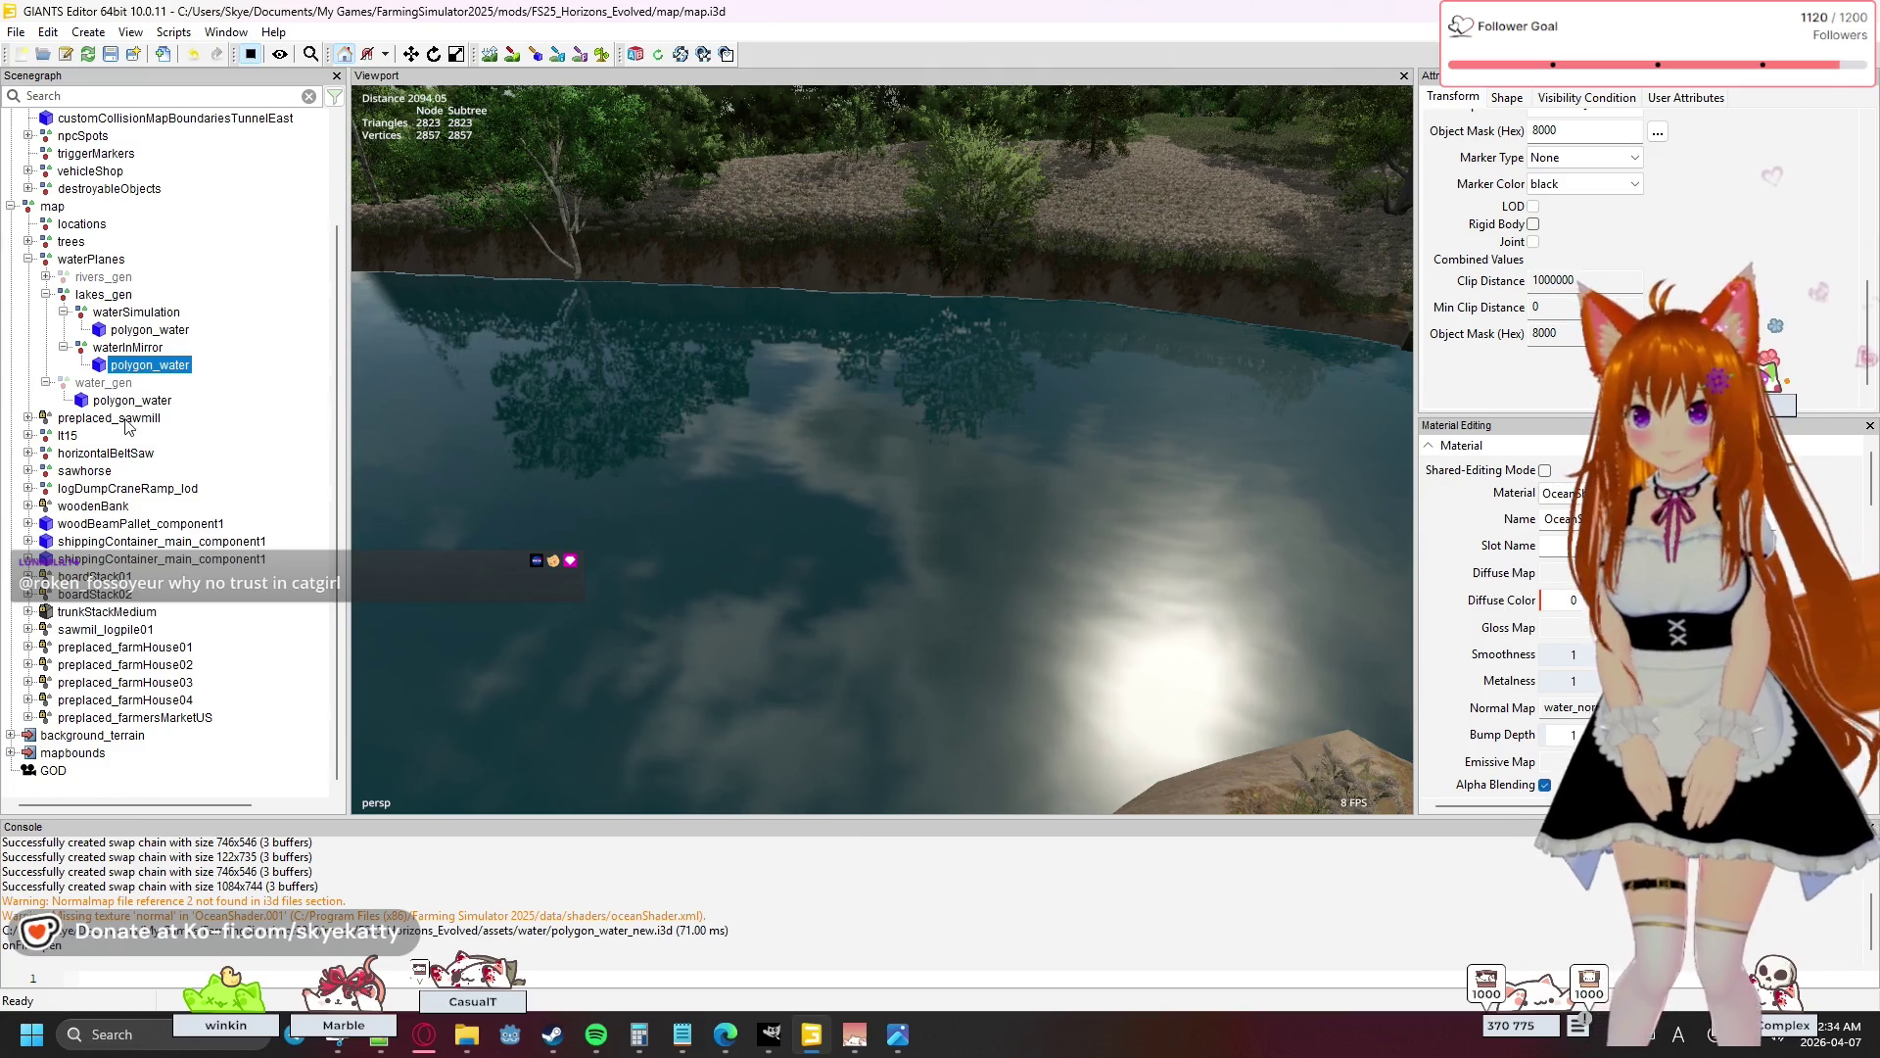
left_click(119, 383)
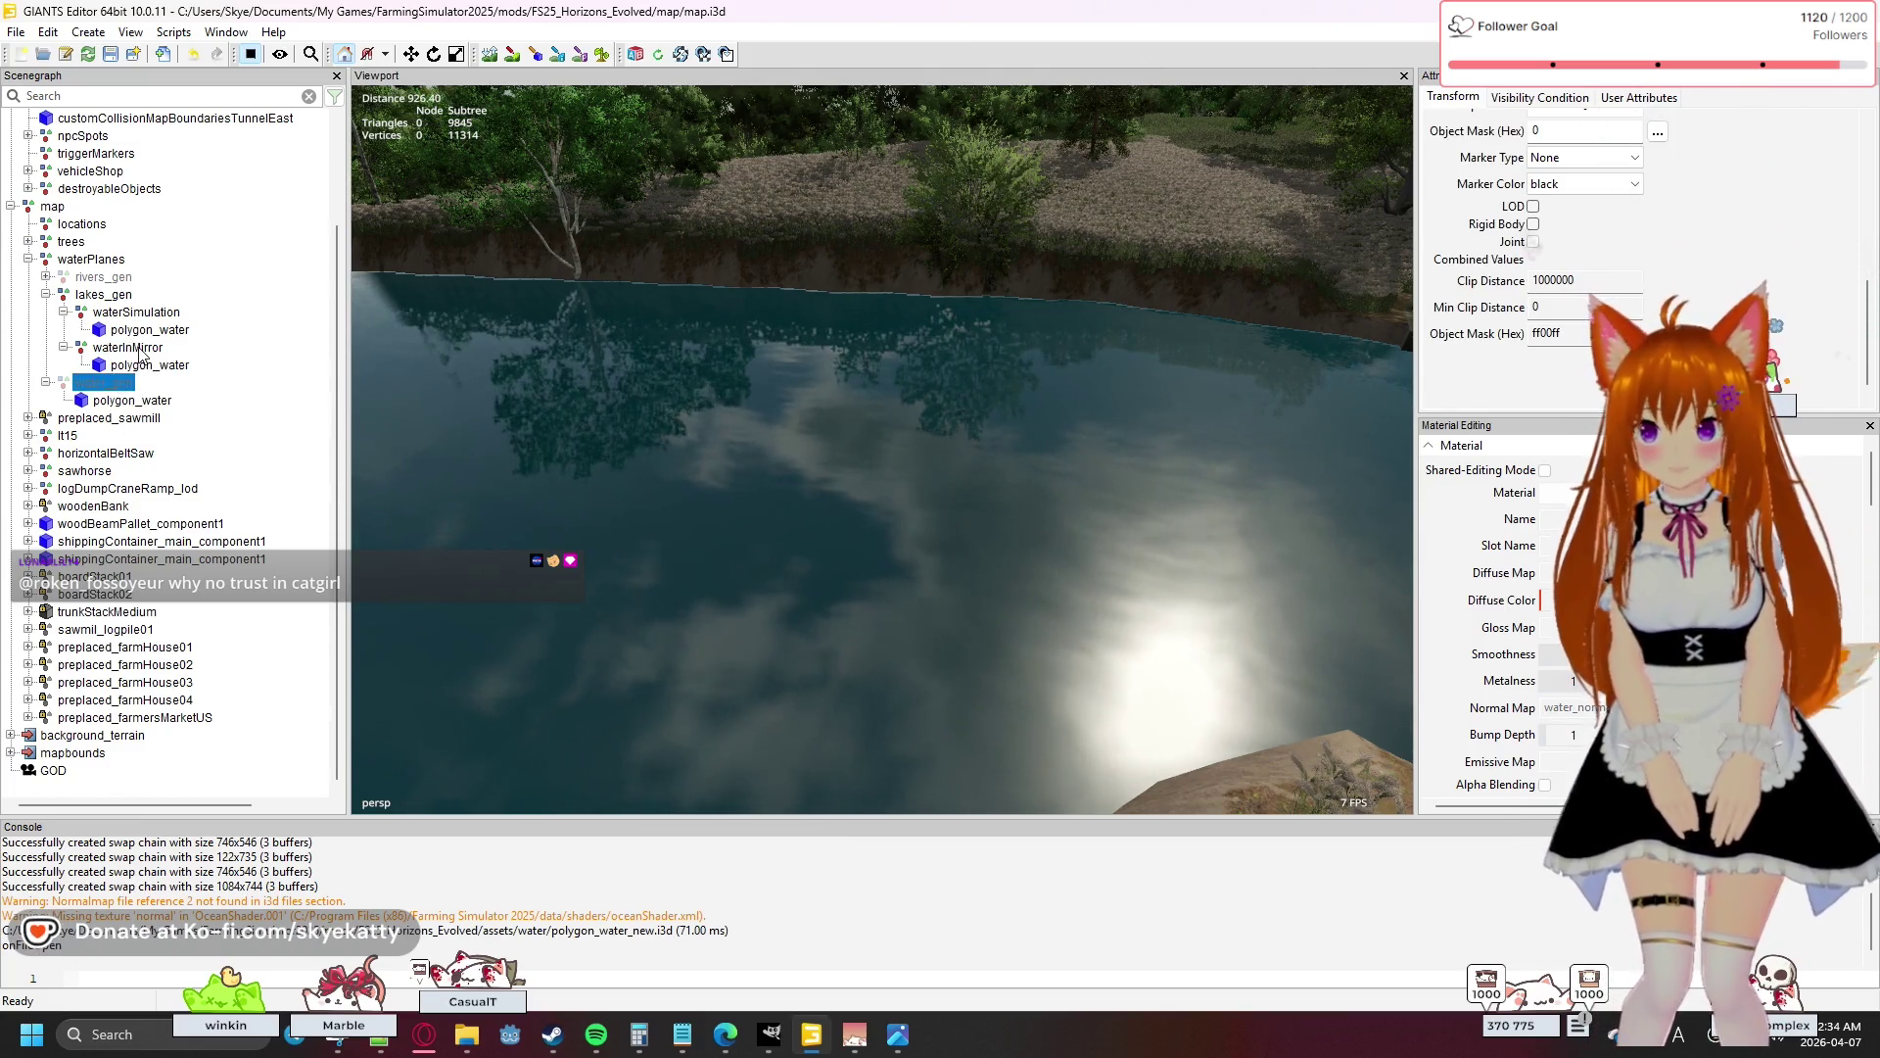
- Select the lakes_gen group and turn off its Visibility
left_click(138, 365)
left_click(102, 294)
scroll(1517, 299, "up", 5)
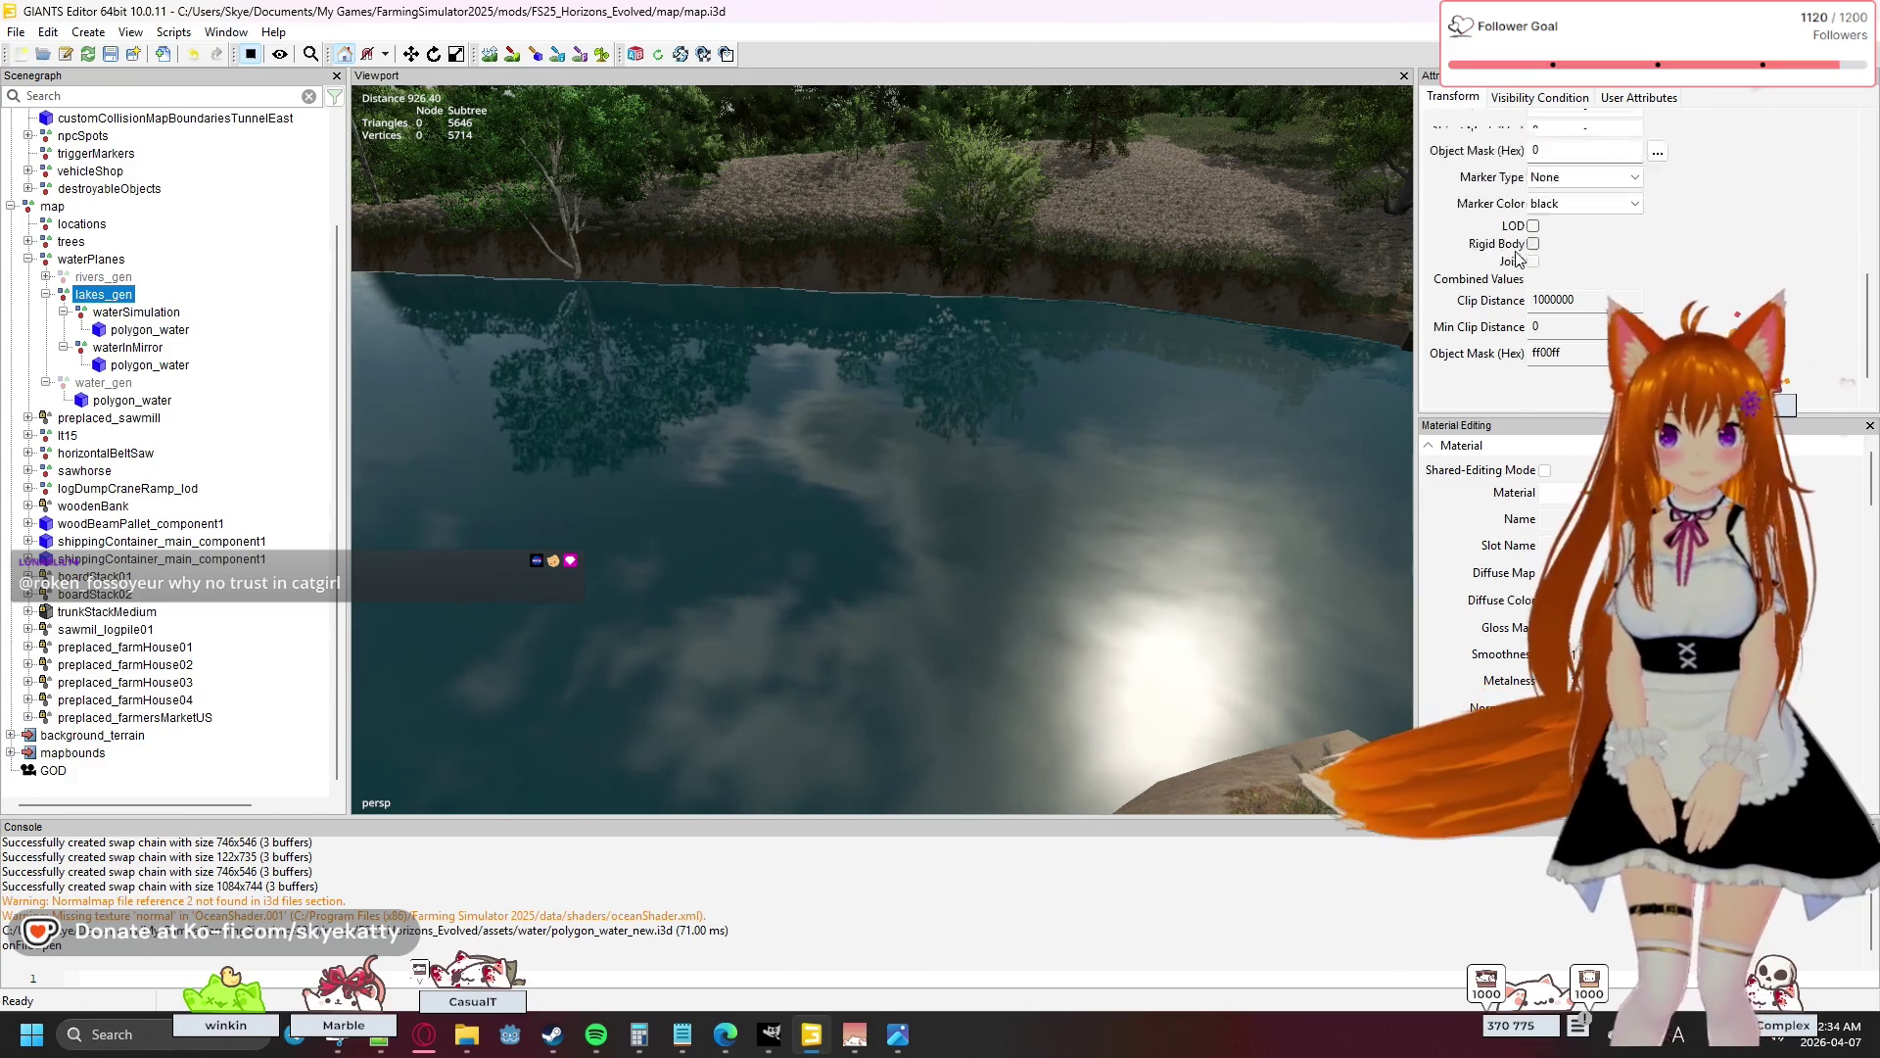
left_click(1533, 350)
- Make water_gen visible and select its polygon_water child
left_click(102, 382)
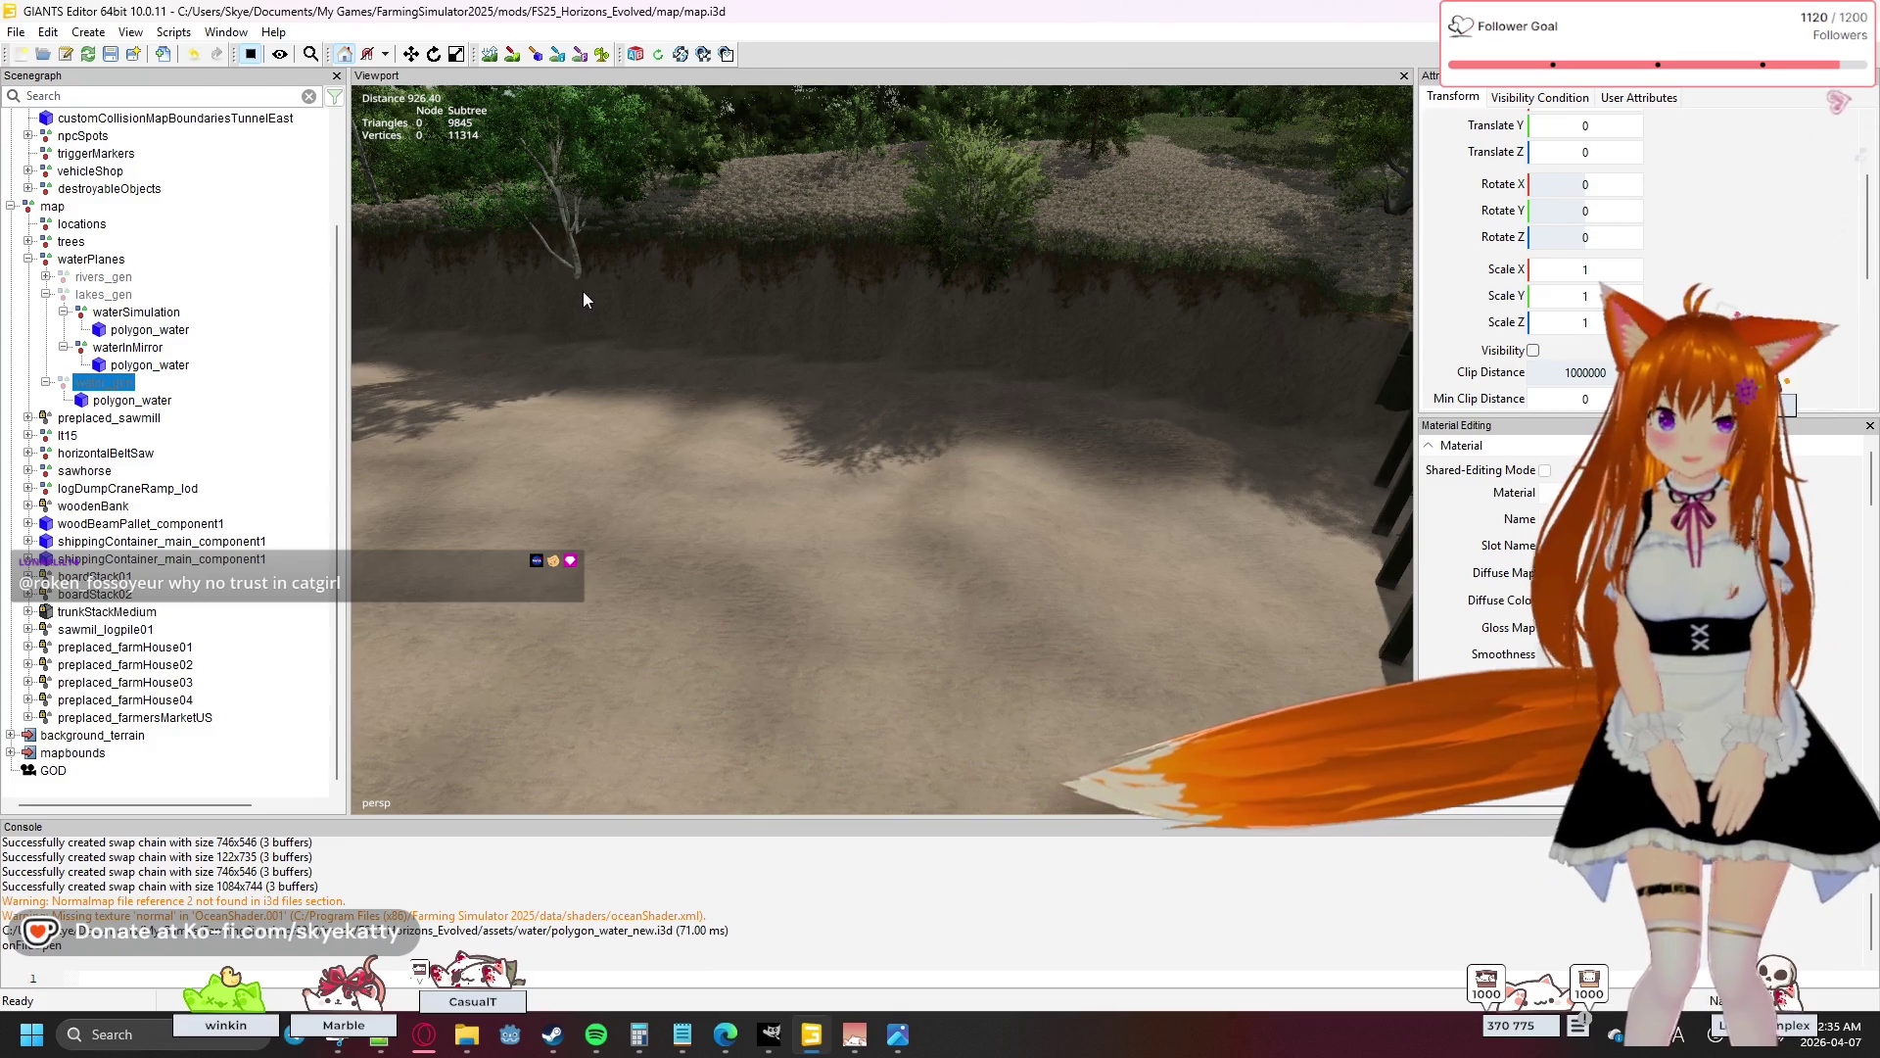
left_click(1533, 351)
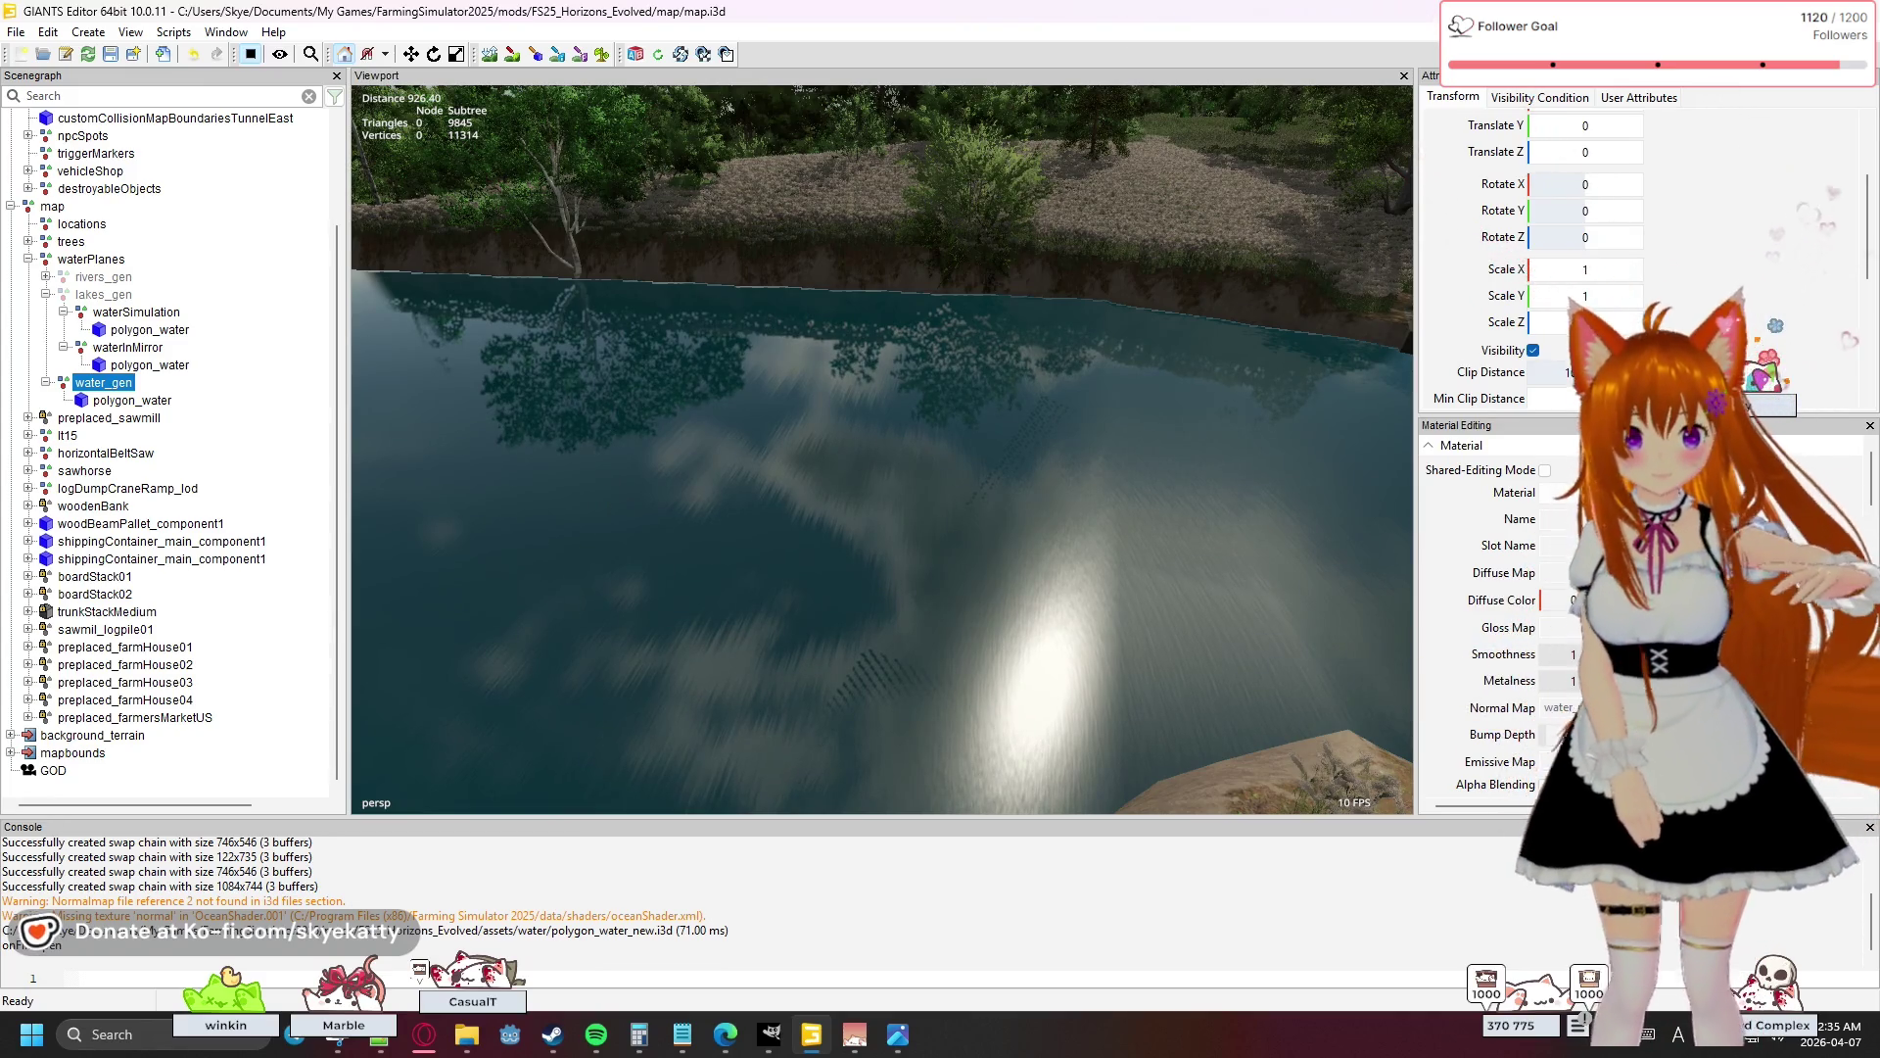
left_click(132, 401)
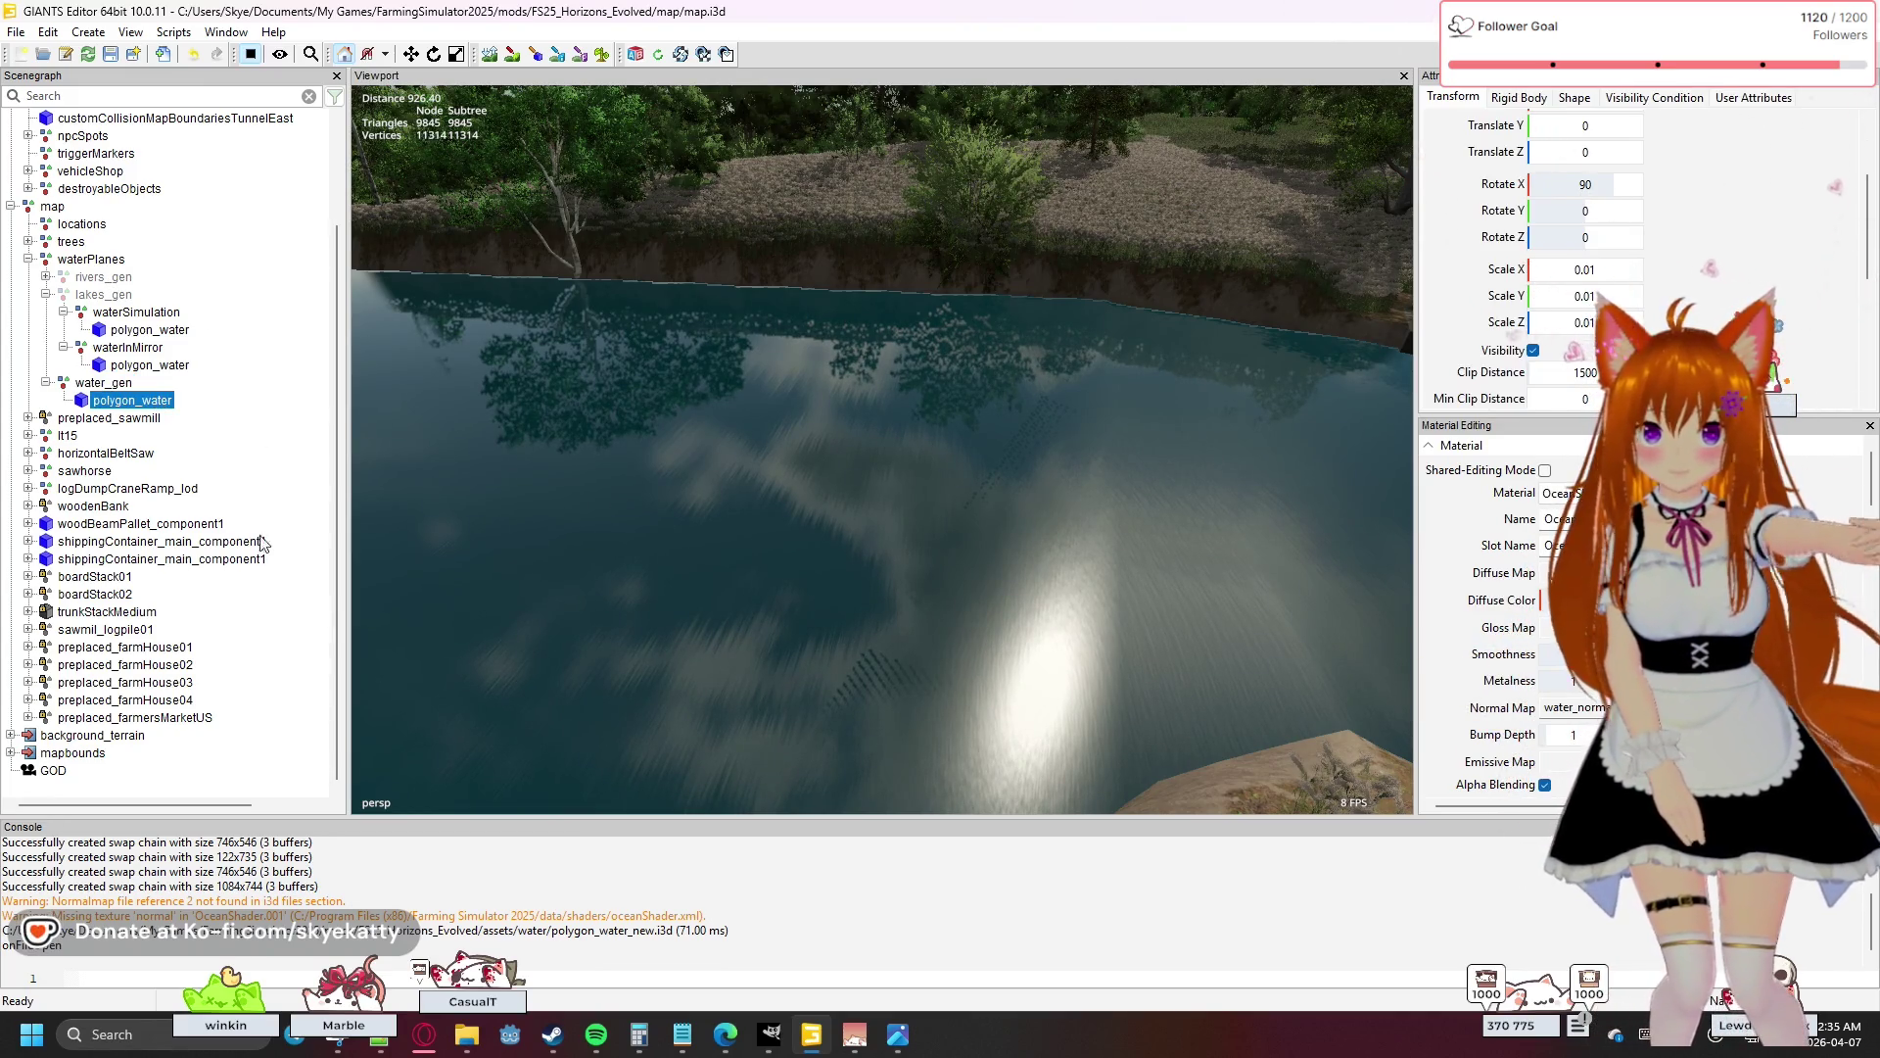
- Scroll Material Editing to the Normal Map and preview water_normal.dds fitted to the area
scroll(896, 642, "up", 3)
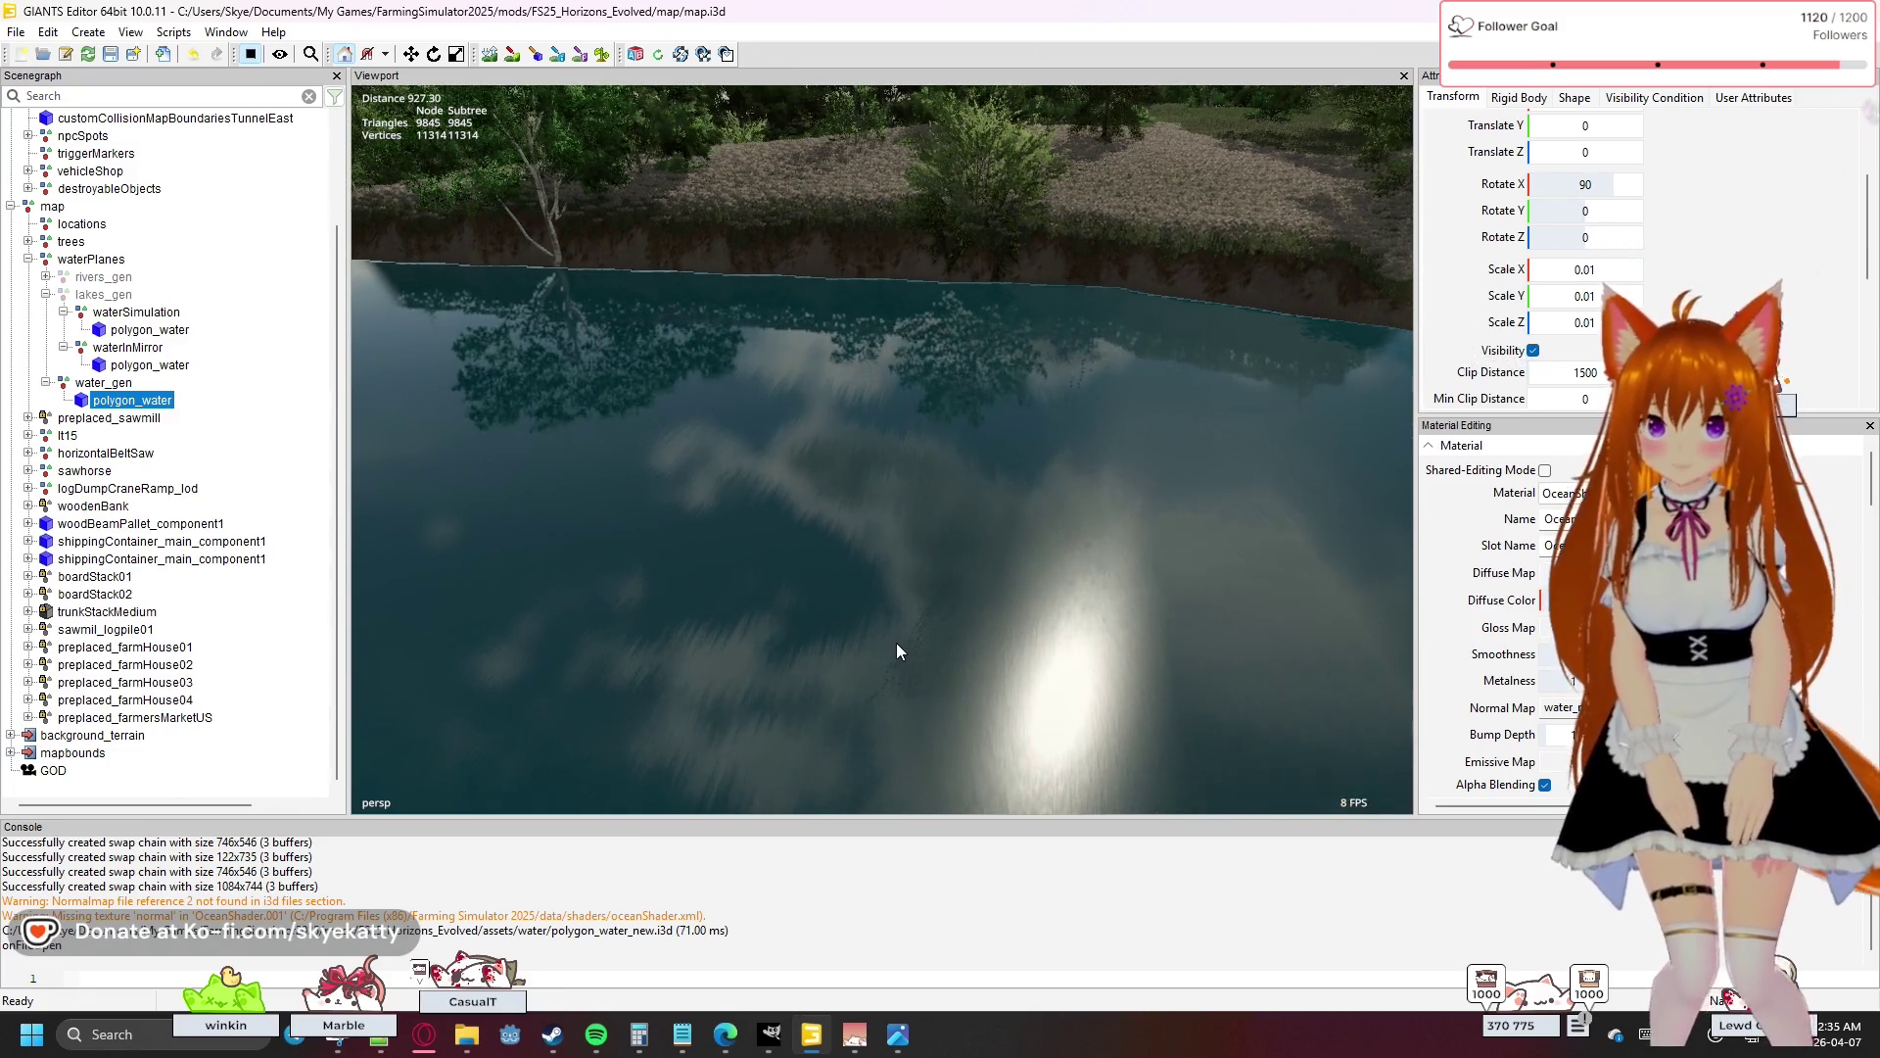
scroll(896, 643, "up", 3)
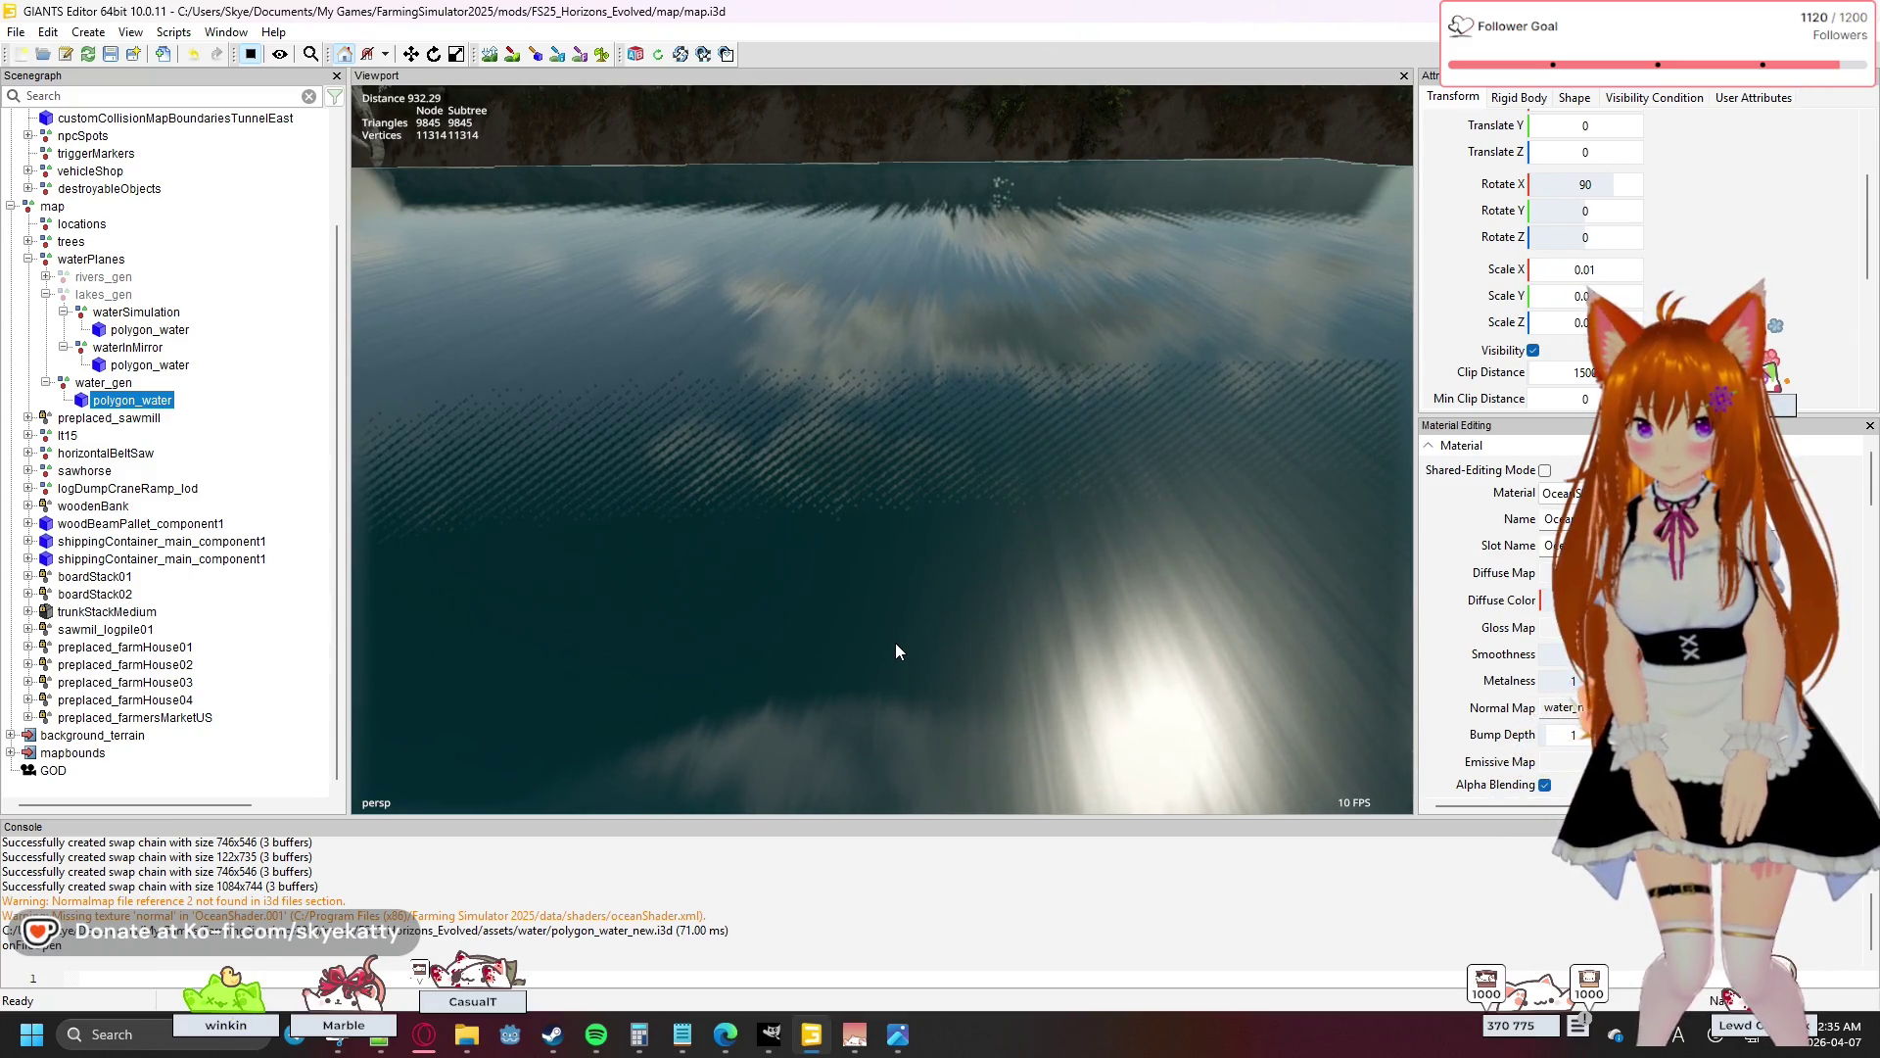
scroll(895, 651, "up", 1)
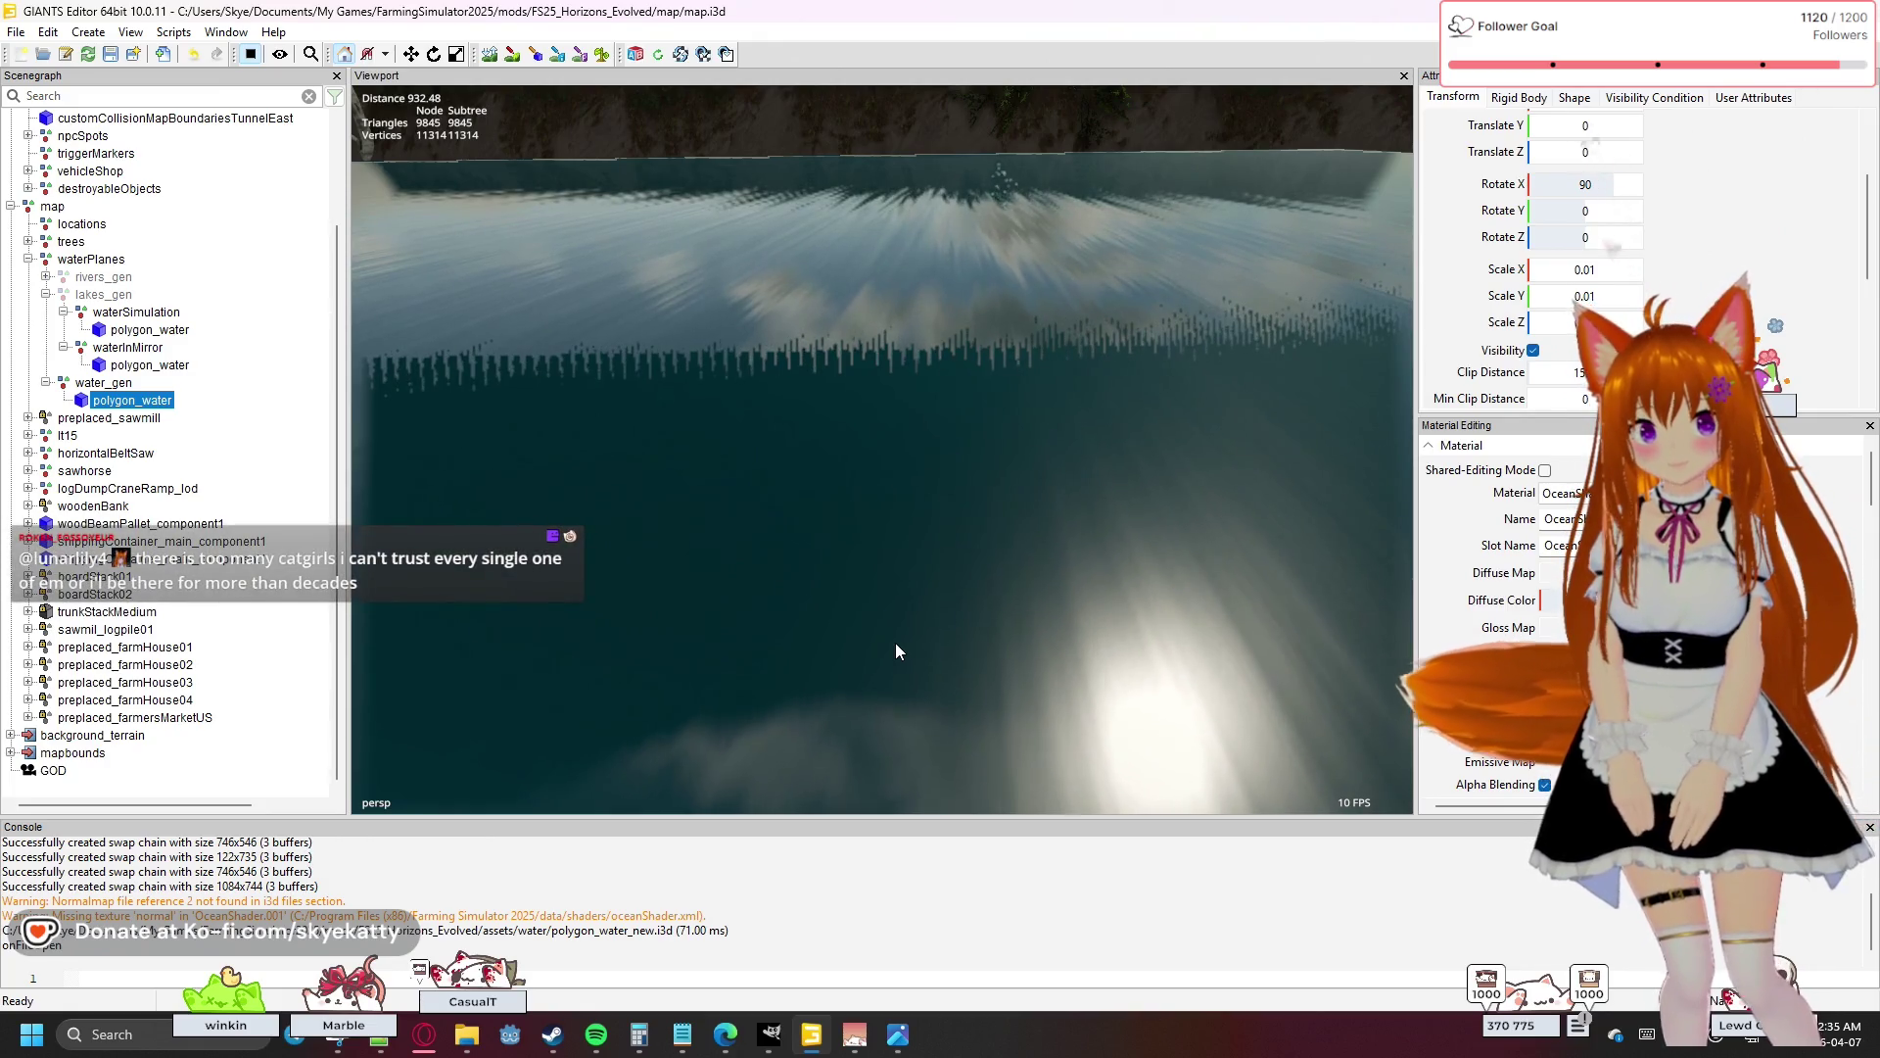
scroll(896, 636, "down", 1)
scroll(899, 625, "down", 4)
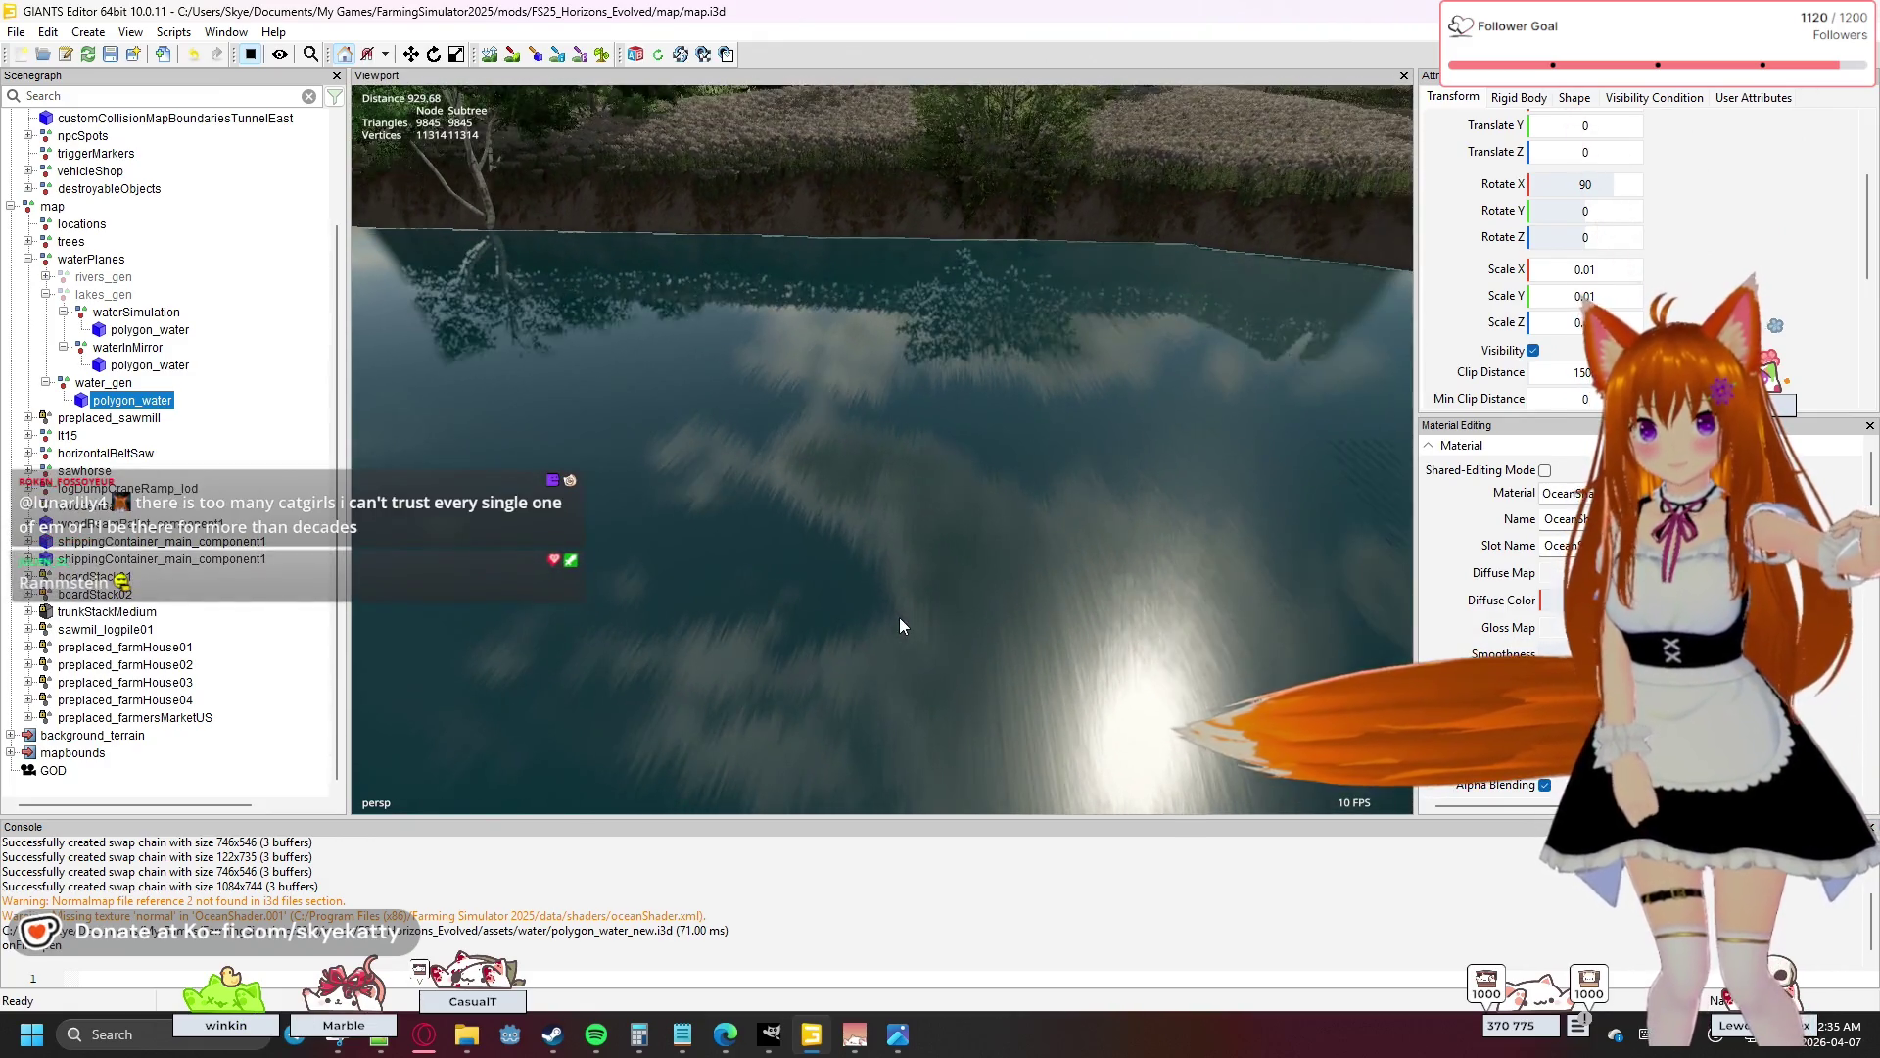
scroll(899, 615, "down", 3)
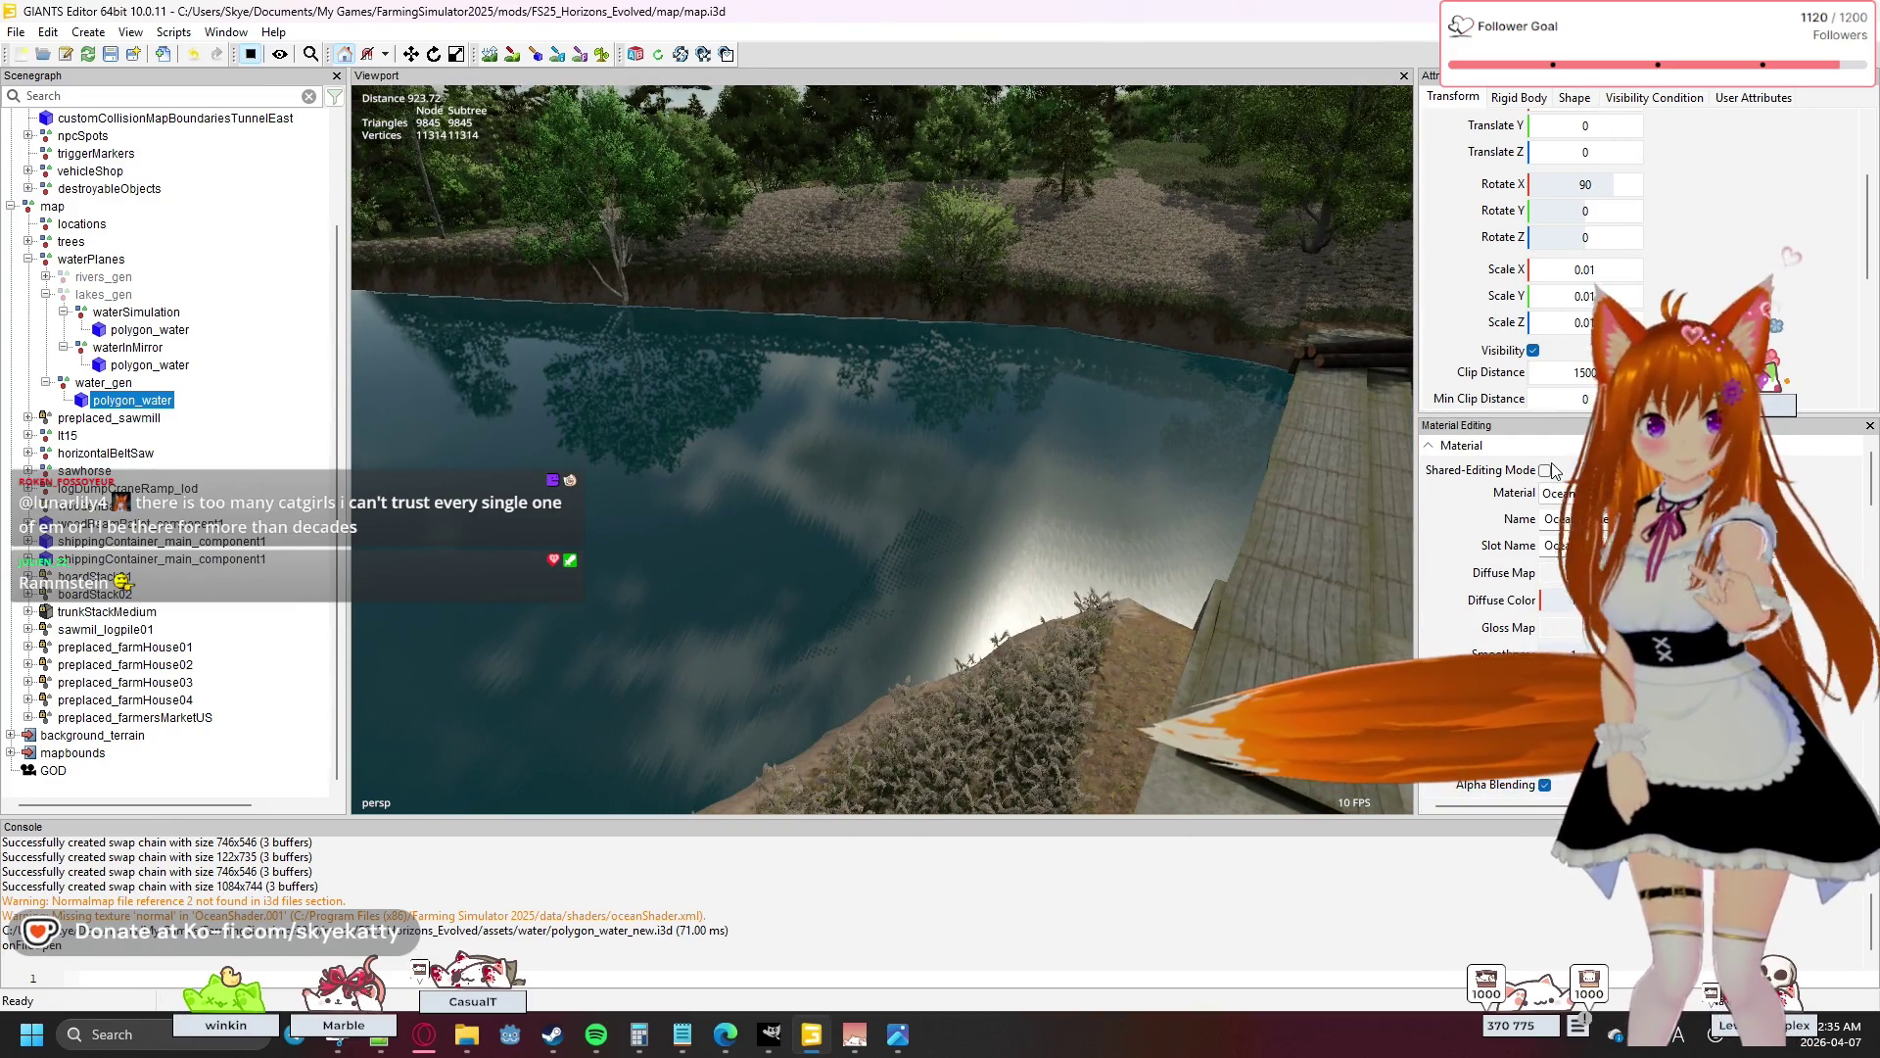
scroll(1482, 534, "down", 2)
scroll(1482, 534, "up", 3)
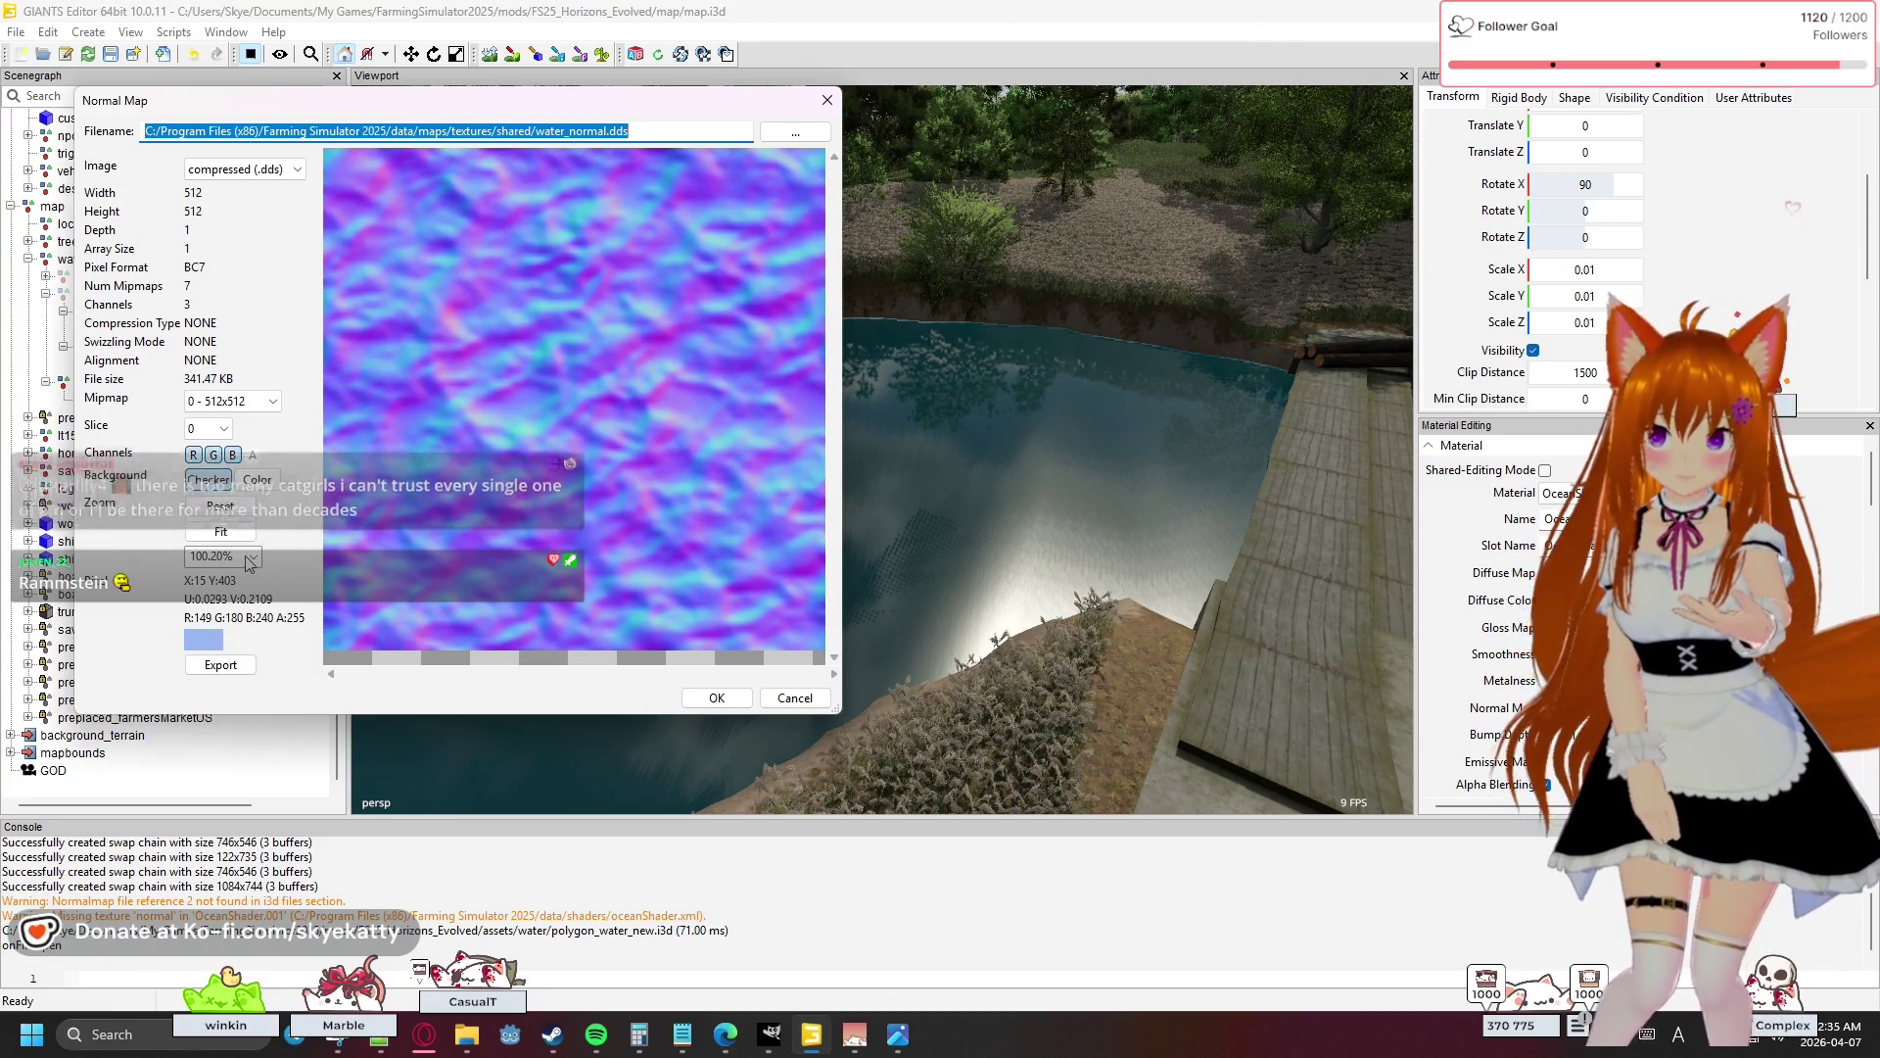
left_click(222, 532)
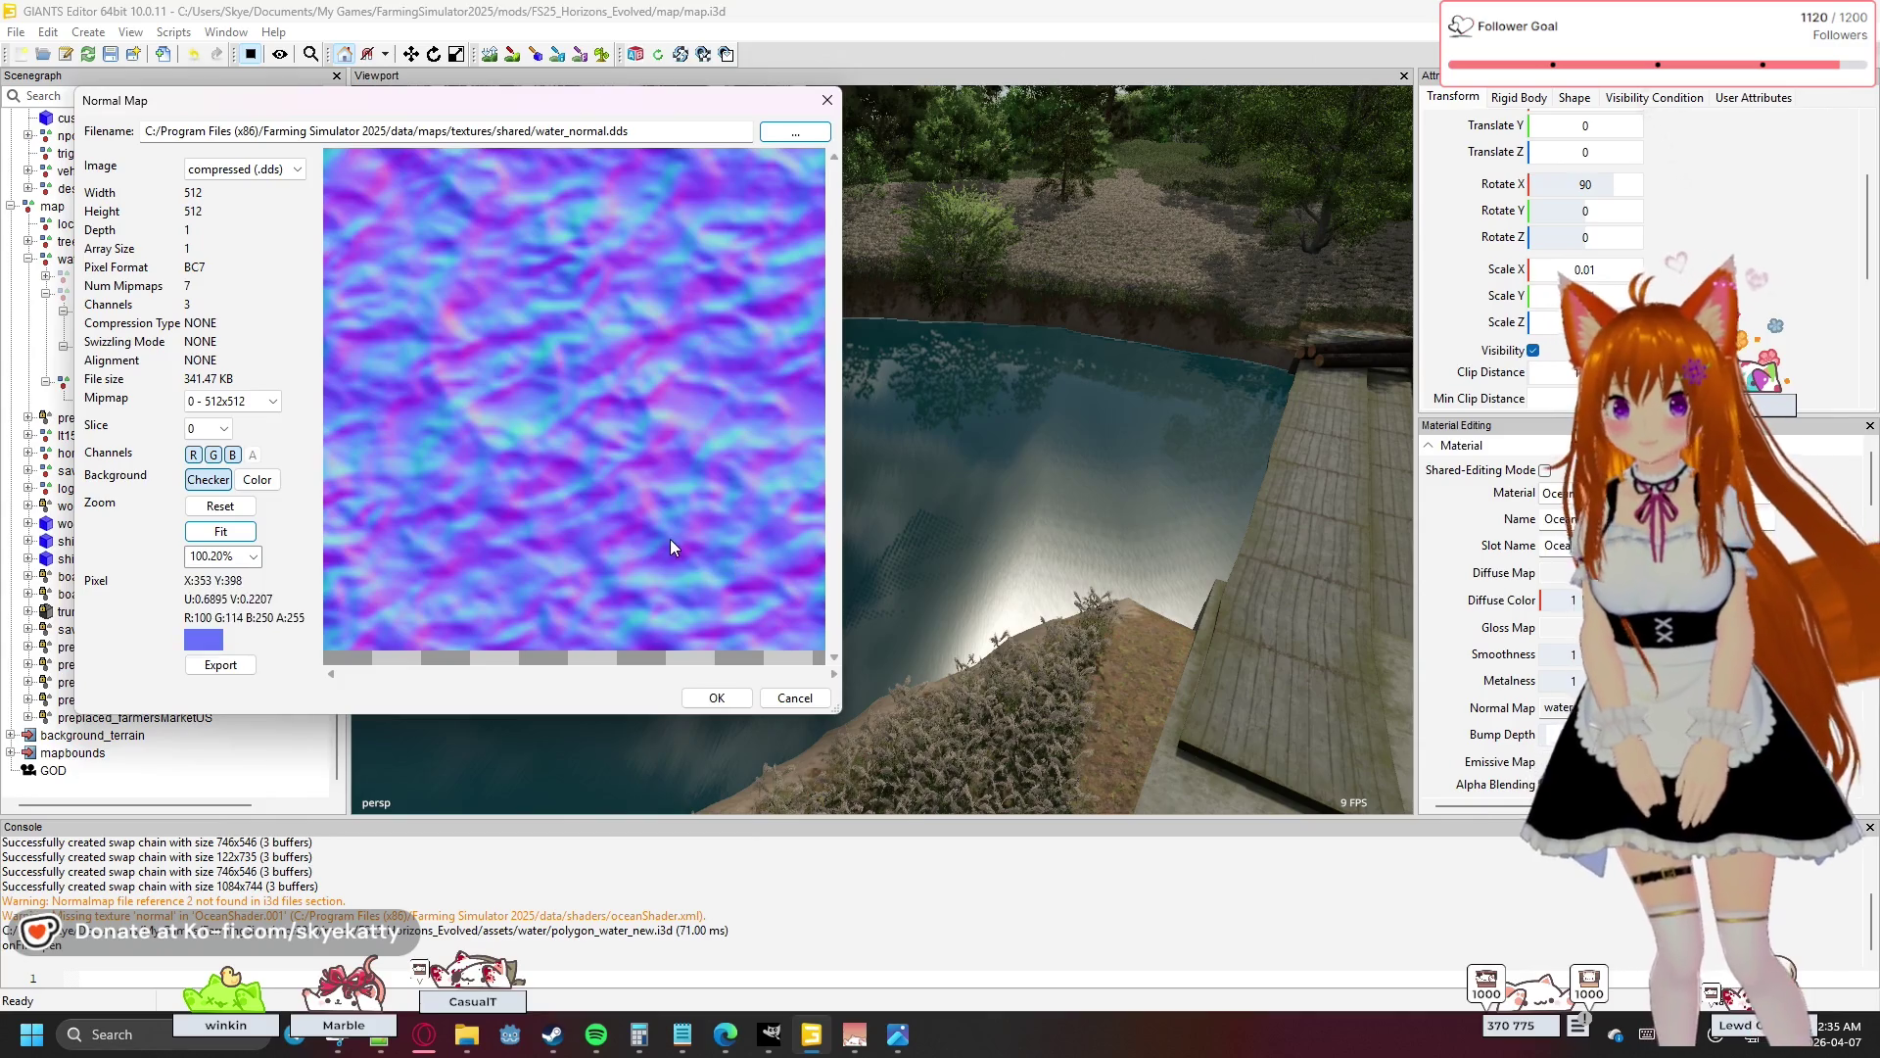
- View water_normal.dds fitted and at full size, check its slices, then close with OK
scroll(485, 472, "down", 2)
left_click(221, 530)
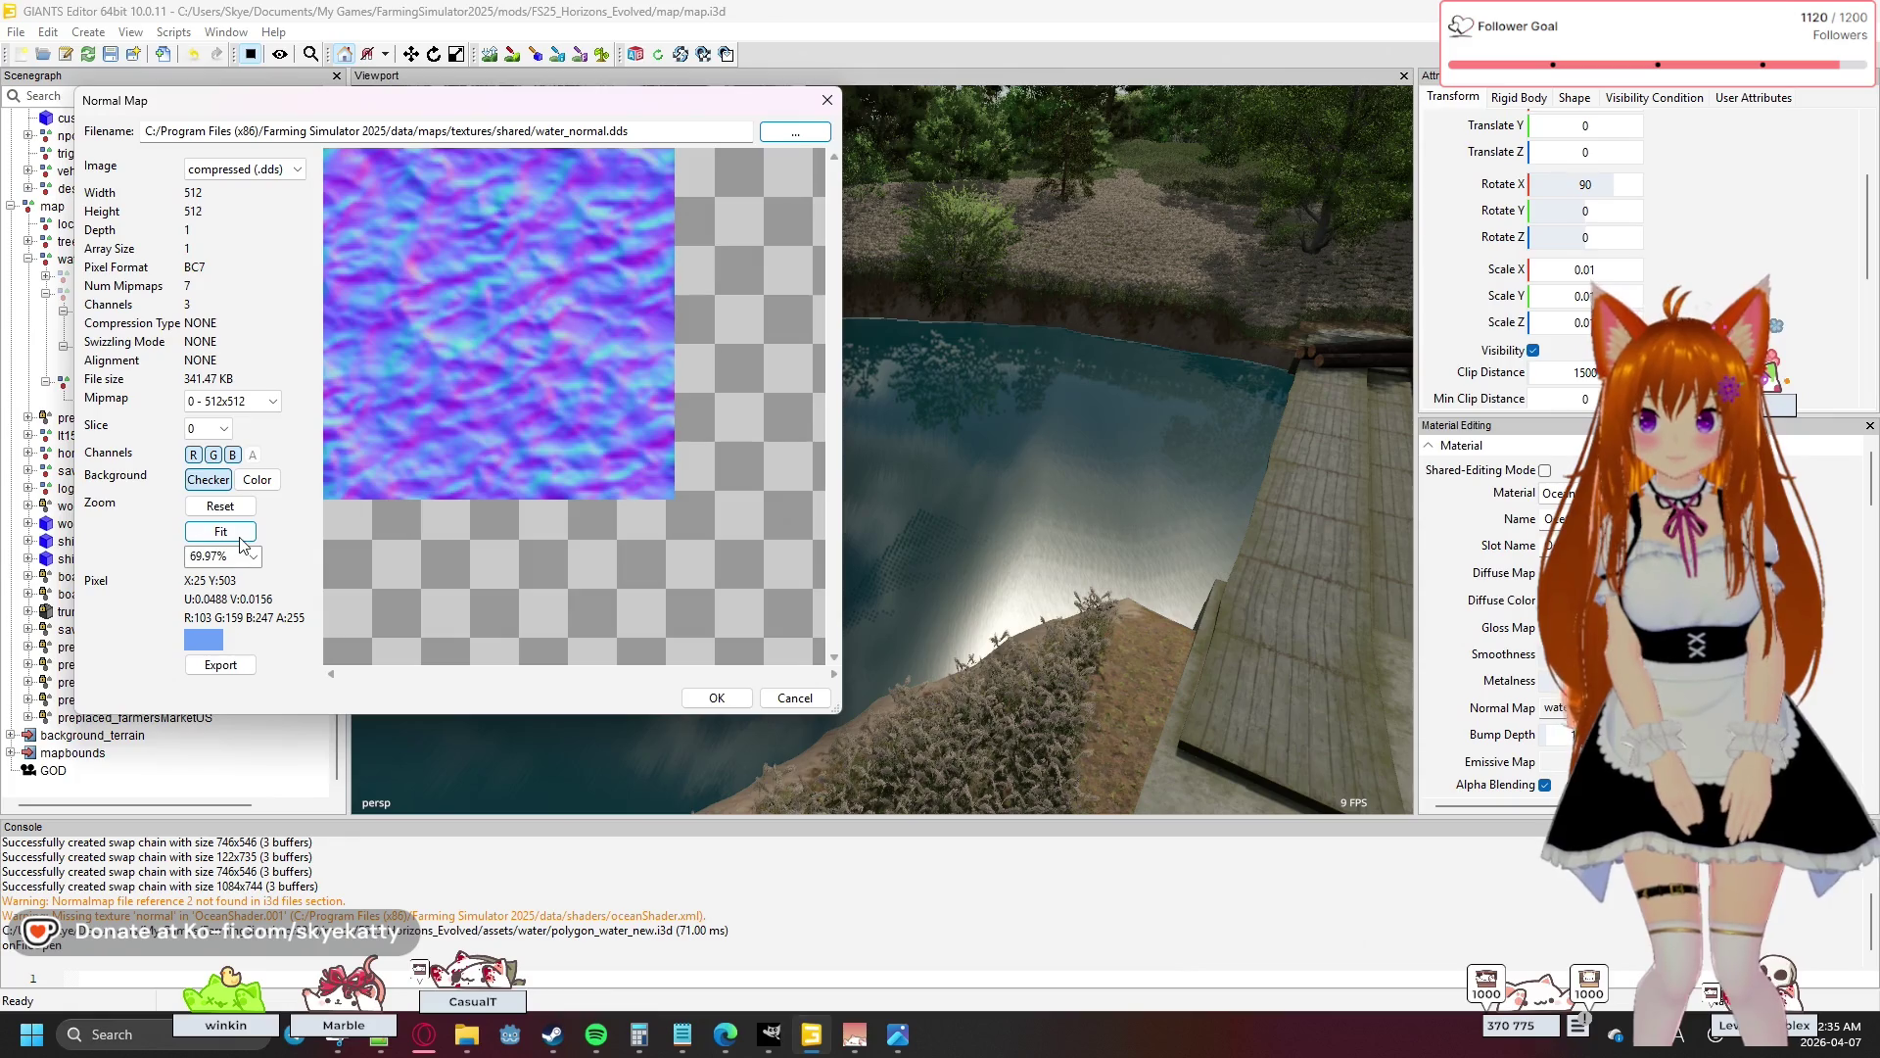
left_click(240, 538)
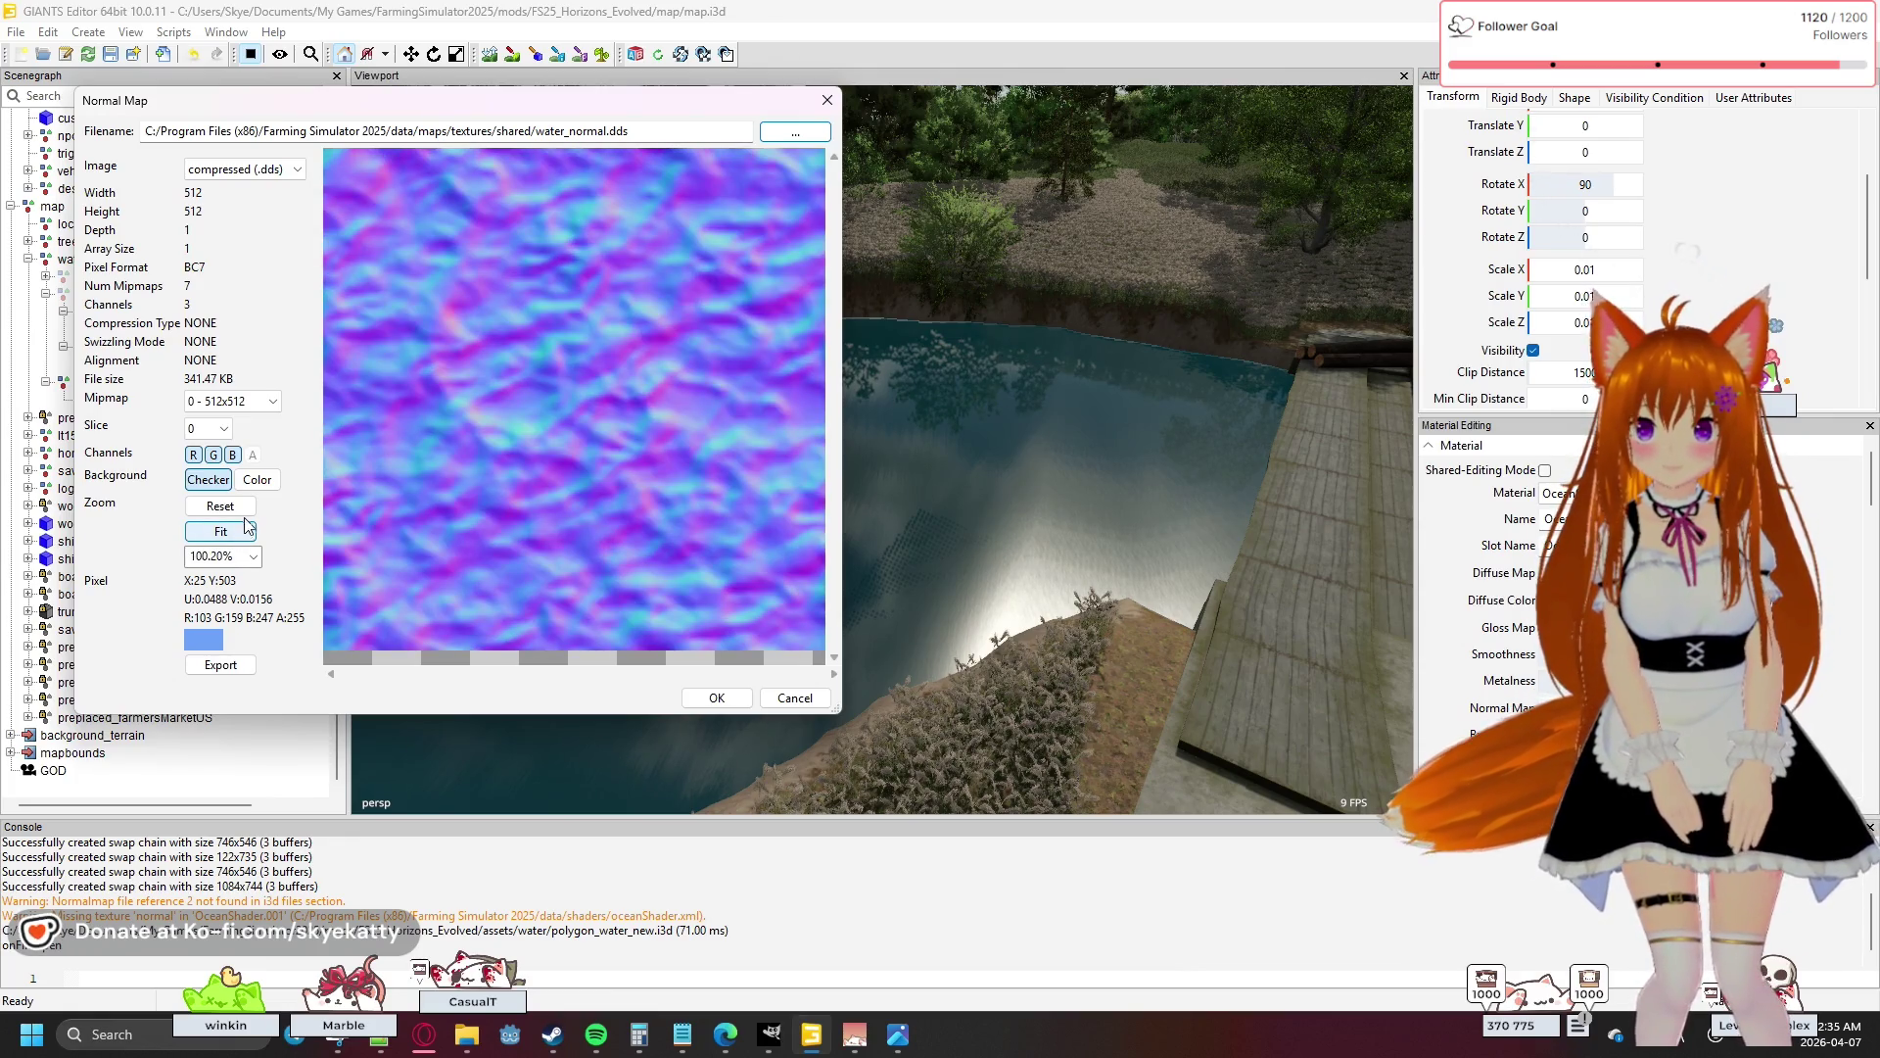
left_click(223, 430)
left_click(232, 443)
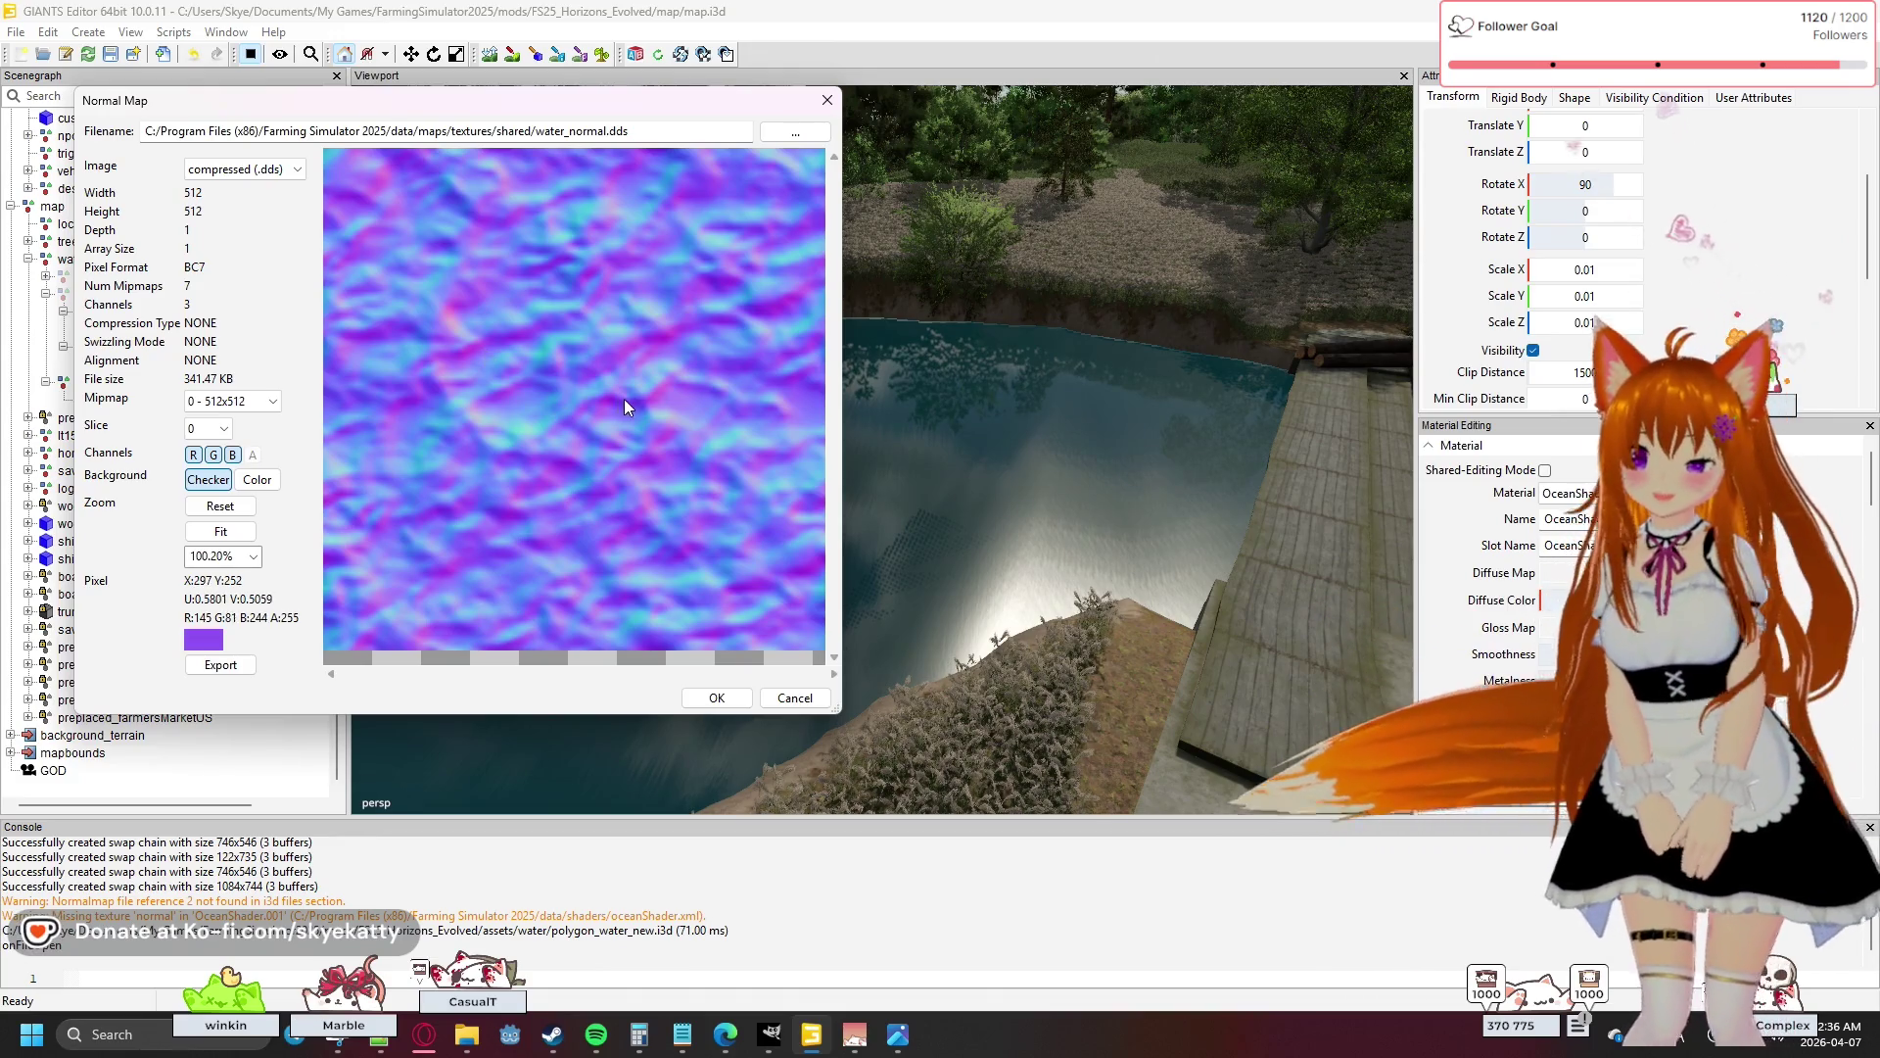
left_click(727, 703)
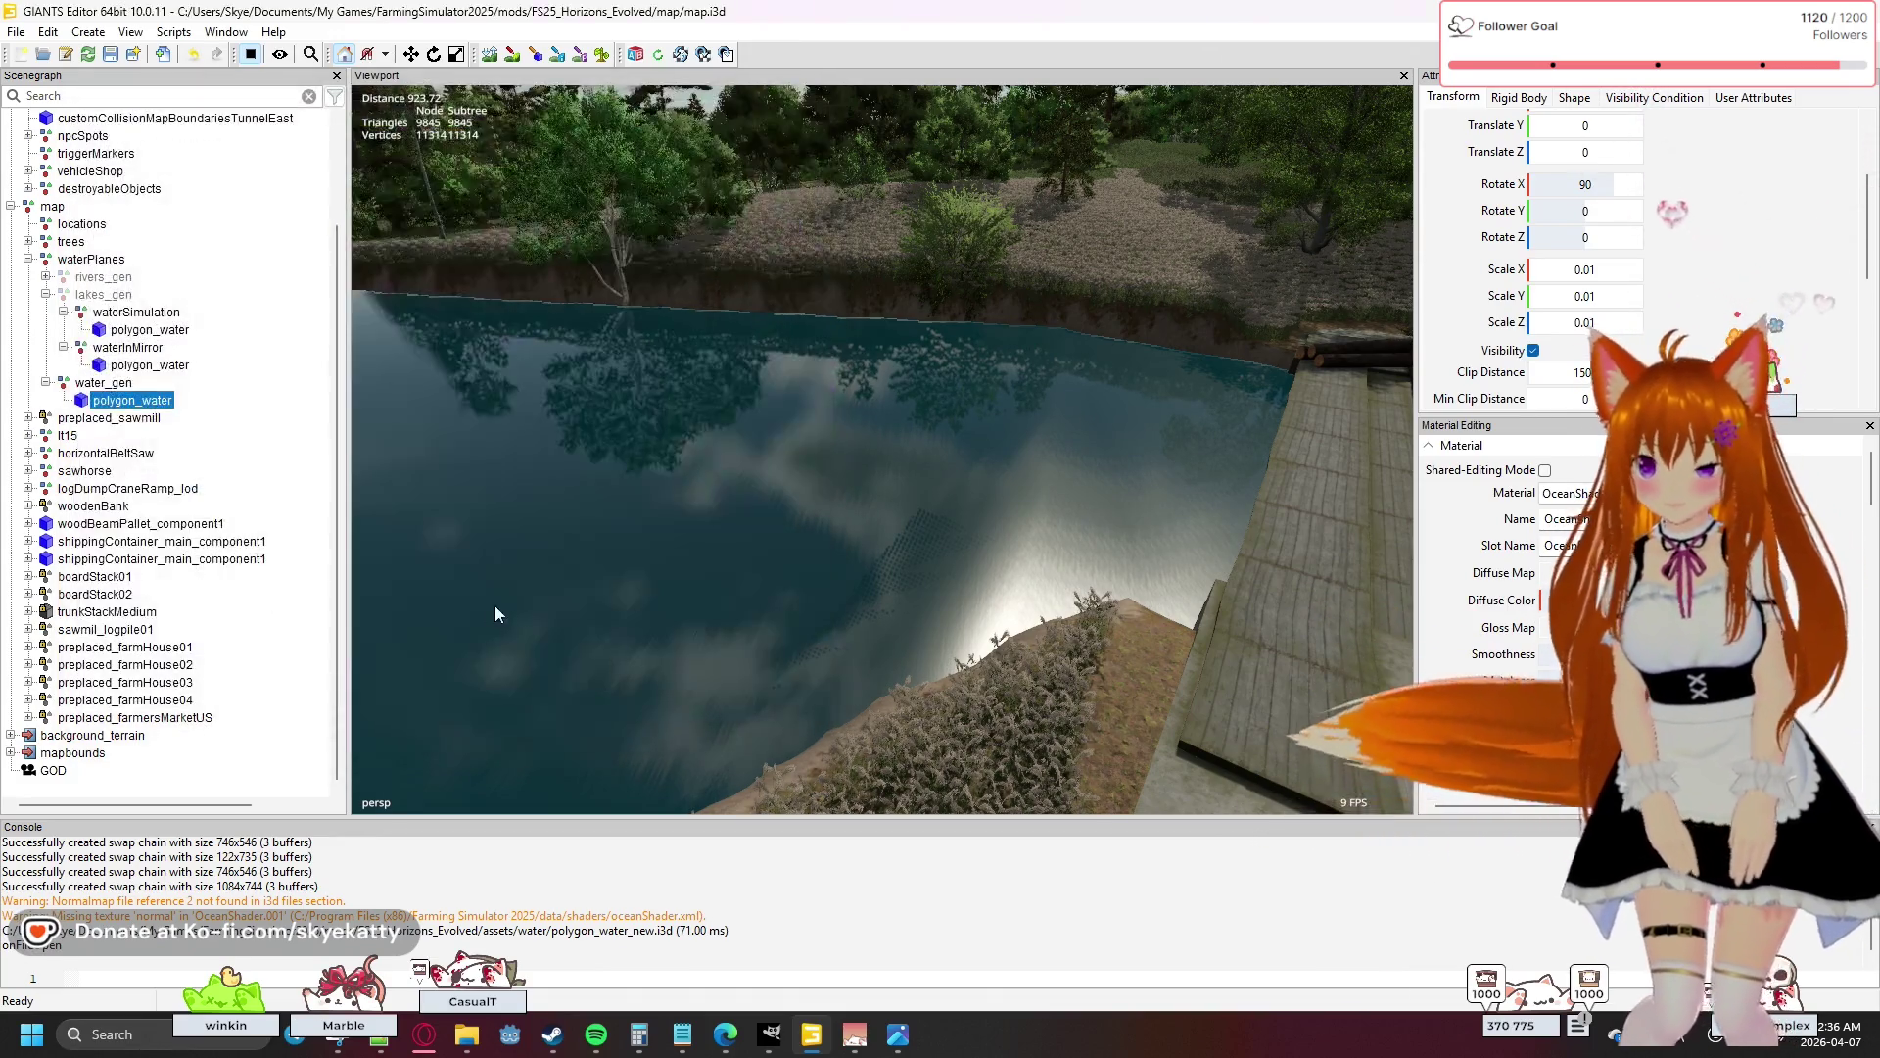
- Select waterInMirror's polygon_water, confirm its normal map is water_normal.dds, then cancel
left_click(152, 366)
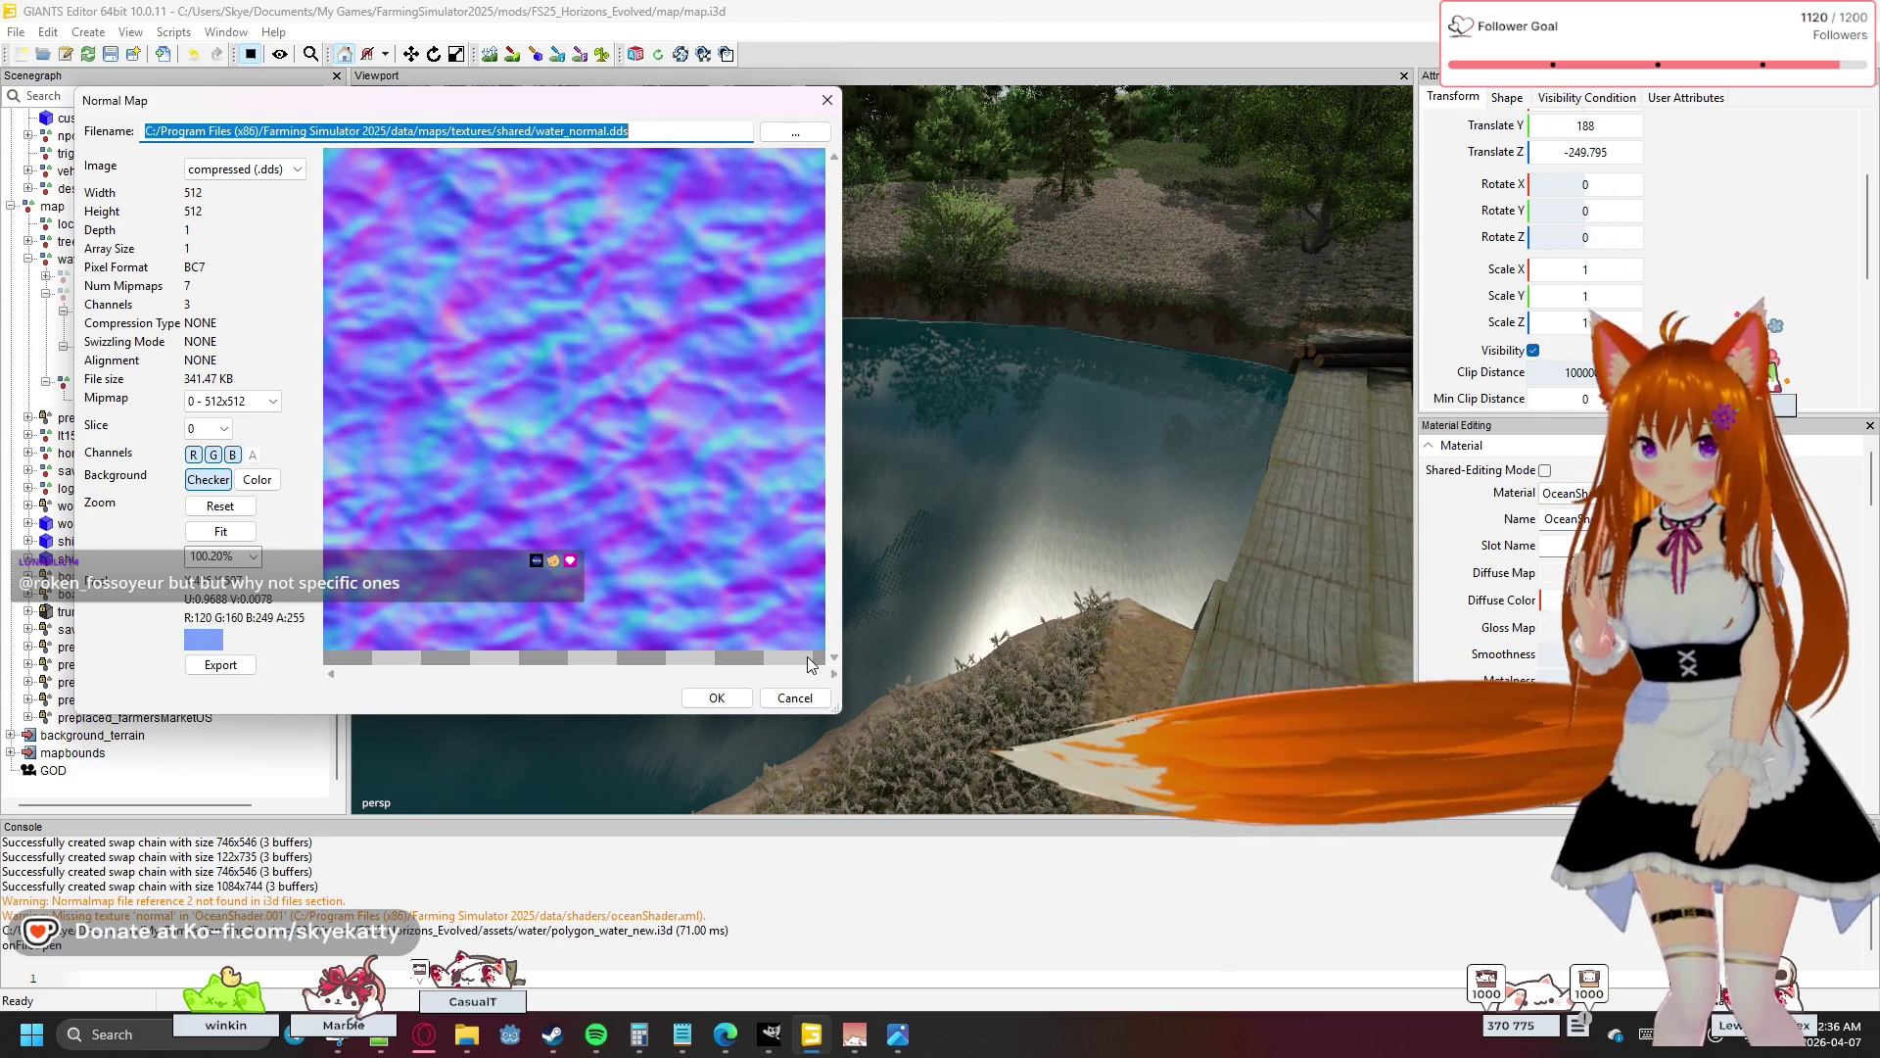
left_click(794, 697)
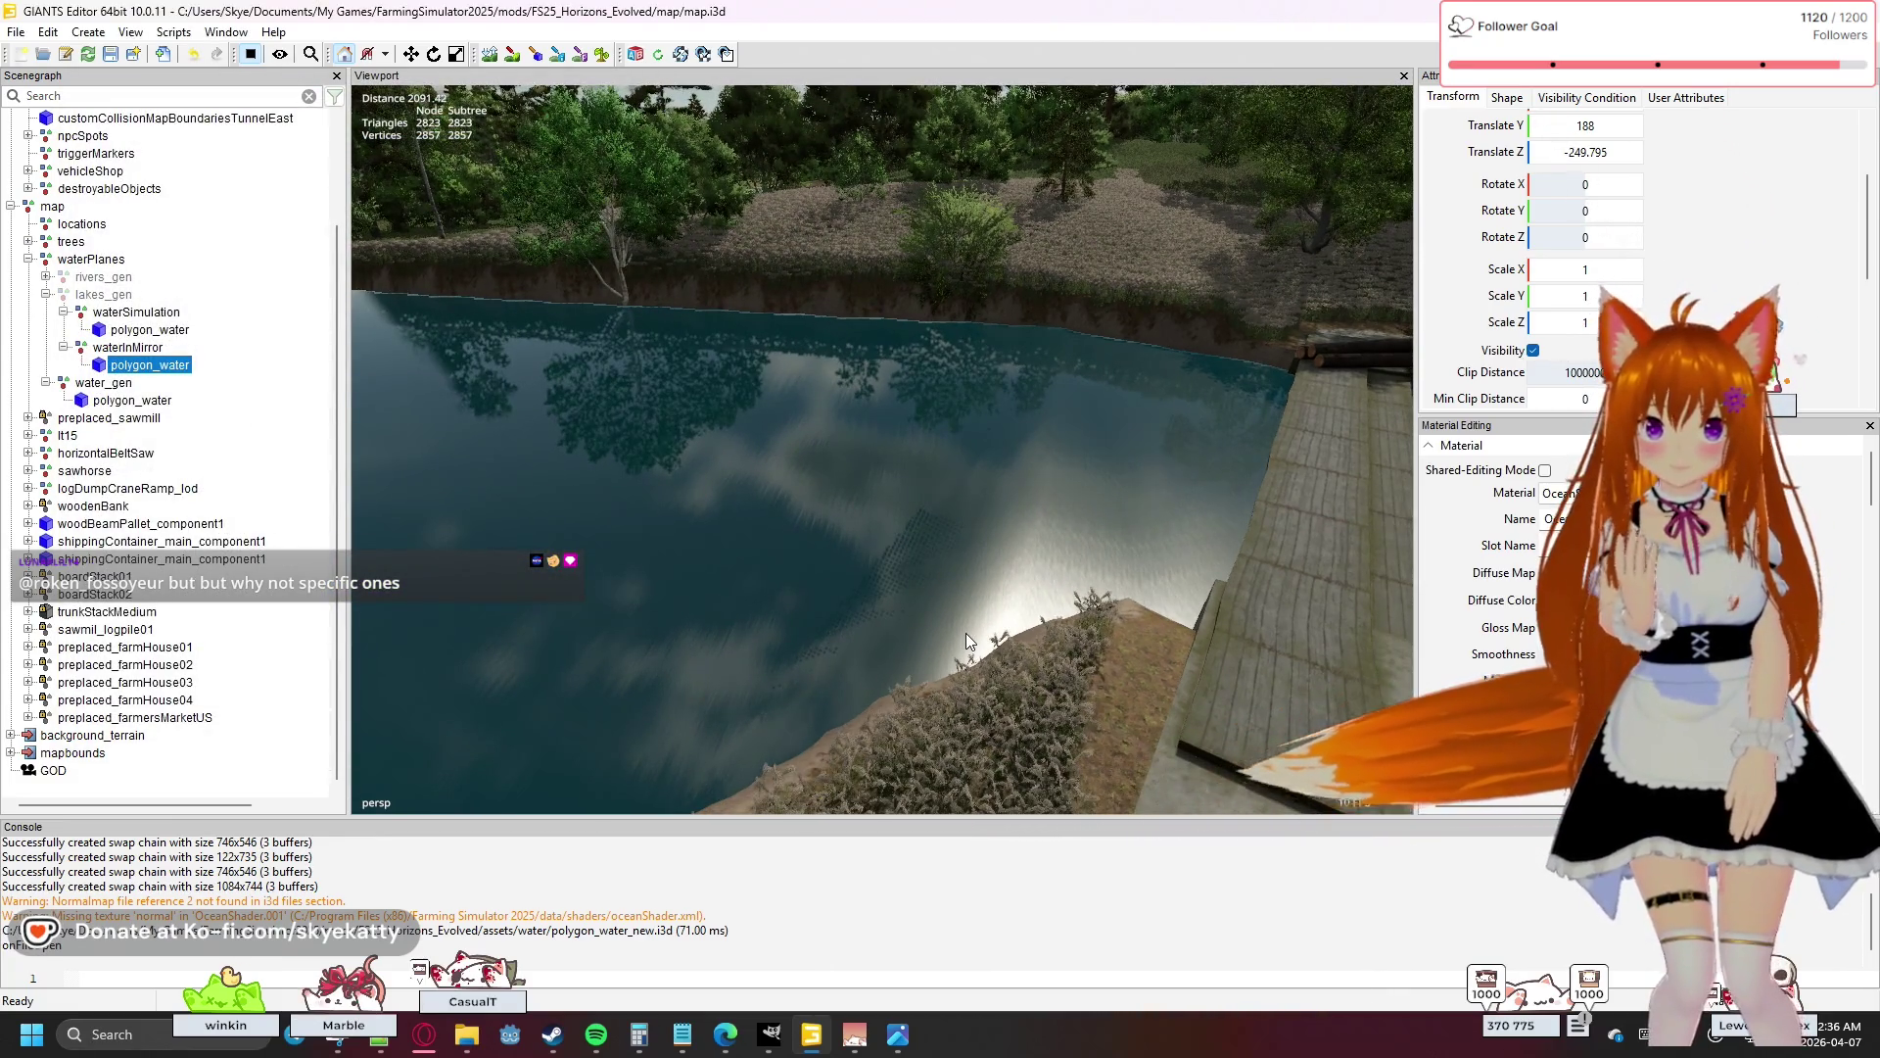
- Fly the camera sideways across the lake and toward the far shore
key("a")
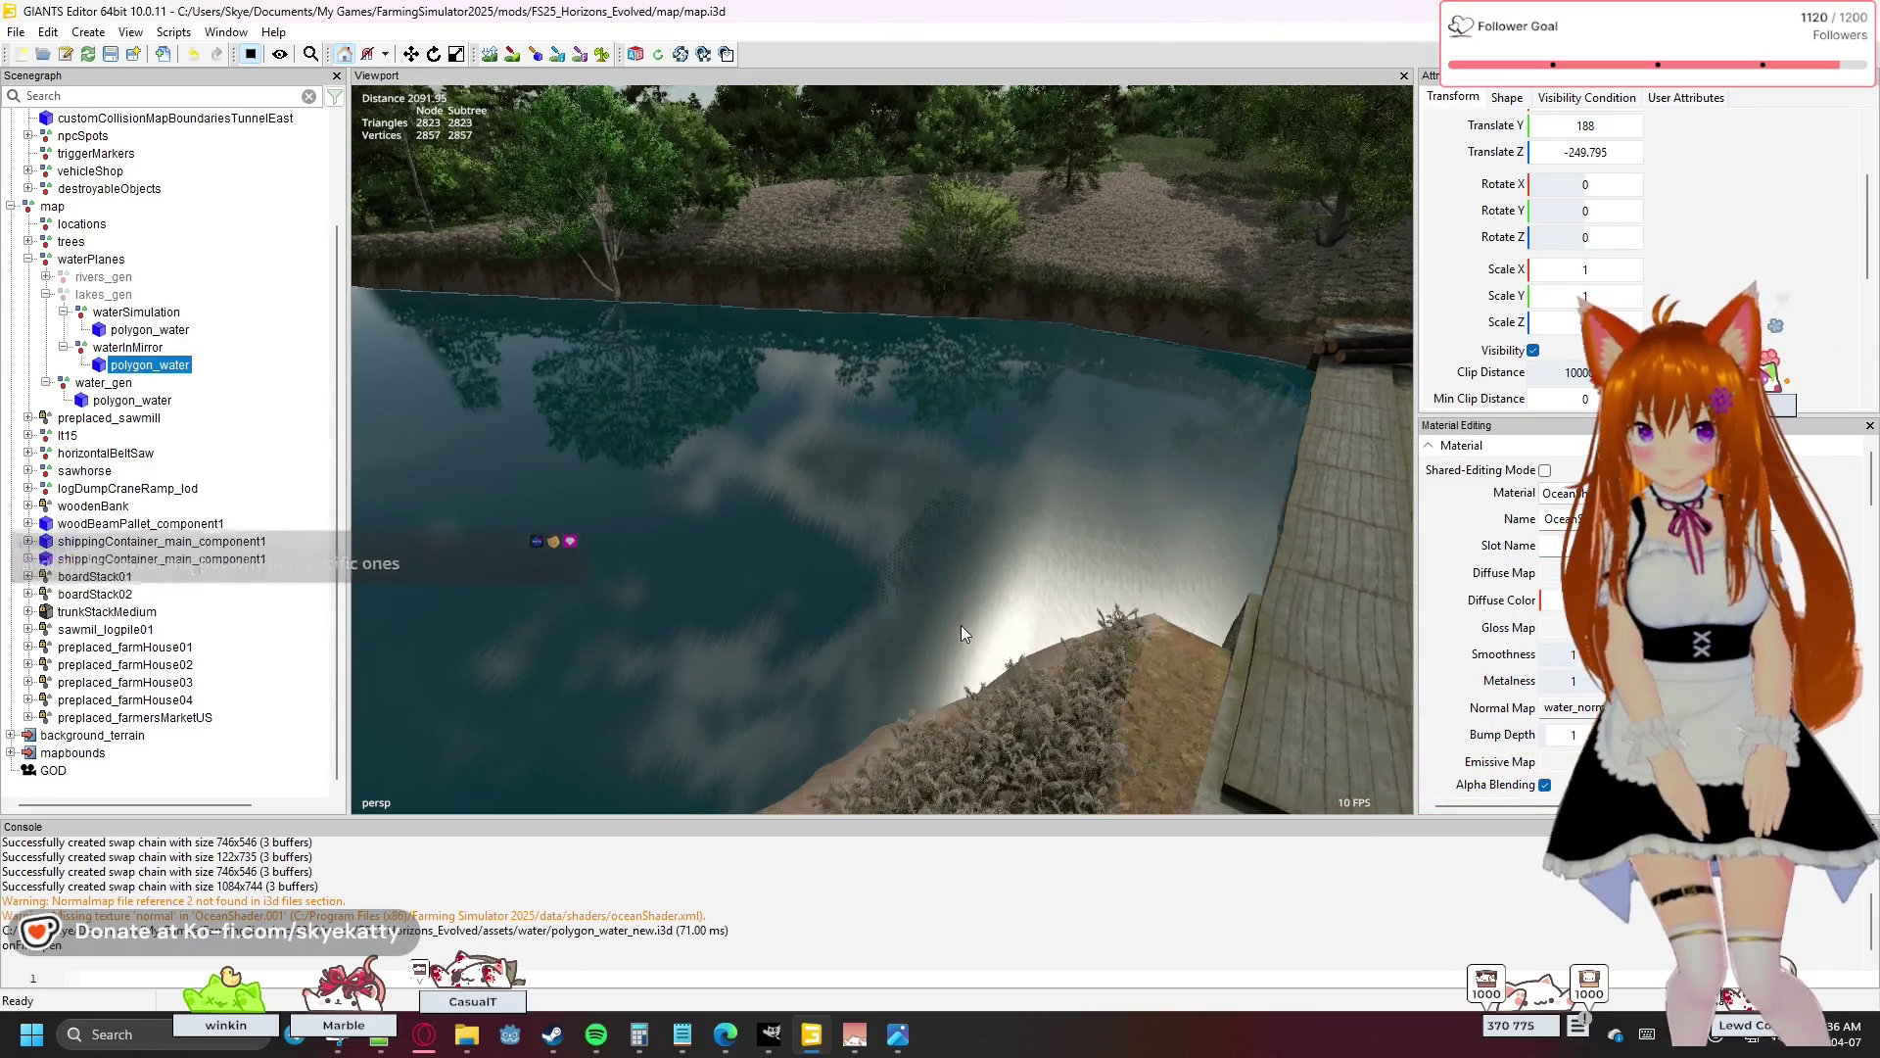
key("a")
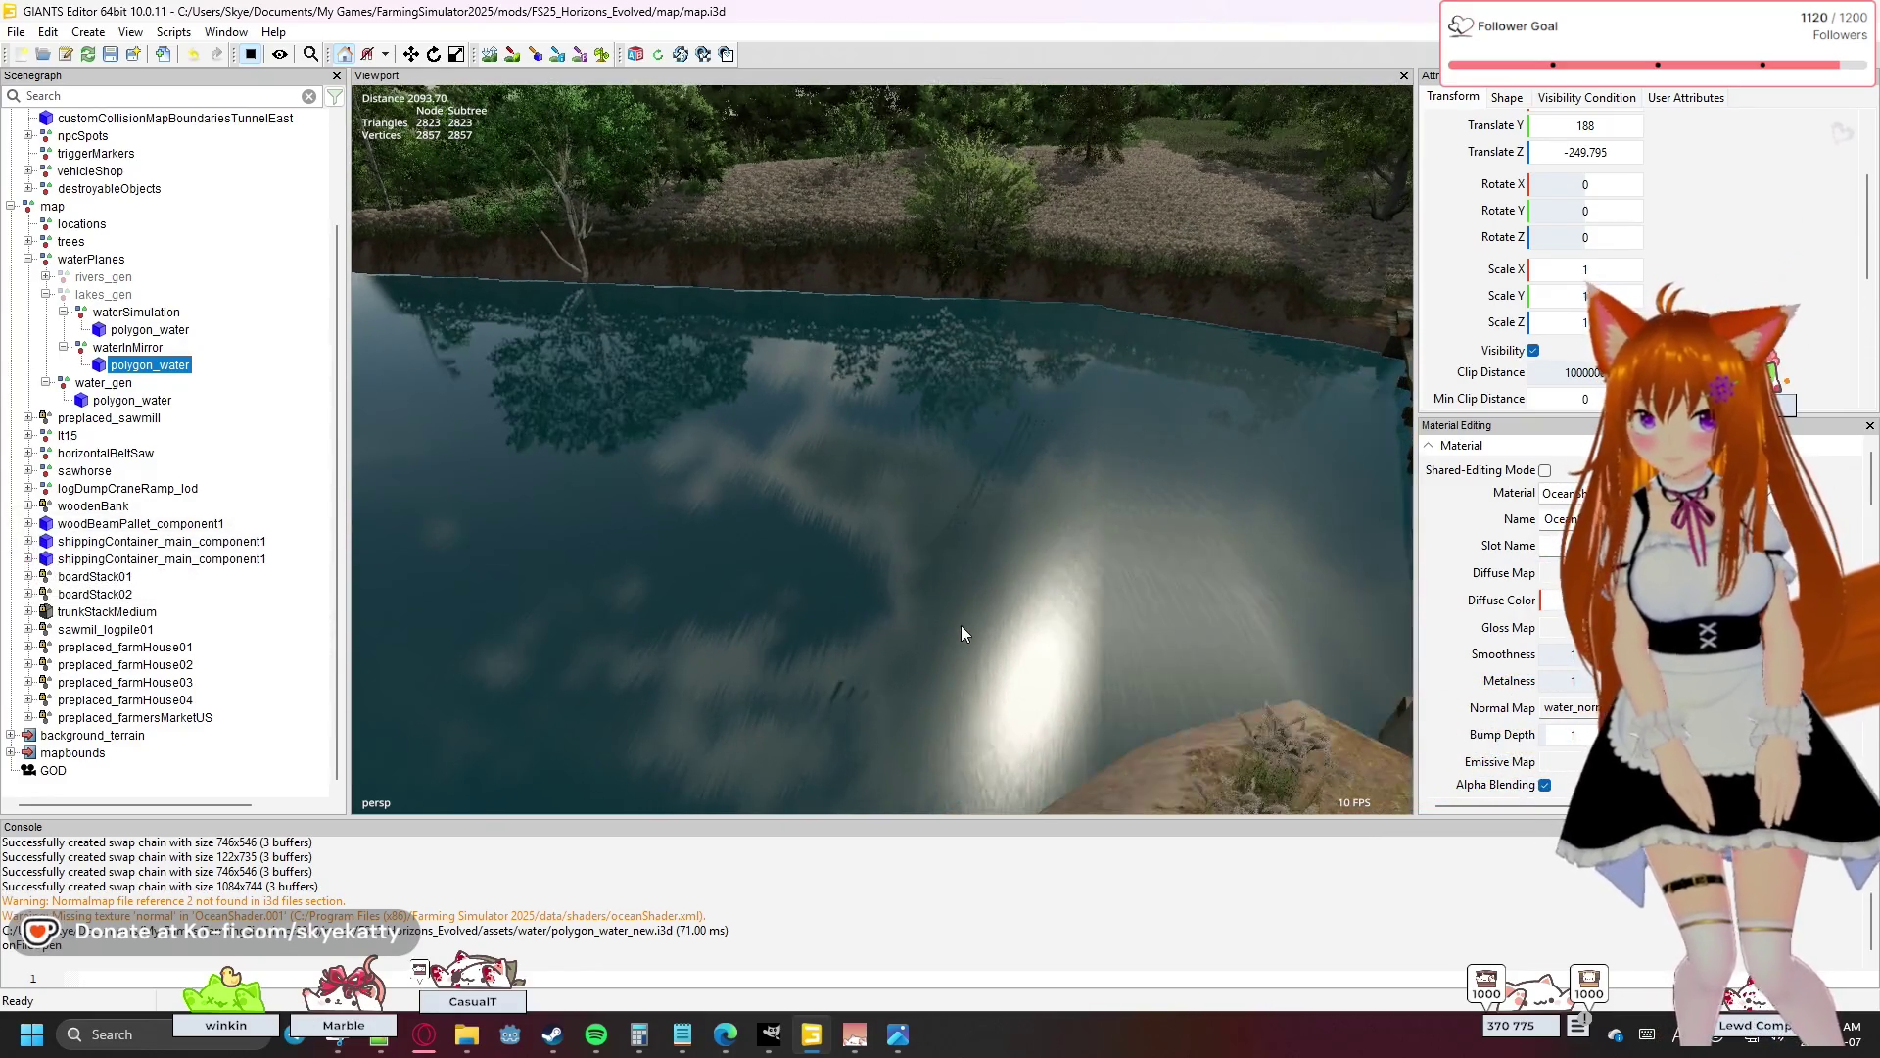
key("a")
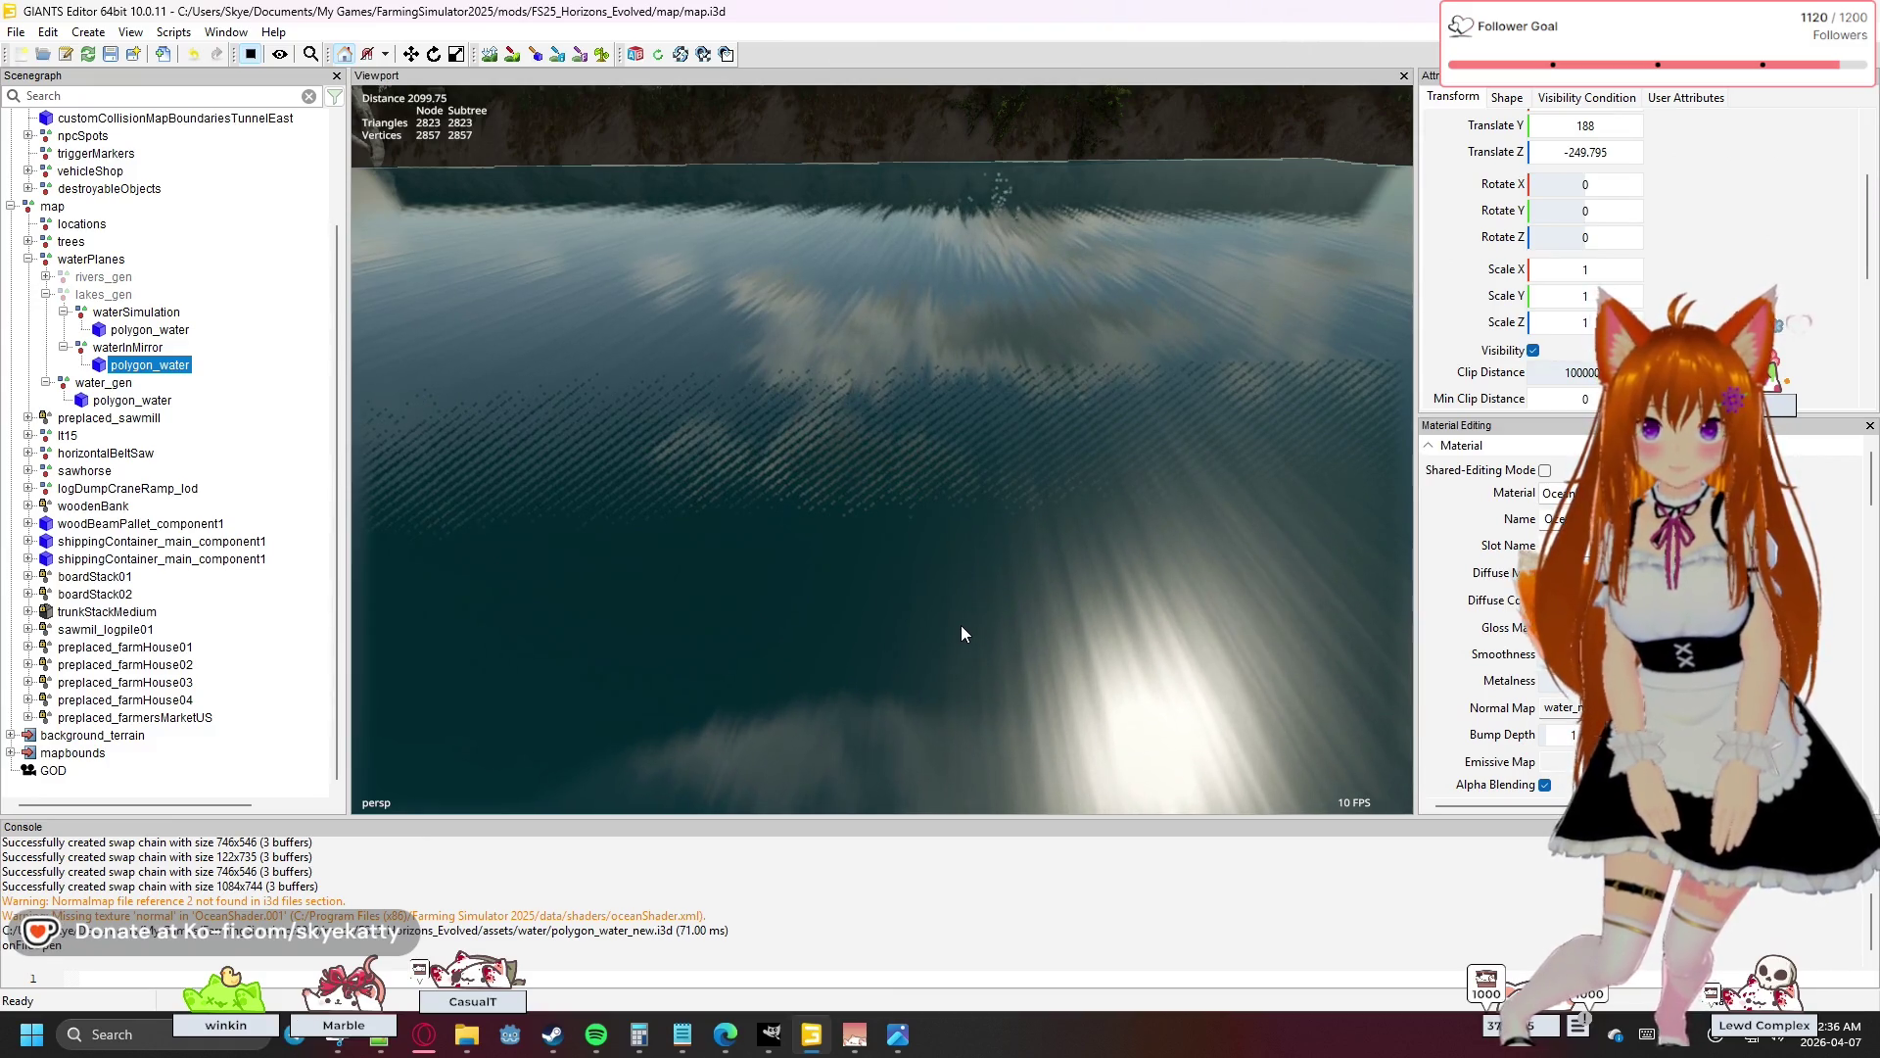
left_click_drag(960, 624, 963, 595)
key("w")
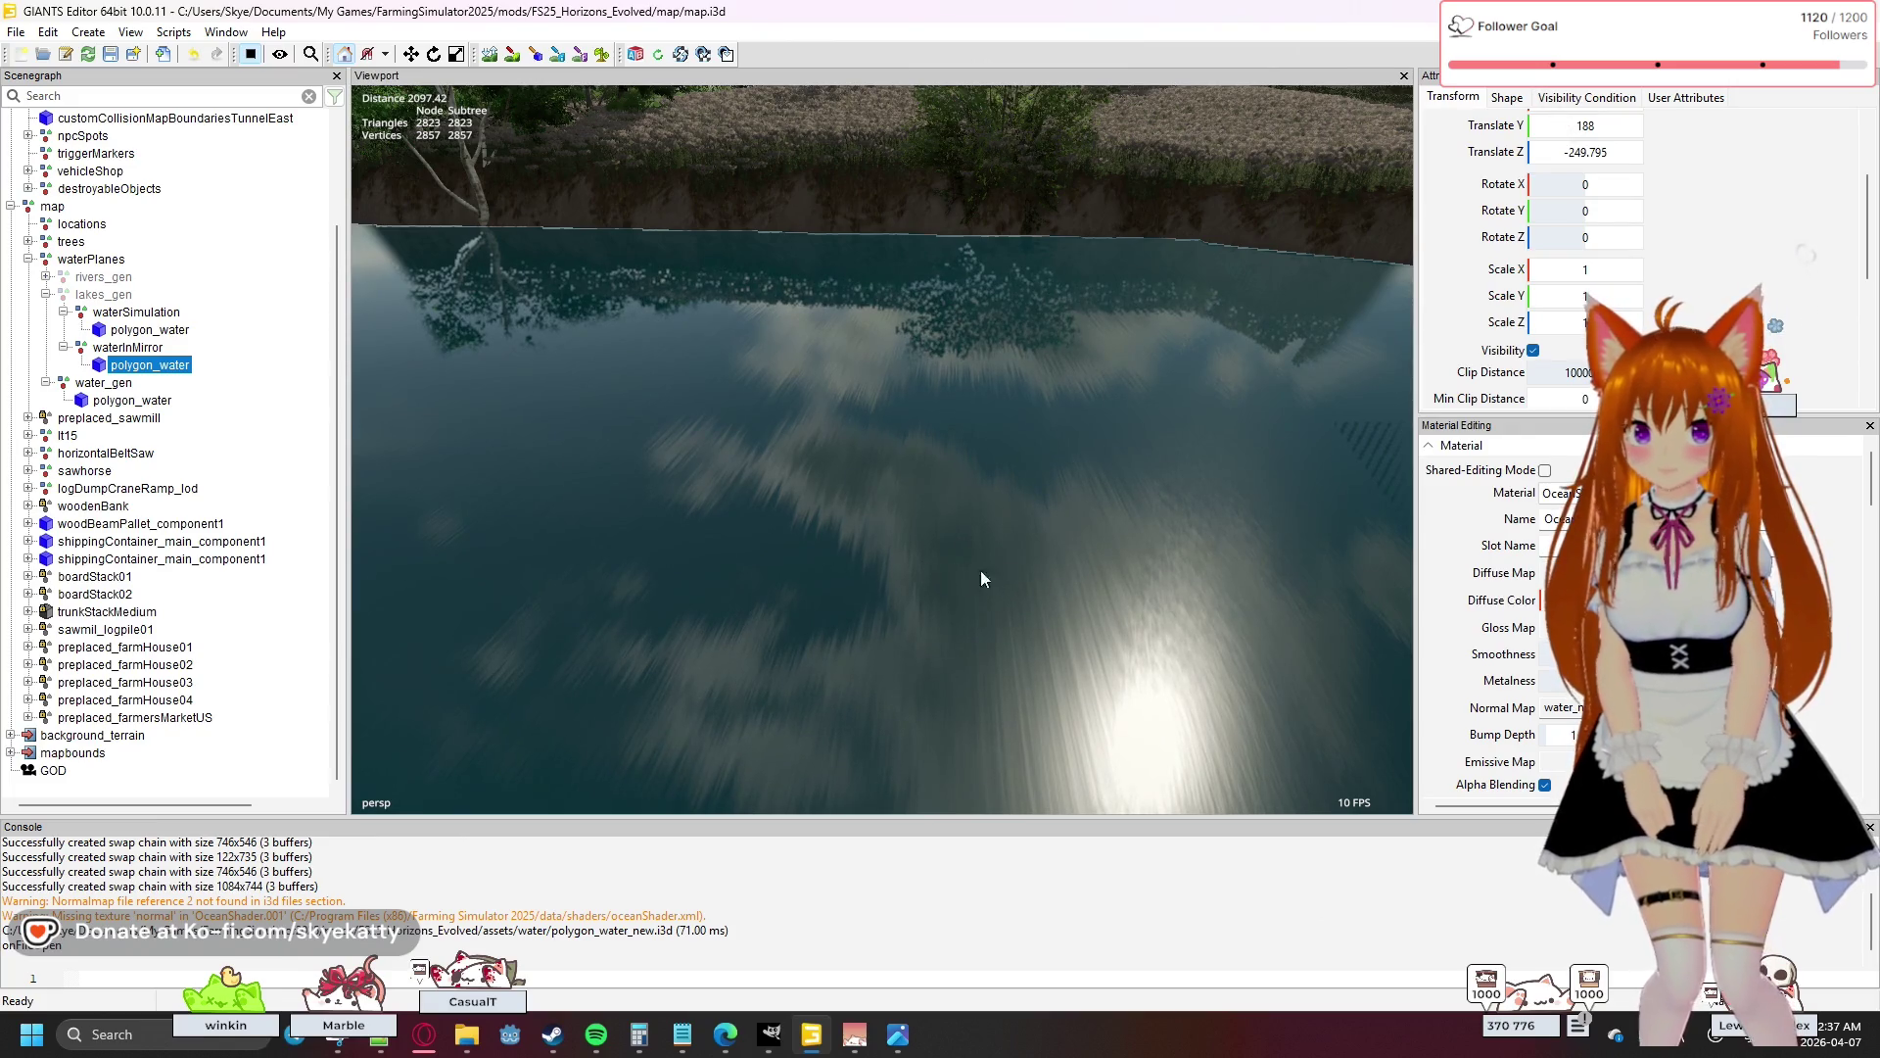
- Dismiss the viewport context menu, tilt toward the shore, and select water_gen's polygon_water
right_click(895, 562)
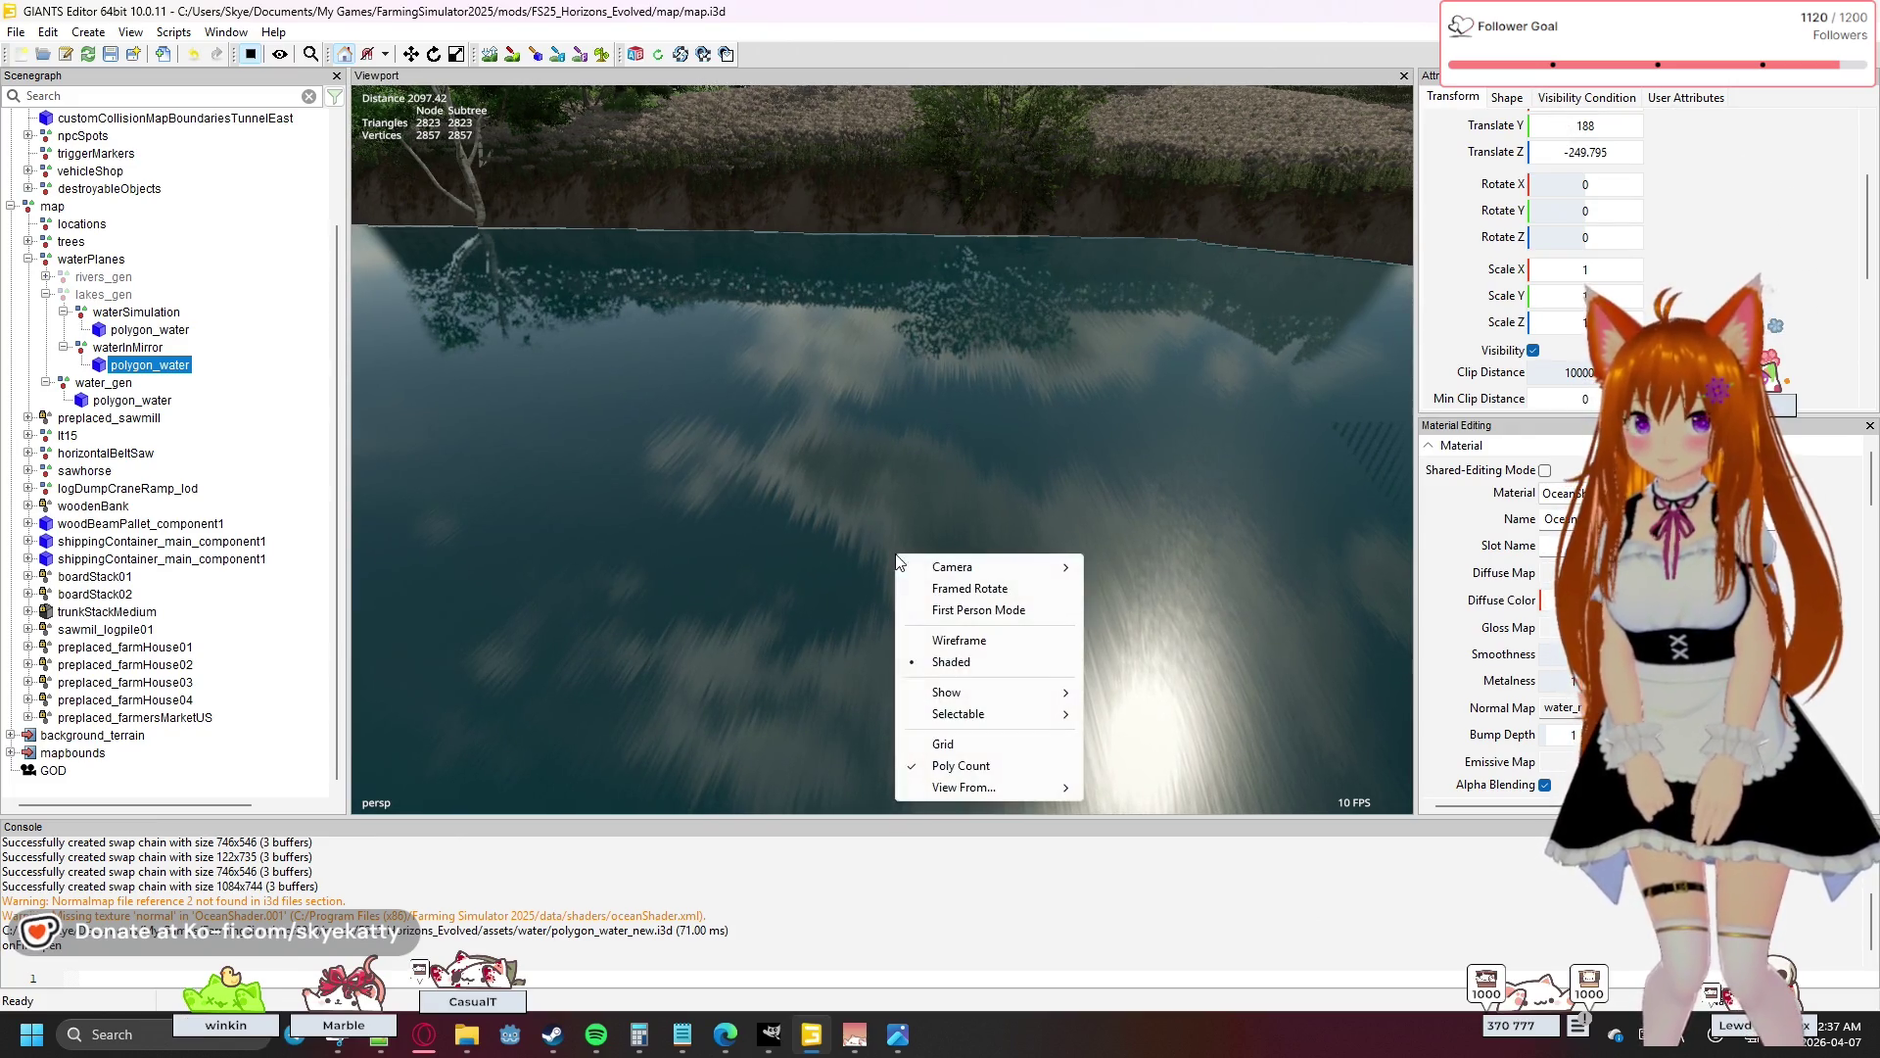
left_click(844, 533)
mouse_move(803, 519)
left_mouse_down()
mouse_move(554, 456)
mouse_move(573, 400)
mouse_move(732, 439)
mouse_move(932, 551)
mouse_move(785, 588)
mouse_move(806, 545)
mouse_move(877, 549)
left_mouse_up()
scroll(877, 549, "down", 1)
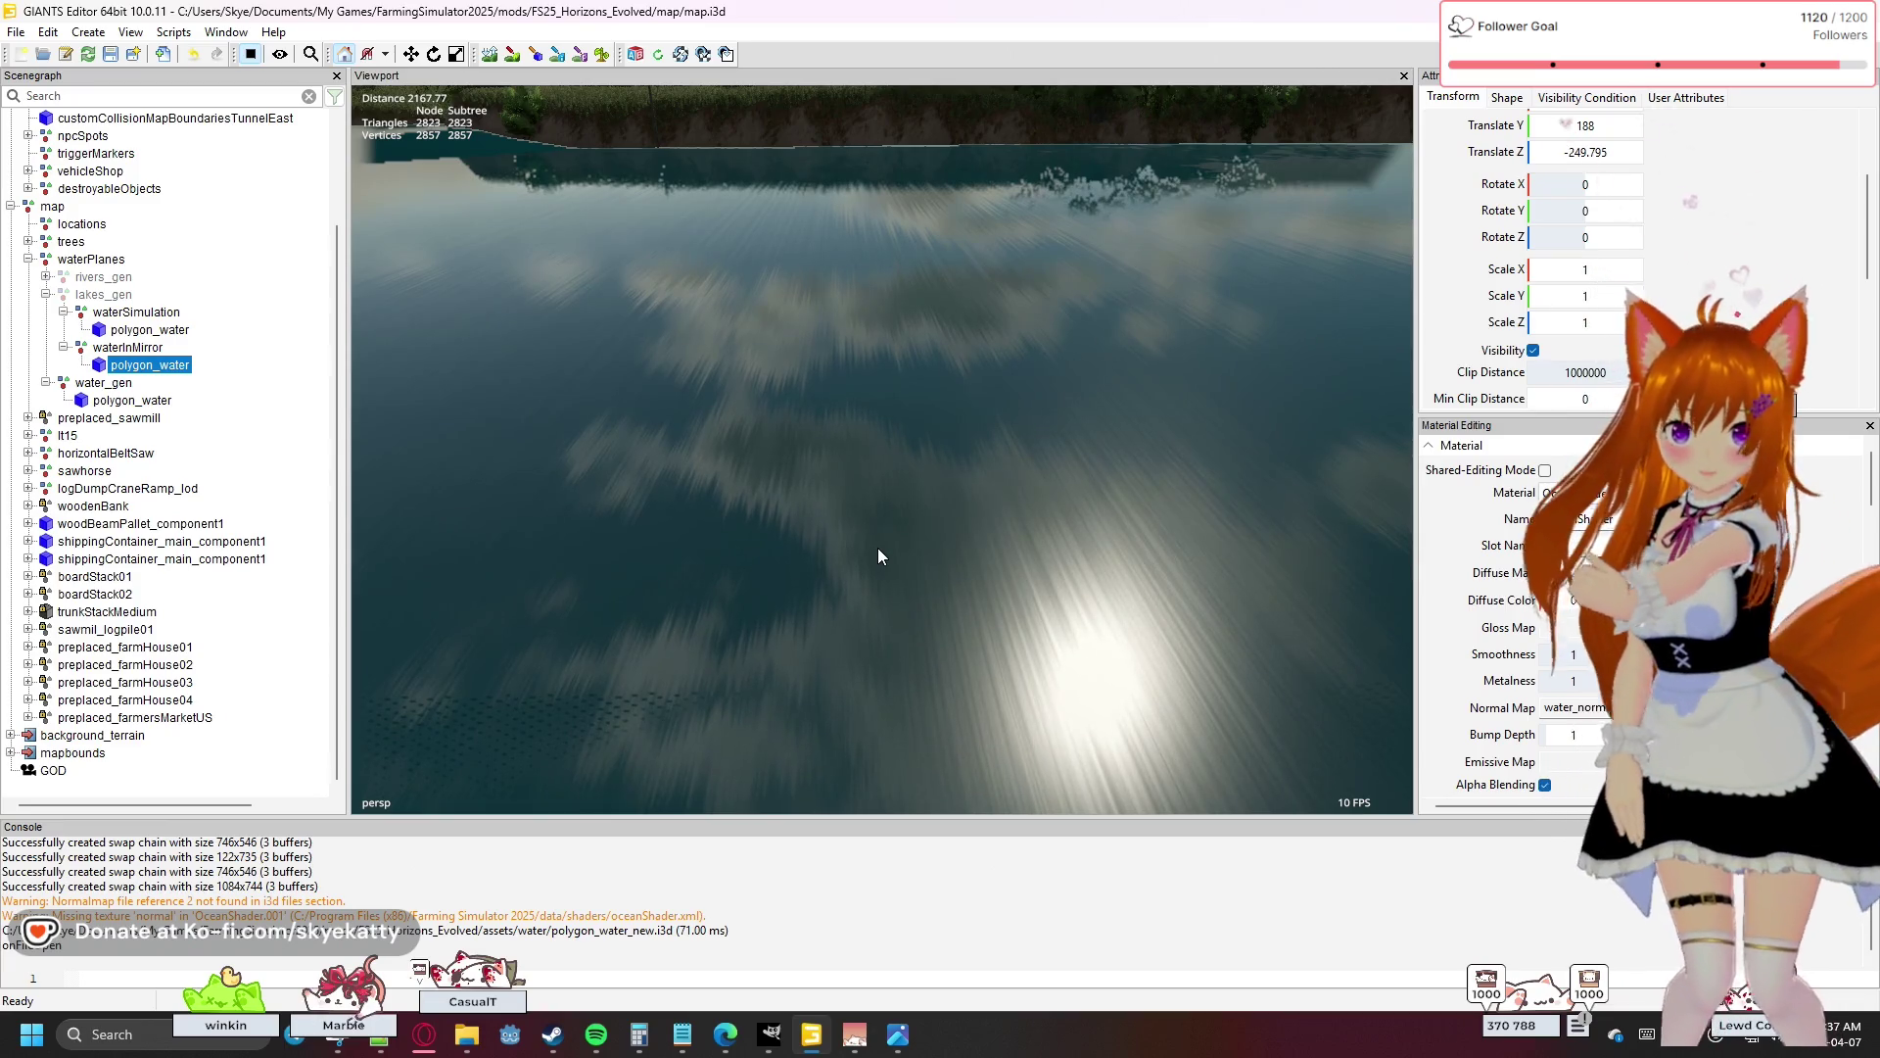
mouse_move(878, 549)
left_mouse_down()
mouse_move(927, 532)
mouse_move(949, 561)
mouse_move(925, 574)
mouse_move(979, 567)
left_mouse_up()
scroll(1511, 612, "down", 1)
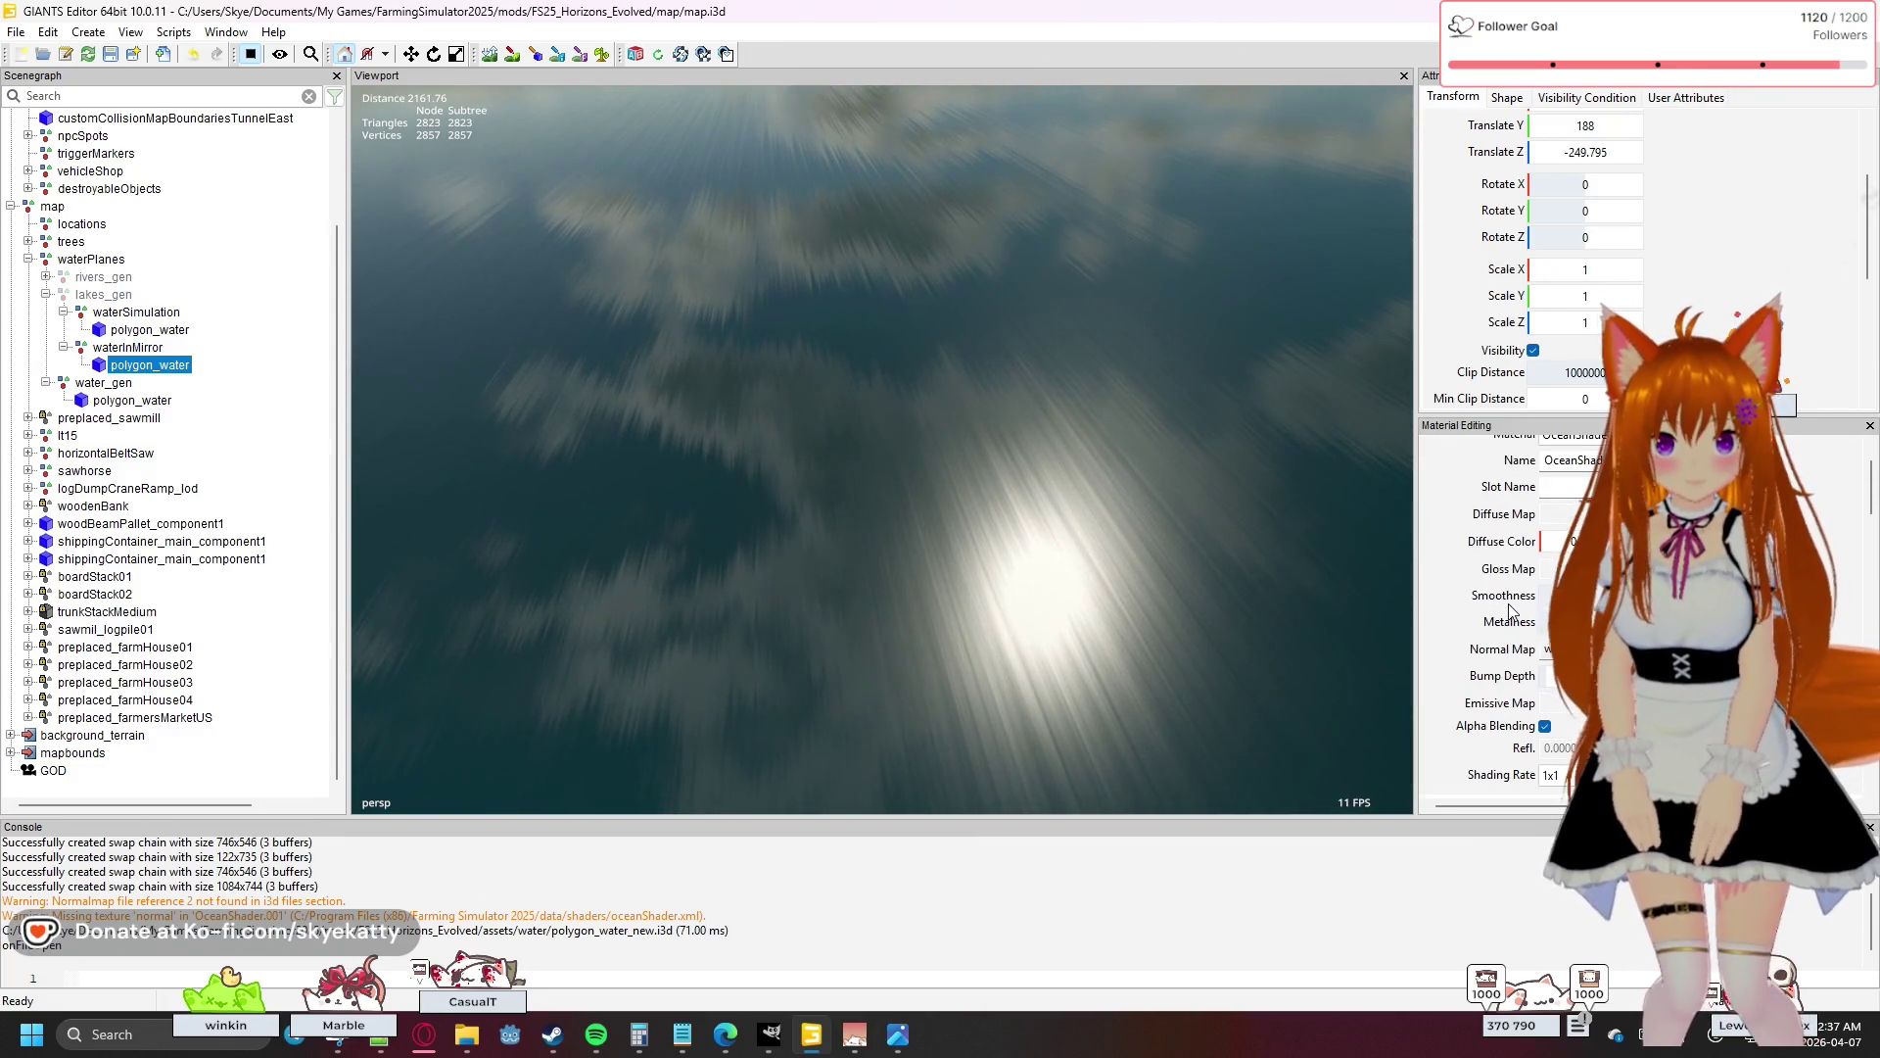
left_click(172, 402)
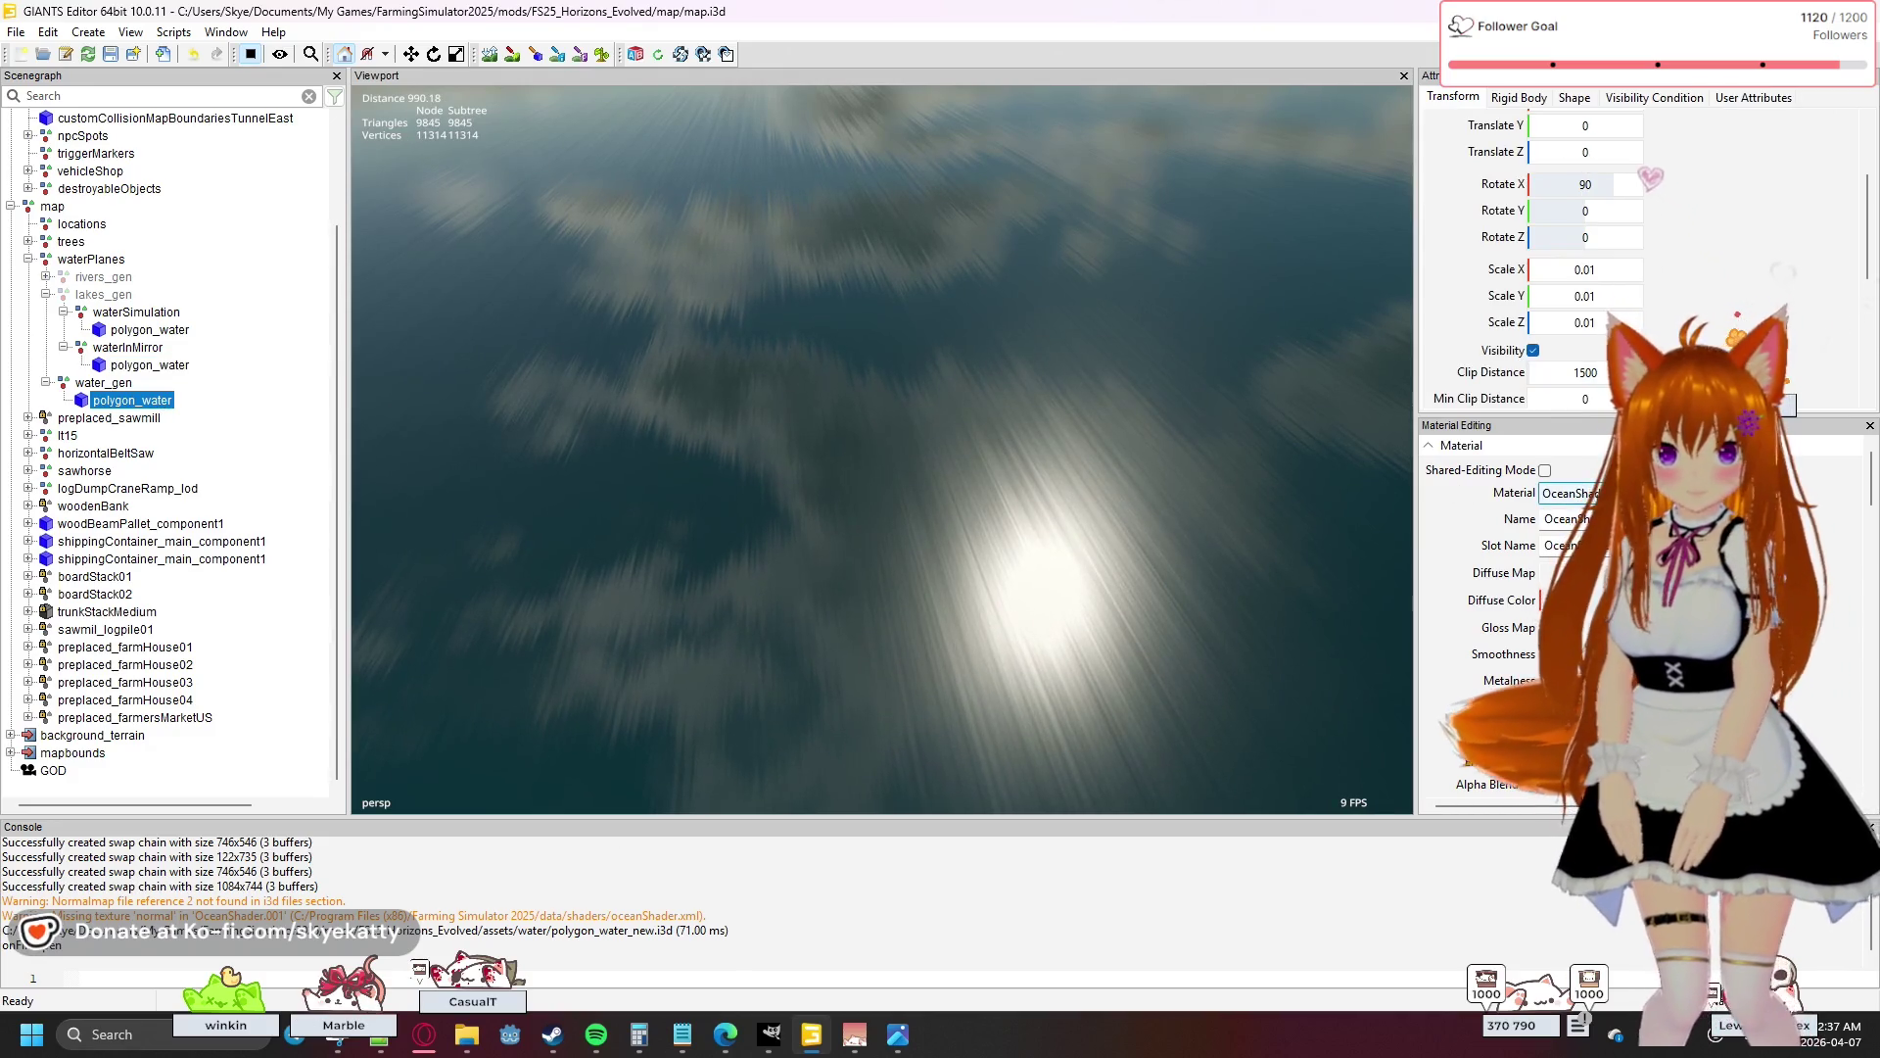
- Reselect water_gen's polygon_water to show its 90° rotation and 0.01 scale, then tilt along the lake
scroll(1587, 588, "down", 1)
scroll(1498, 587, "up", 1)
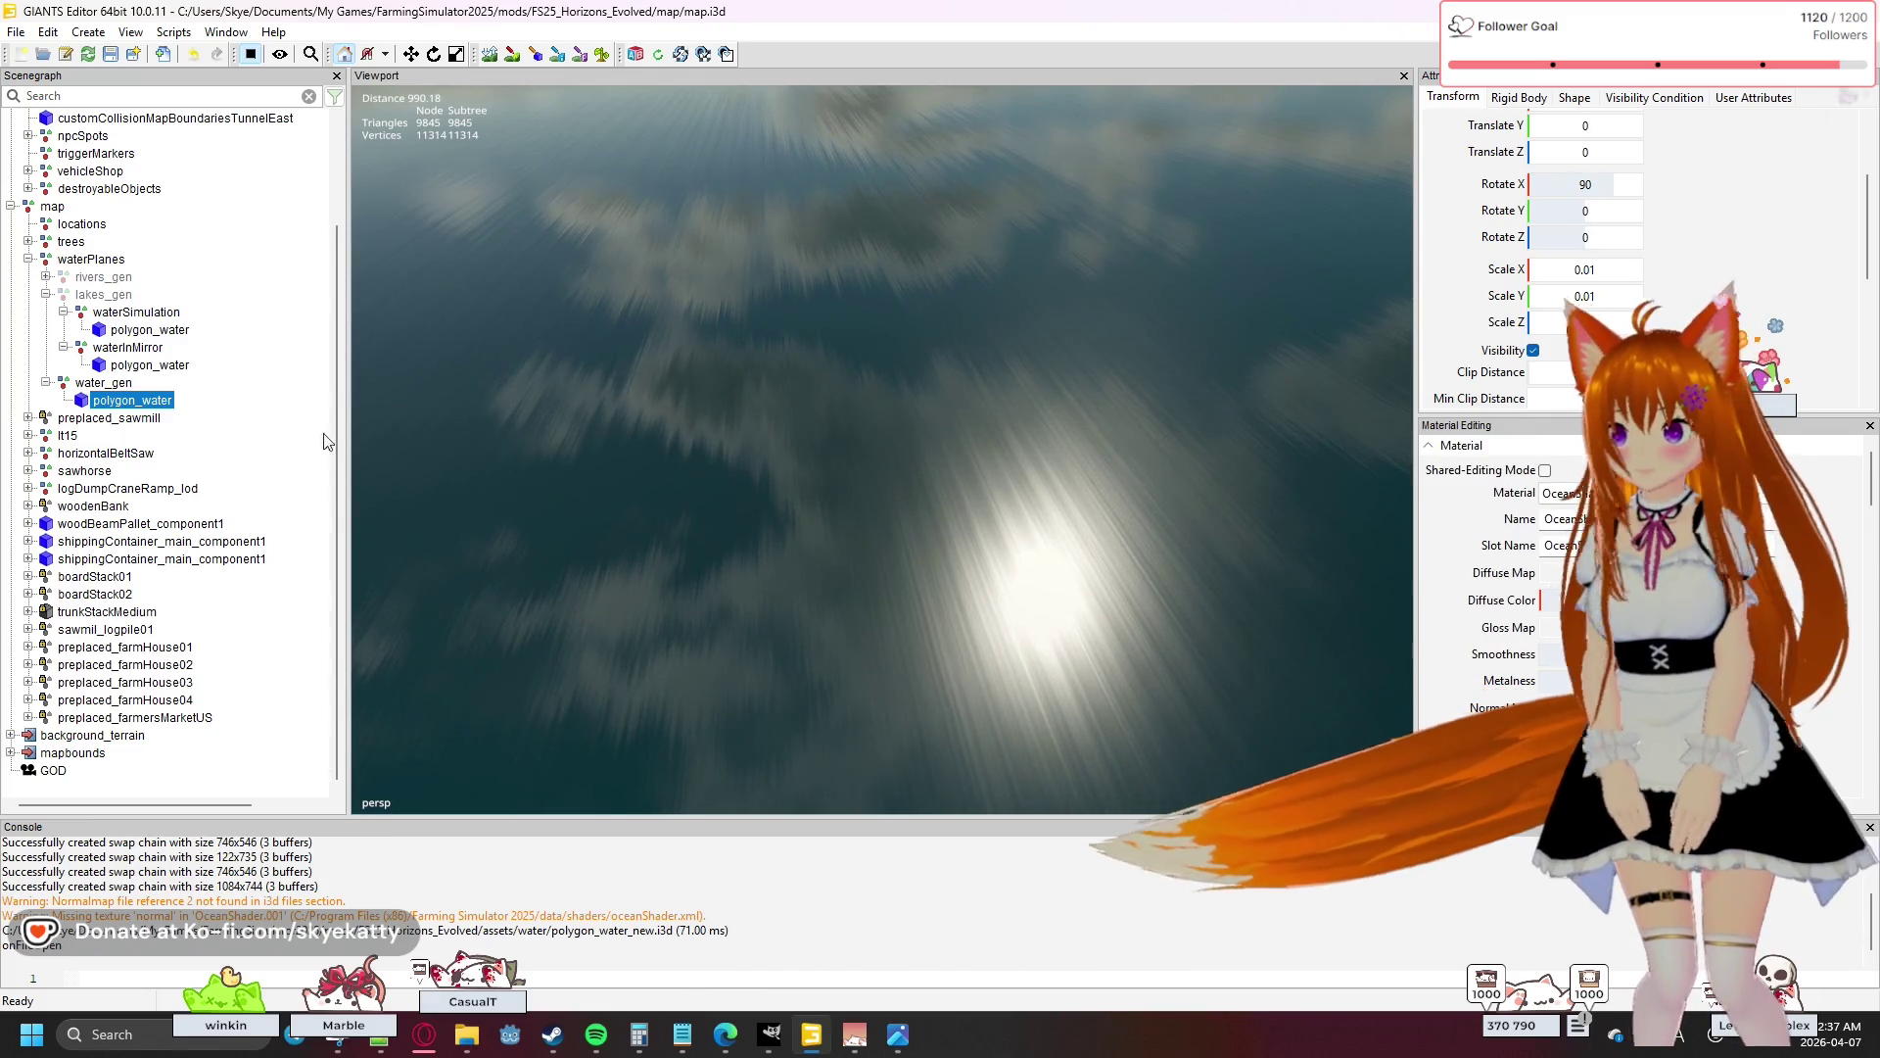
key("Up")
key("Up")
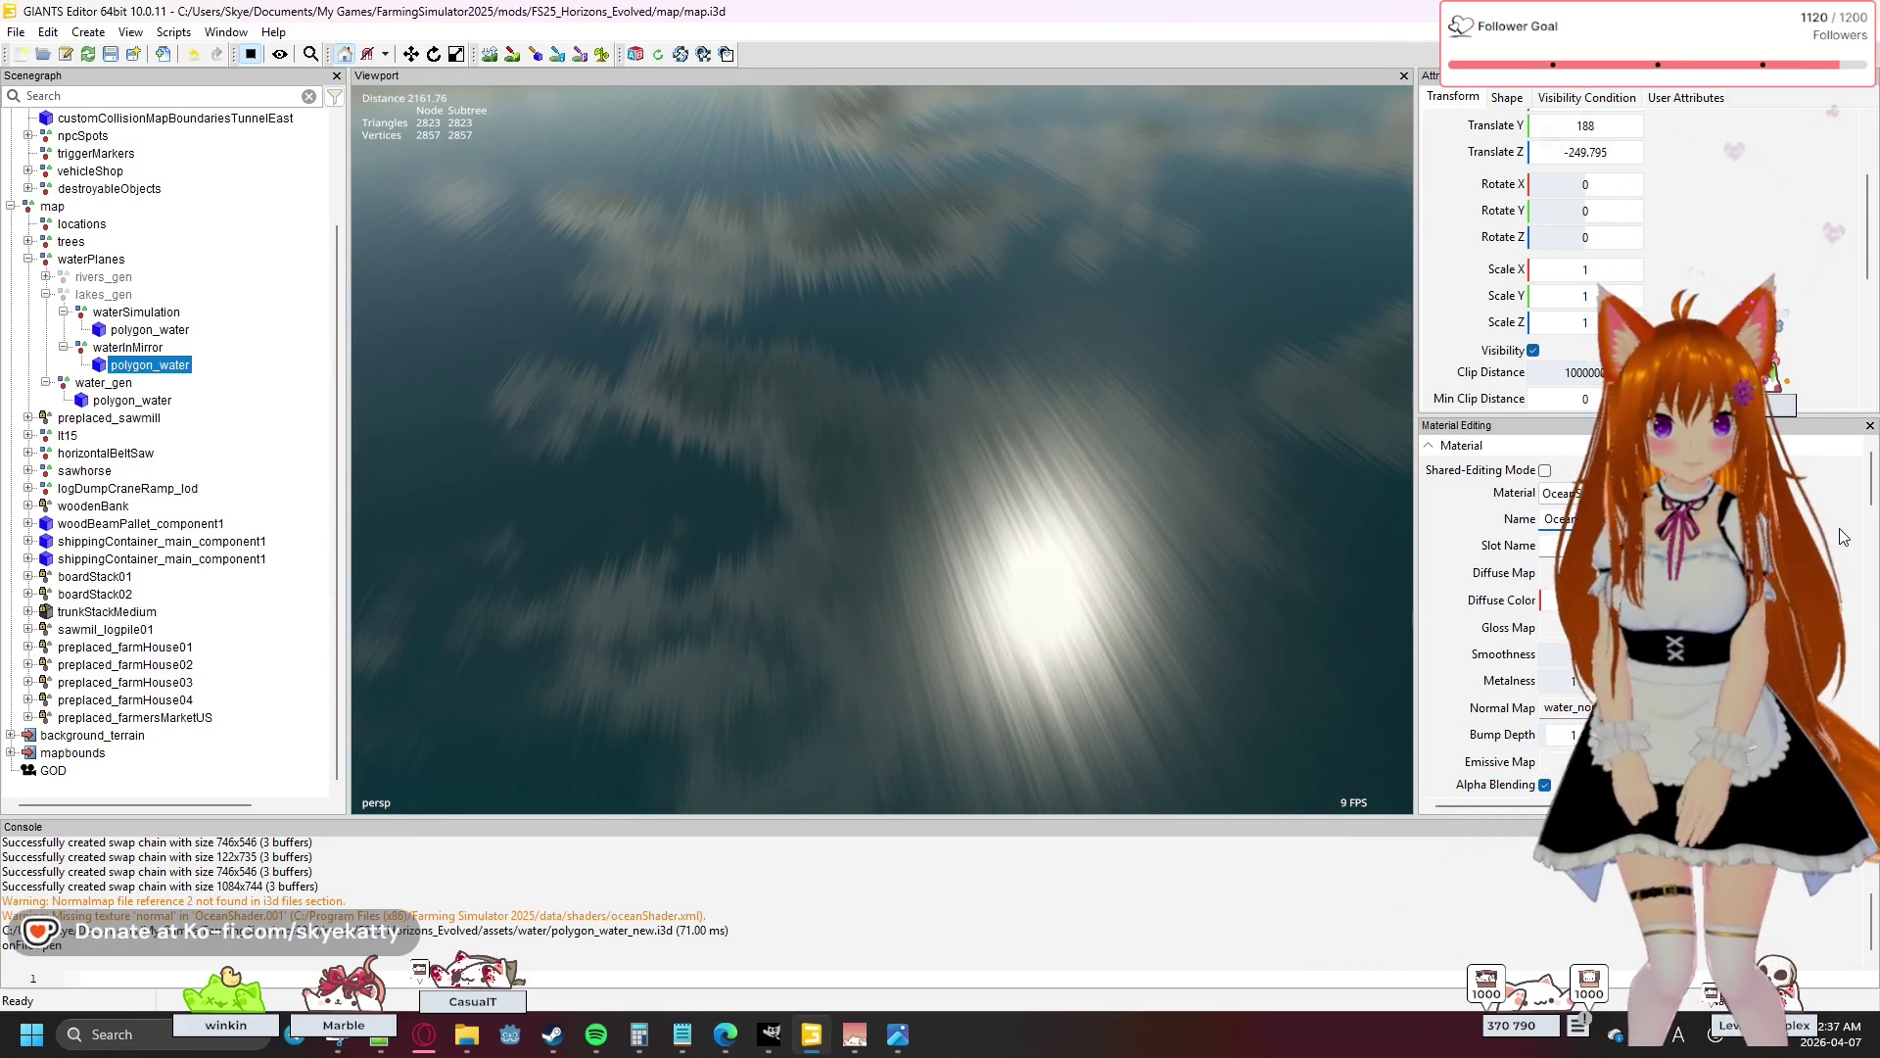
left_click(164, 402)
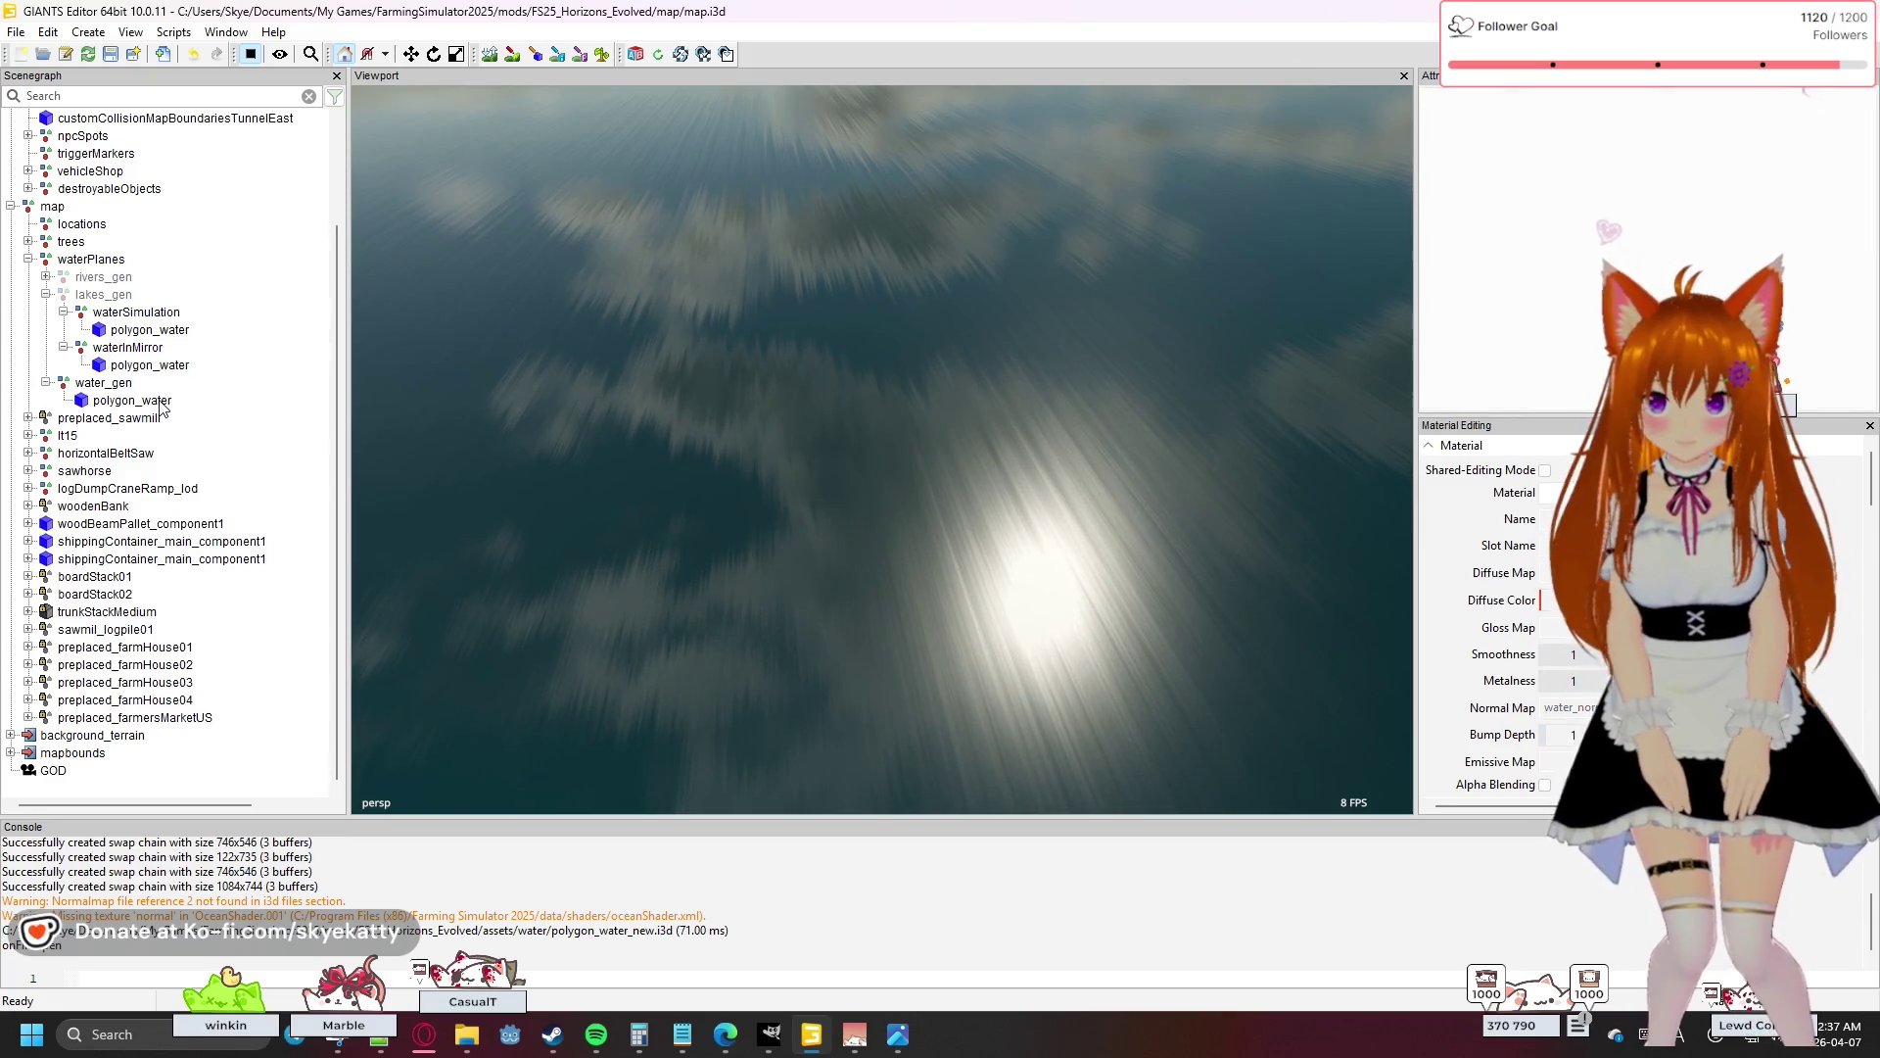
left_click(132, 401)
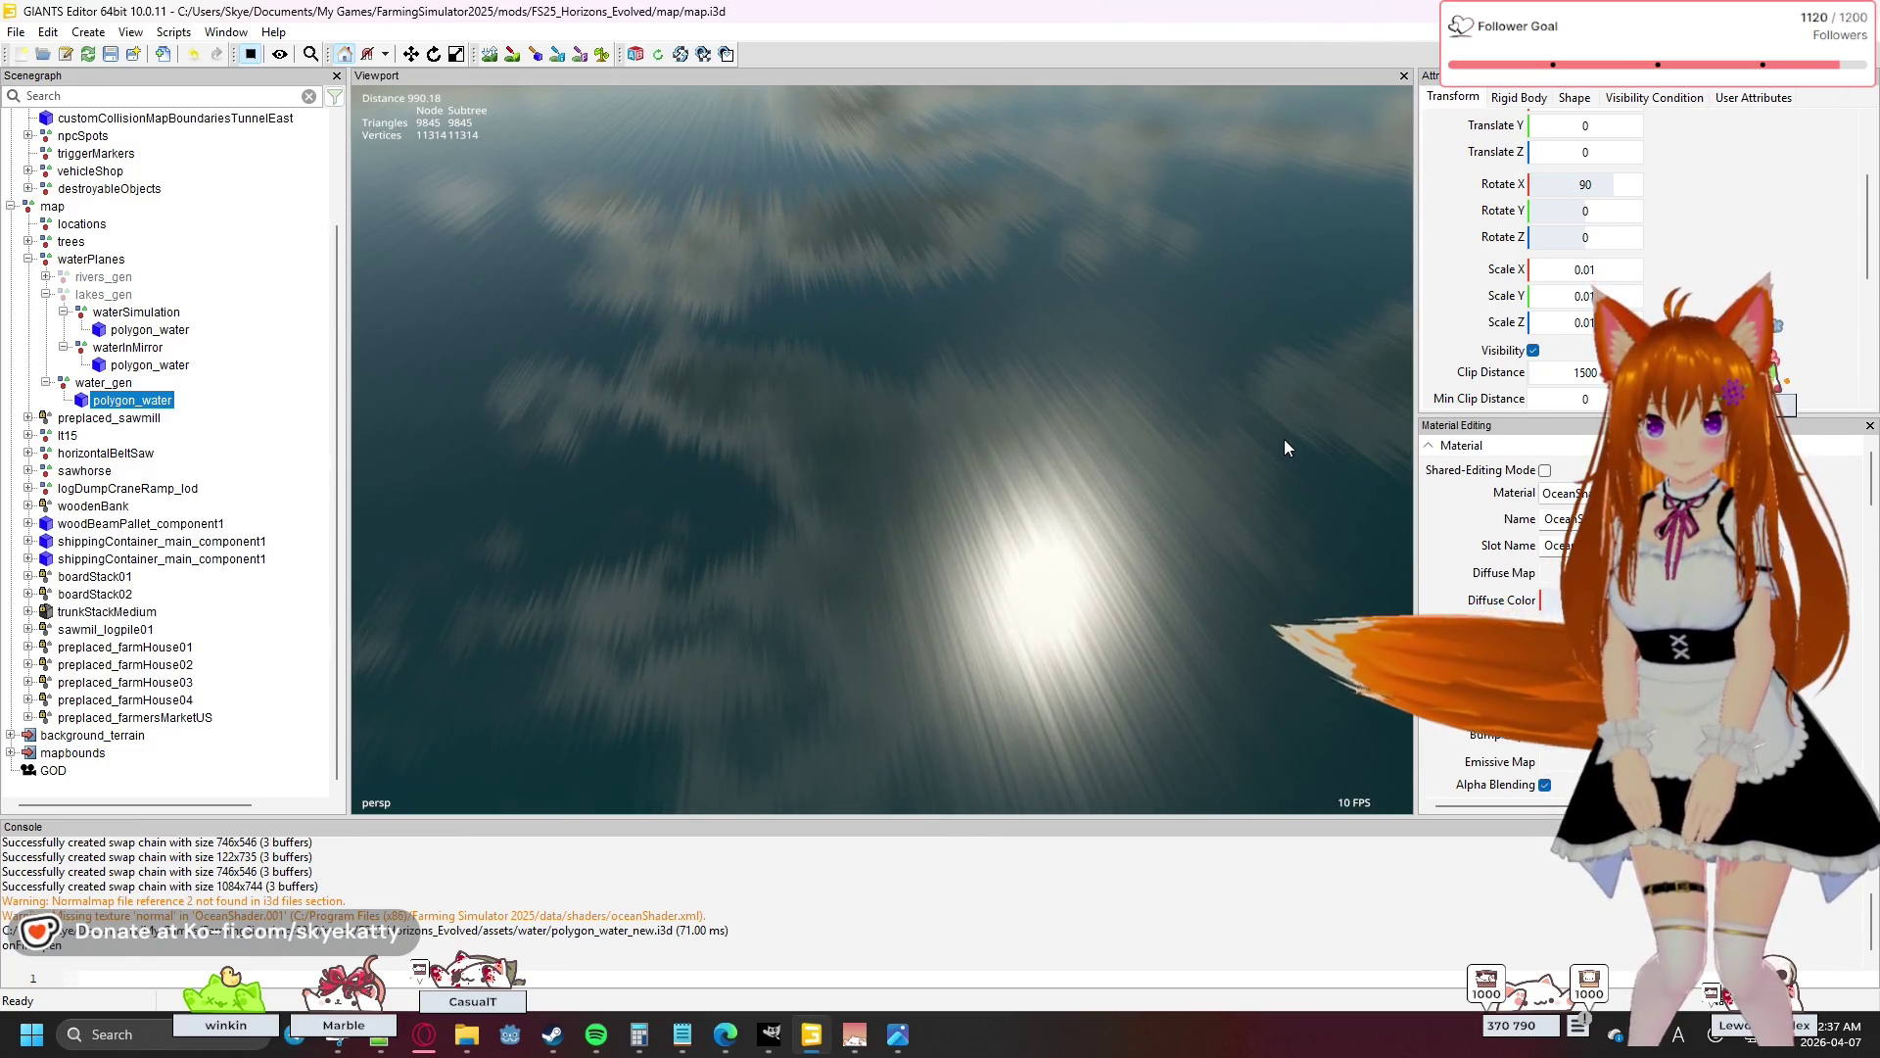
mouse_move(1277, 431)
left_mouse_down()
mouse_move(1255, 414)
mouse_move(1265, 427)
left_mouse_up()
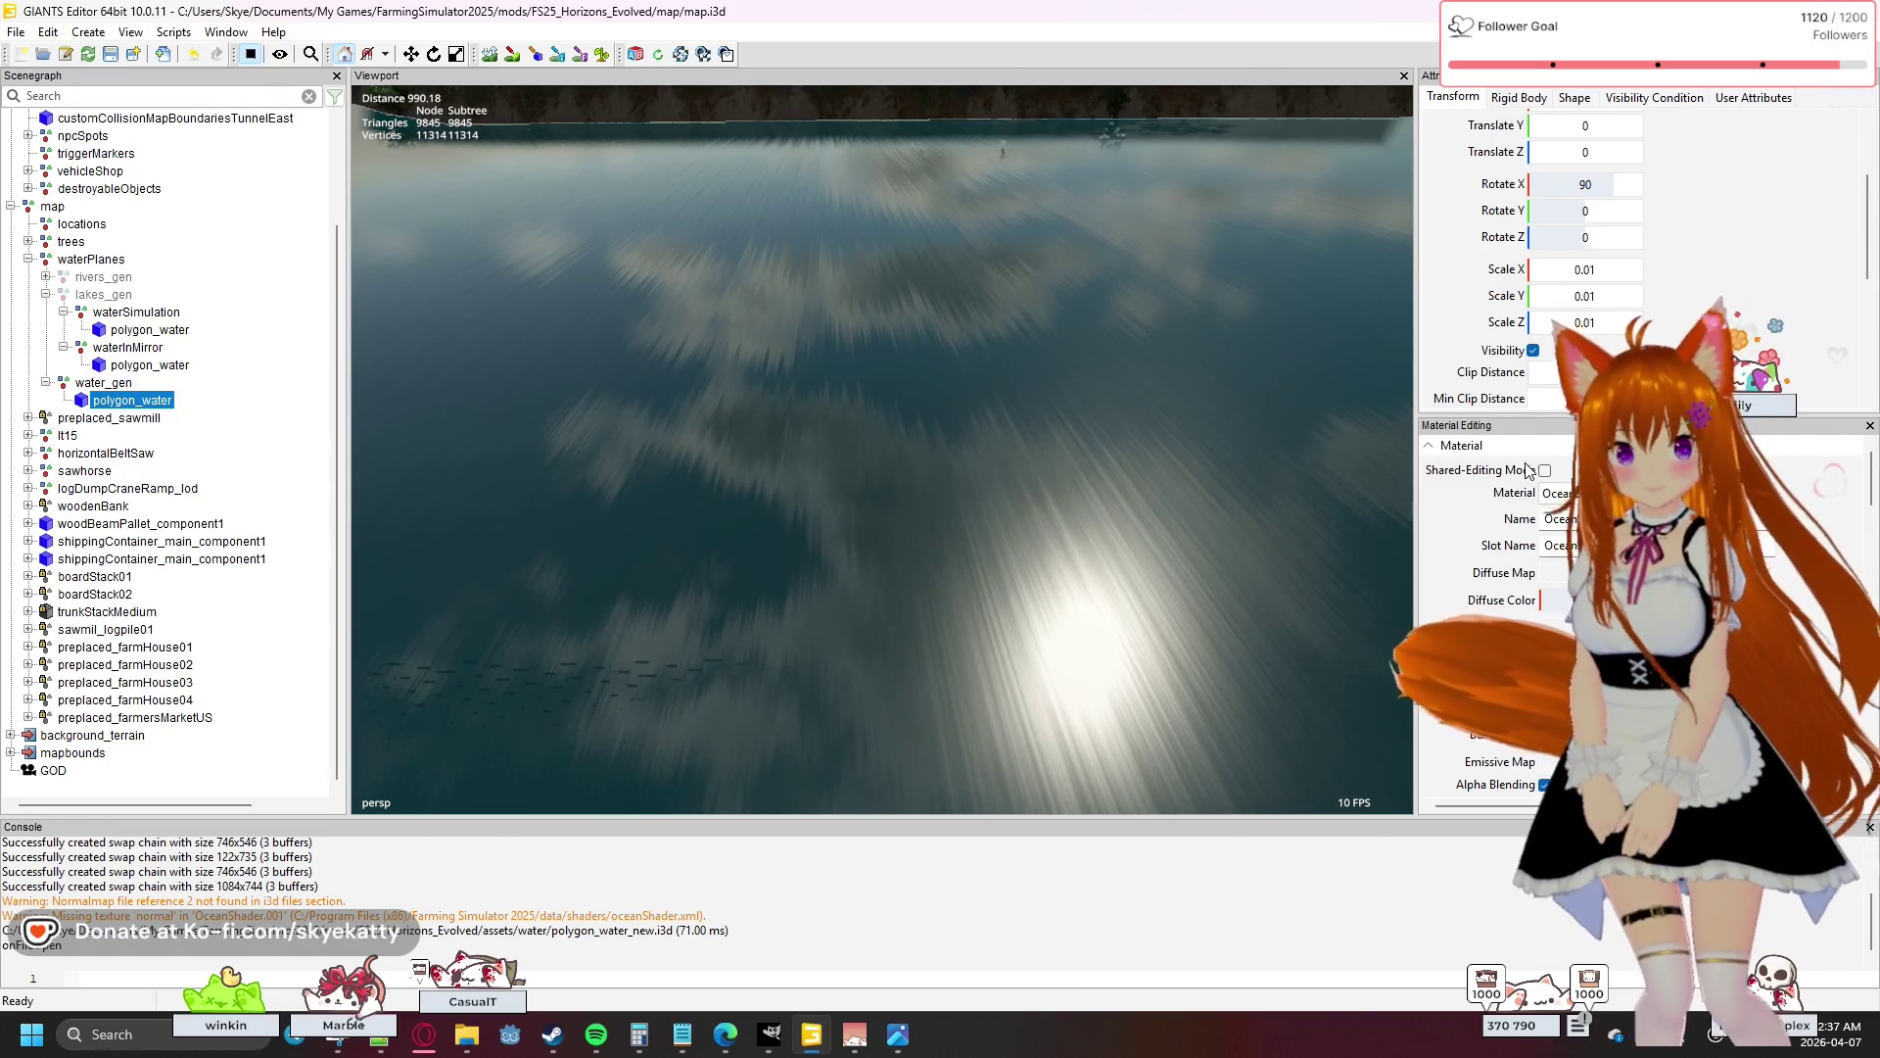
scroll(1566, 607, "down", 2)
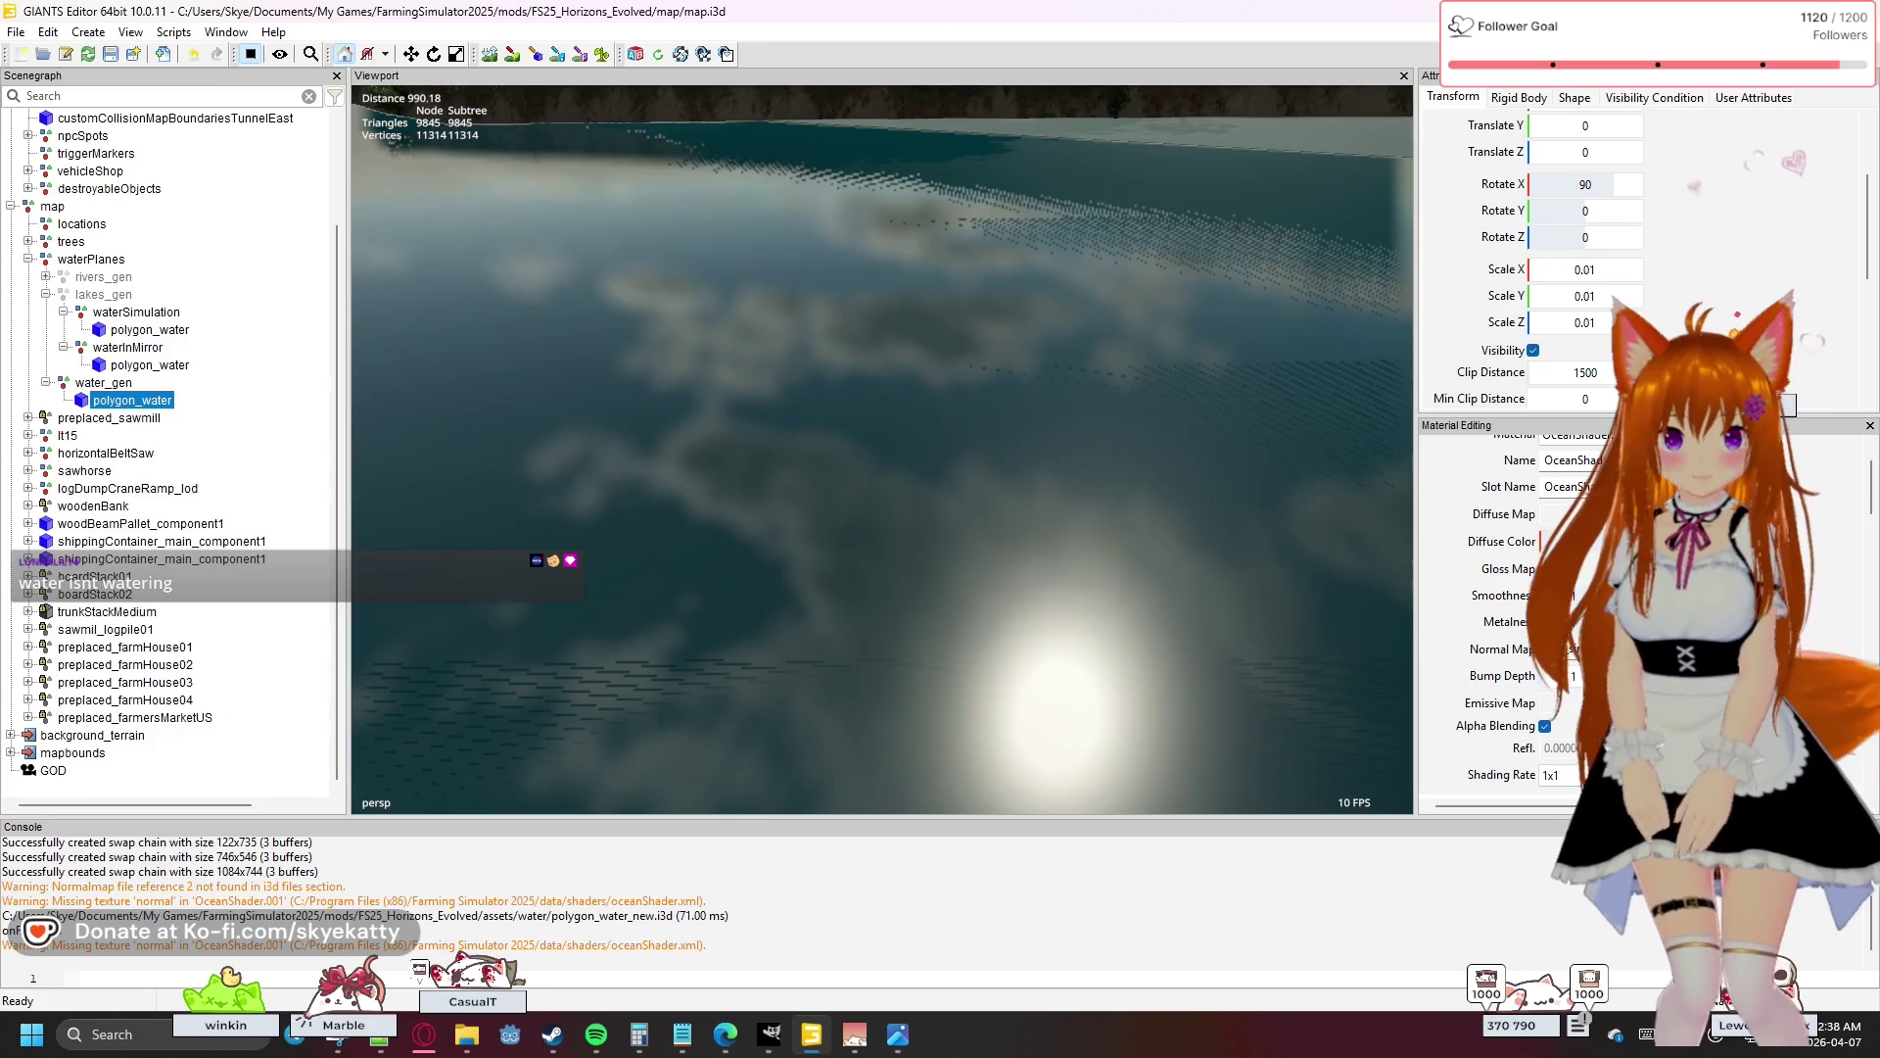
left_click(1567, 650)
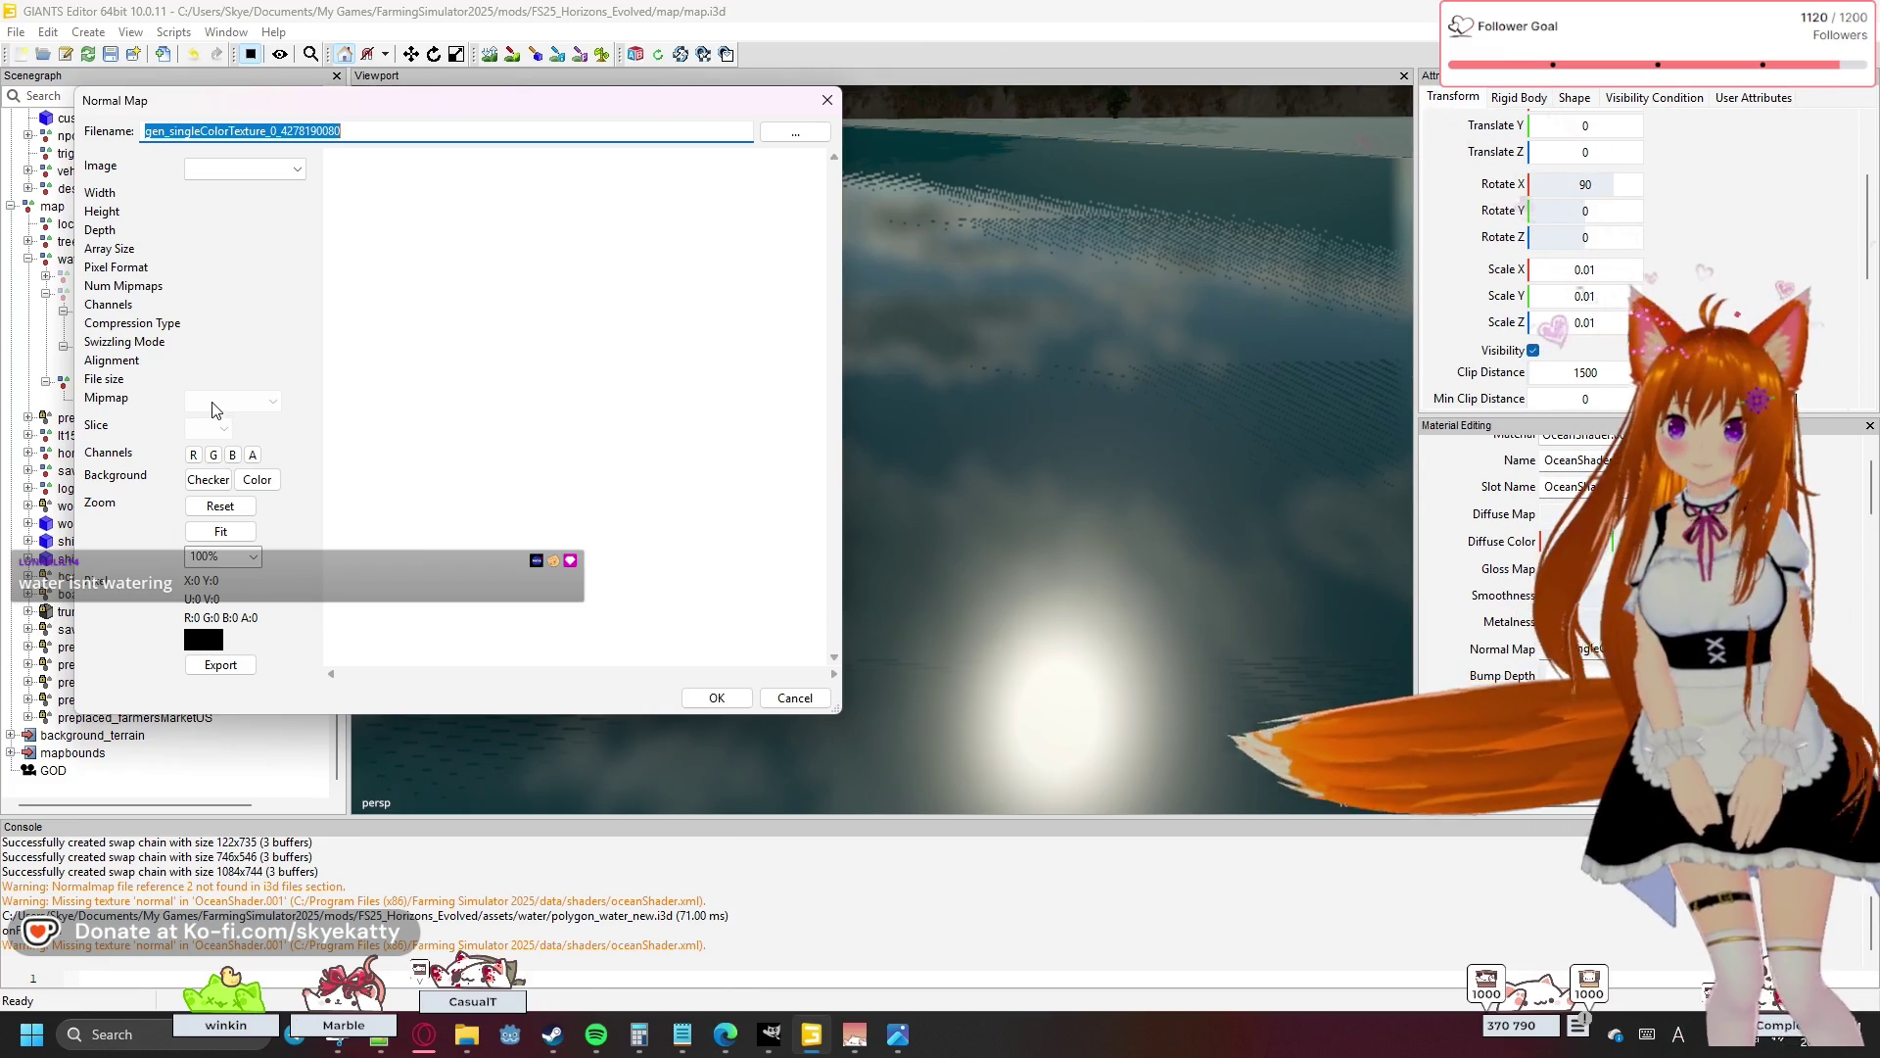
left_click(245, 168)
left_click(318, 267)
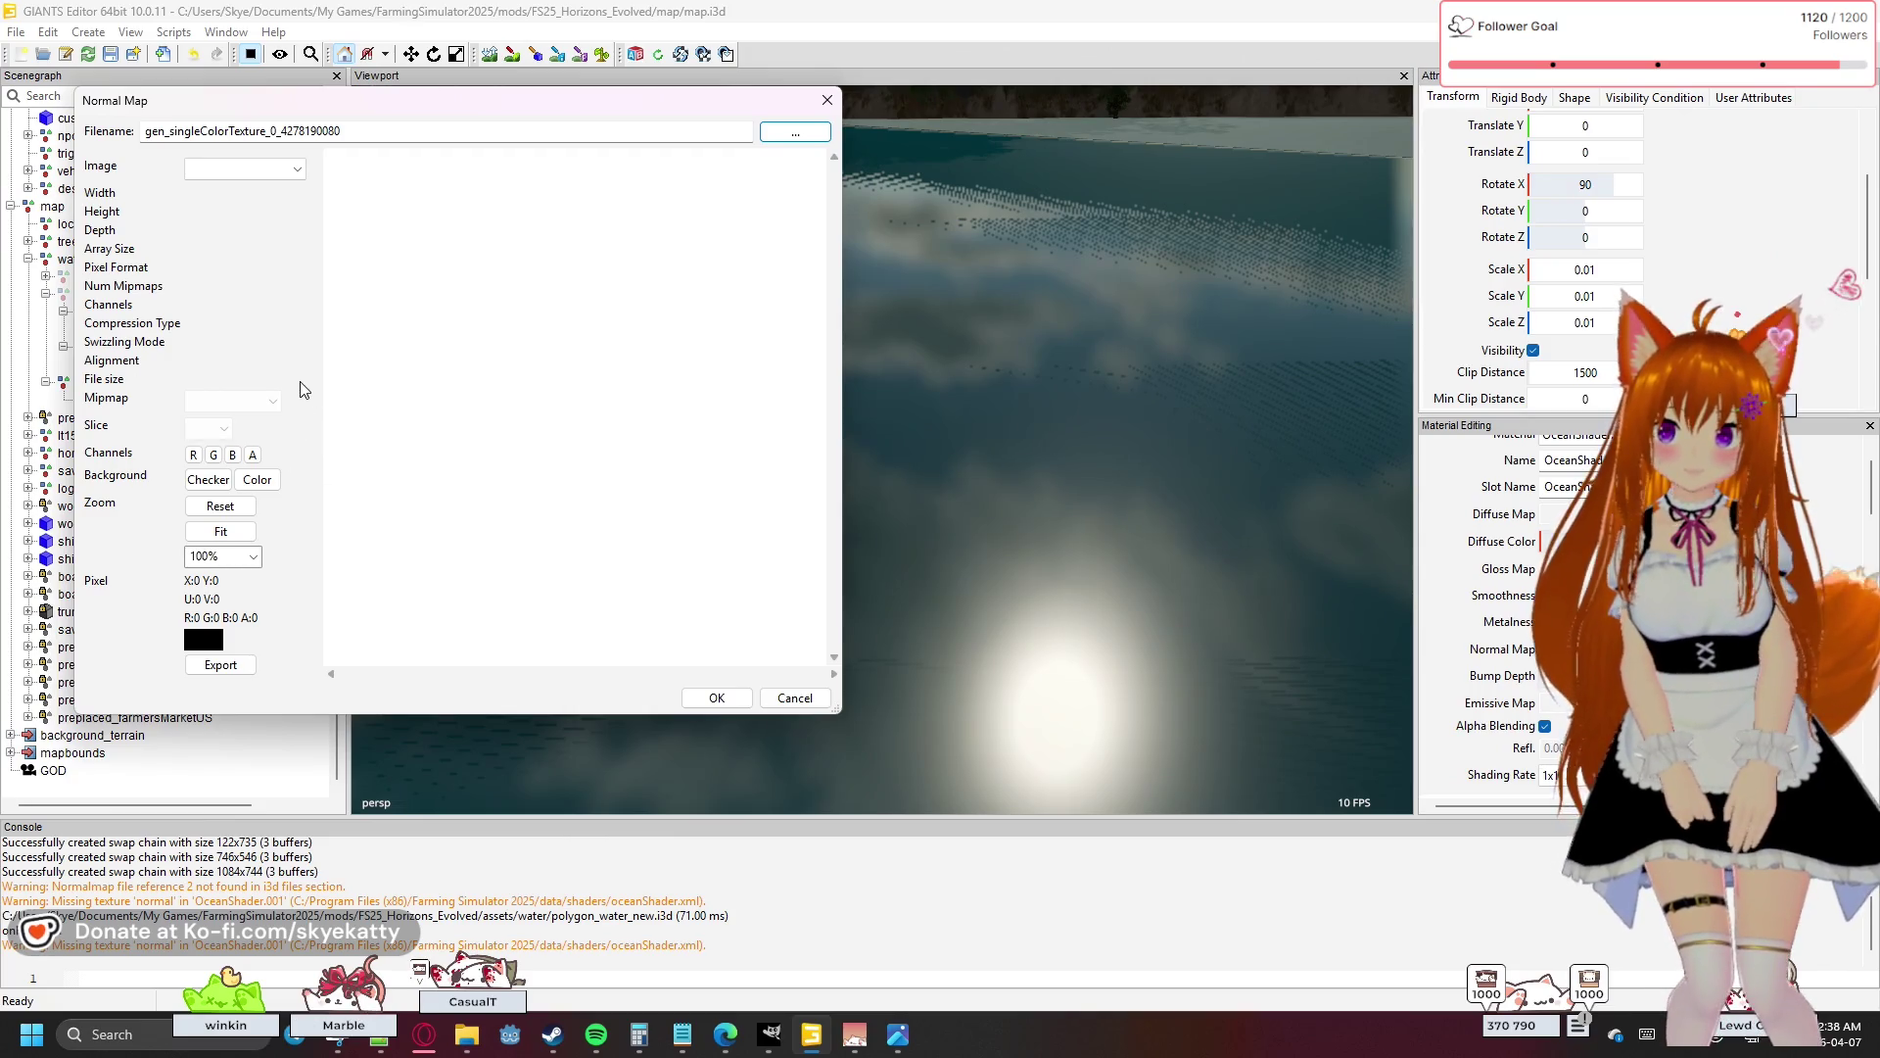
left_click(240, 170)
left_click(242, 174)
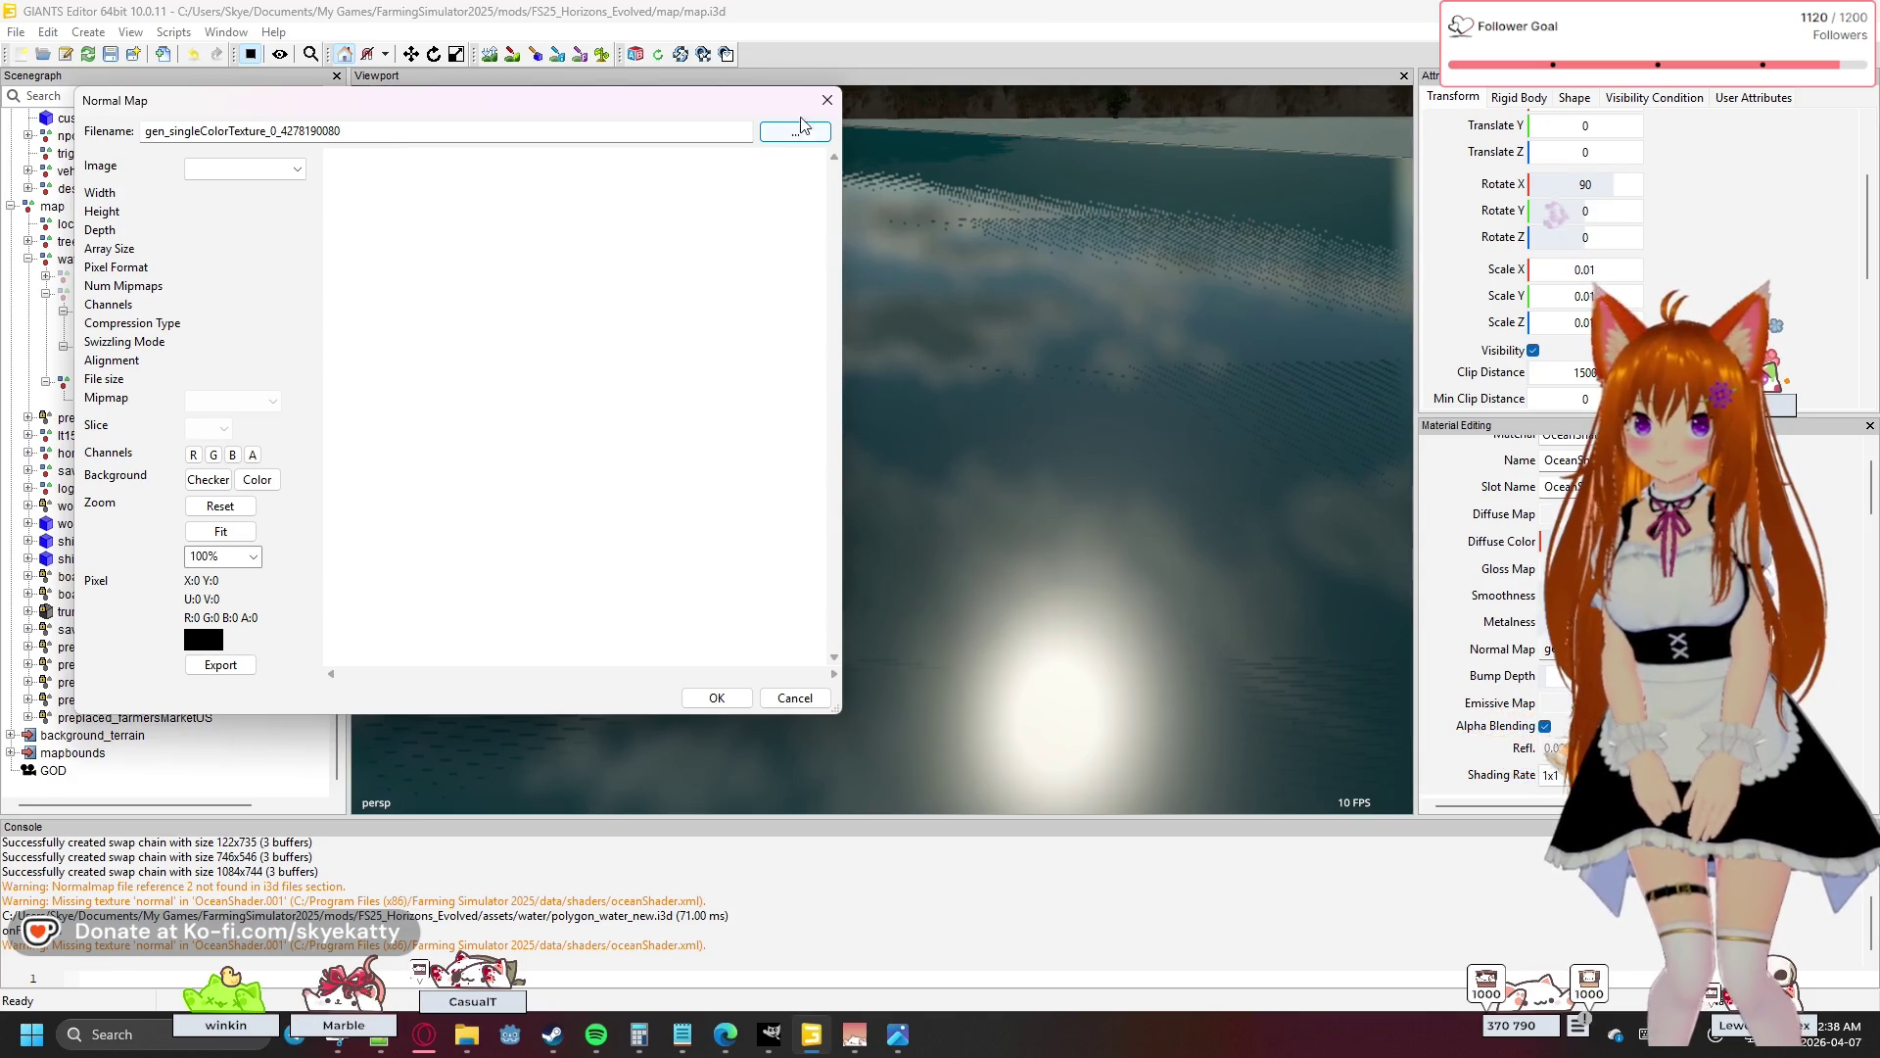
left_click(827, 101)
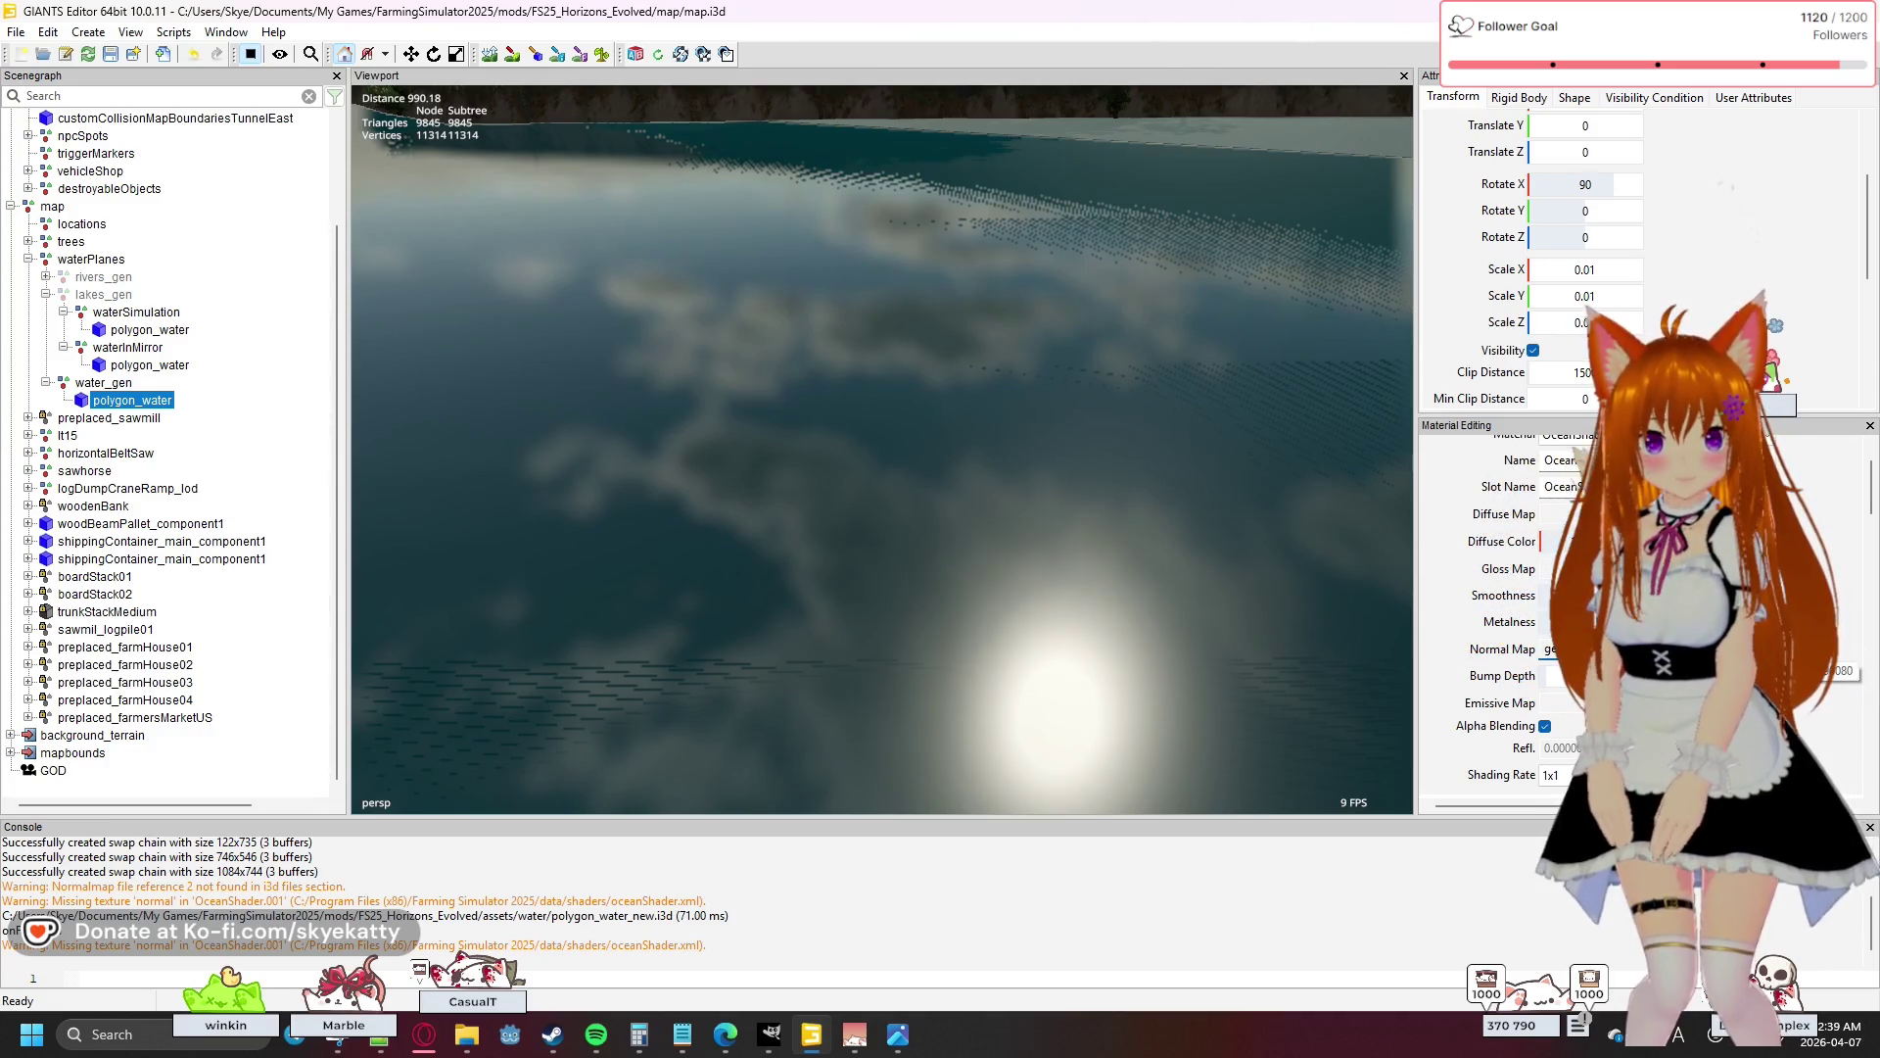
- Scroll to Custom Shader and switch the water shader Variation to flowMap
scroll(1498, 617, "down", 3)
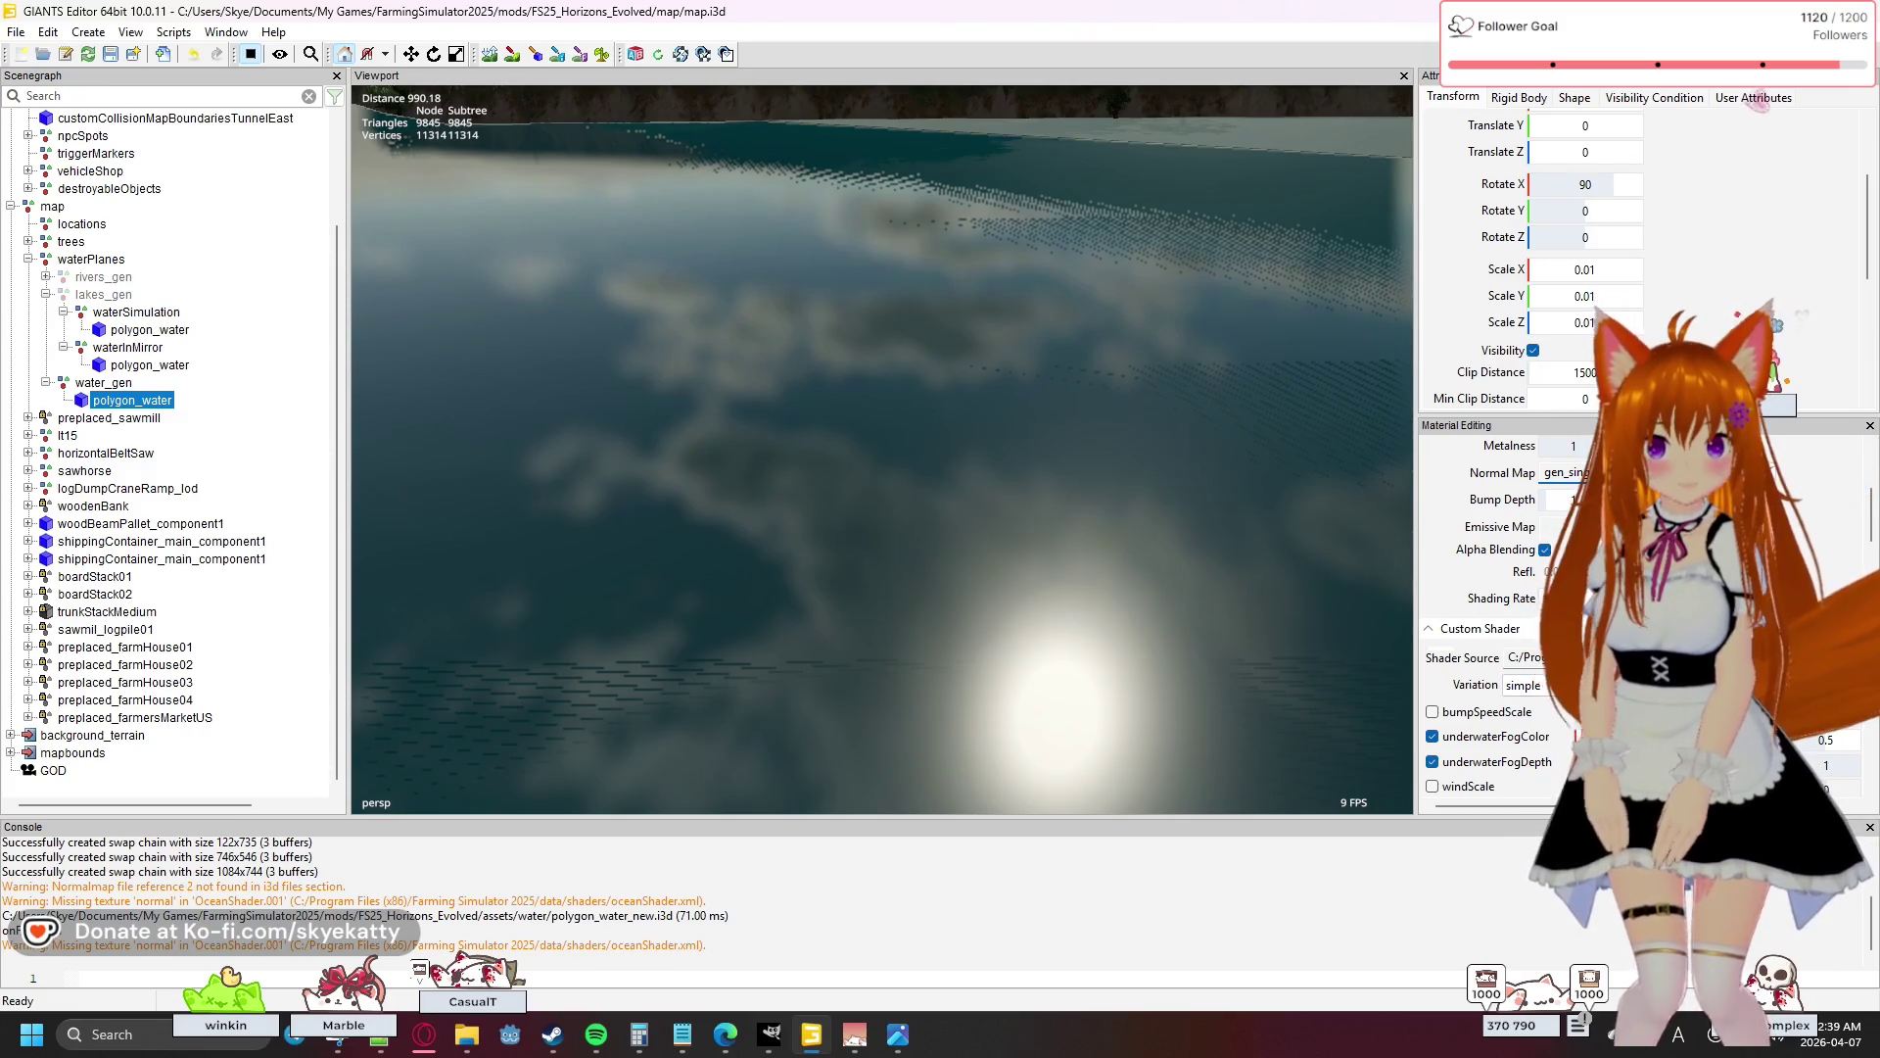
scroll(1579, 704, "down", 1)
scroll(1537, 685, "up", 1)
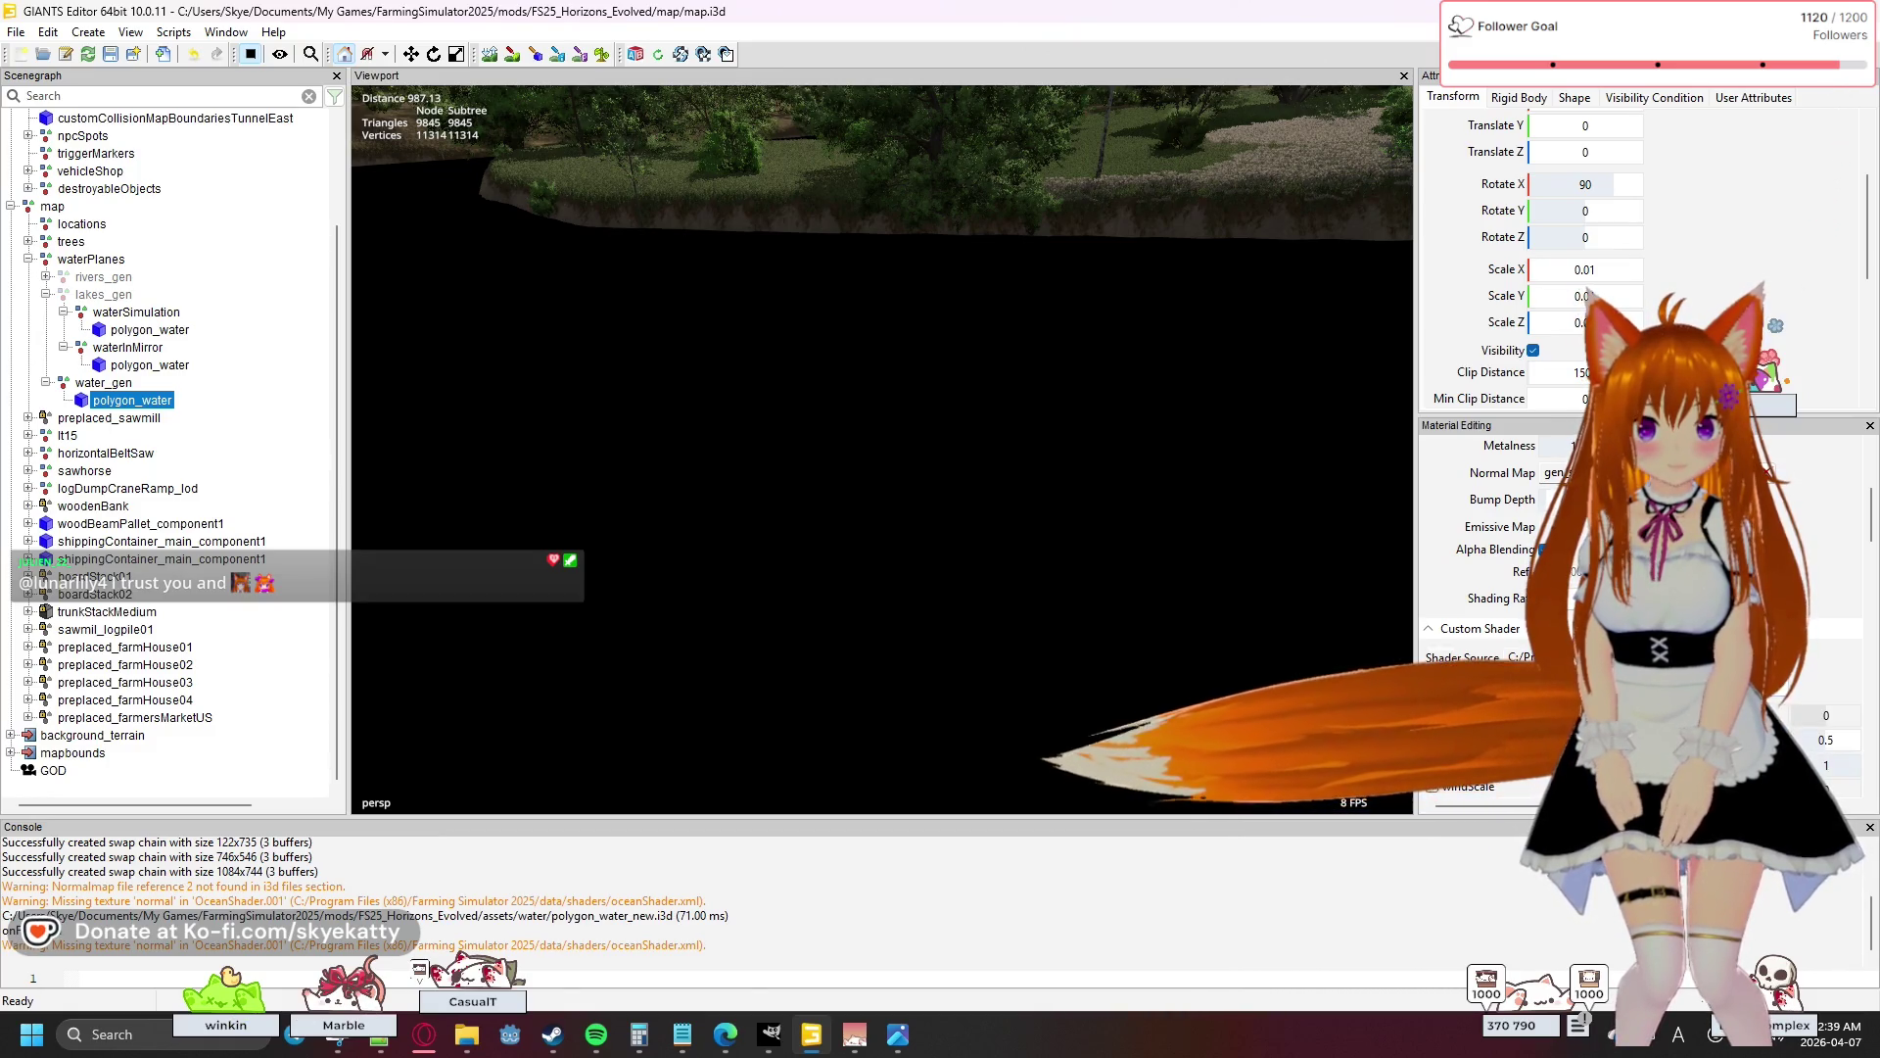
scroll(1543, 744, "down", 3)
scroll(1543, 746, "down", 9)
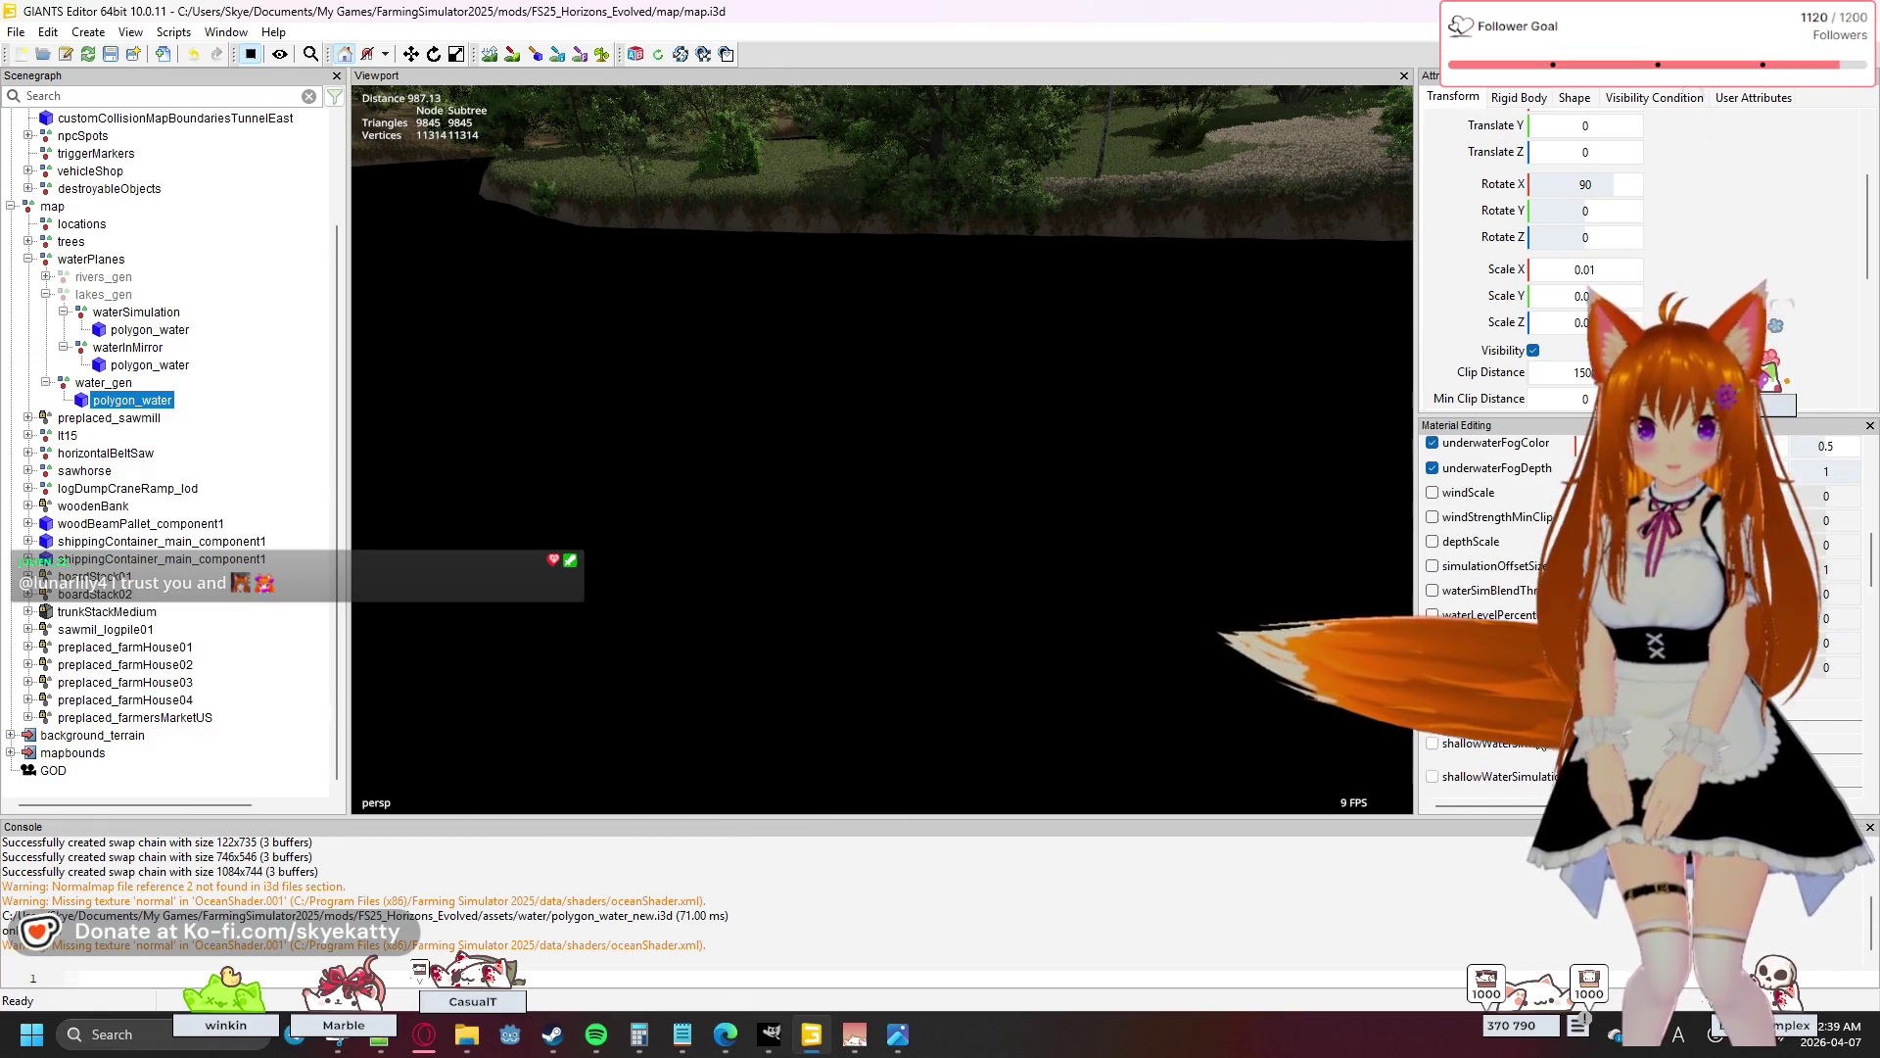
scroll(1538, 743, "up", 8)
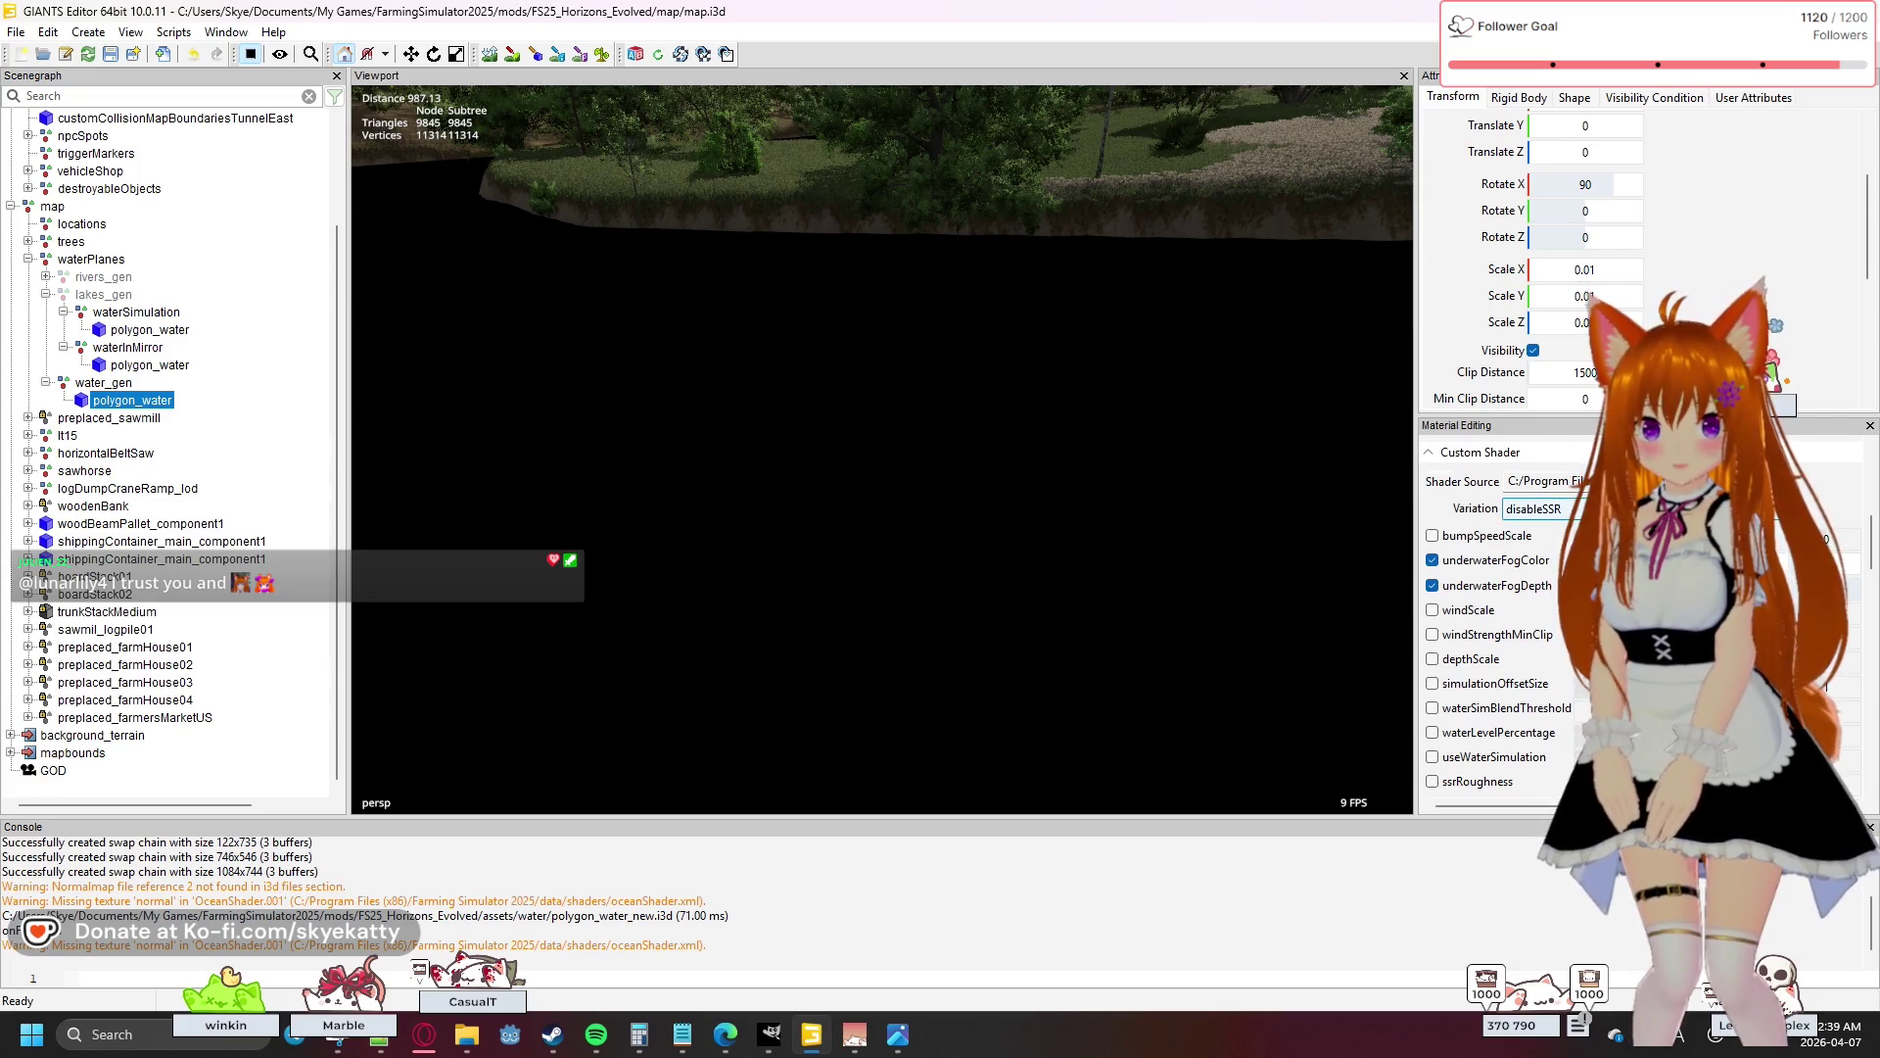
left_click(1547, 508)
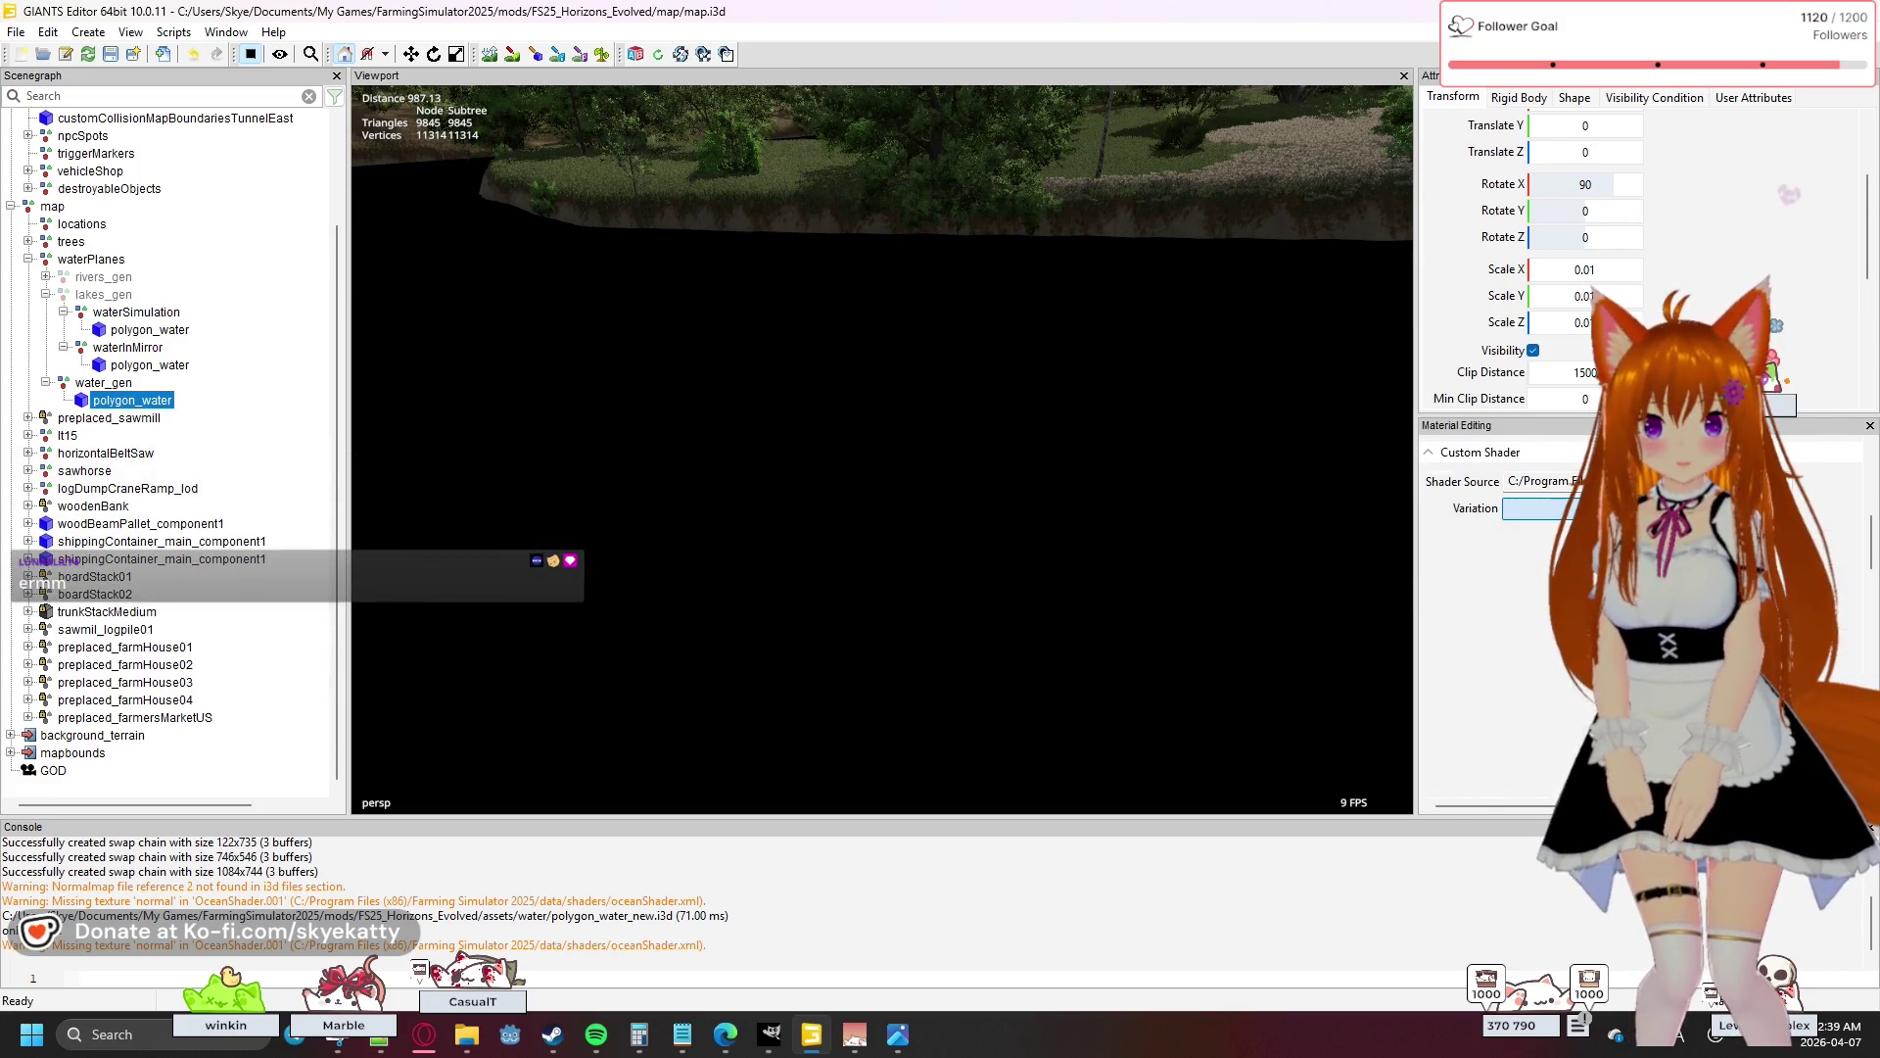
left_click(1538, 576)
- Change the Variation back to simple to restore the reflective water
scroll(1498, 607, "down", 10)
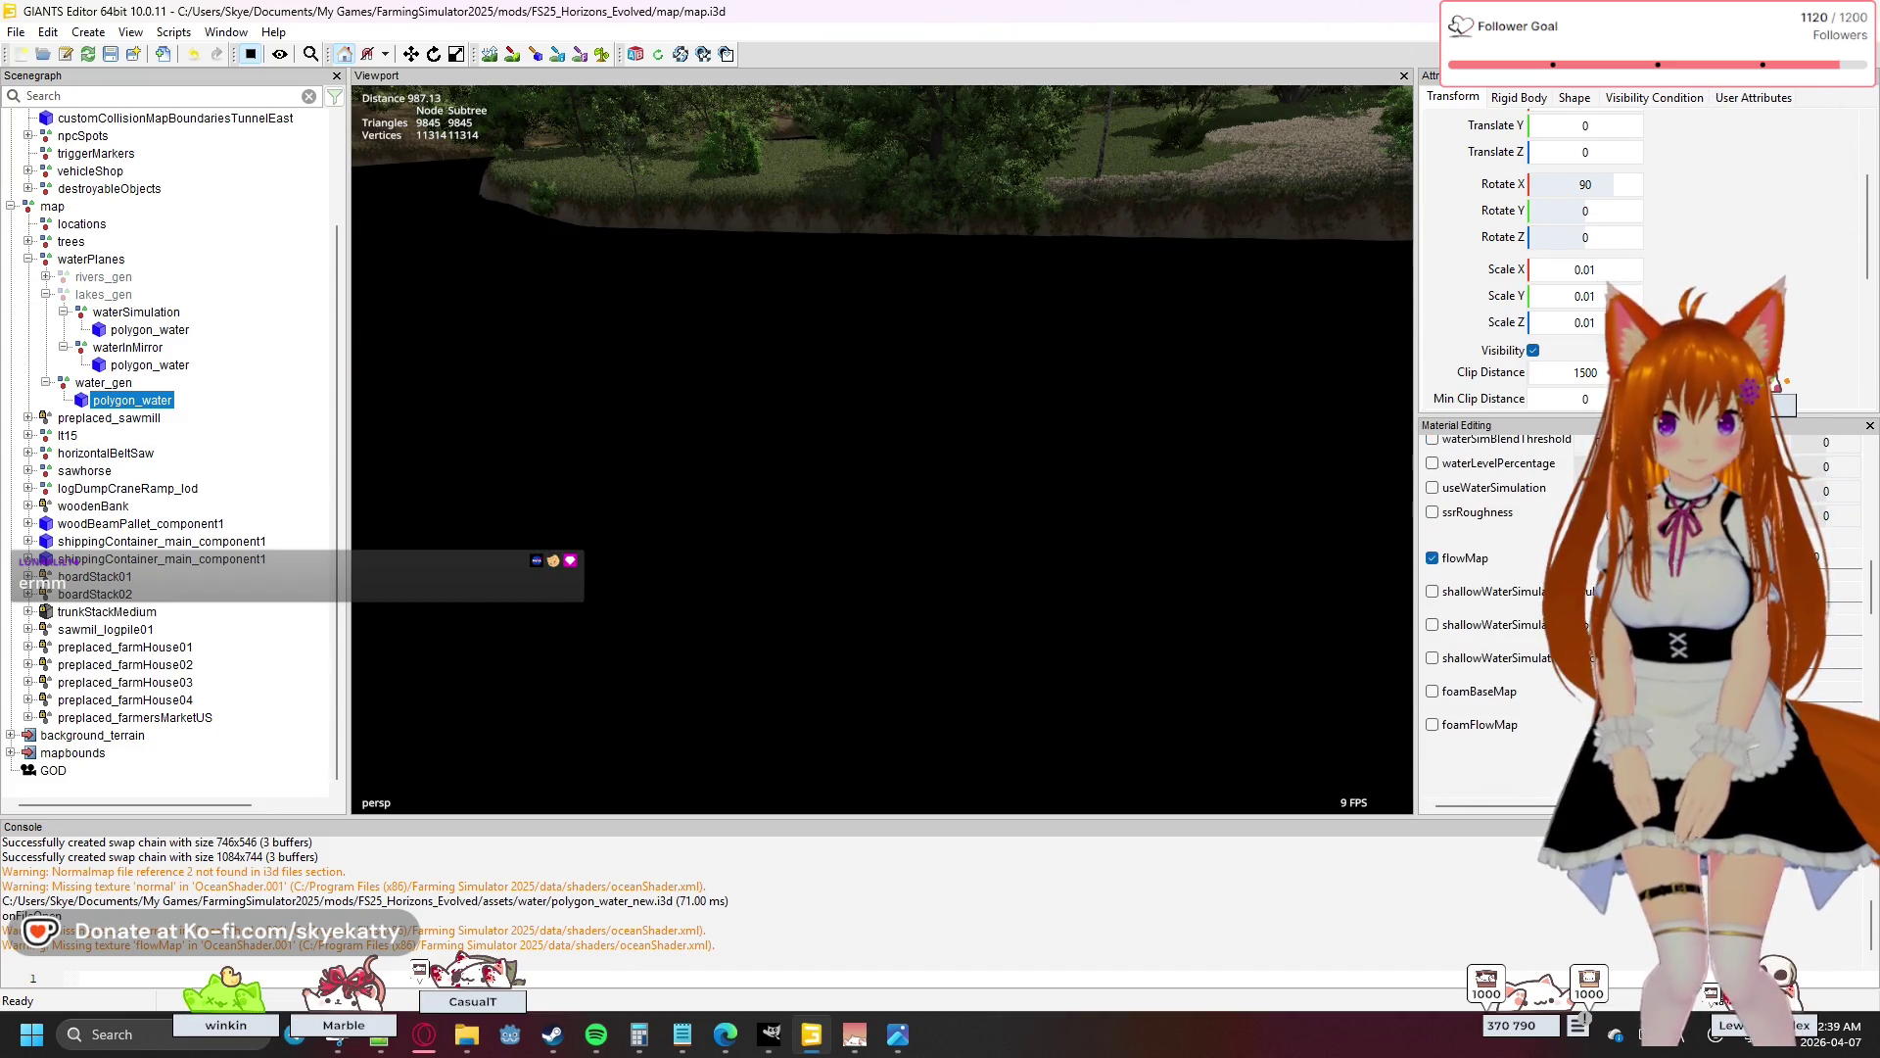
scroll(1547, 593, "up", 10)
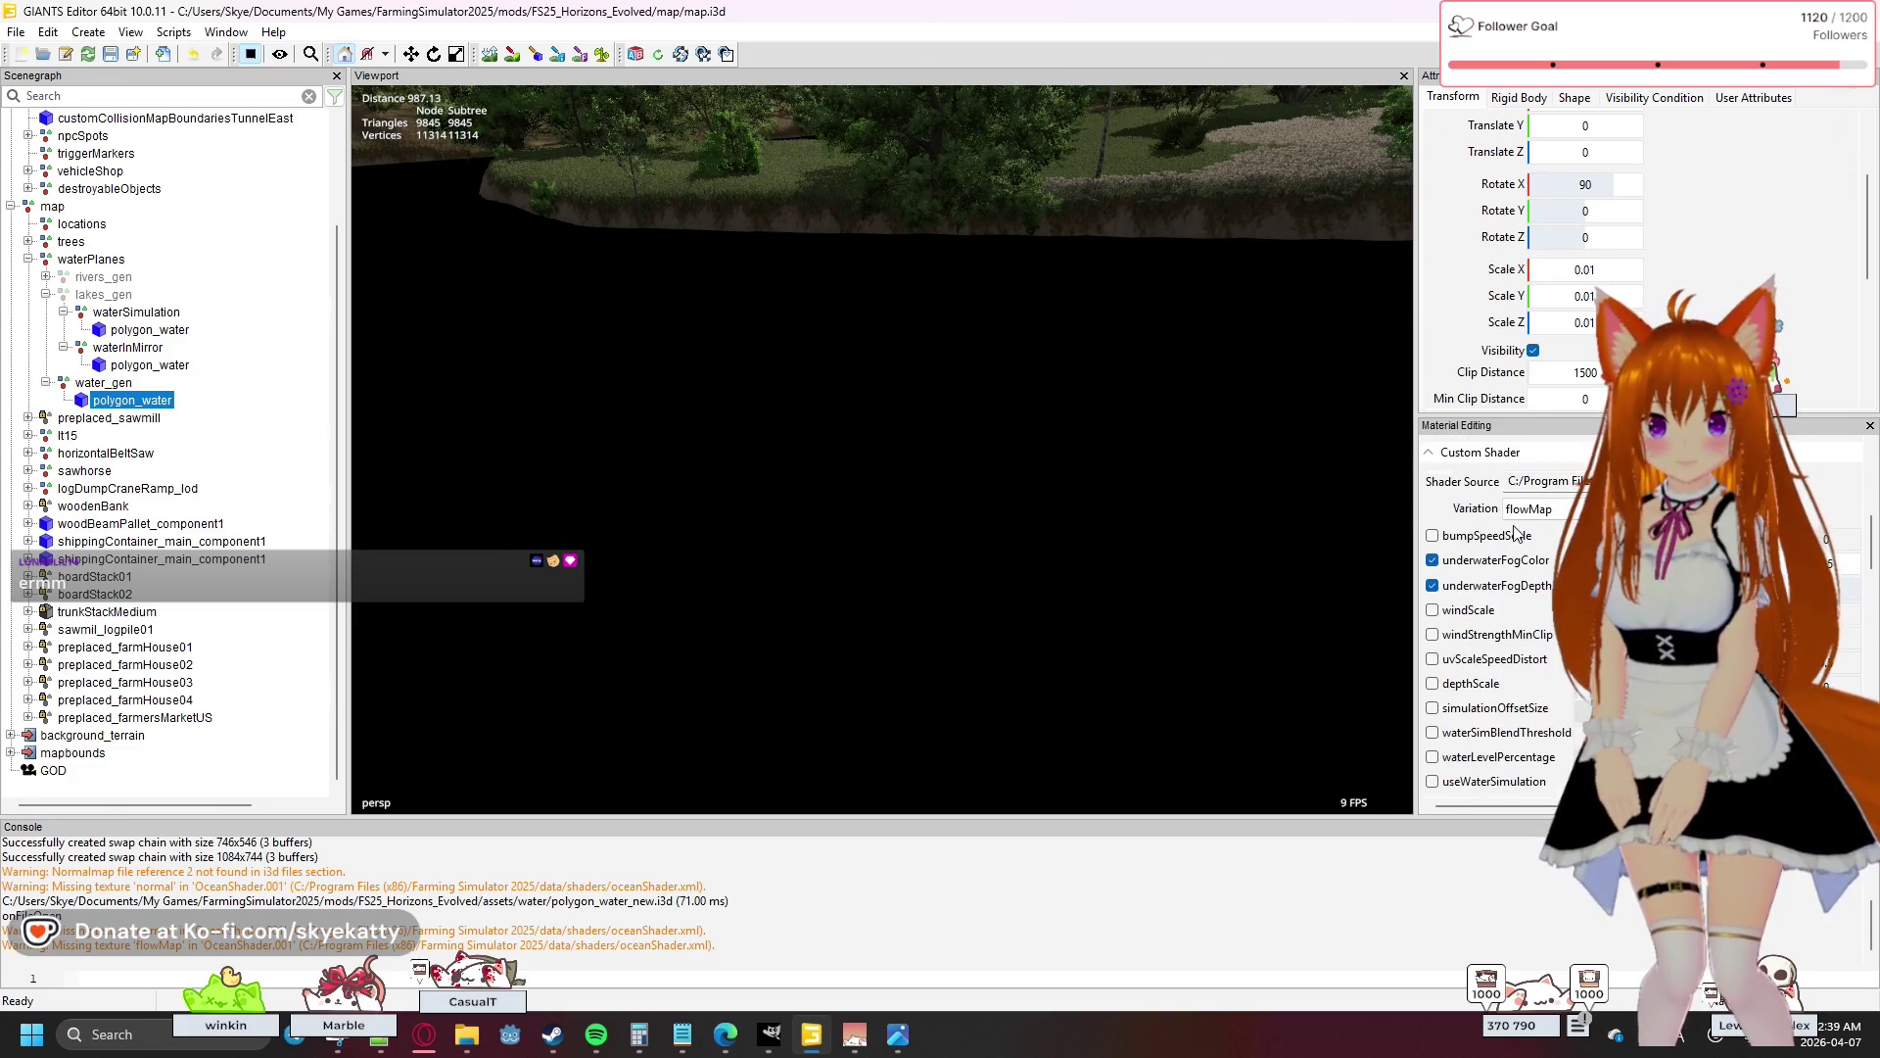
left_click(1524, 535)
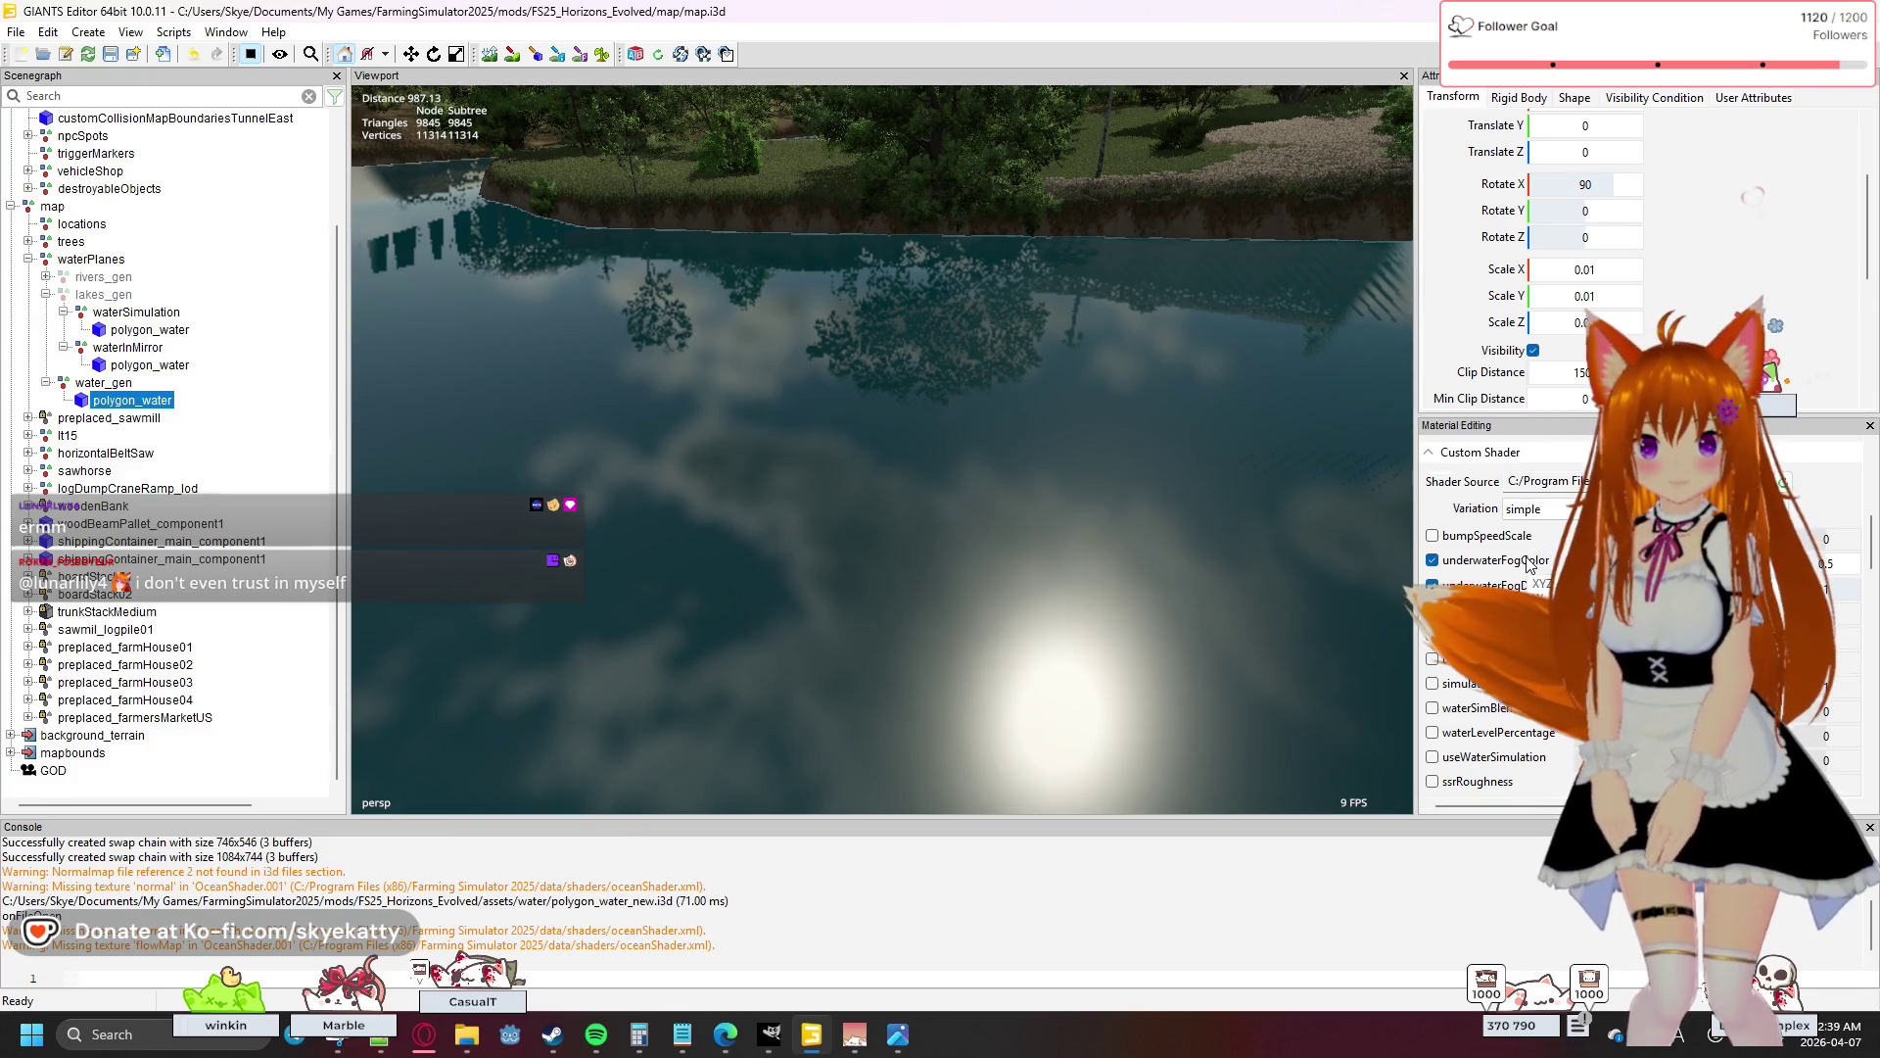
scroll(1527, 565, "up", 5)
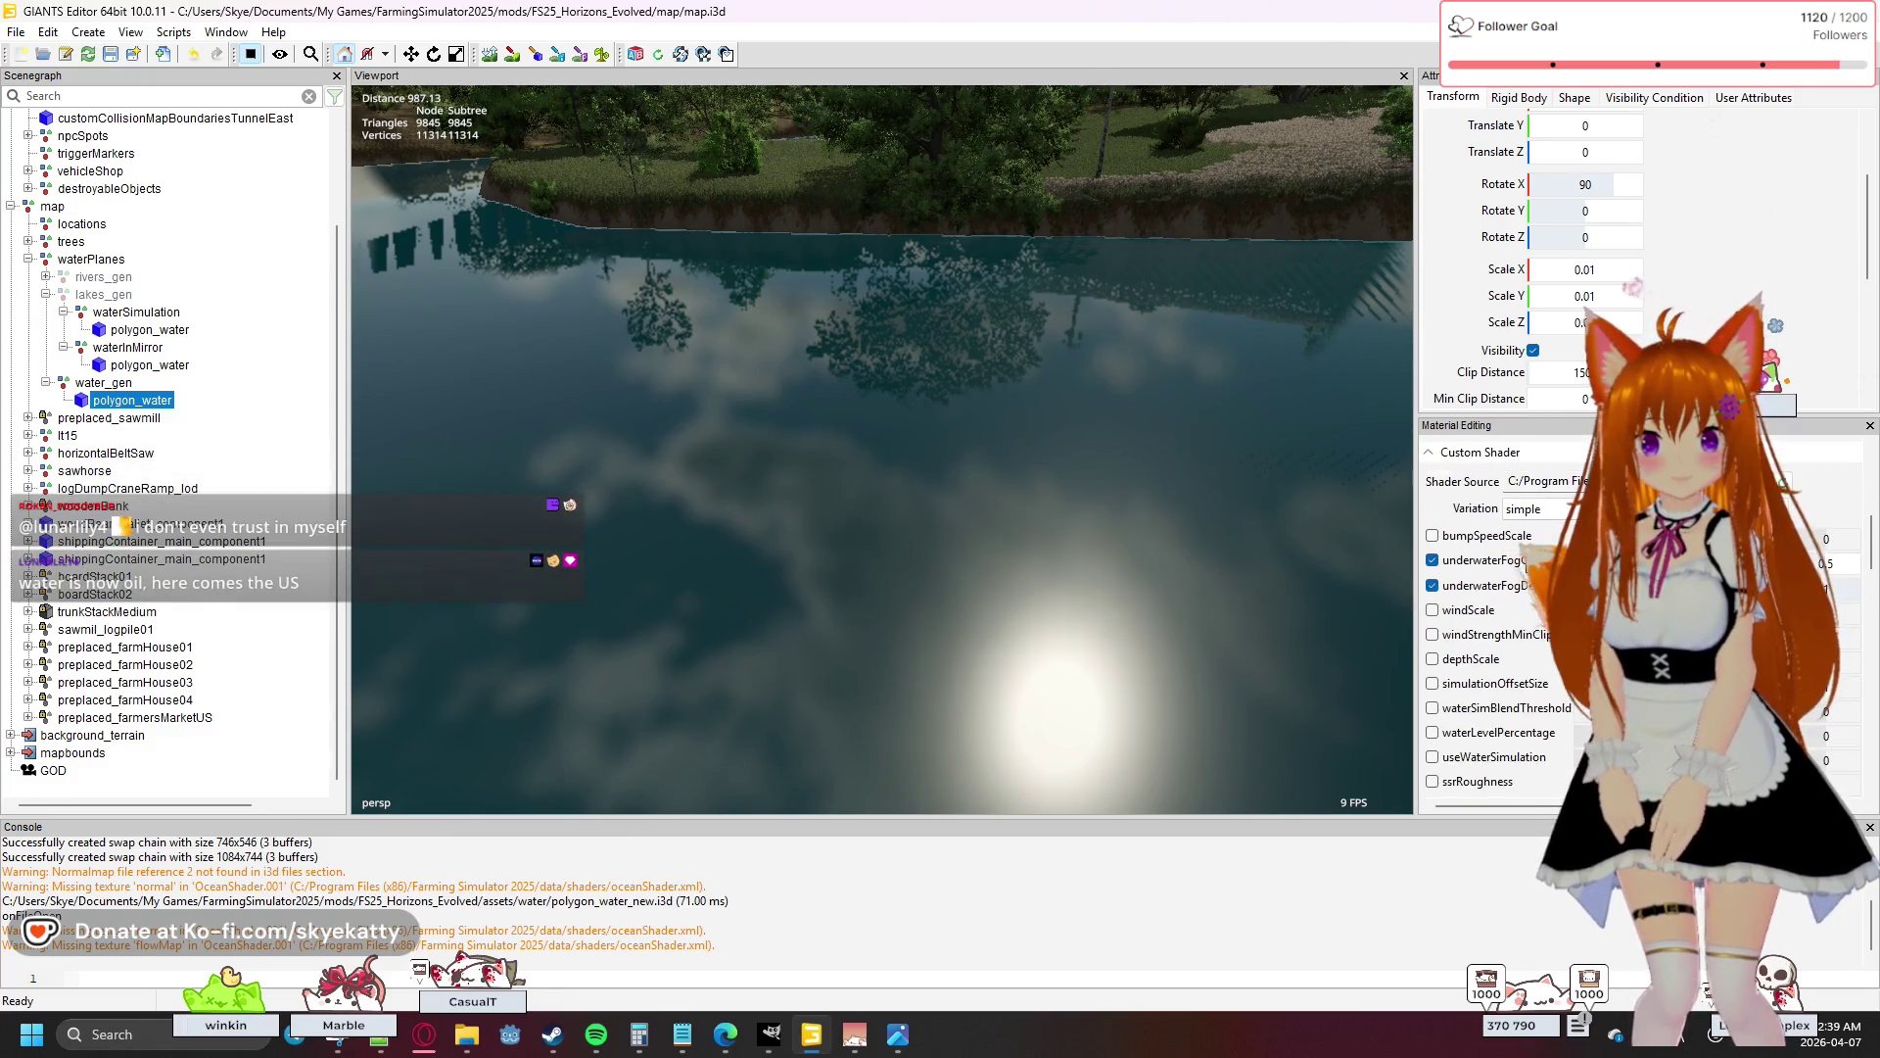
- Orbit and zoom around the log dock and pond shore to inspect the water plane's edges
scroll(1527, 565, "down", 1)
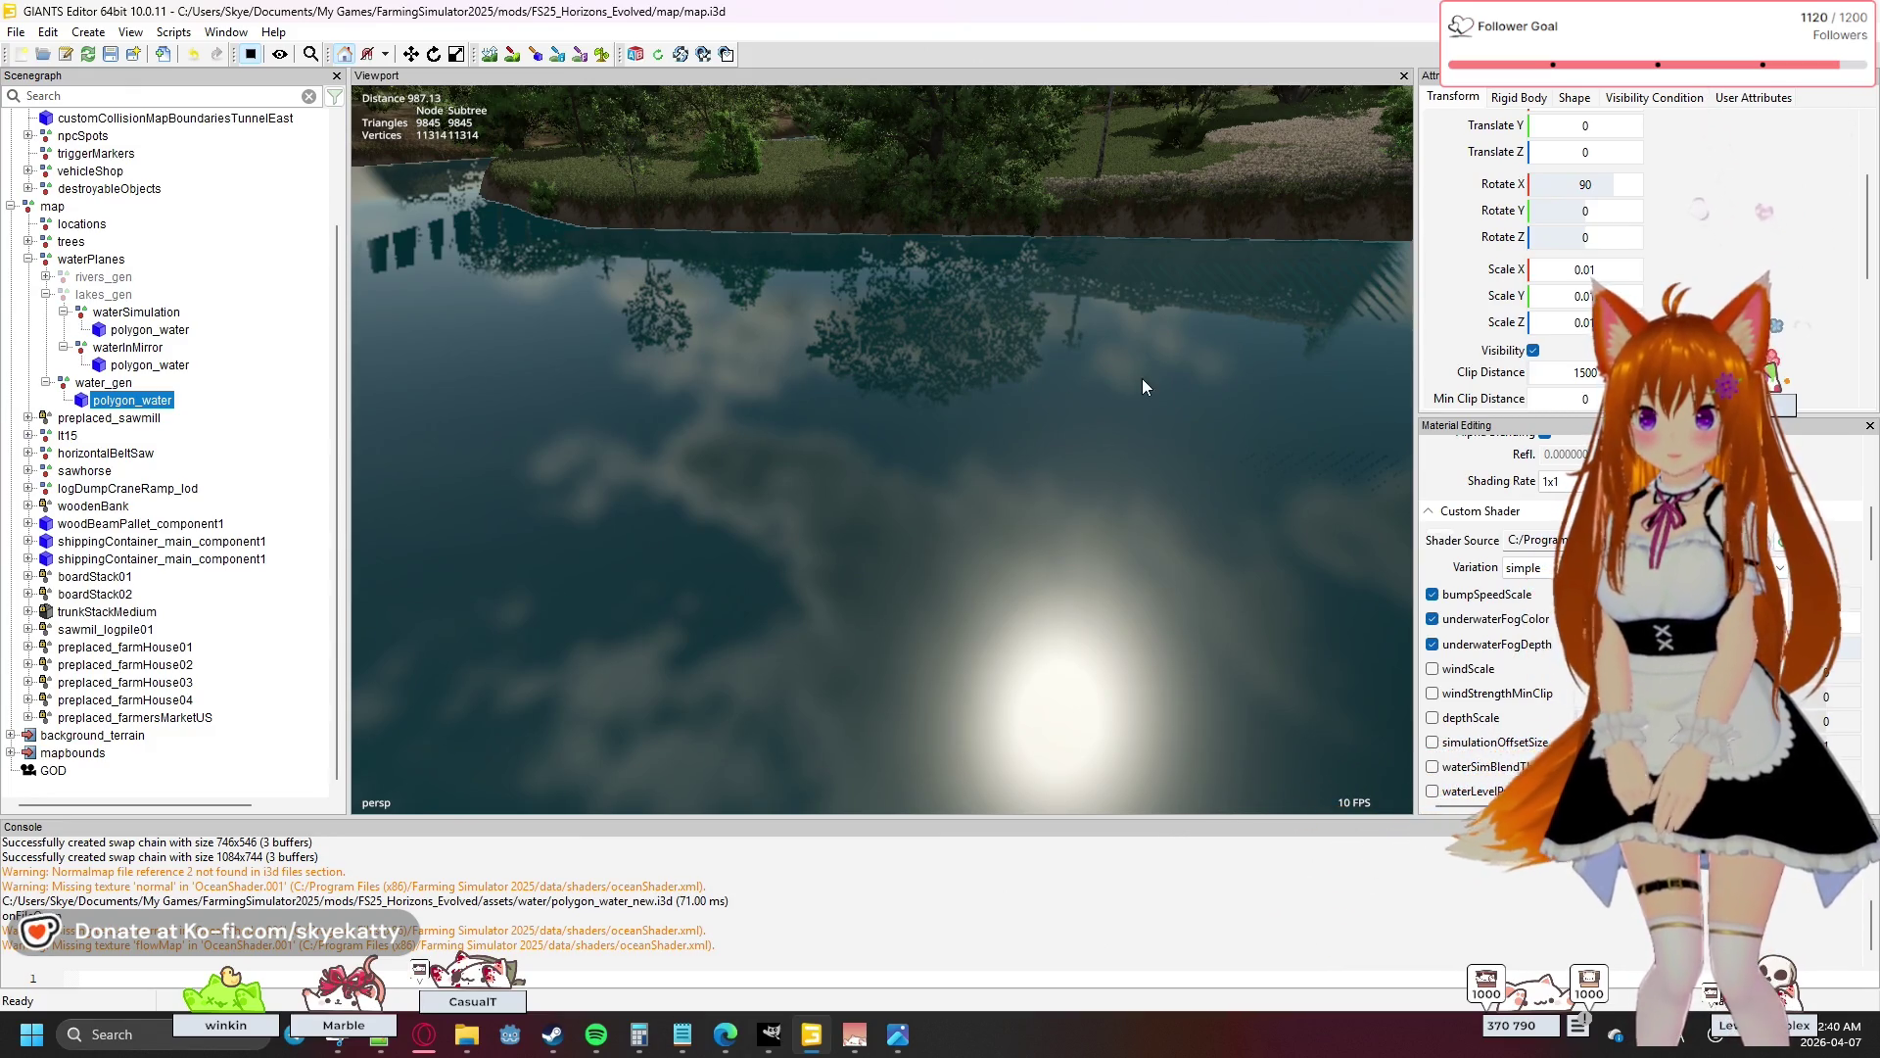
mouse_move(979, 400)
left_mouse_down()
mouse_move(1429, 313)
mouse_move(1256, 302)
left_mouse_up()
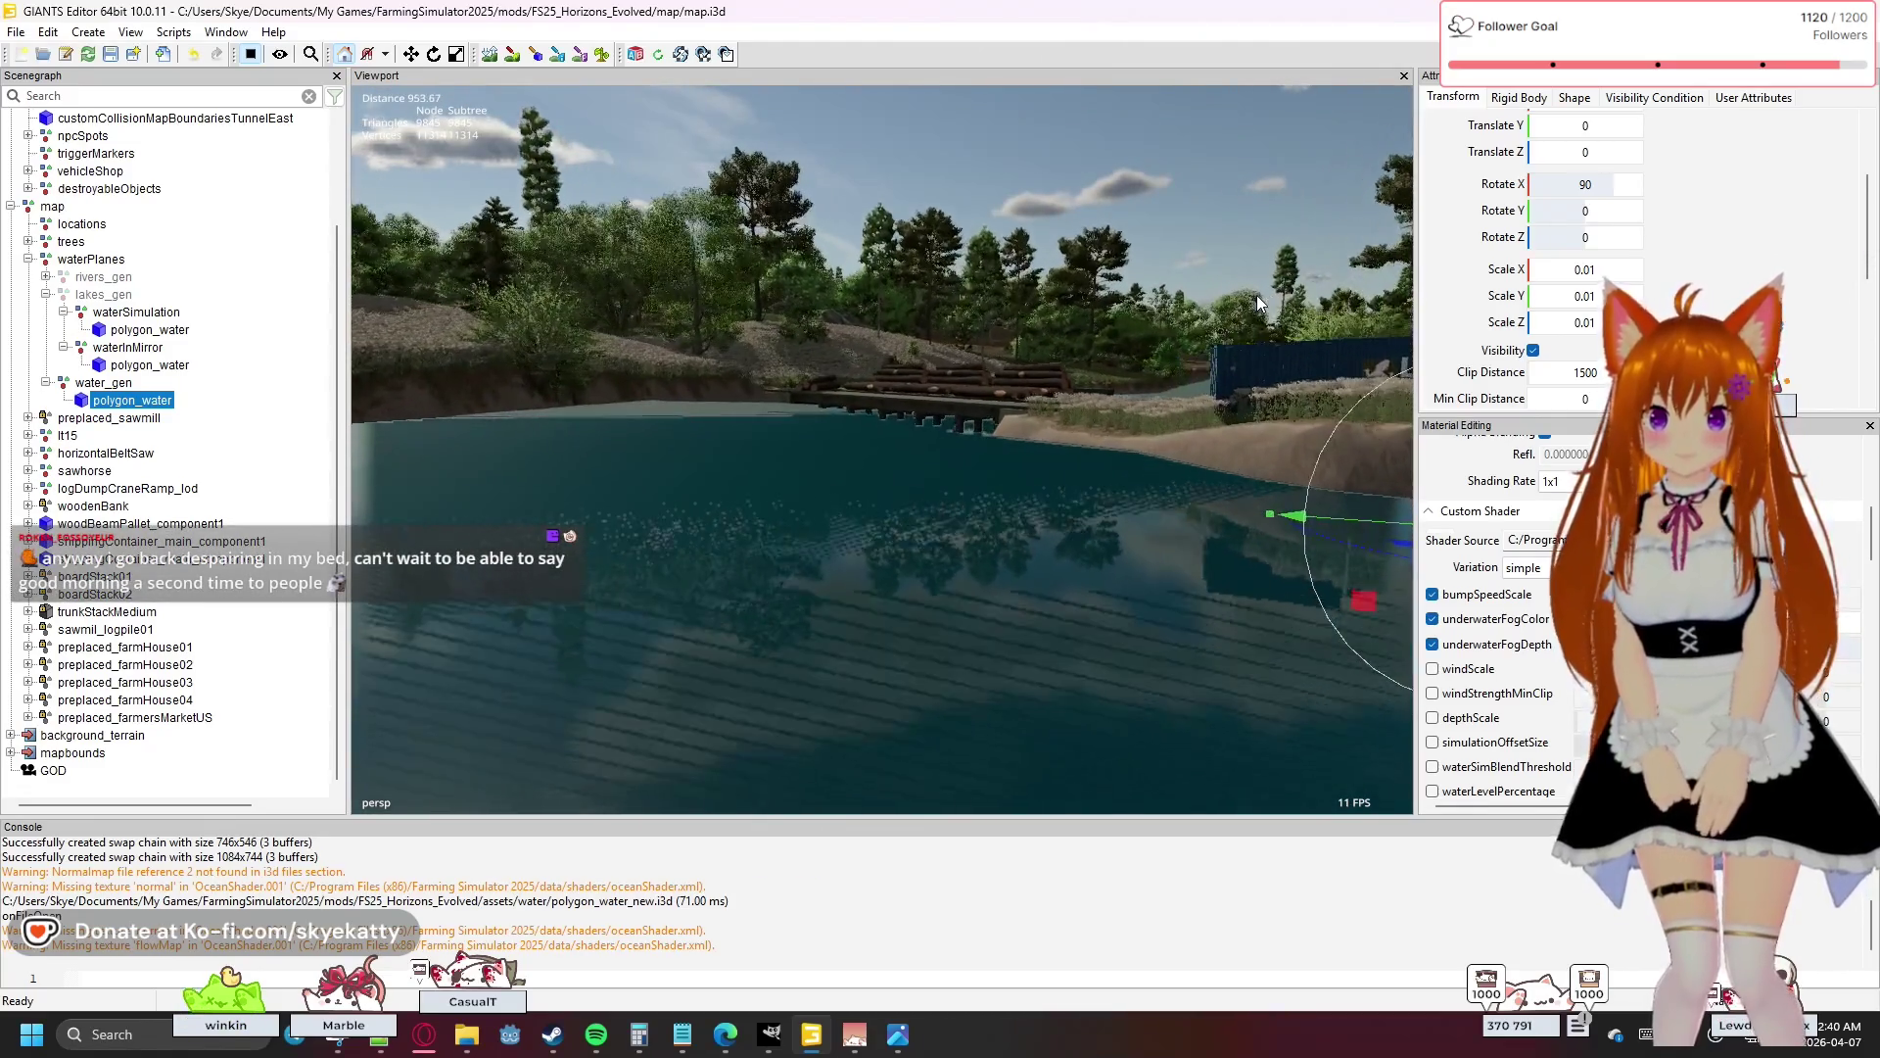
scroll(1255, 296, "down", 10)
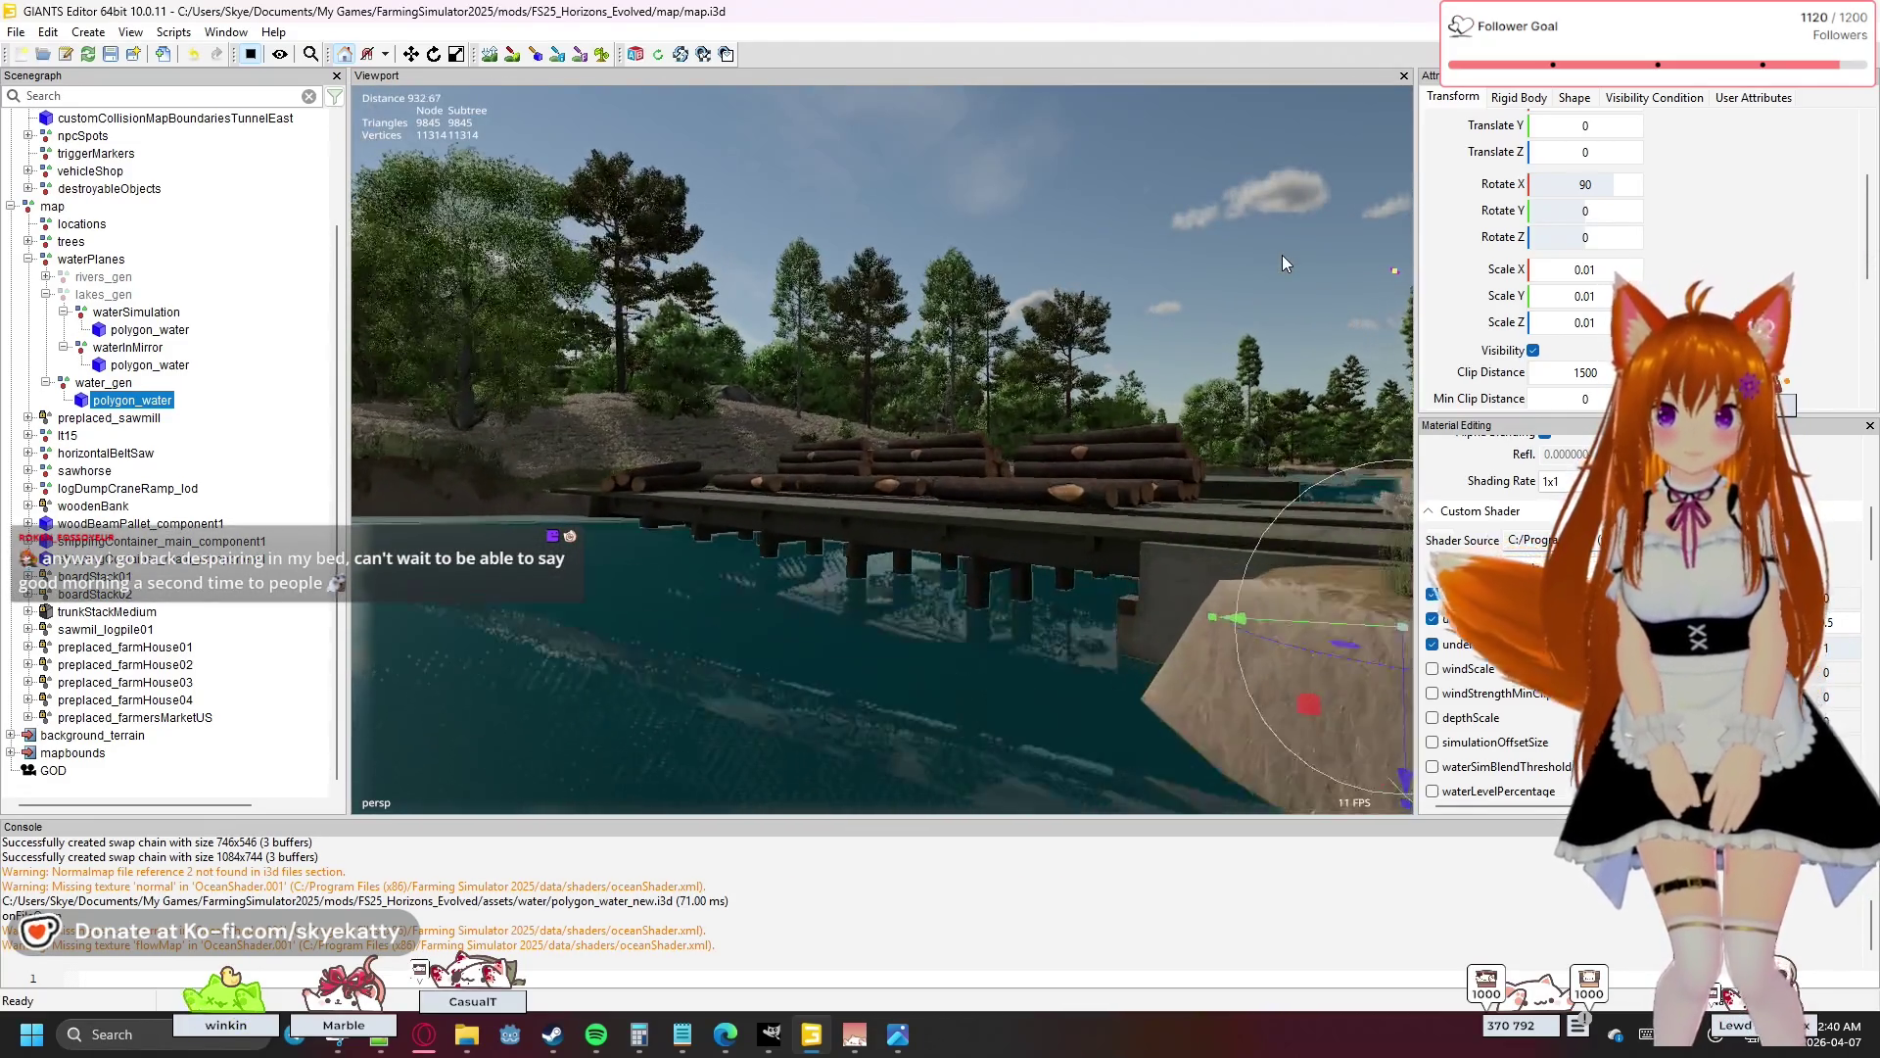
mouse_move(1124, 316)
left_mouse_down()
mouse_move(1066, 321)
mouse_move(1003, 365)
mouse_move(928, 362)
mouse_move(845, 343)
mouse_move(850, 262)
mouse_move(826, 301)
mouse_move(1083, 341)
mouse_move(1025, 360)
left_mouse_up()
scroll(1005, 365, "down", 6)
scroll(855, 307, "up", 5)
scroll(851, 262, "down", 5)
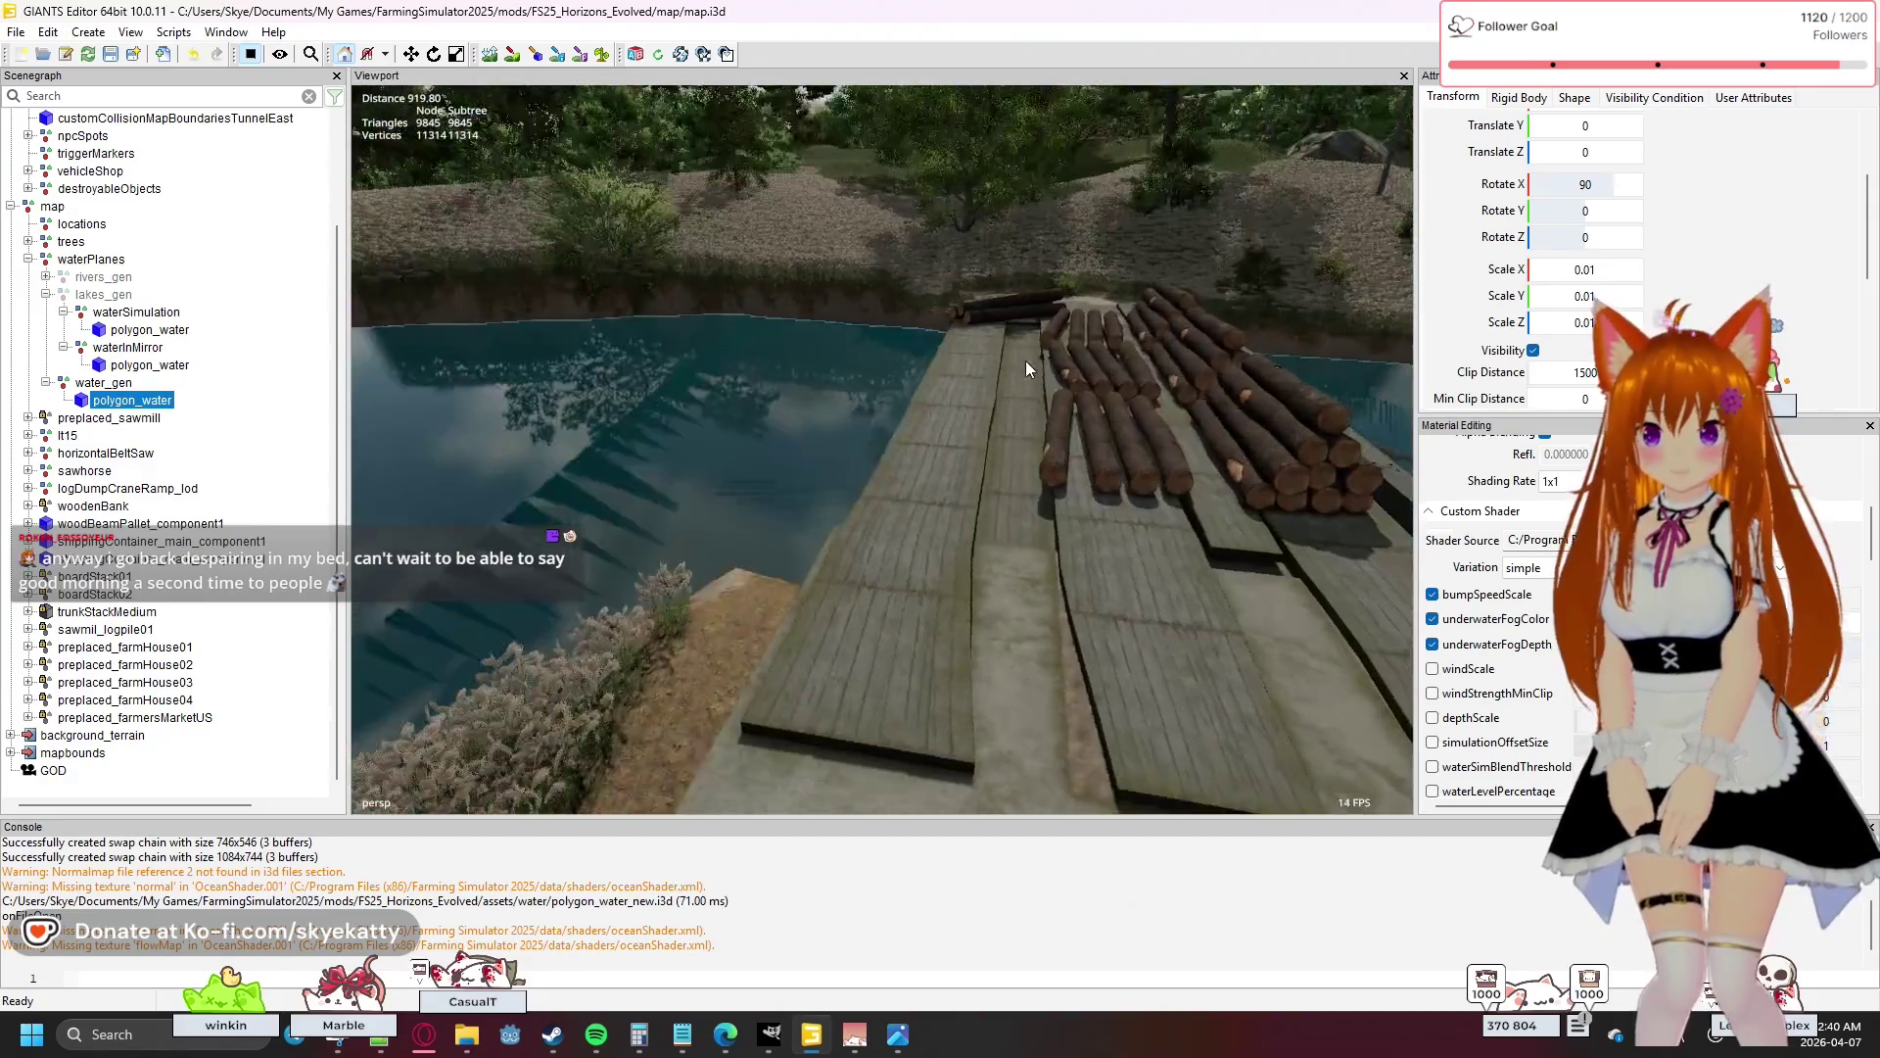
scroll(1025, 360, "down", 2)
mouse_move(858, 386)
left_mouse_down()
mouse_move(813, 391)
mouse_move(1272, 379)
mouse_move(922, 379)
left_mouse_up()
scroll(1272, 379, "down", 3)
scroll(922, 379, "down", 3)
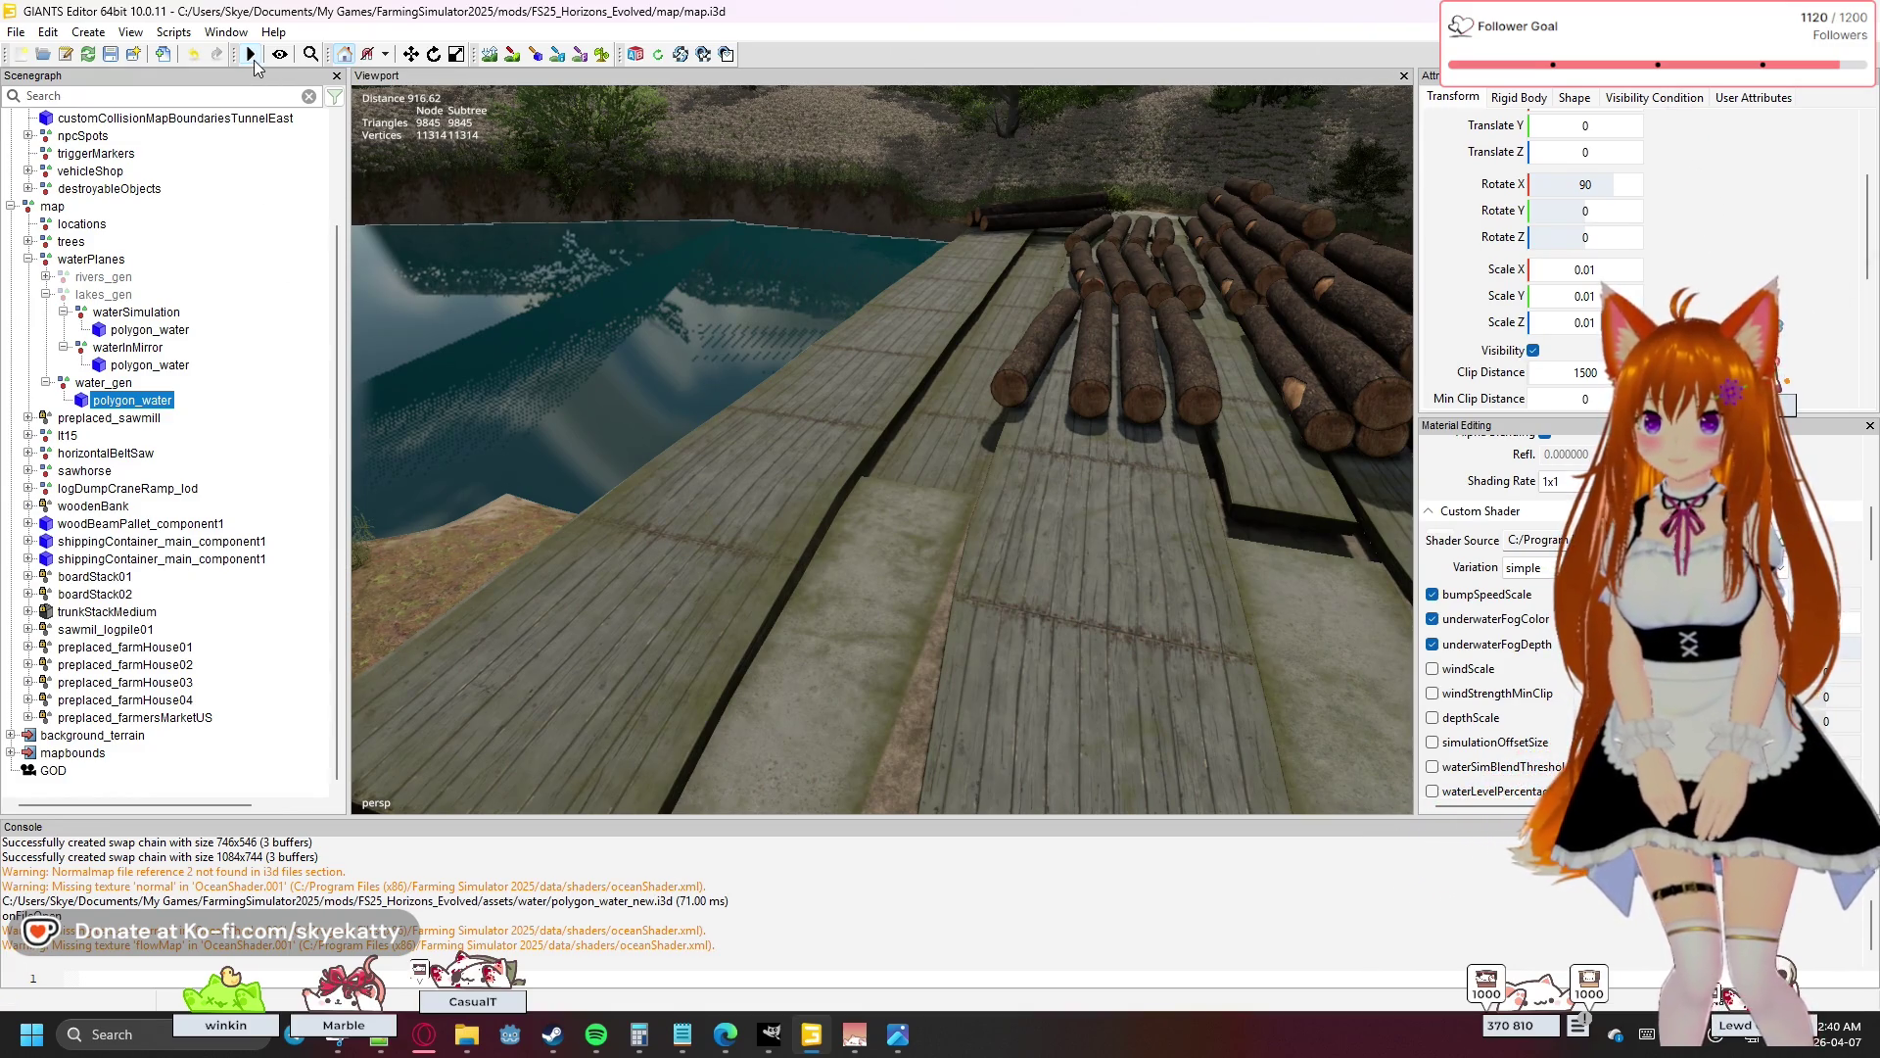
- Save the GIANTS Editor map containing the new polygon_water so the mod's i3D is written
left_click(110, 56)
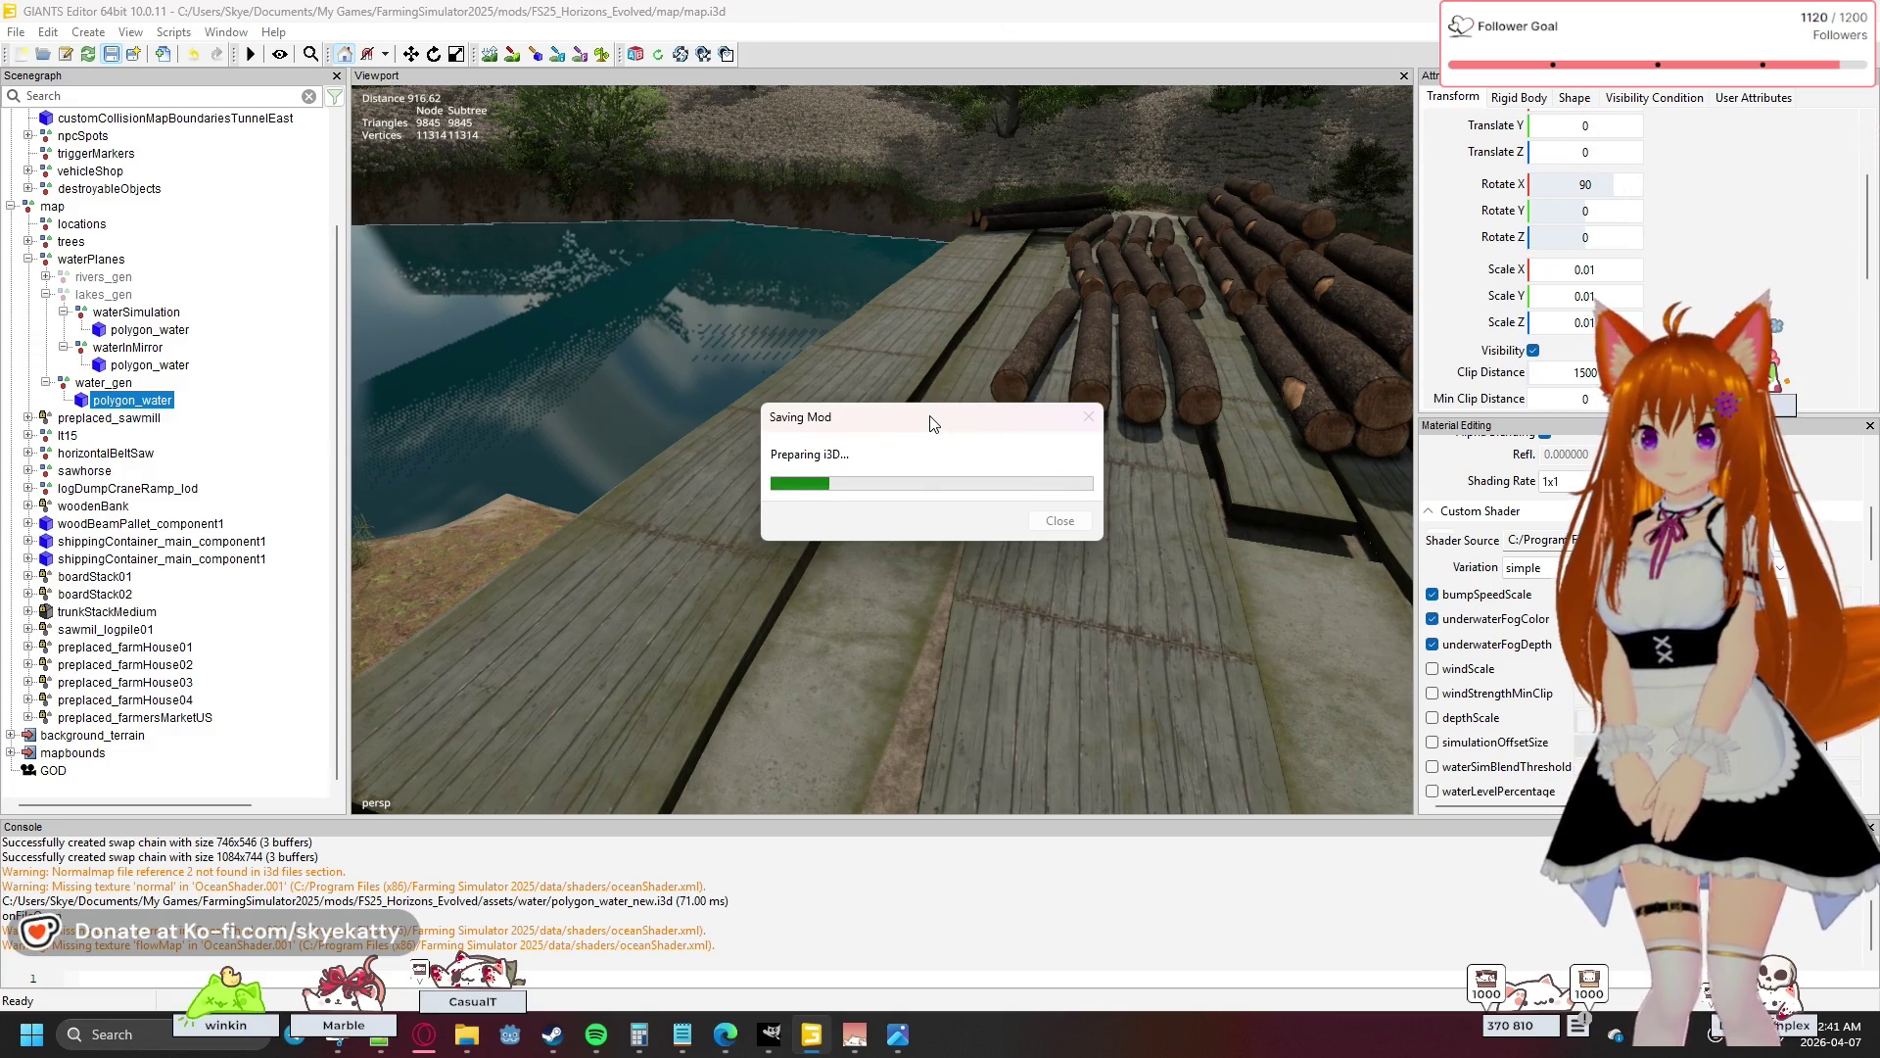
- Reselect polygon_water in the Scenegraph and launch Farming Simulator 25 from the taskbar
mouse_move(930, 416)
left_mouse_down()
mouse_move(737, 673)
mouse_move(720, 668)
left_mouse_up()
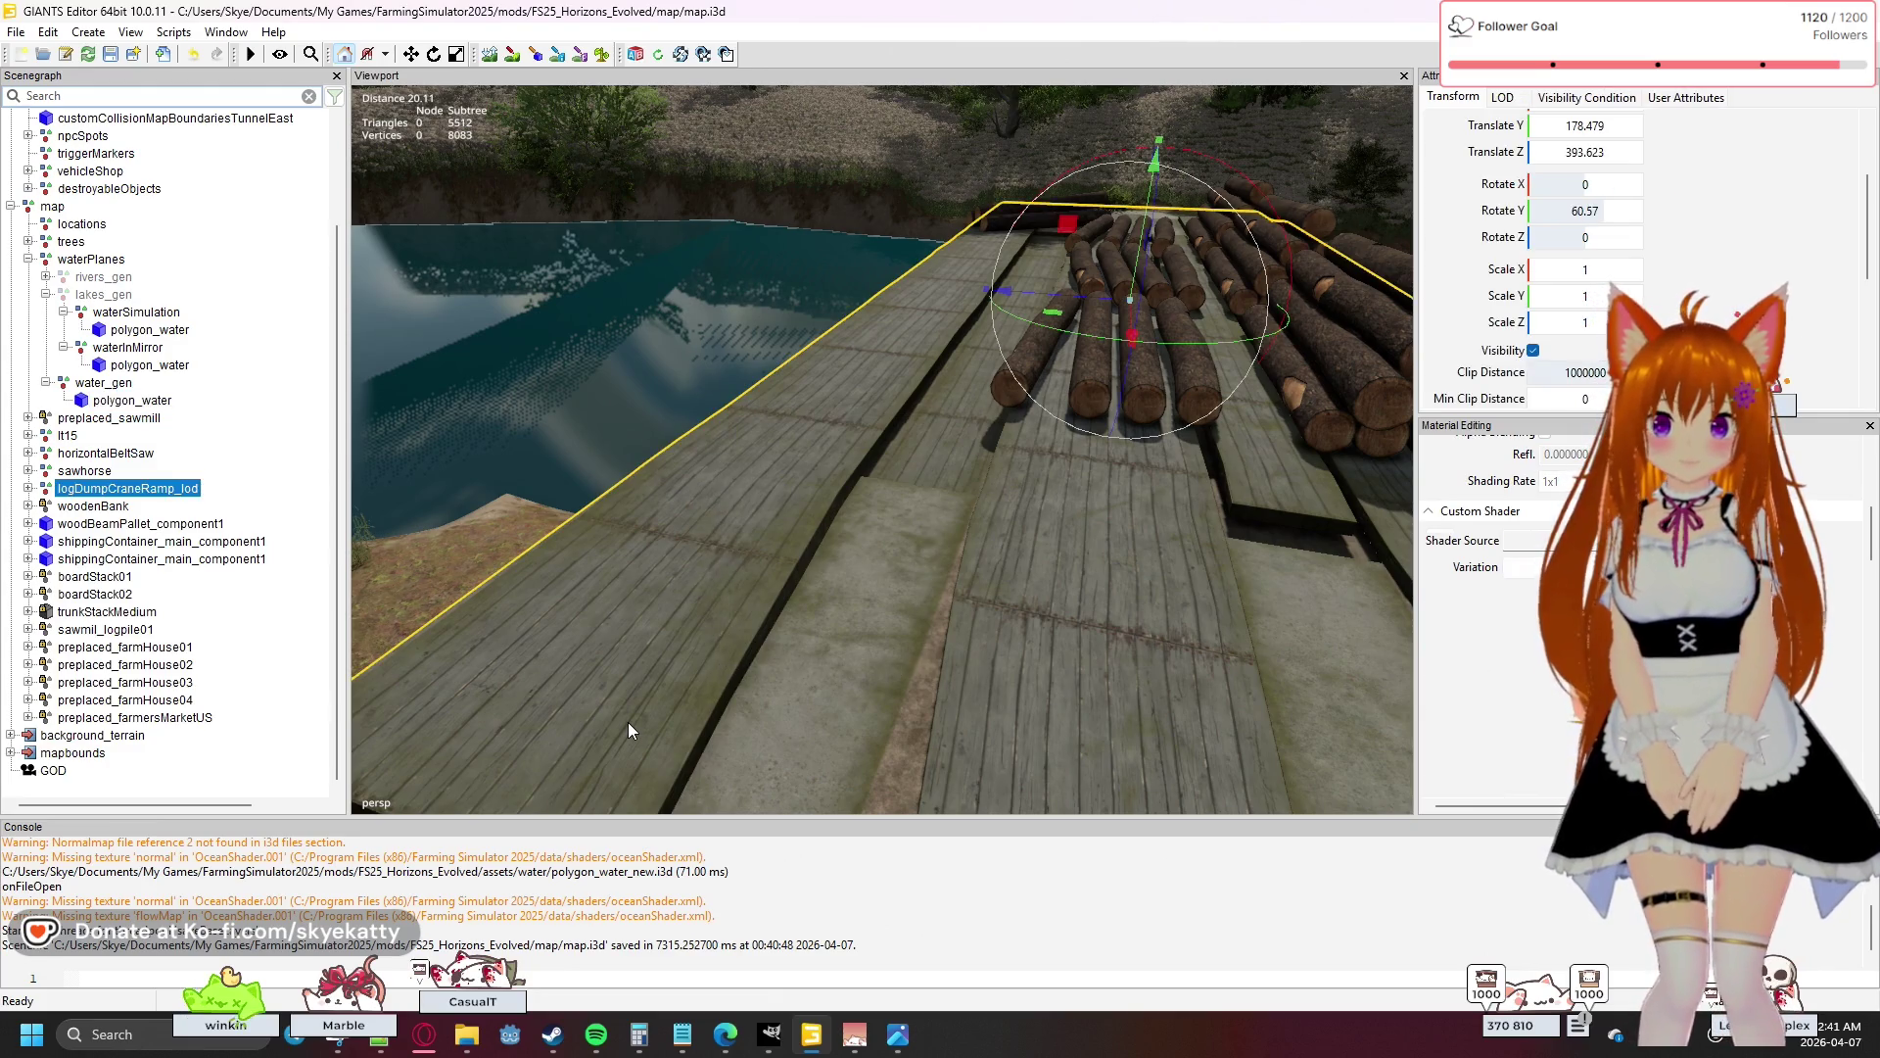
left_click(428, 592)
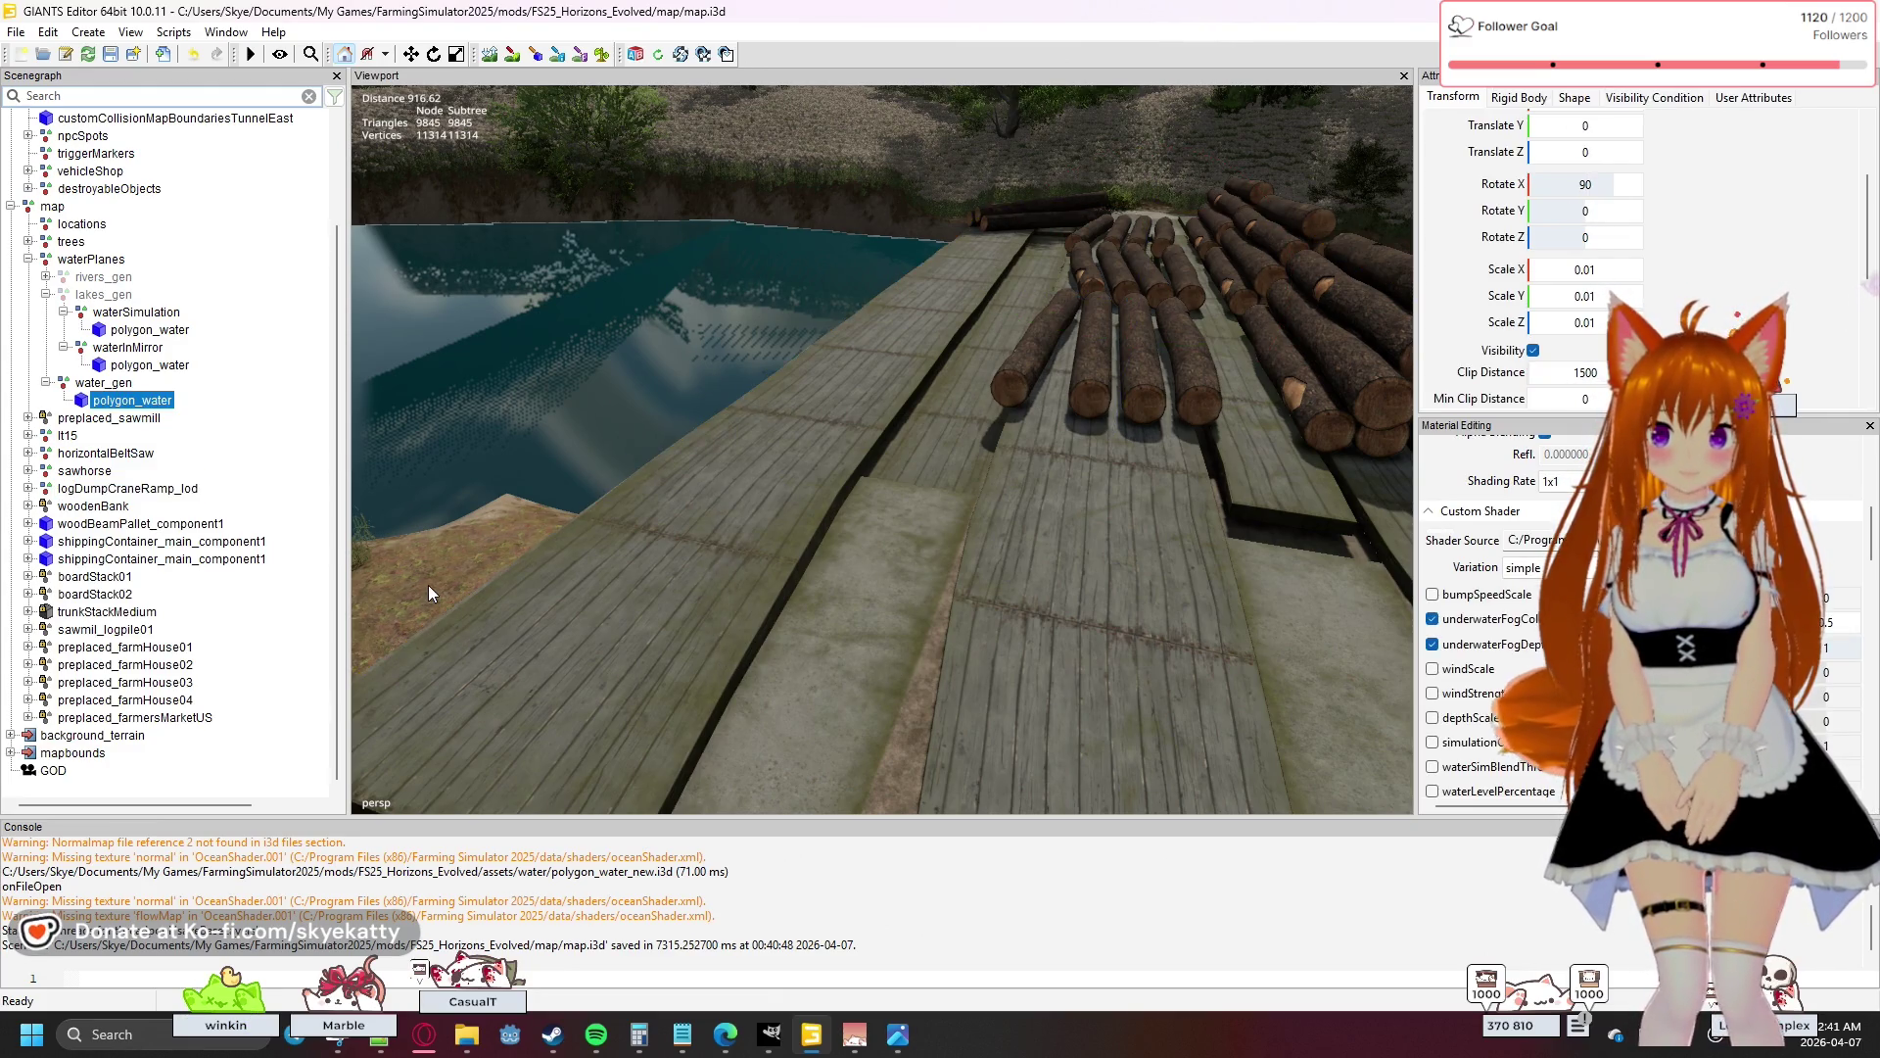
mouse_move(724, 1034)
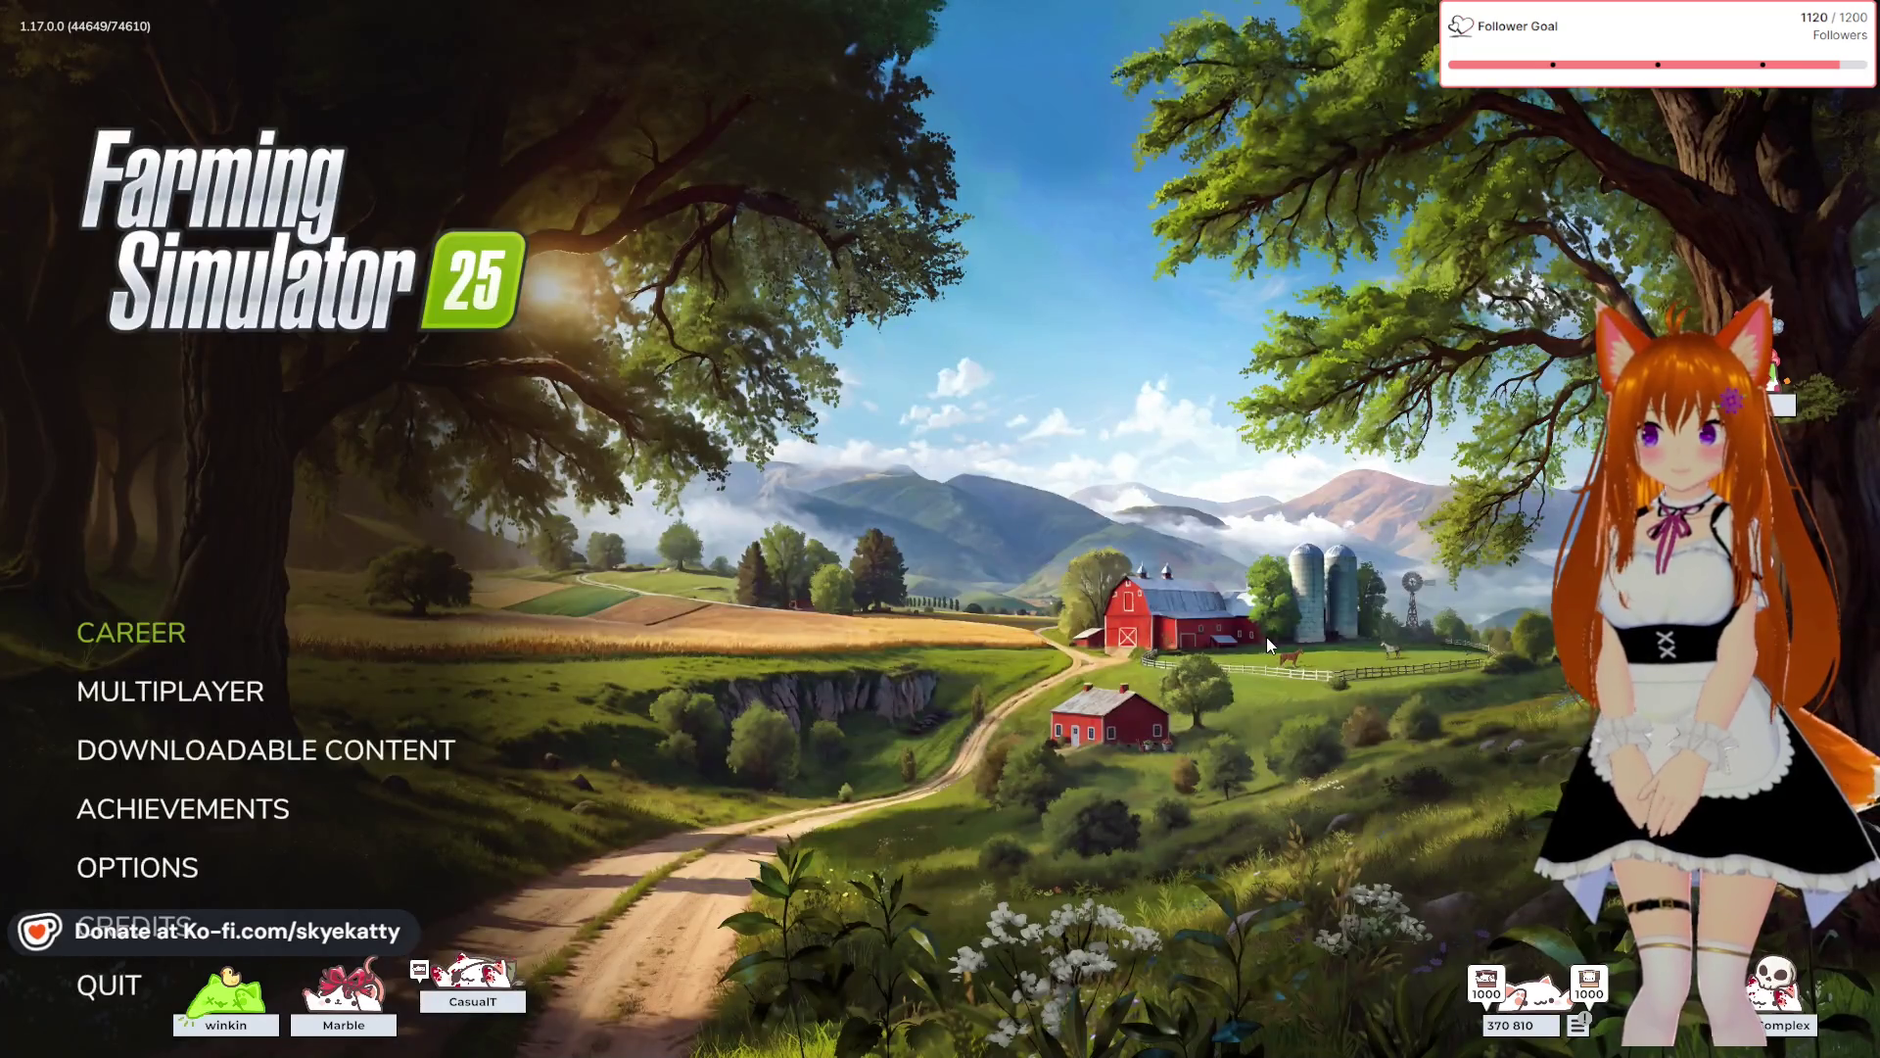
- Start a new career in an empty slot on the Horizons Evolved (Ontario) map
left_click(143, 642)
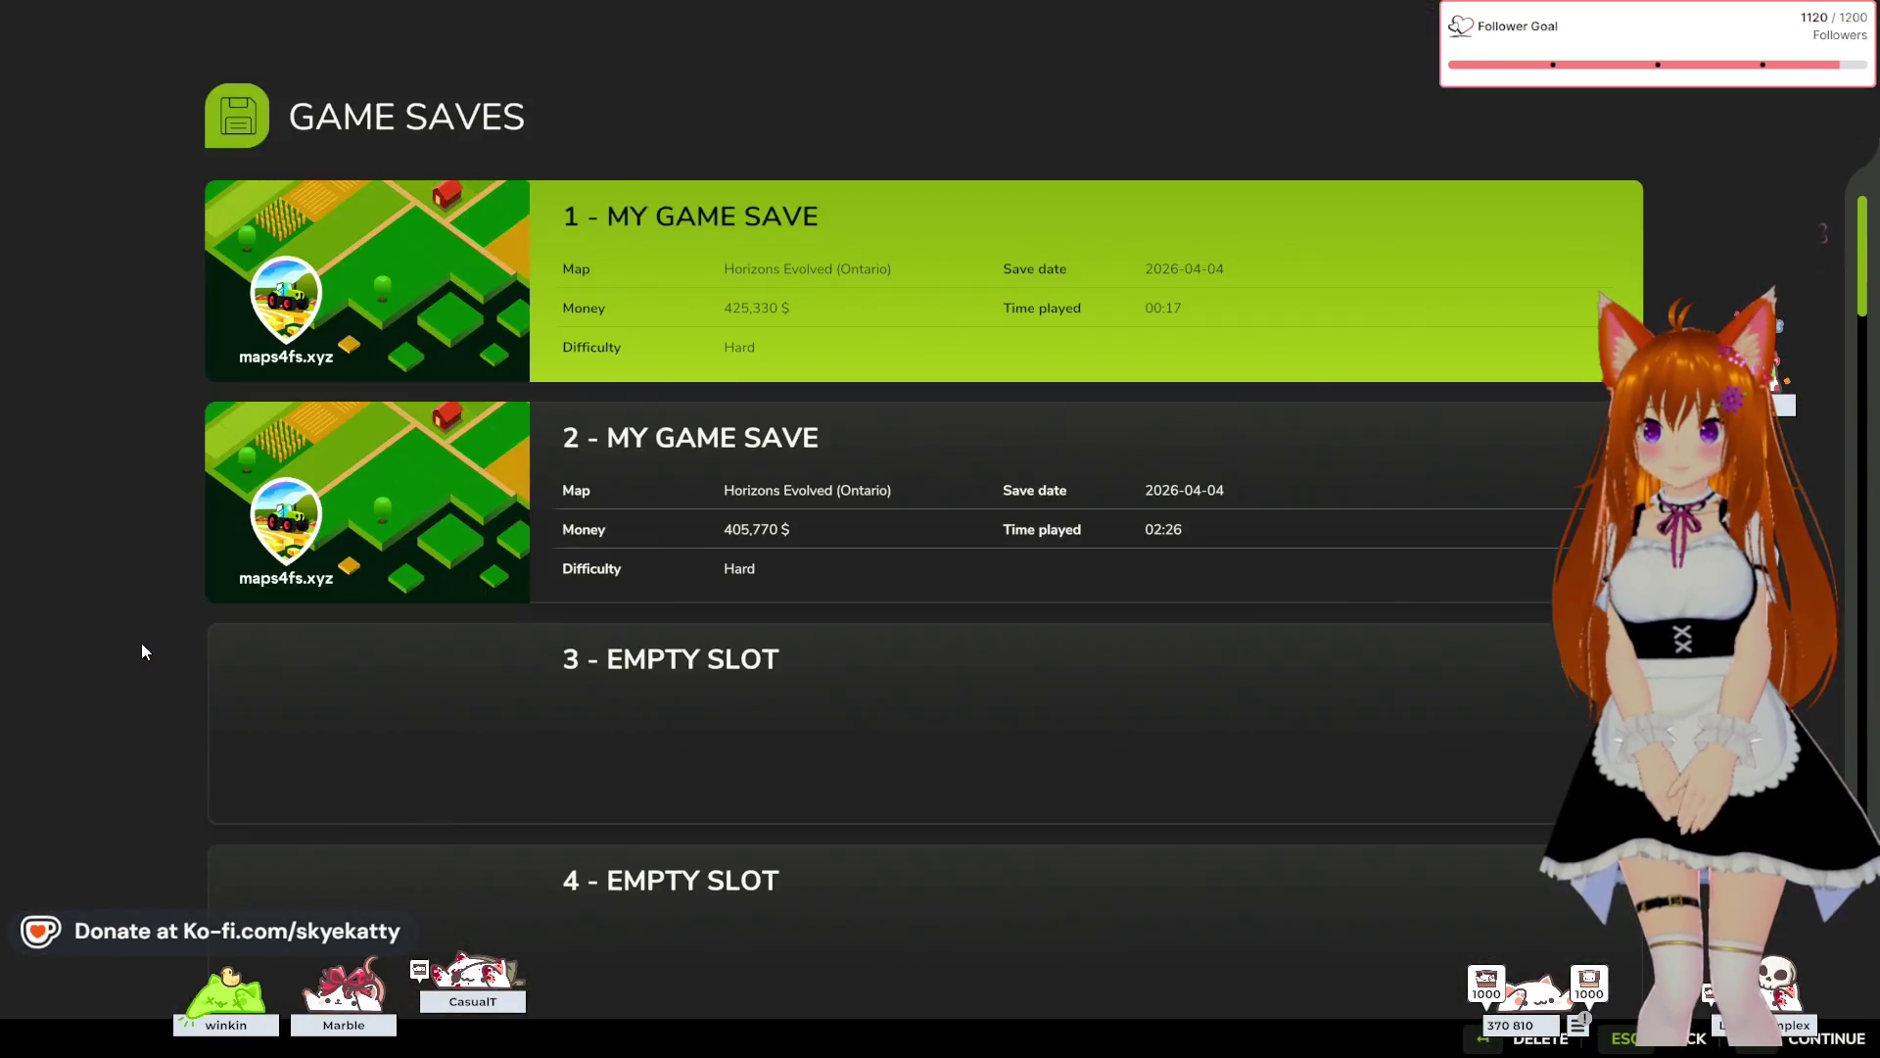
left_click(493, 723)
left_click(520, 225)
left_click(520, 224)
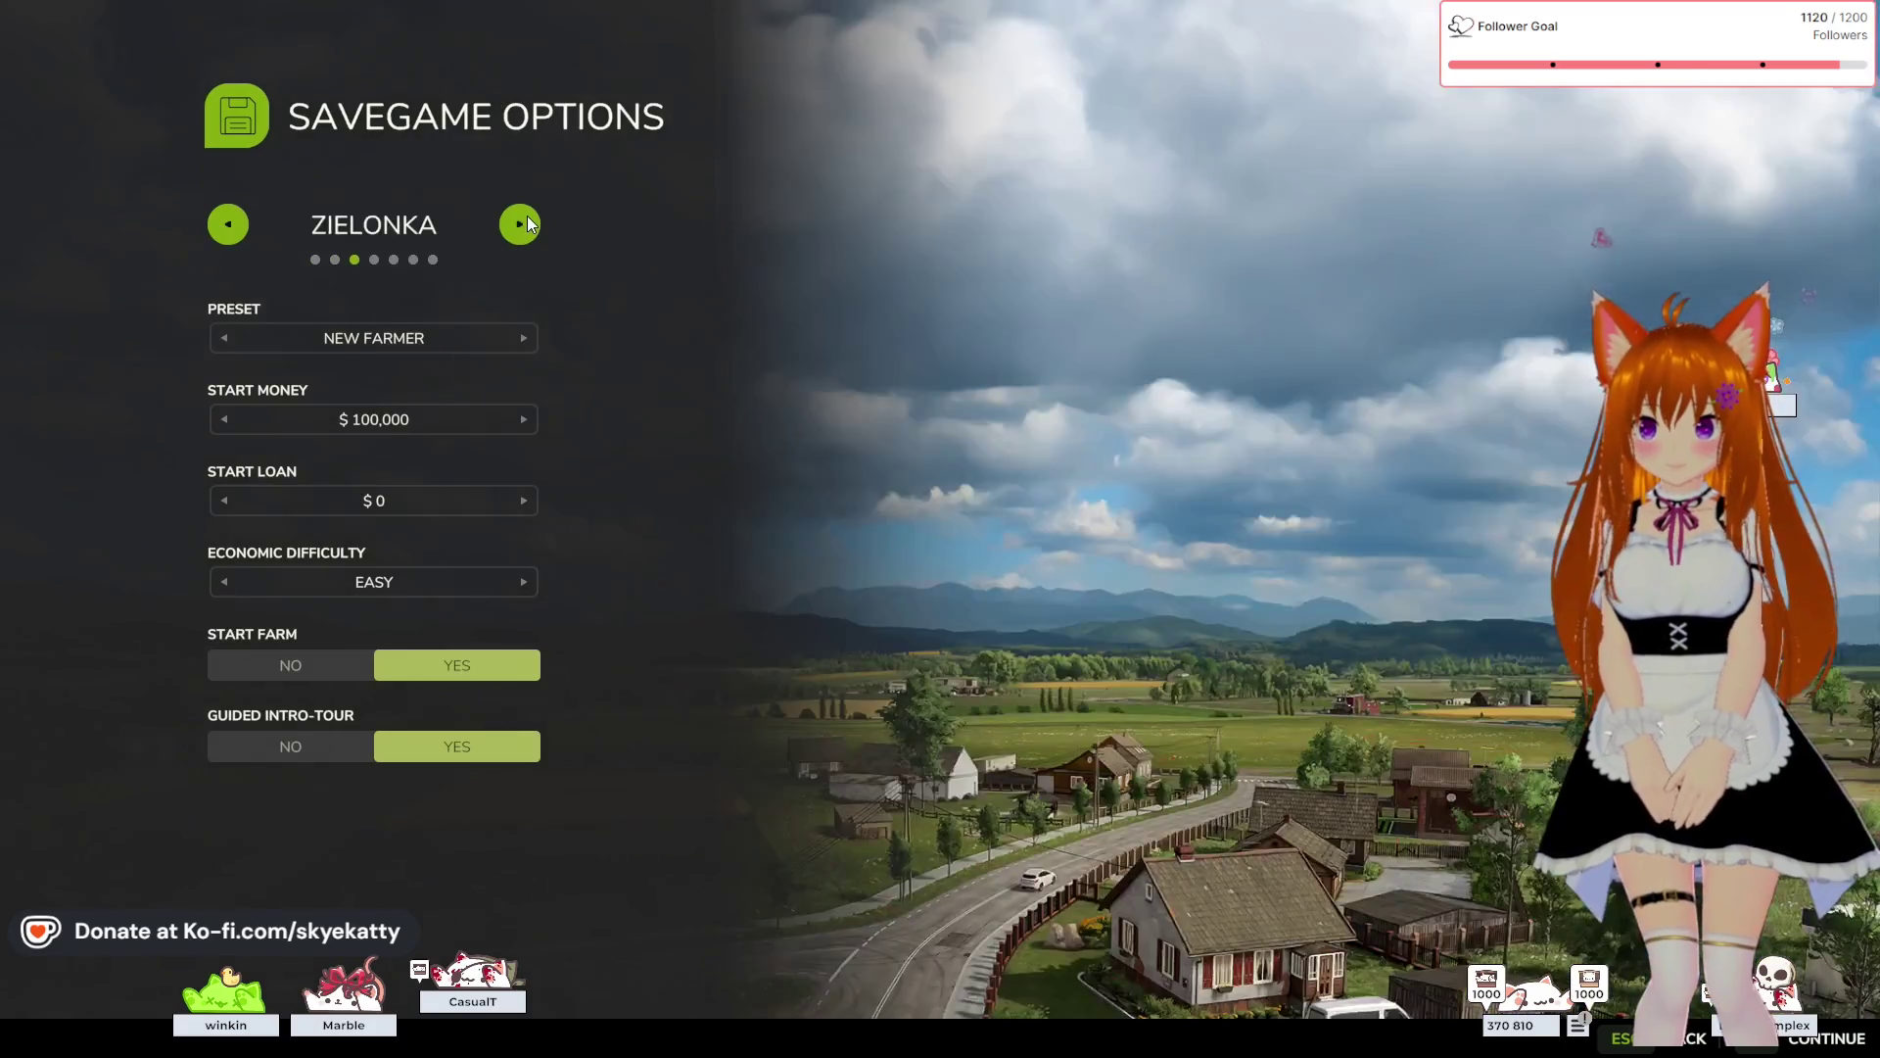
left_click(520, 225)
- Set start money and start loan to $750,000 and confirm to begin loading
left_click(529, 423)
left_click(529, 423)
left_click(529, 423)
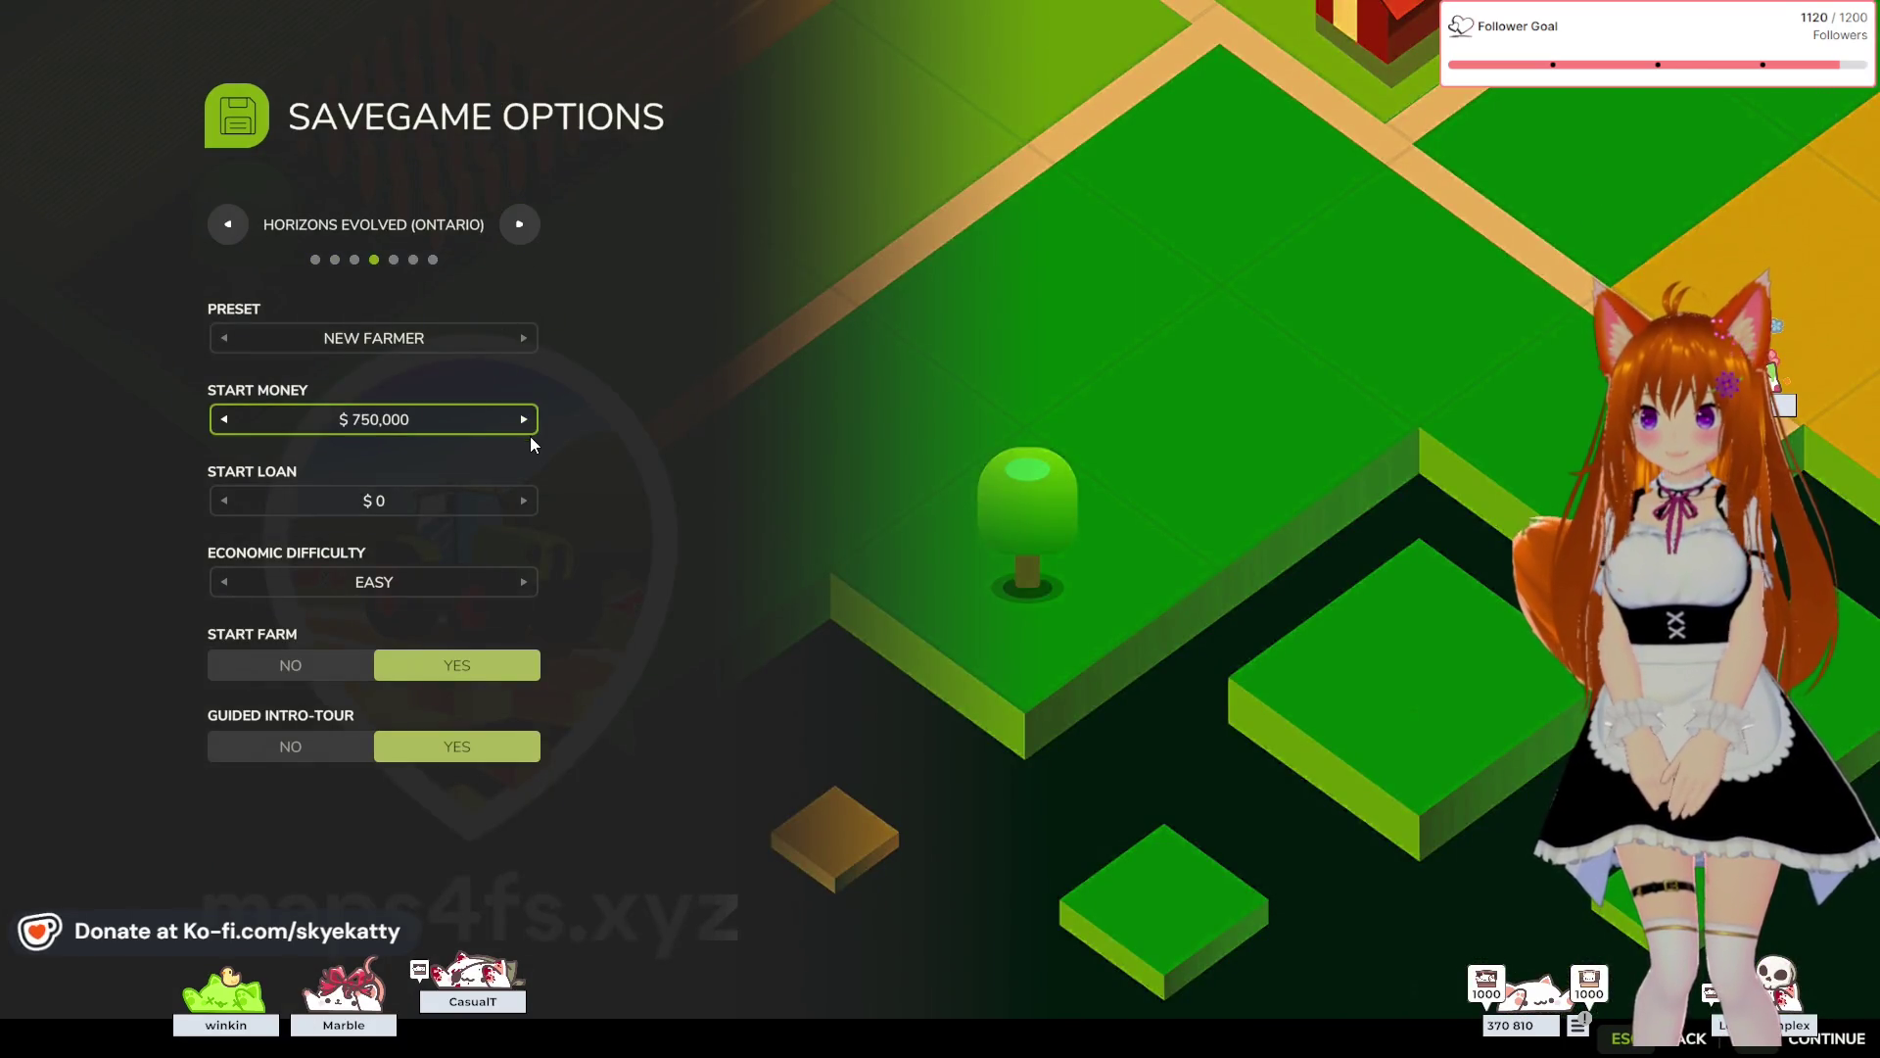
left_click(524, 500)
left_click(524, 500)
left_click(523, 500)
left_click(524, 500)
left_click(224, 500)
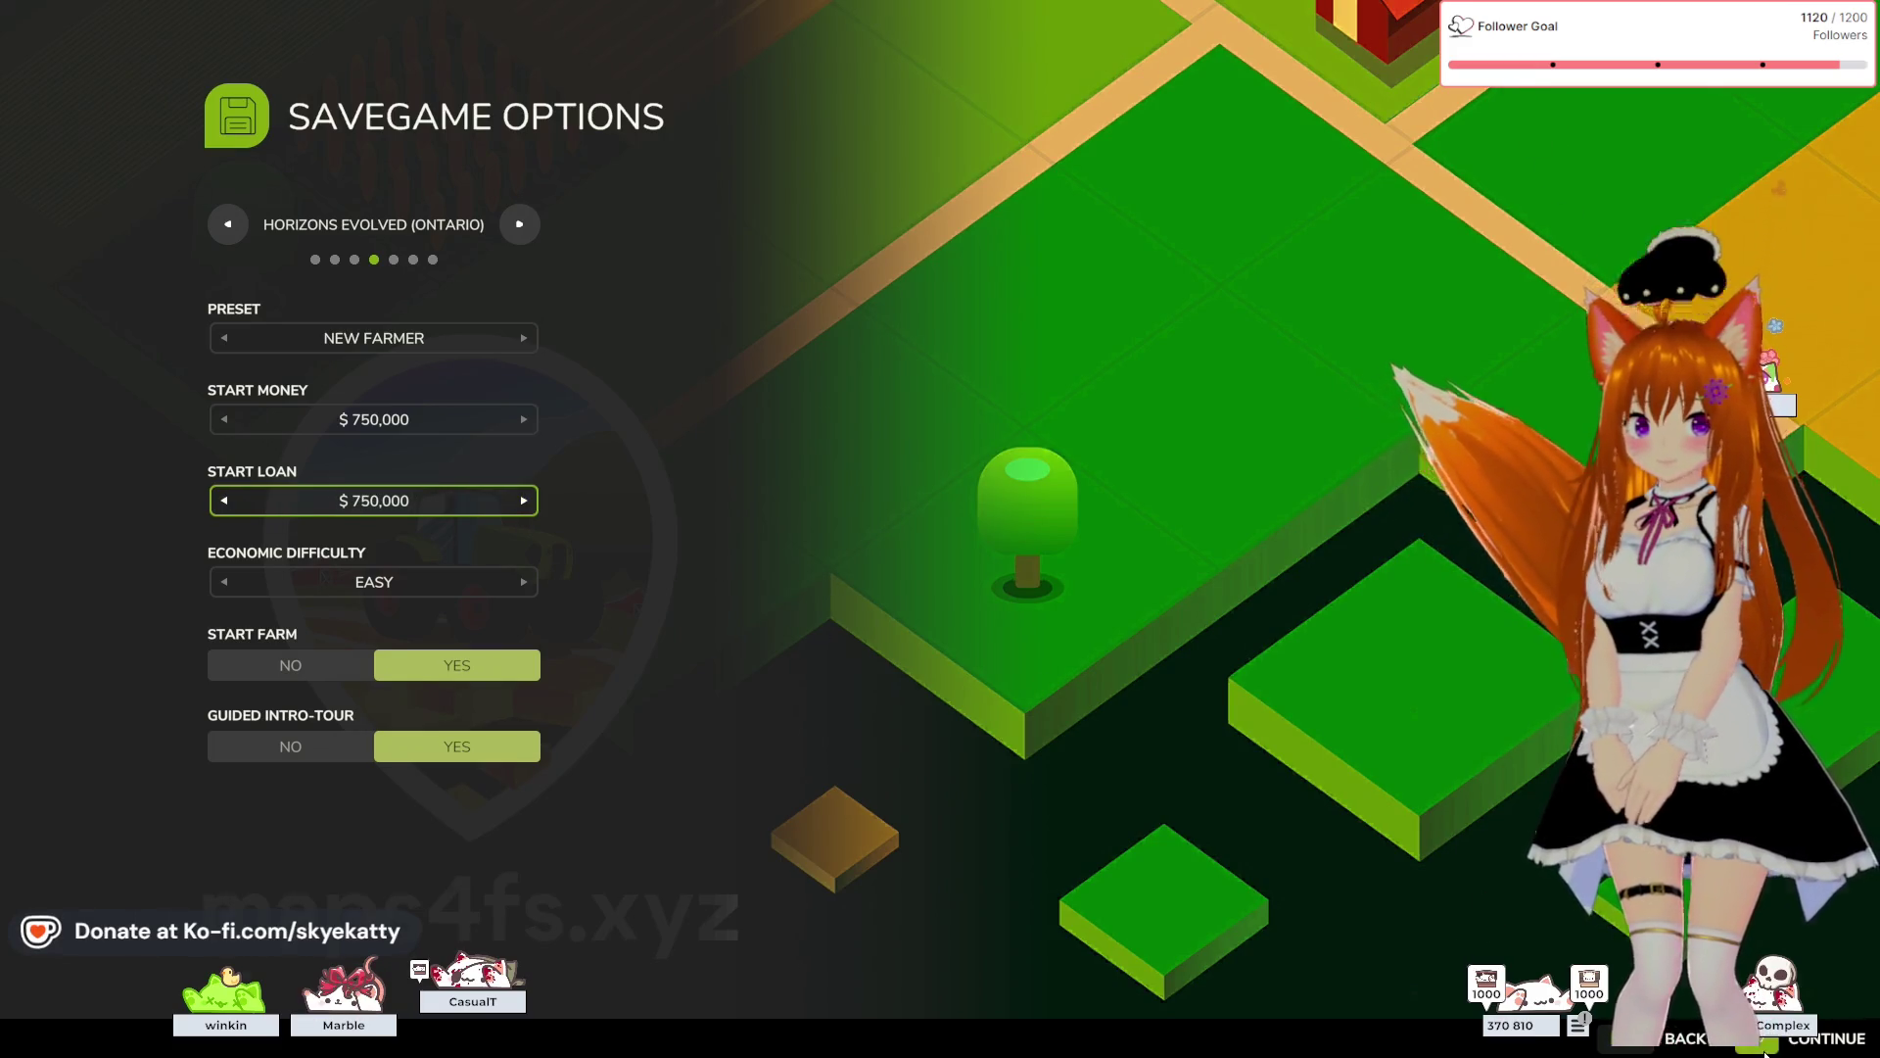
left_click(1756, 1046)
left_click(1758, 1044)
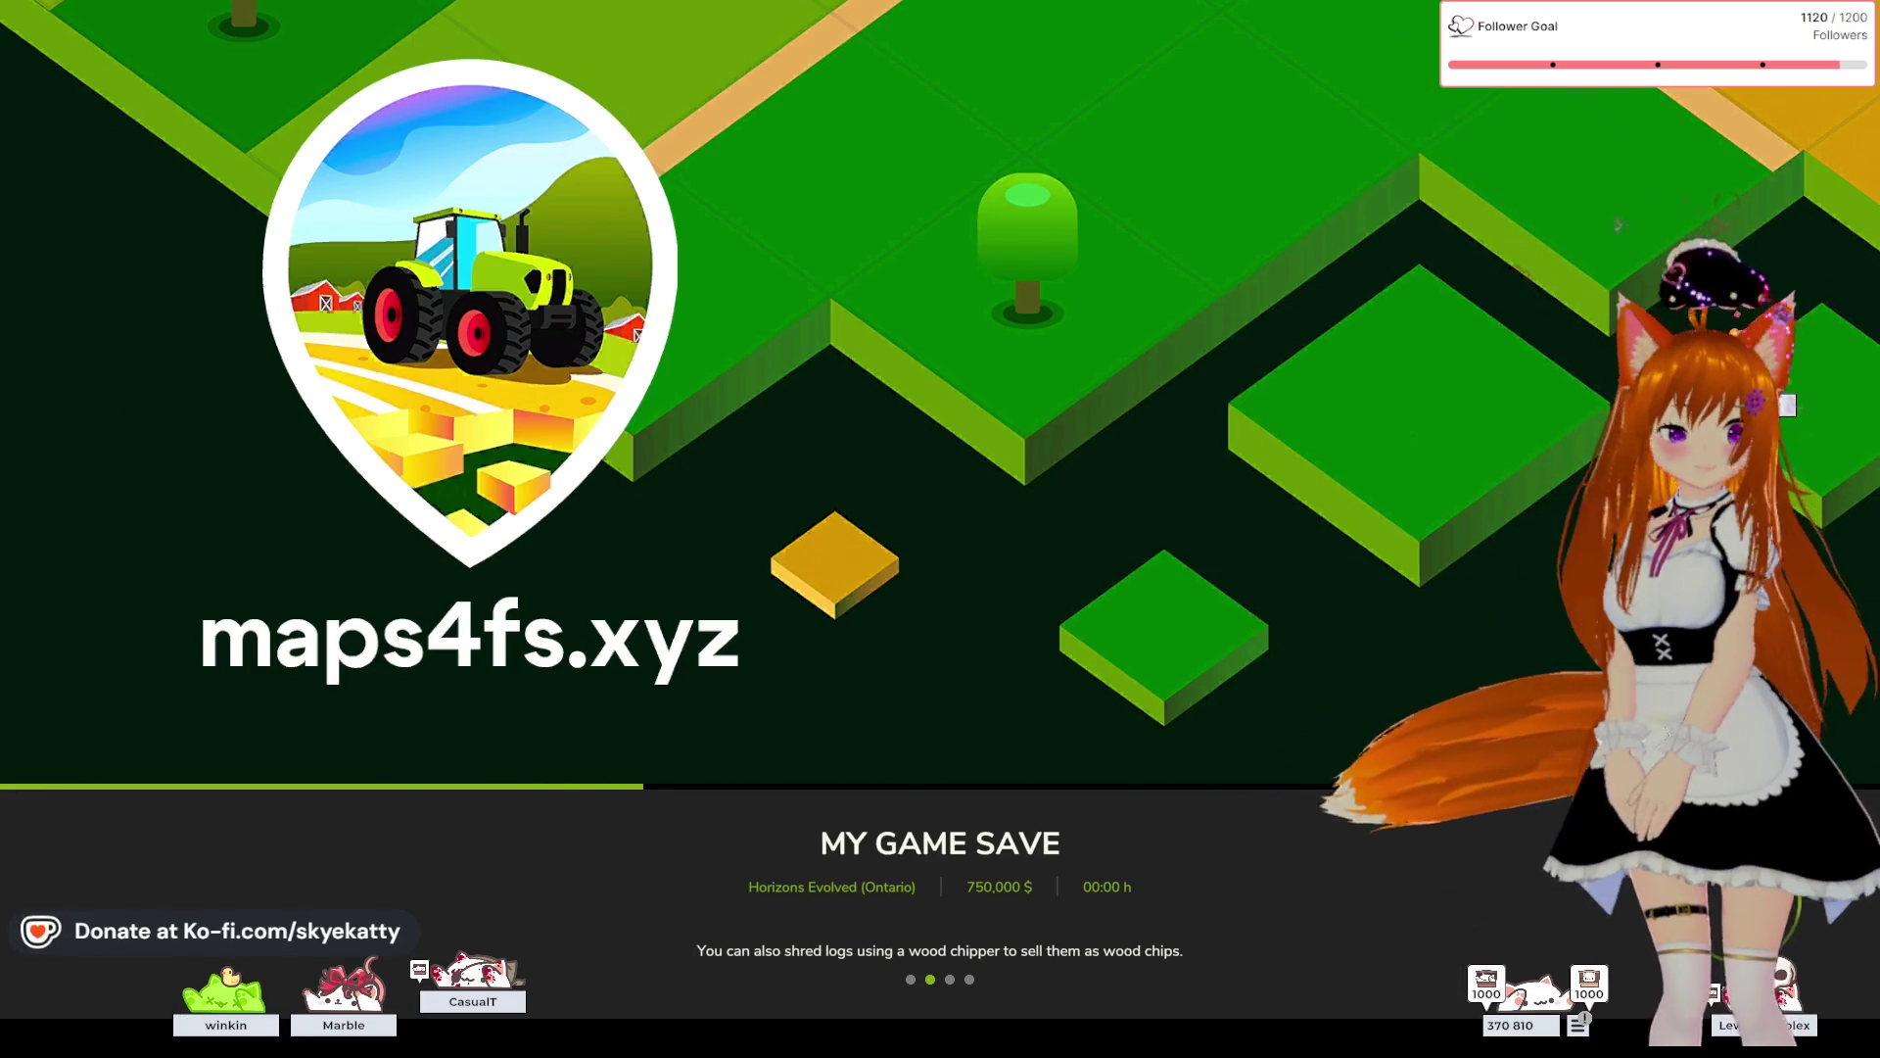
key("alt+Tab")
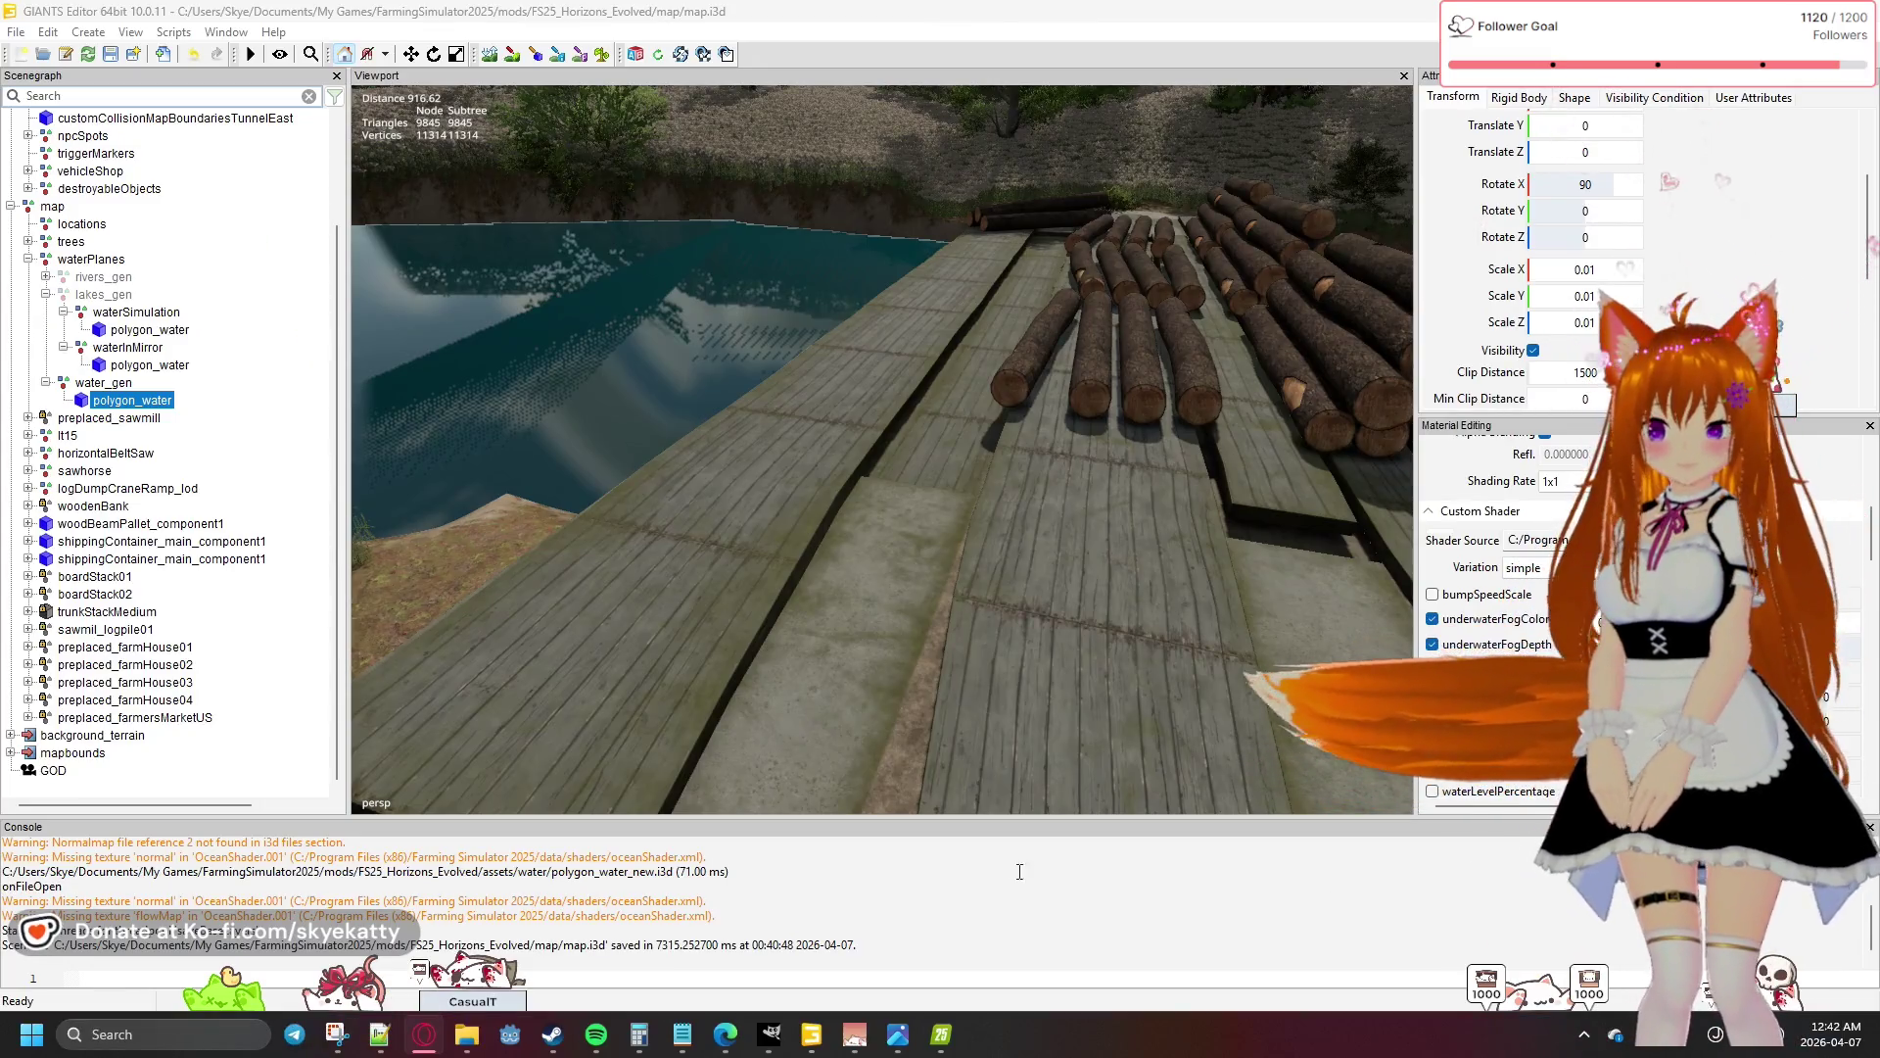
- Switch between GIANTS Editor and the game while the Horizons Evolved save finishes loading
left_click(940, 1036)
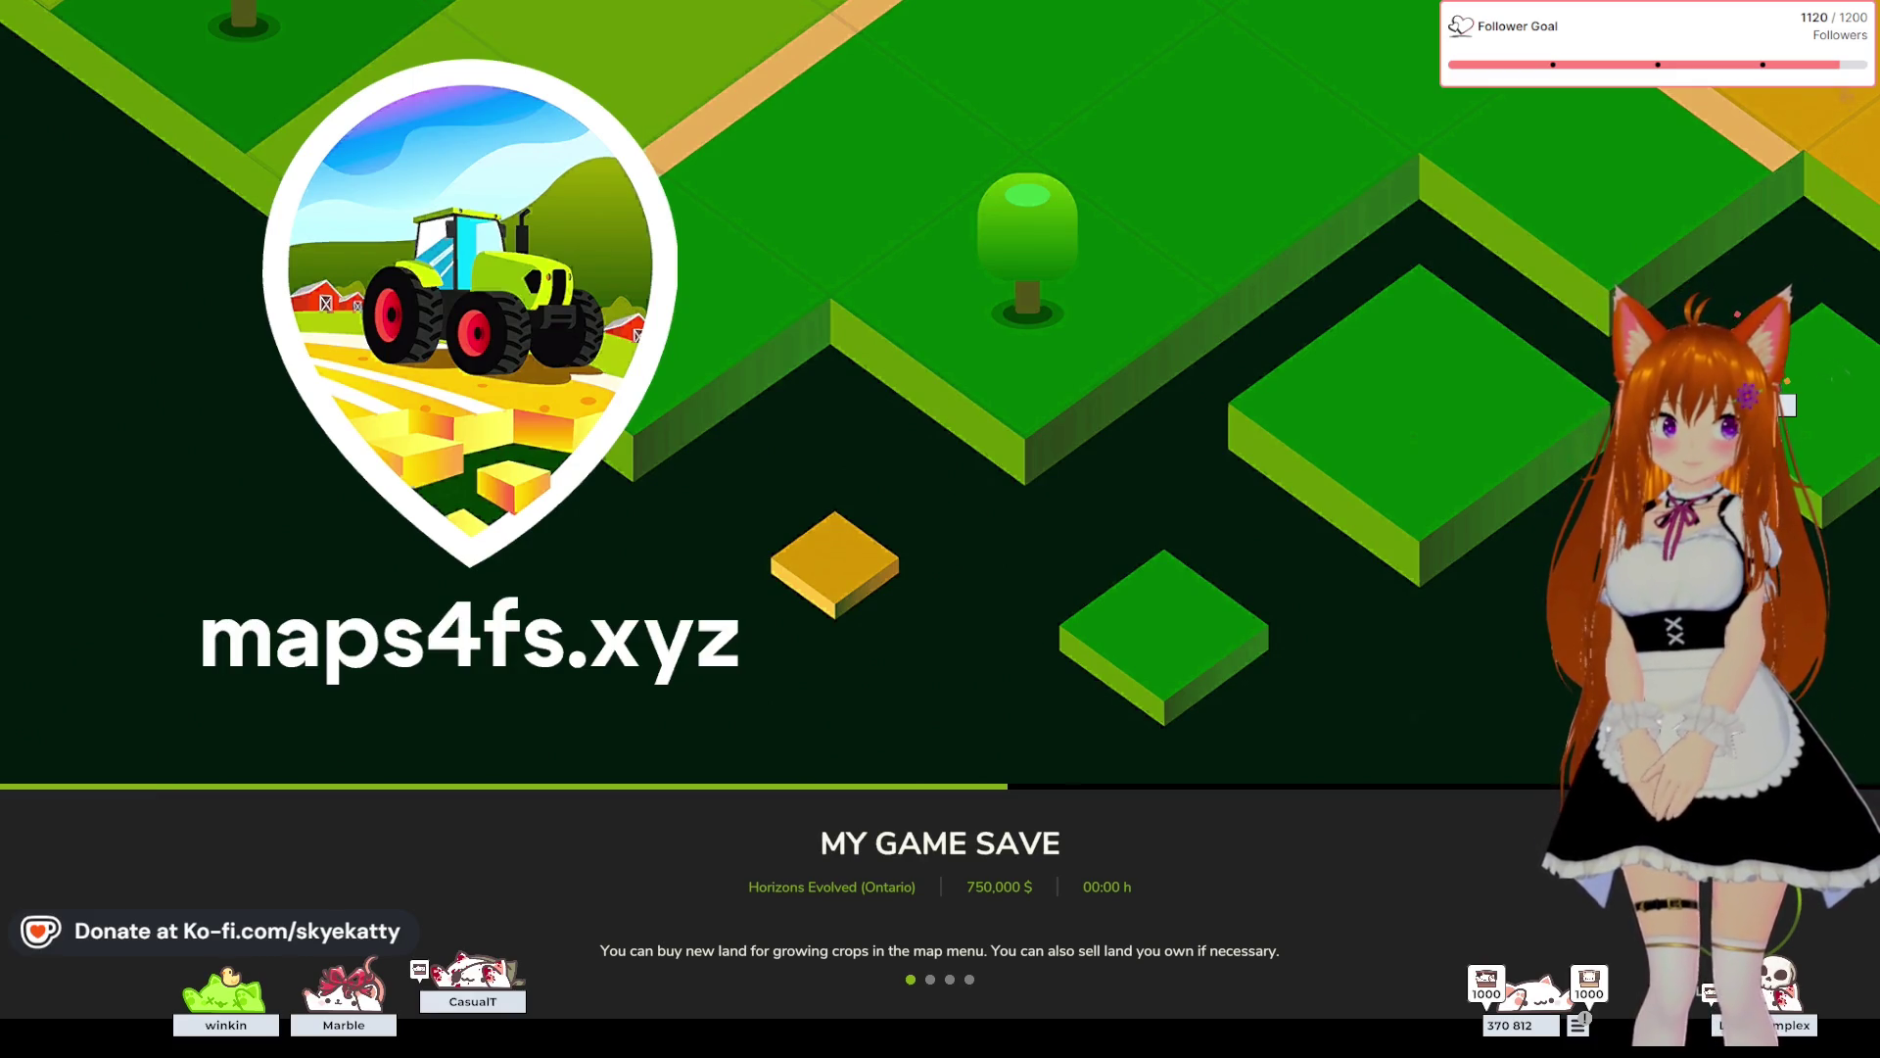
key("alt+Tab")
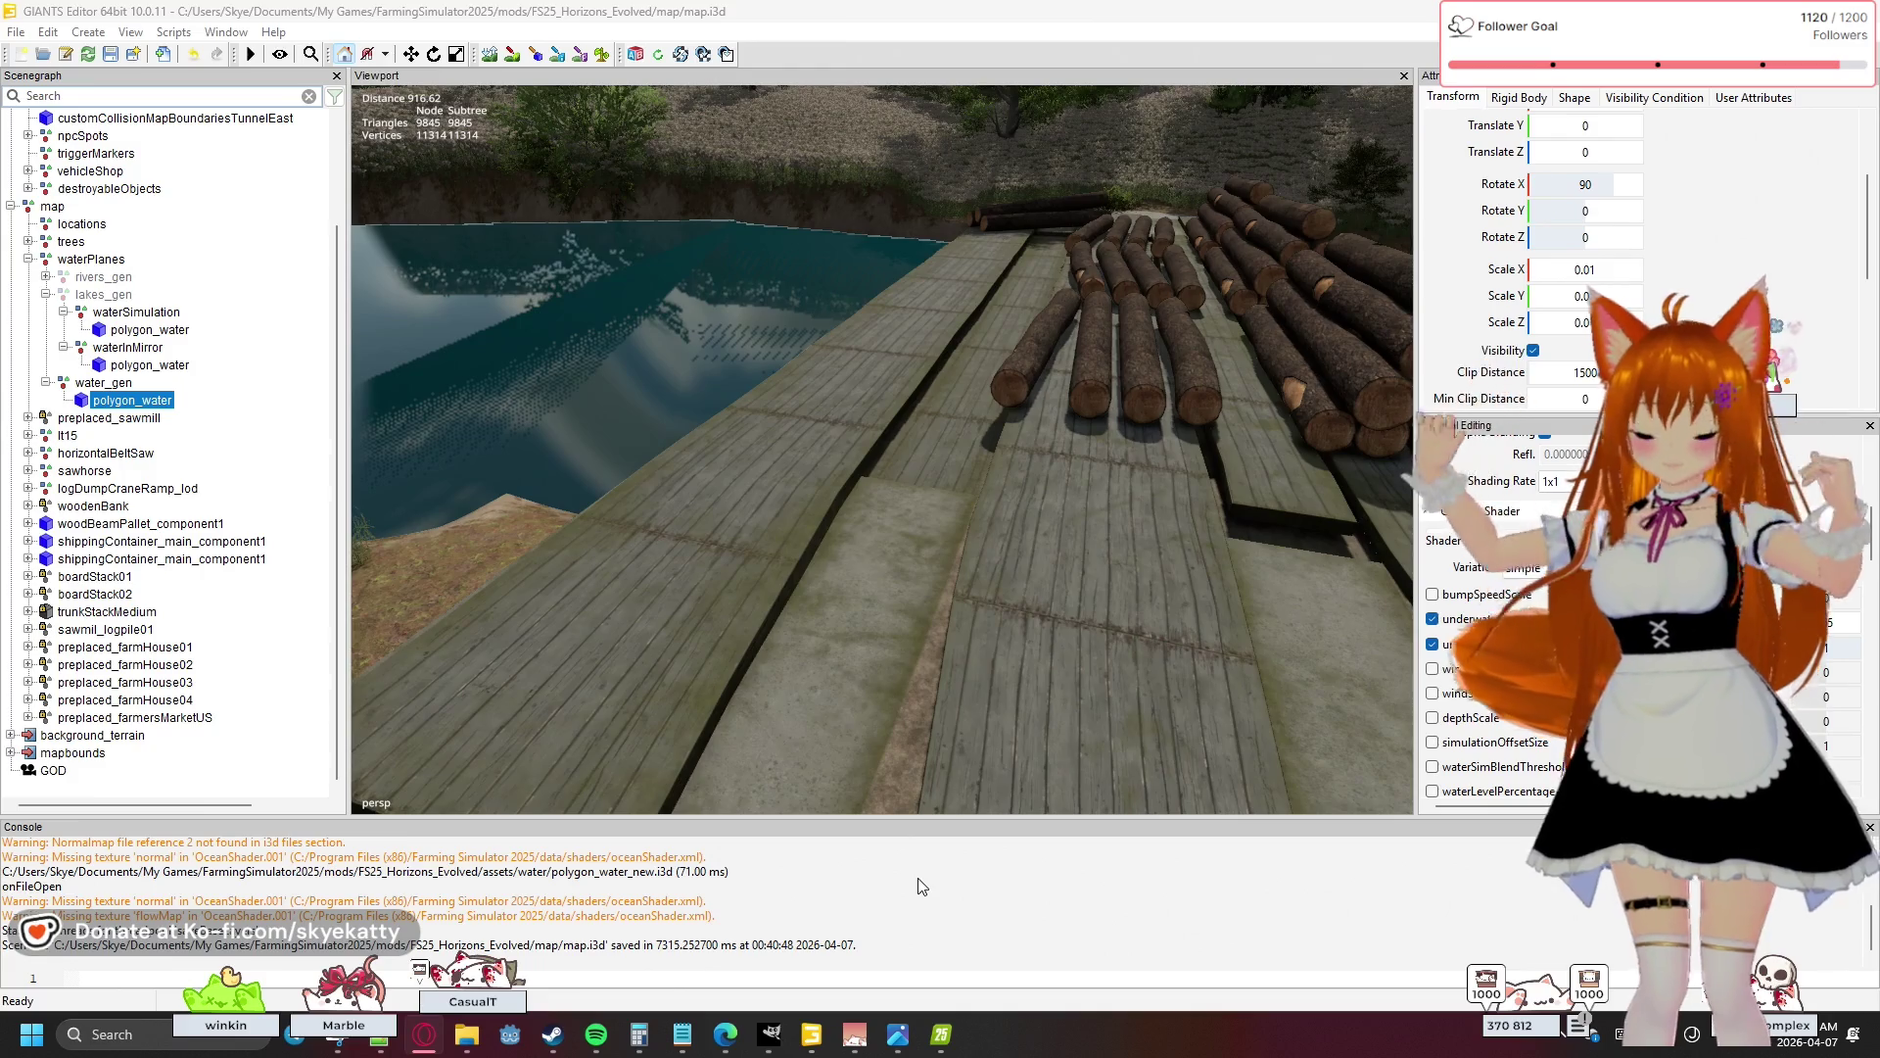
left_click(943, 1040)
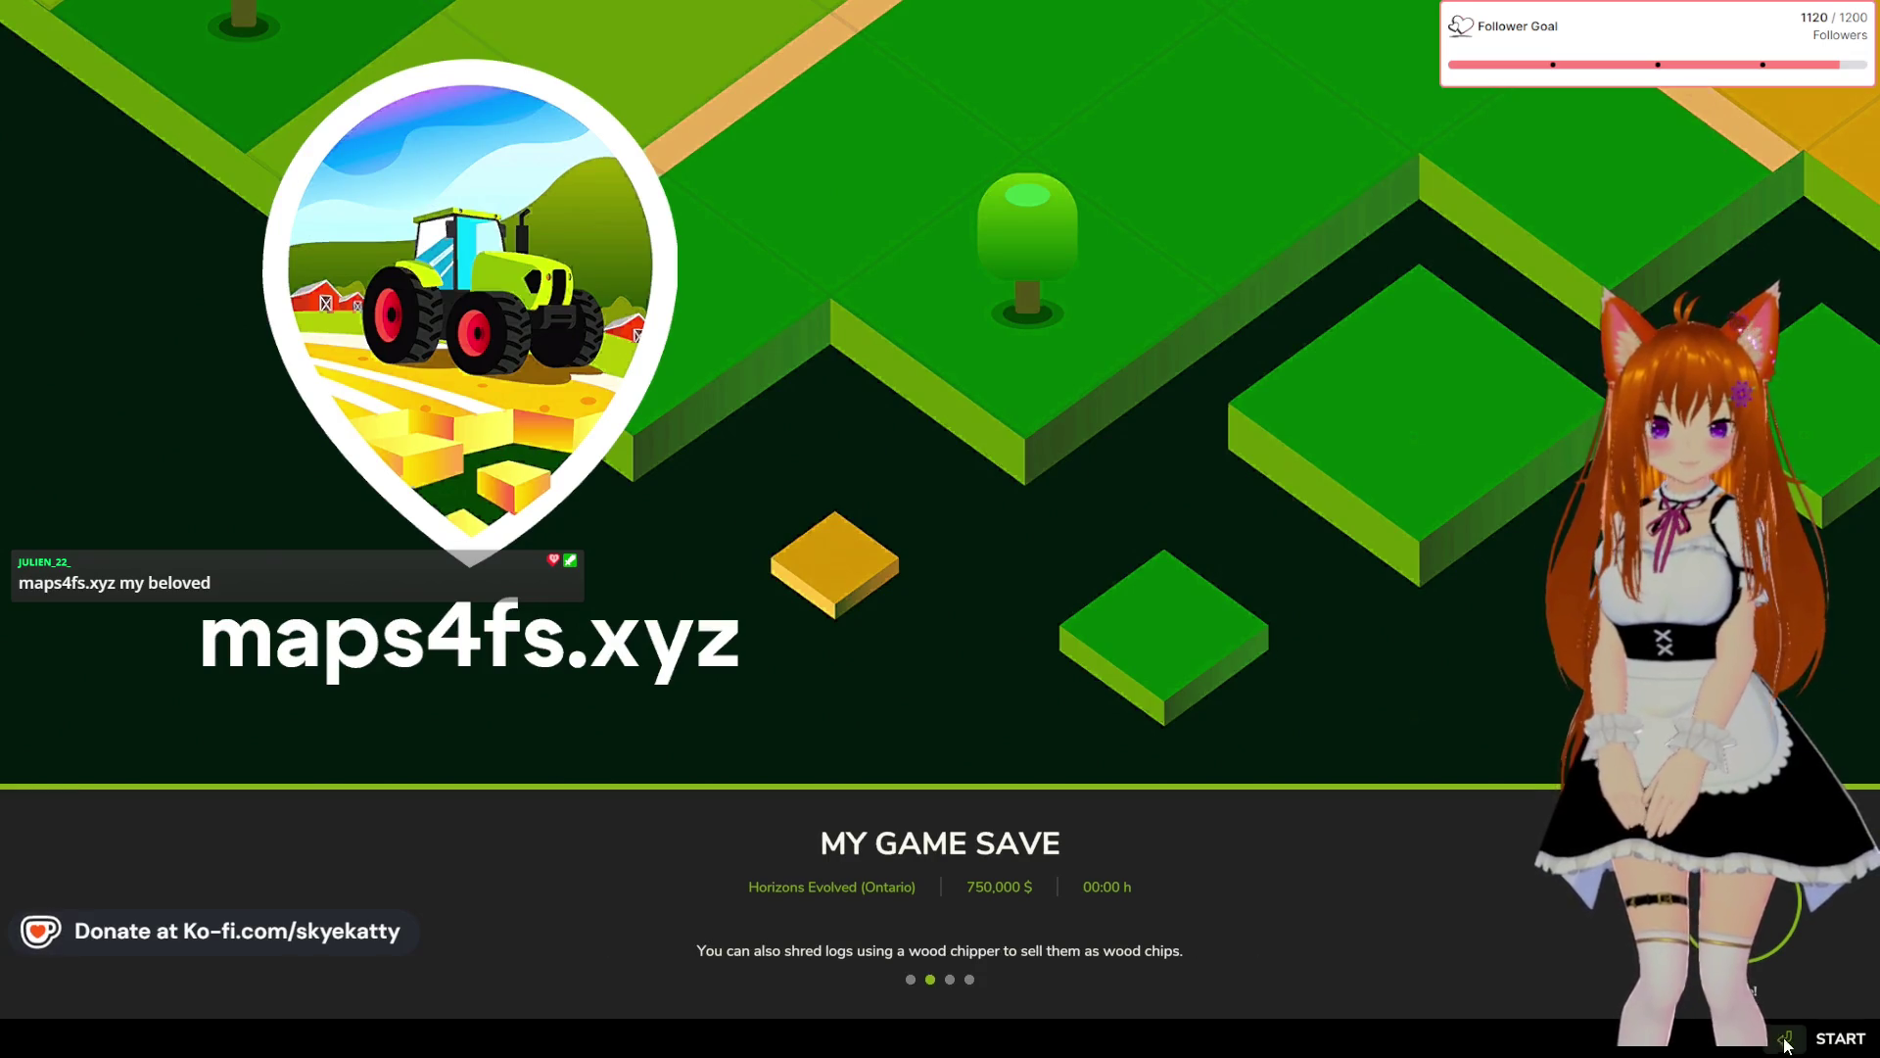
- Start the loaded game, finish the character screen and dismiss the tour prompt
key("Return")
left_click(1801, 1048)
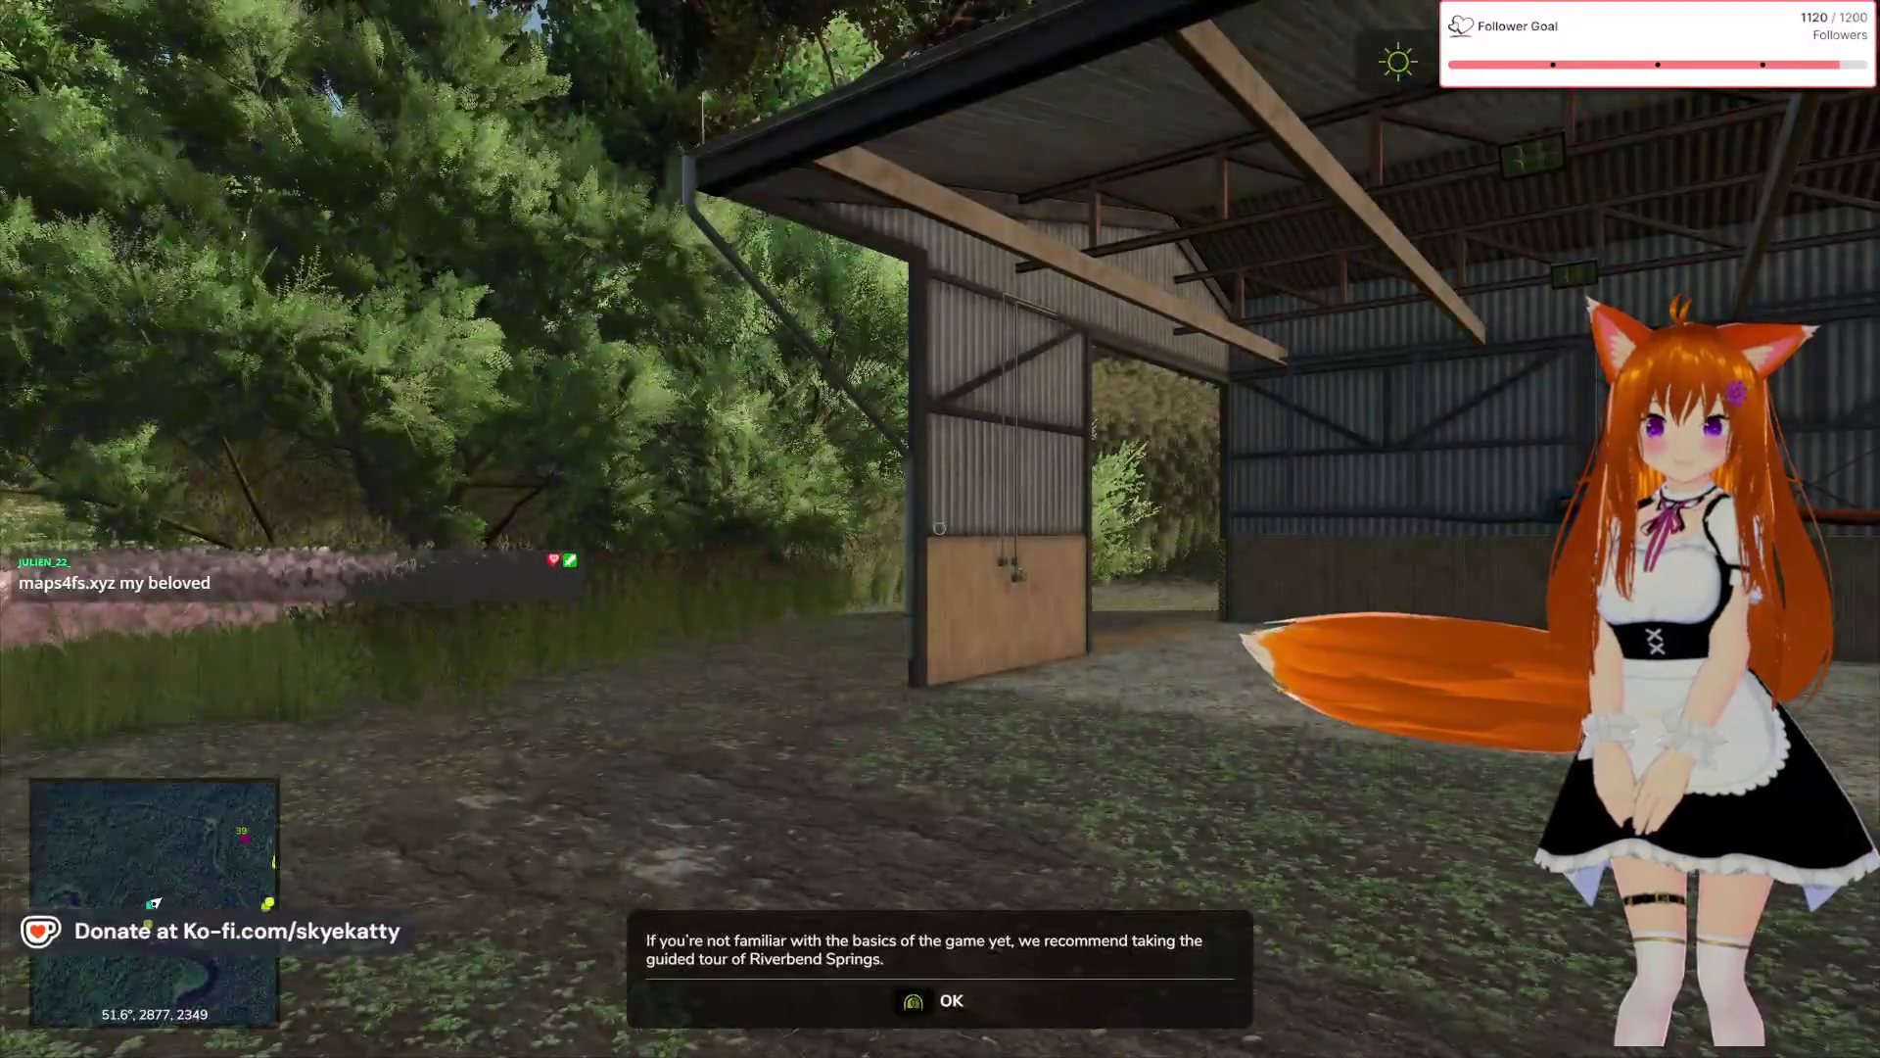
key("Return")
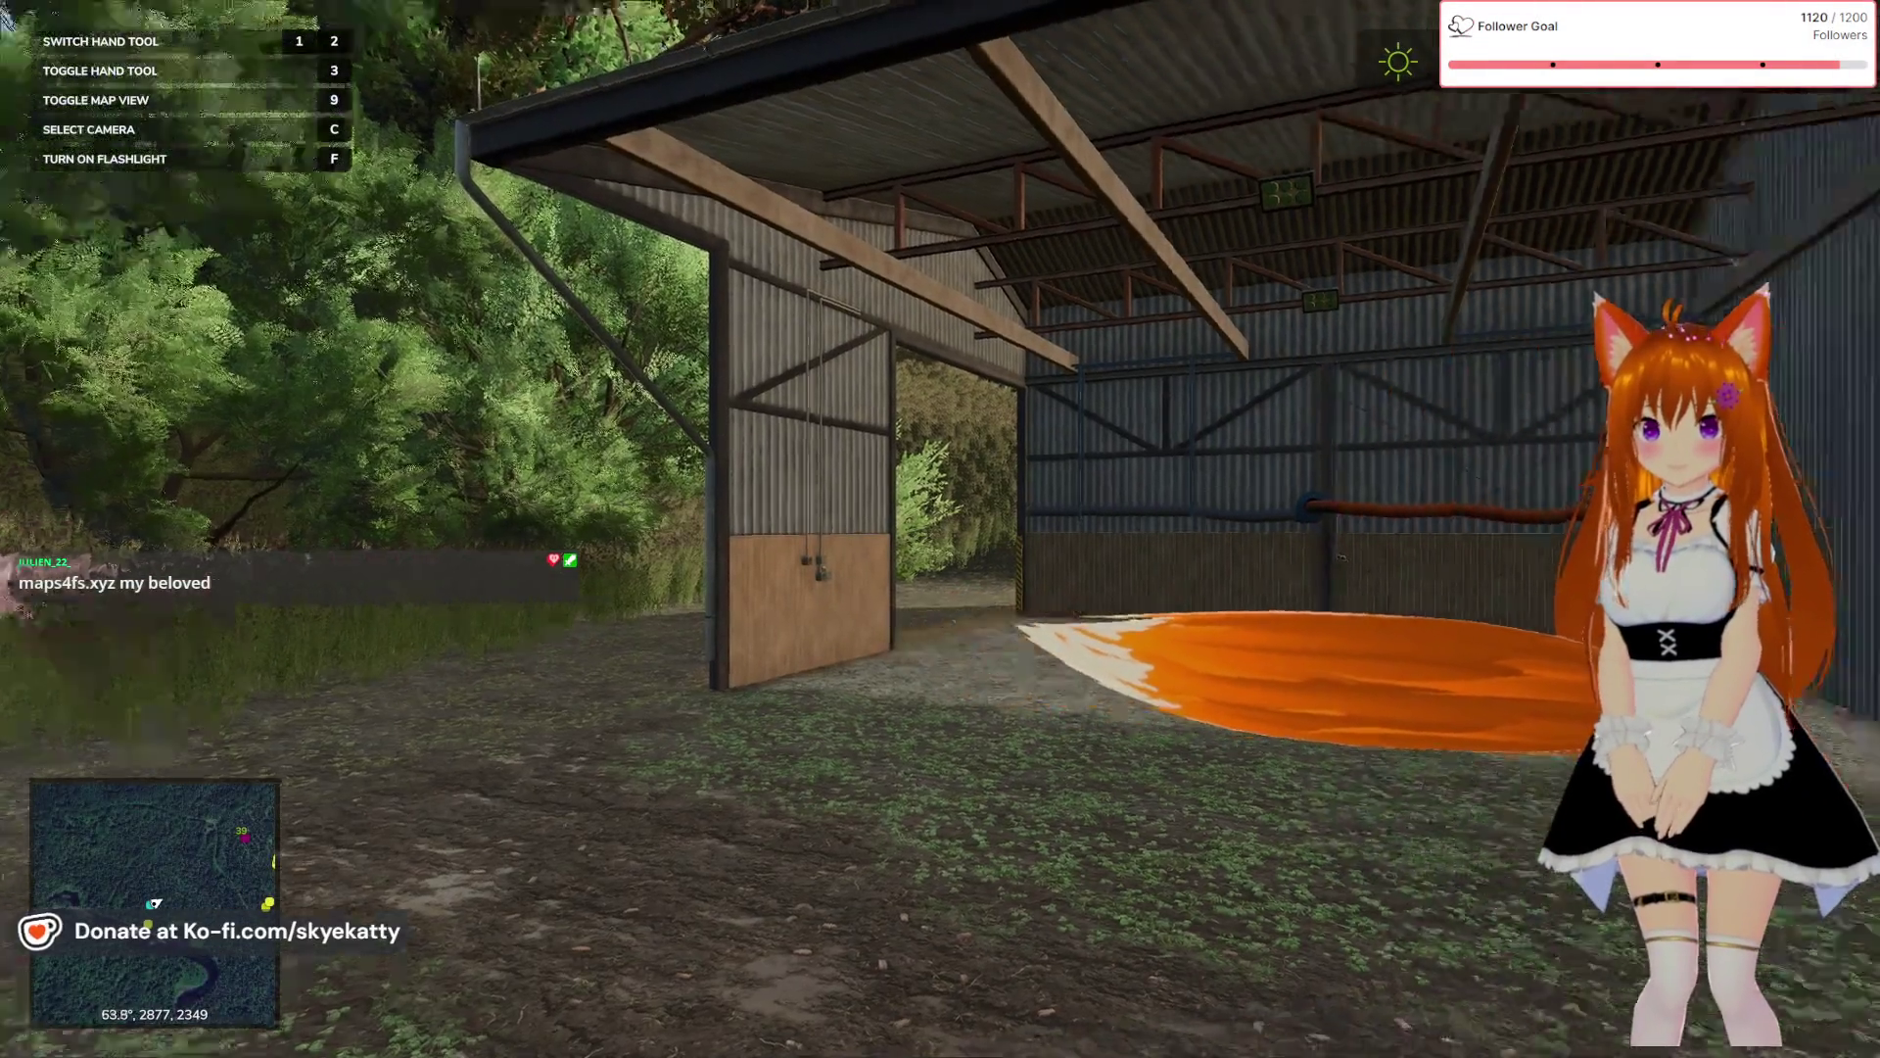
- Walk past the sheds to the pond and onto the log bridge to view the river water
key("w")
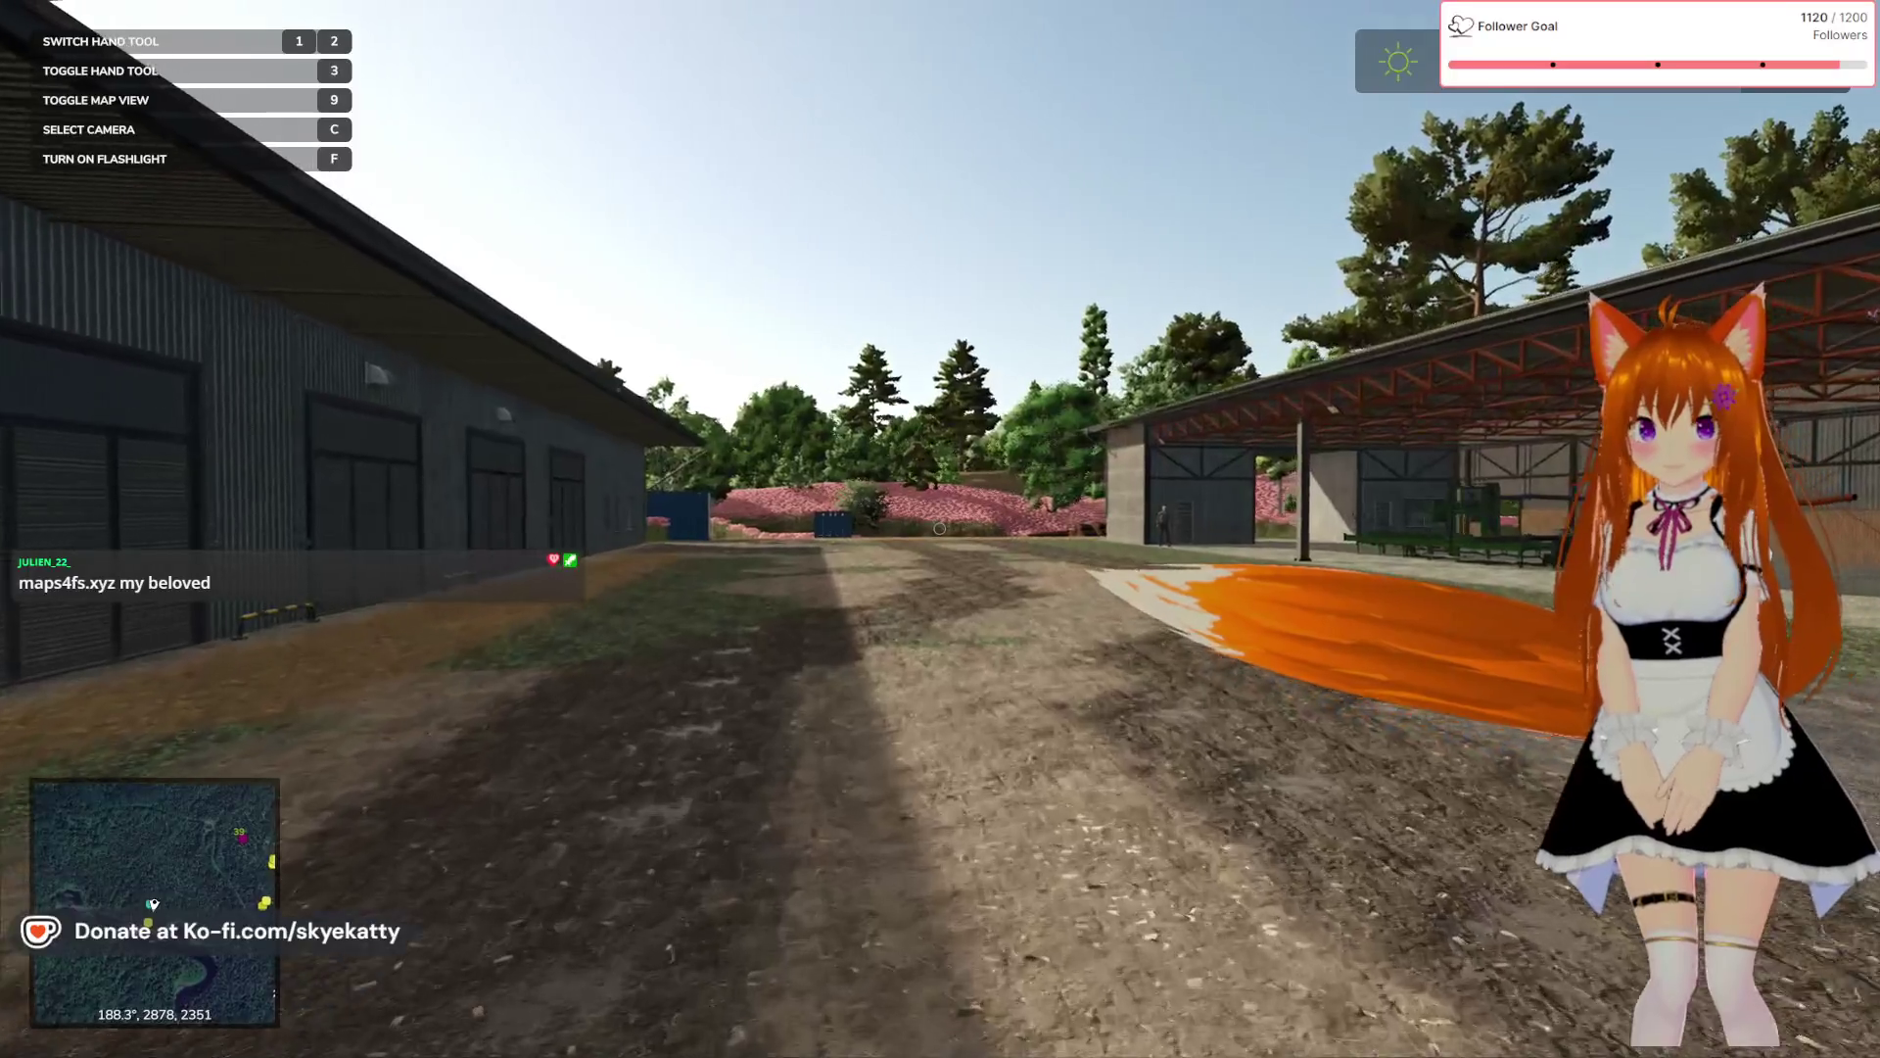
key("w")
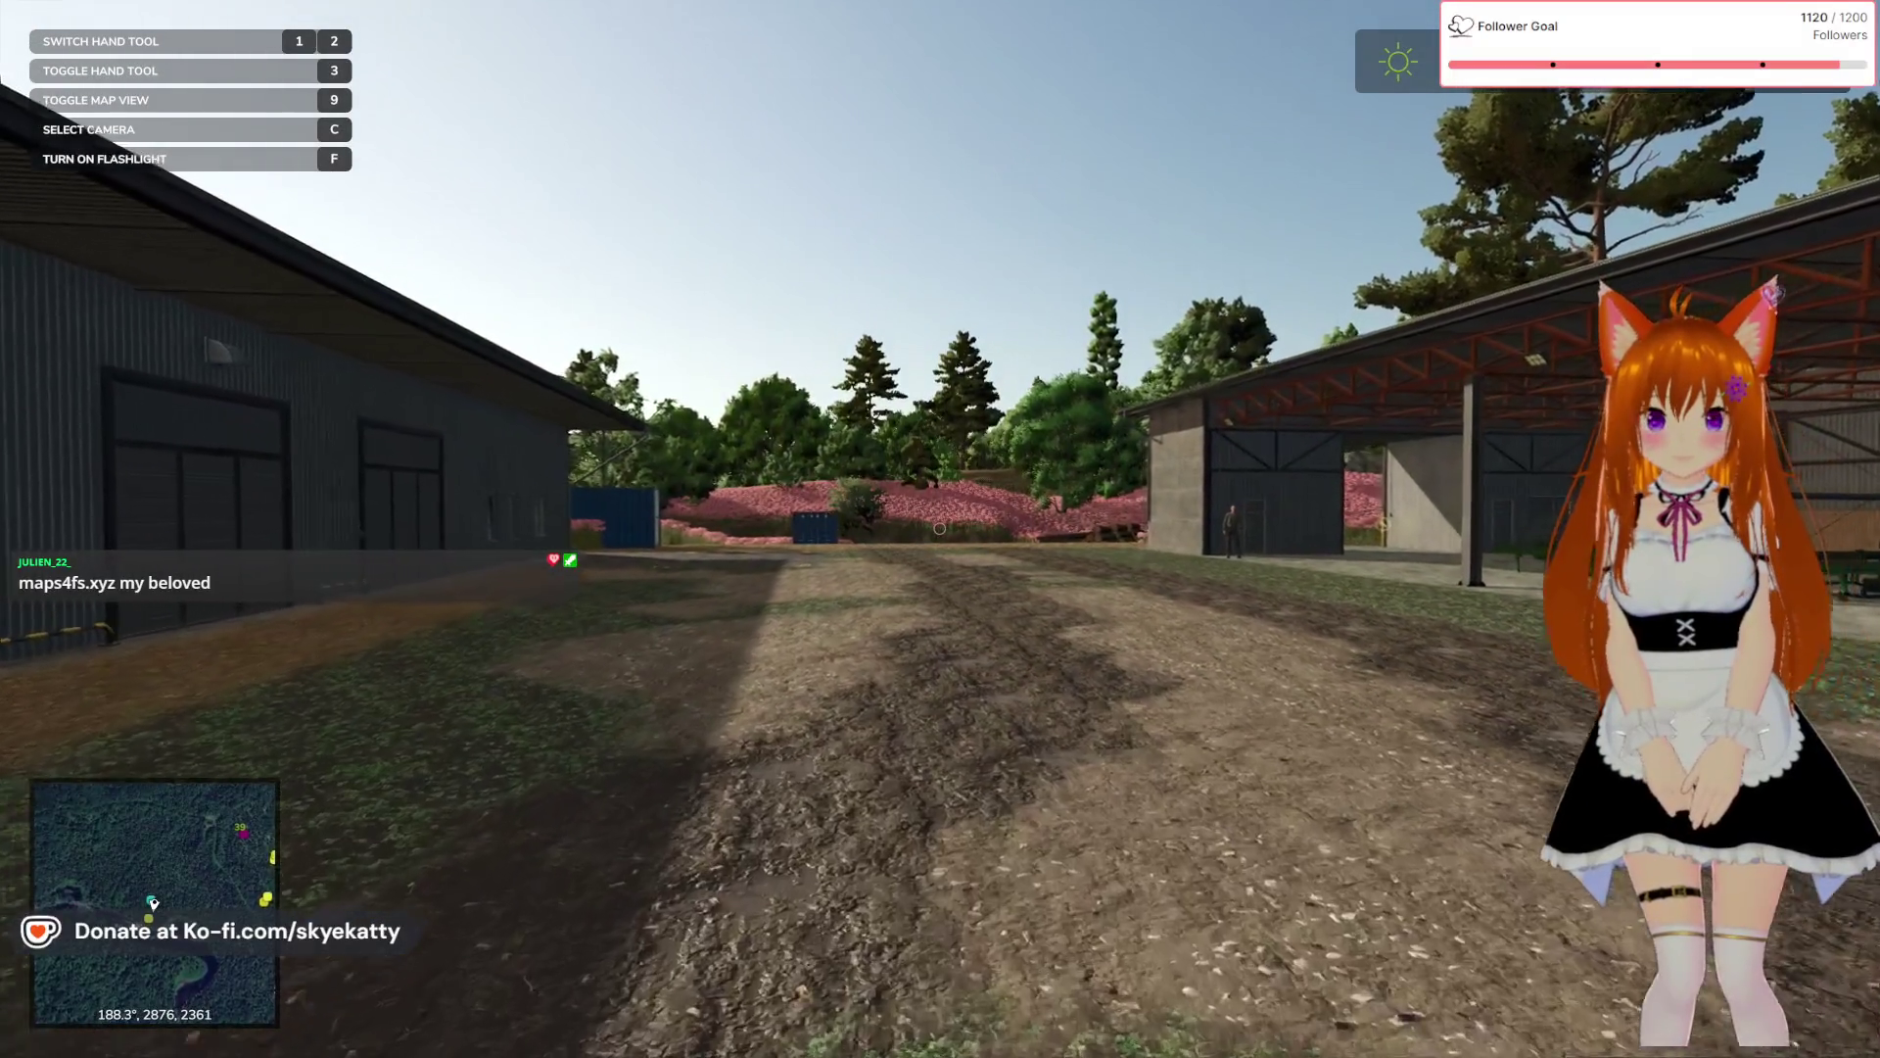
key("w")
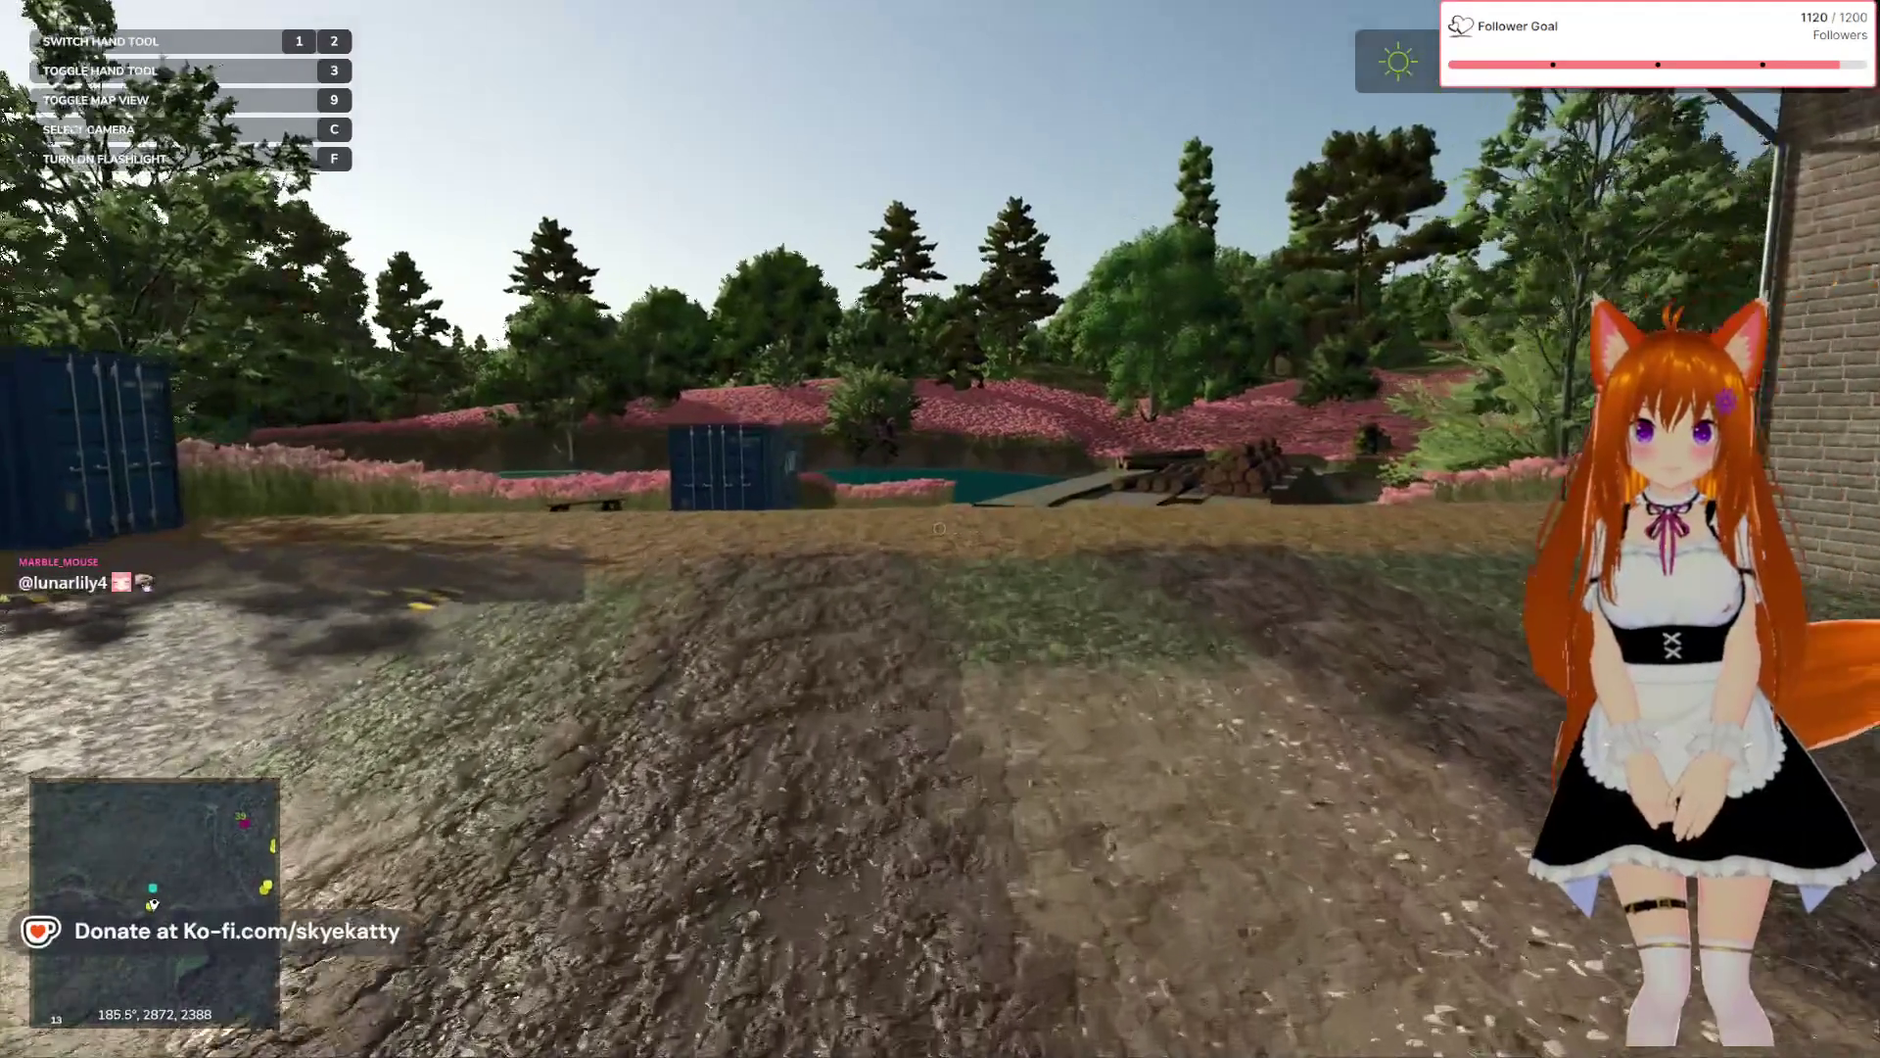
key("w")
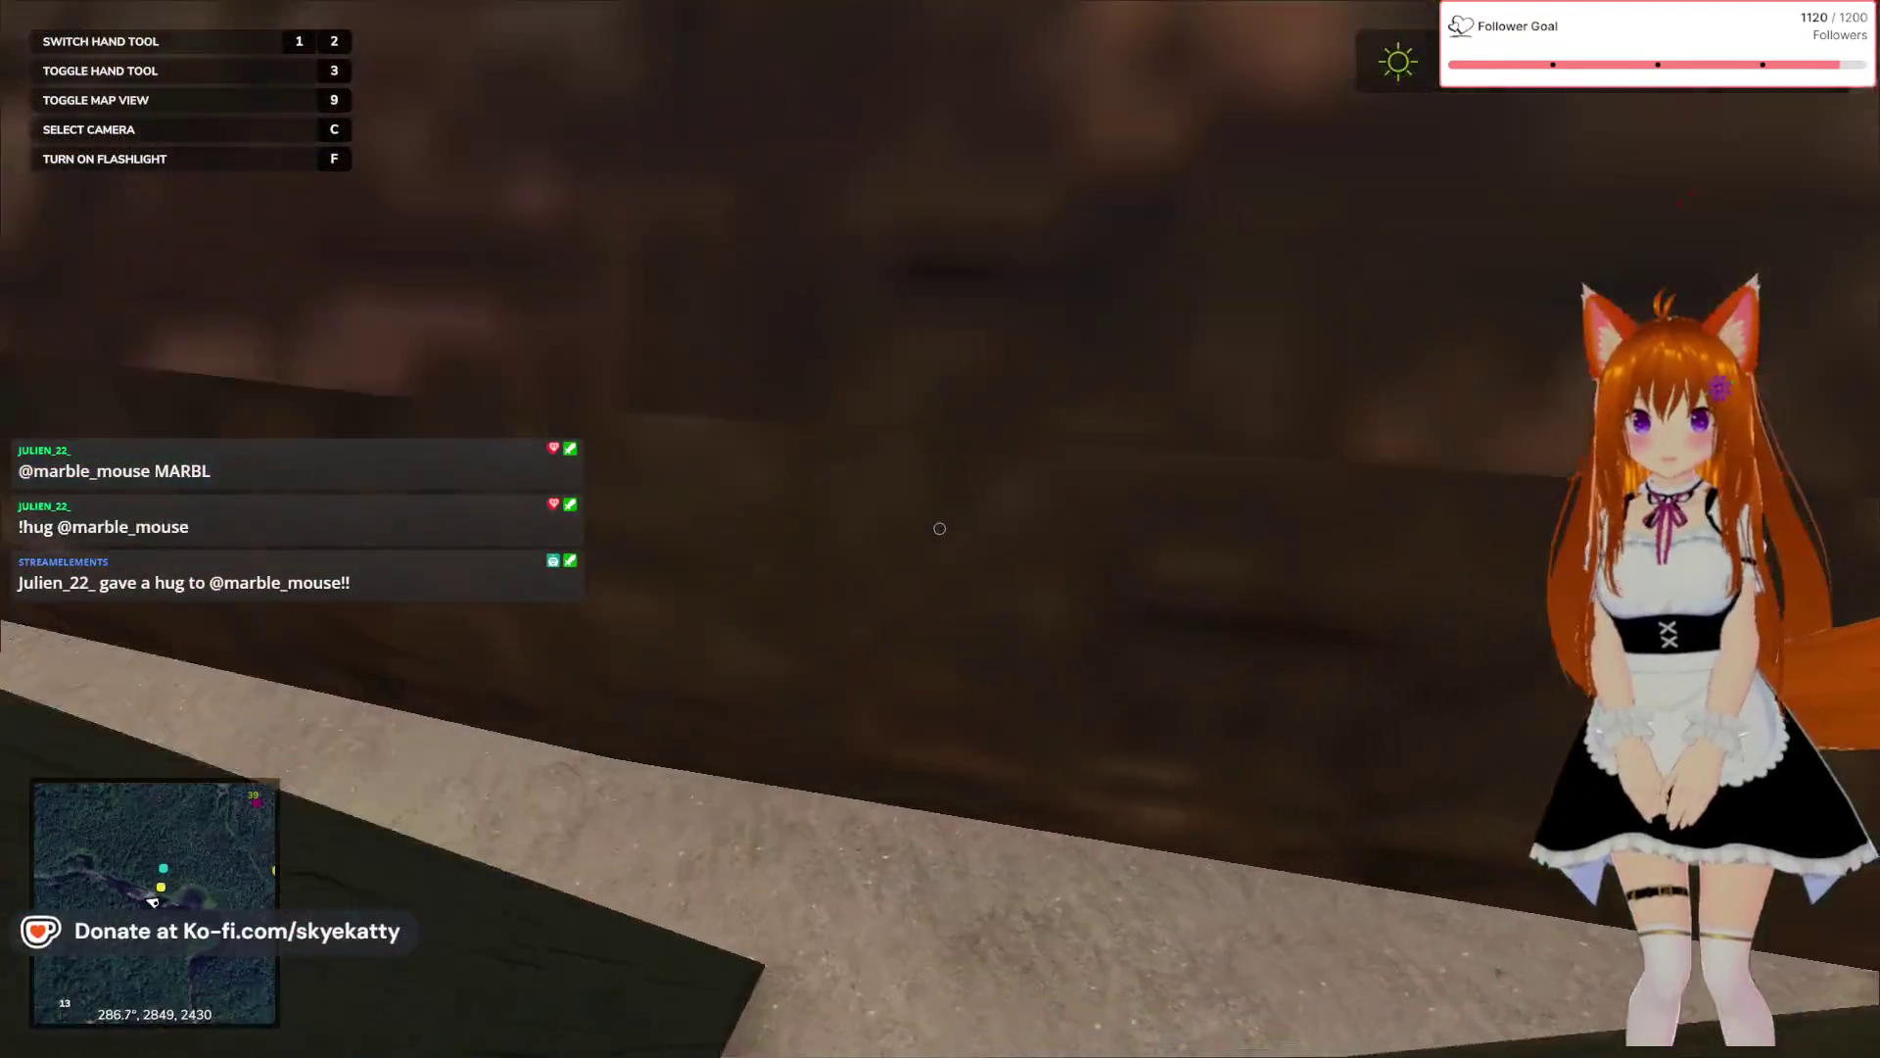
key("w")
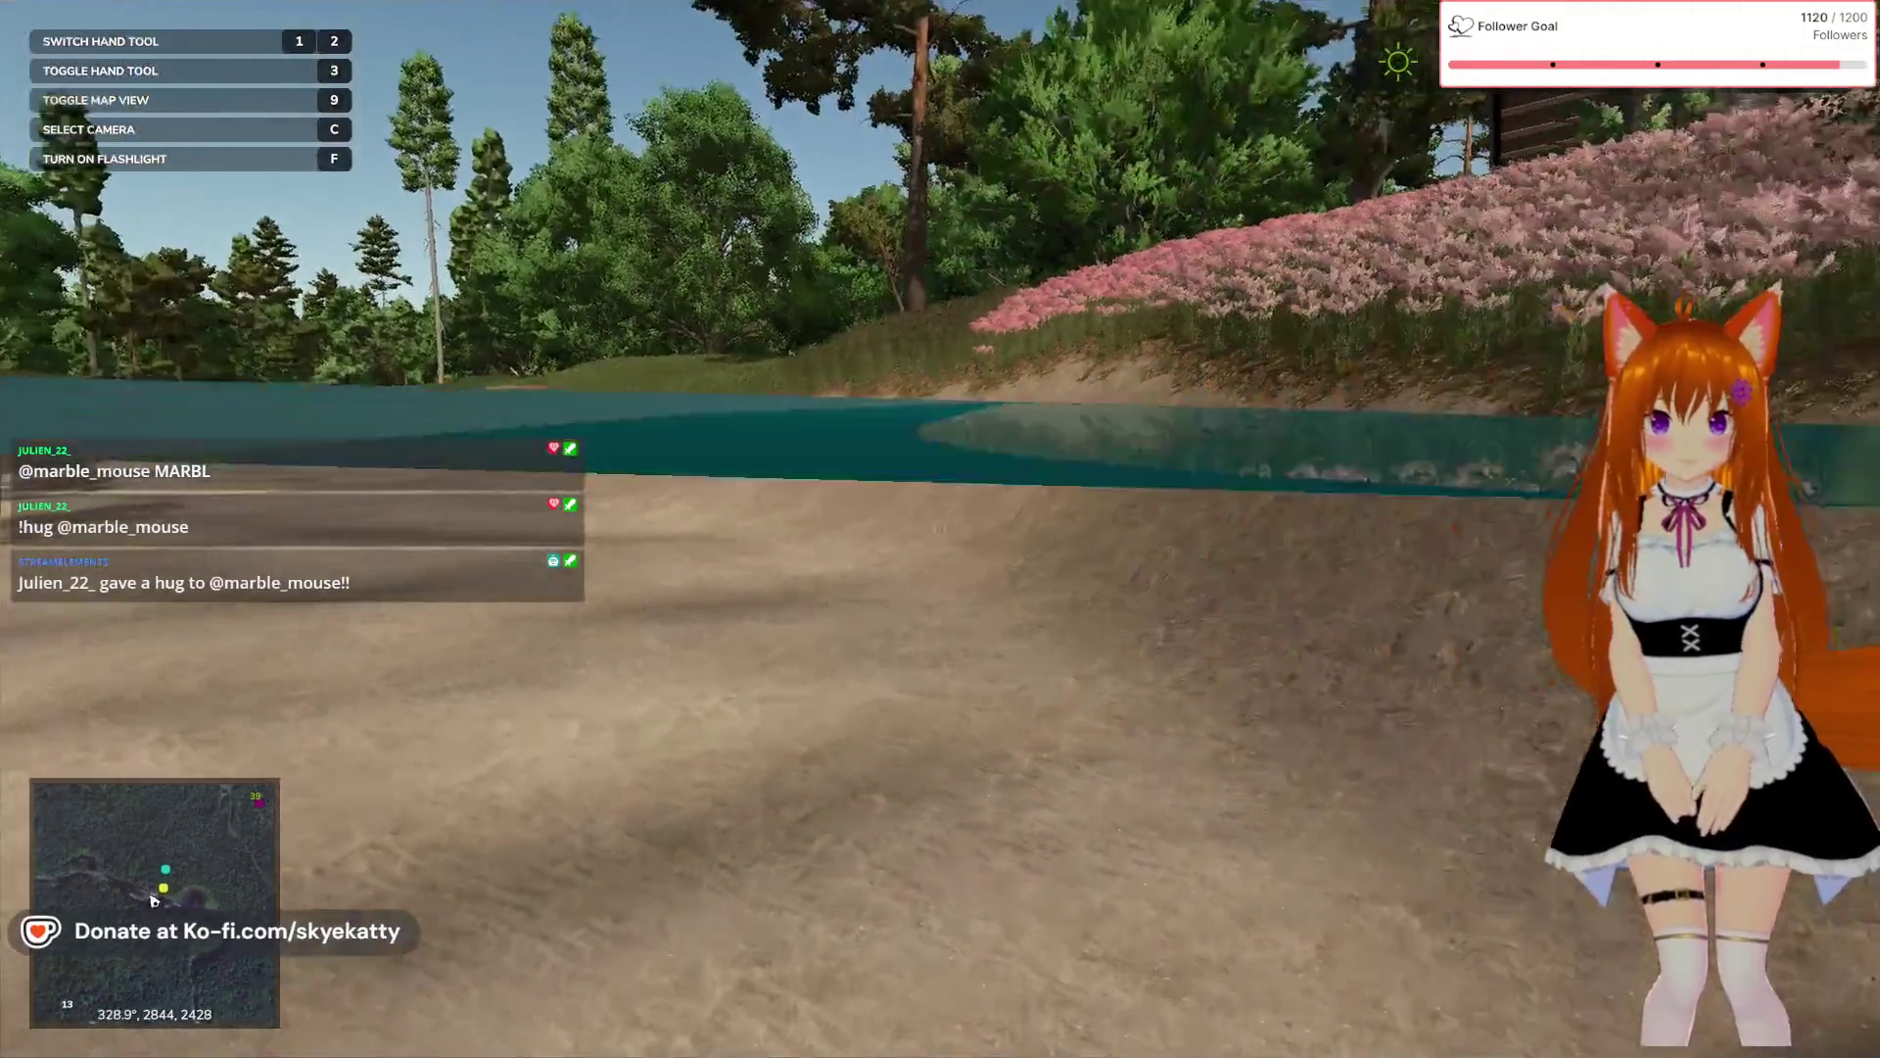
key("w")
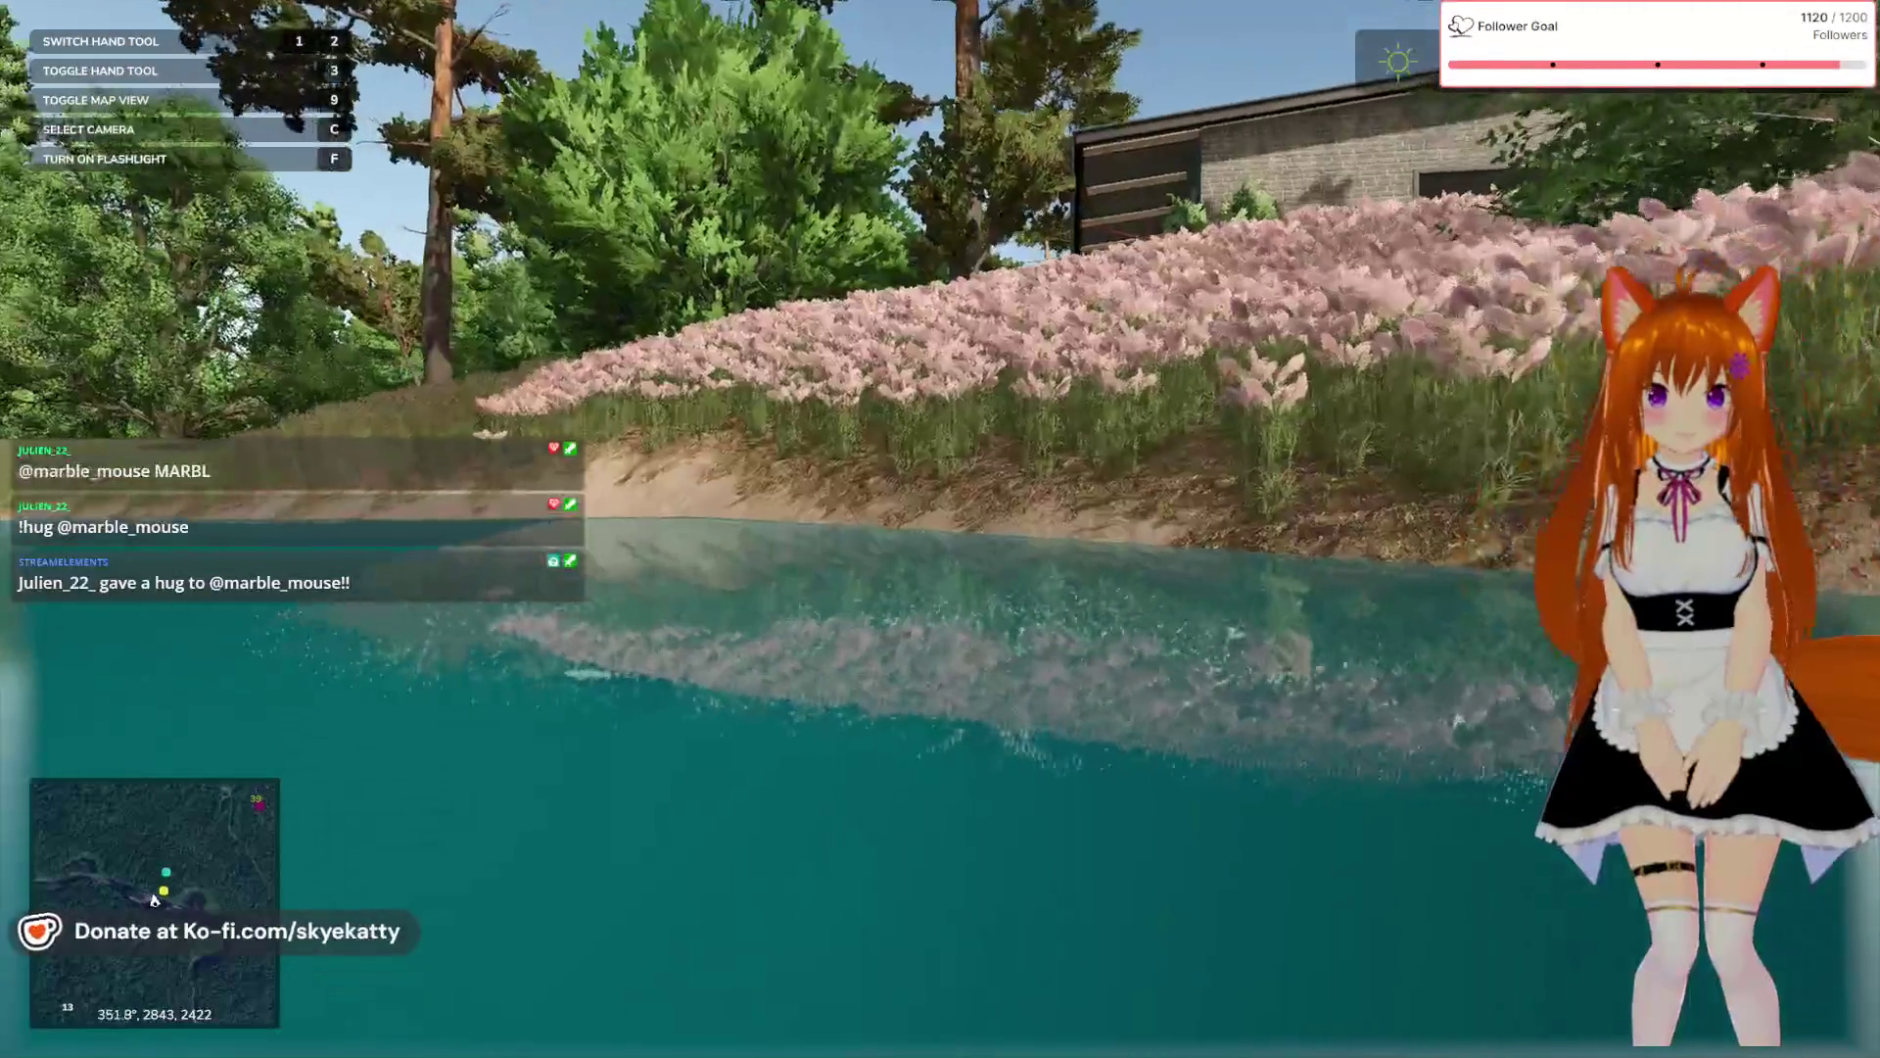
key("w")
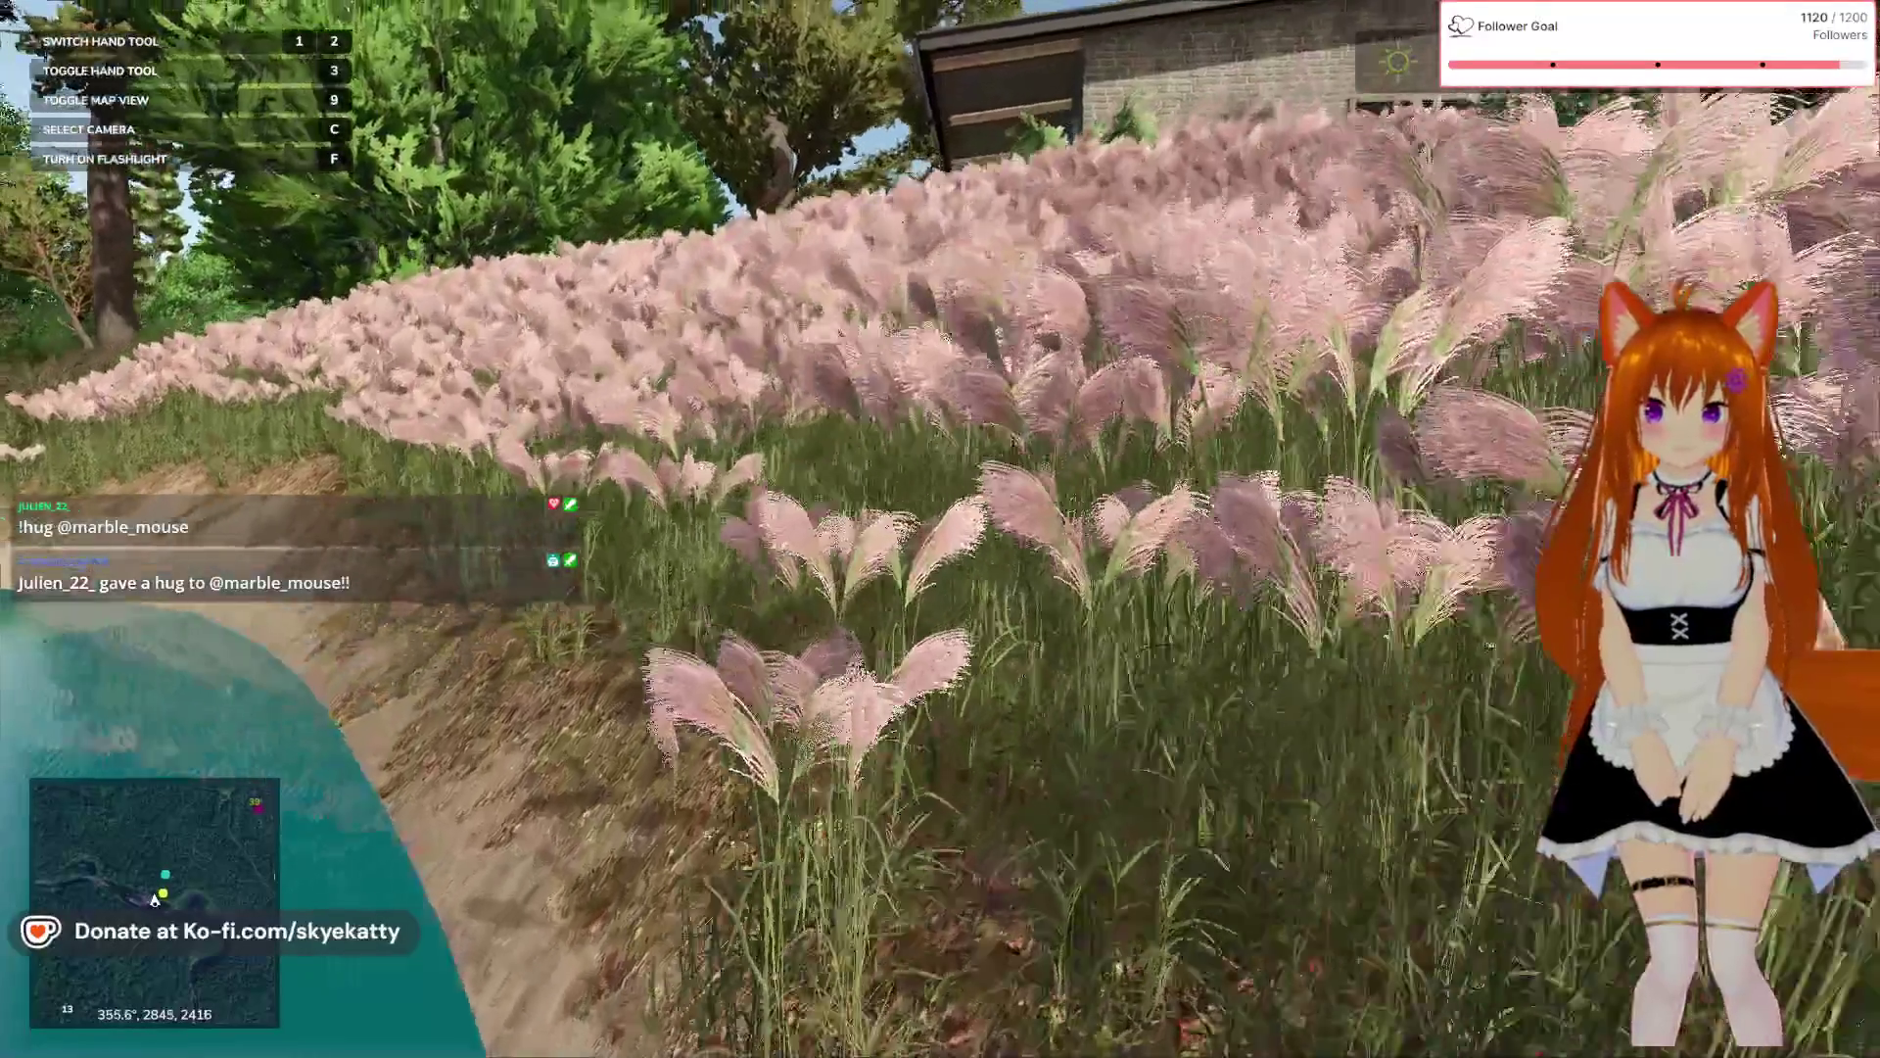
key("w")
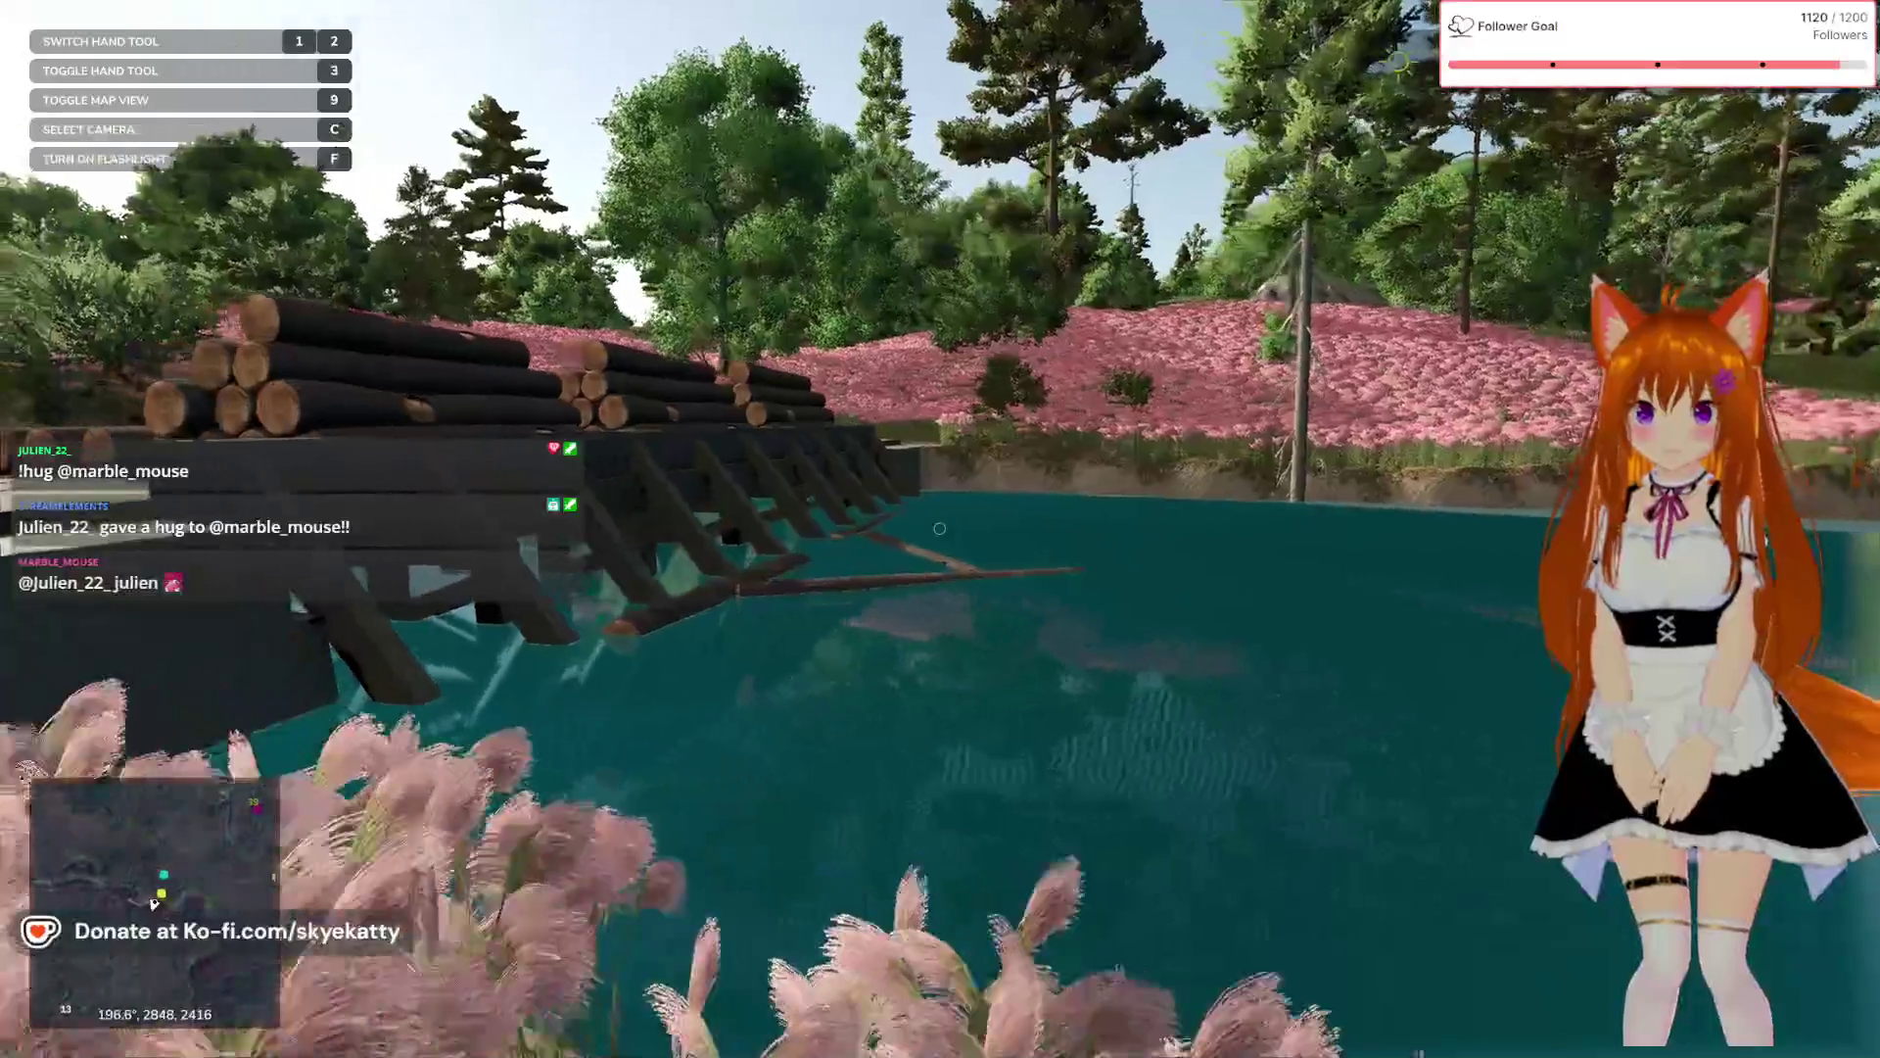
key("w")
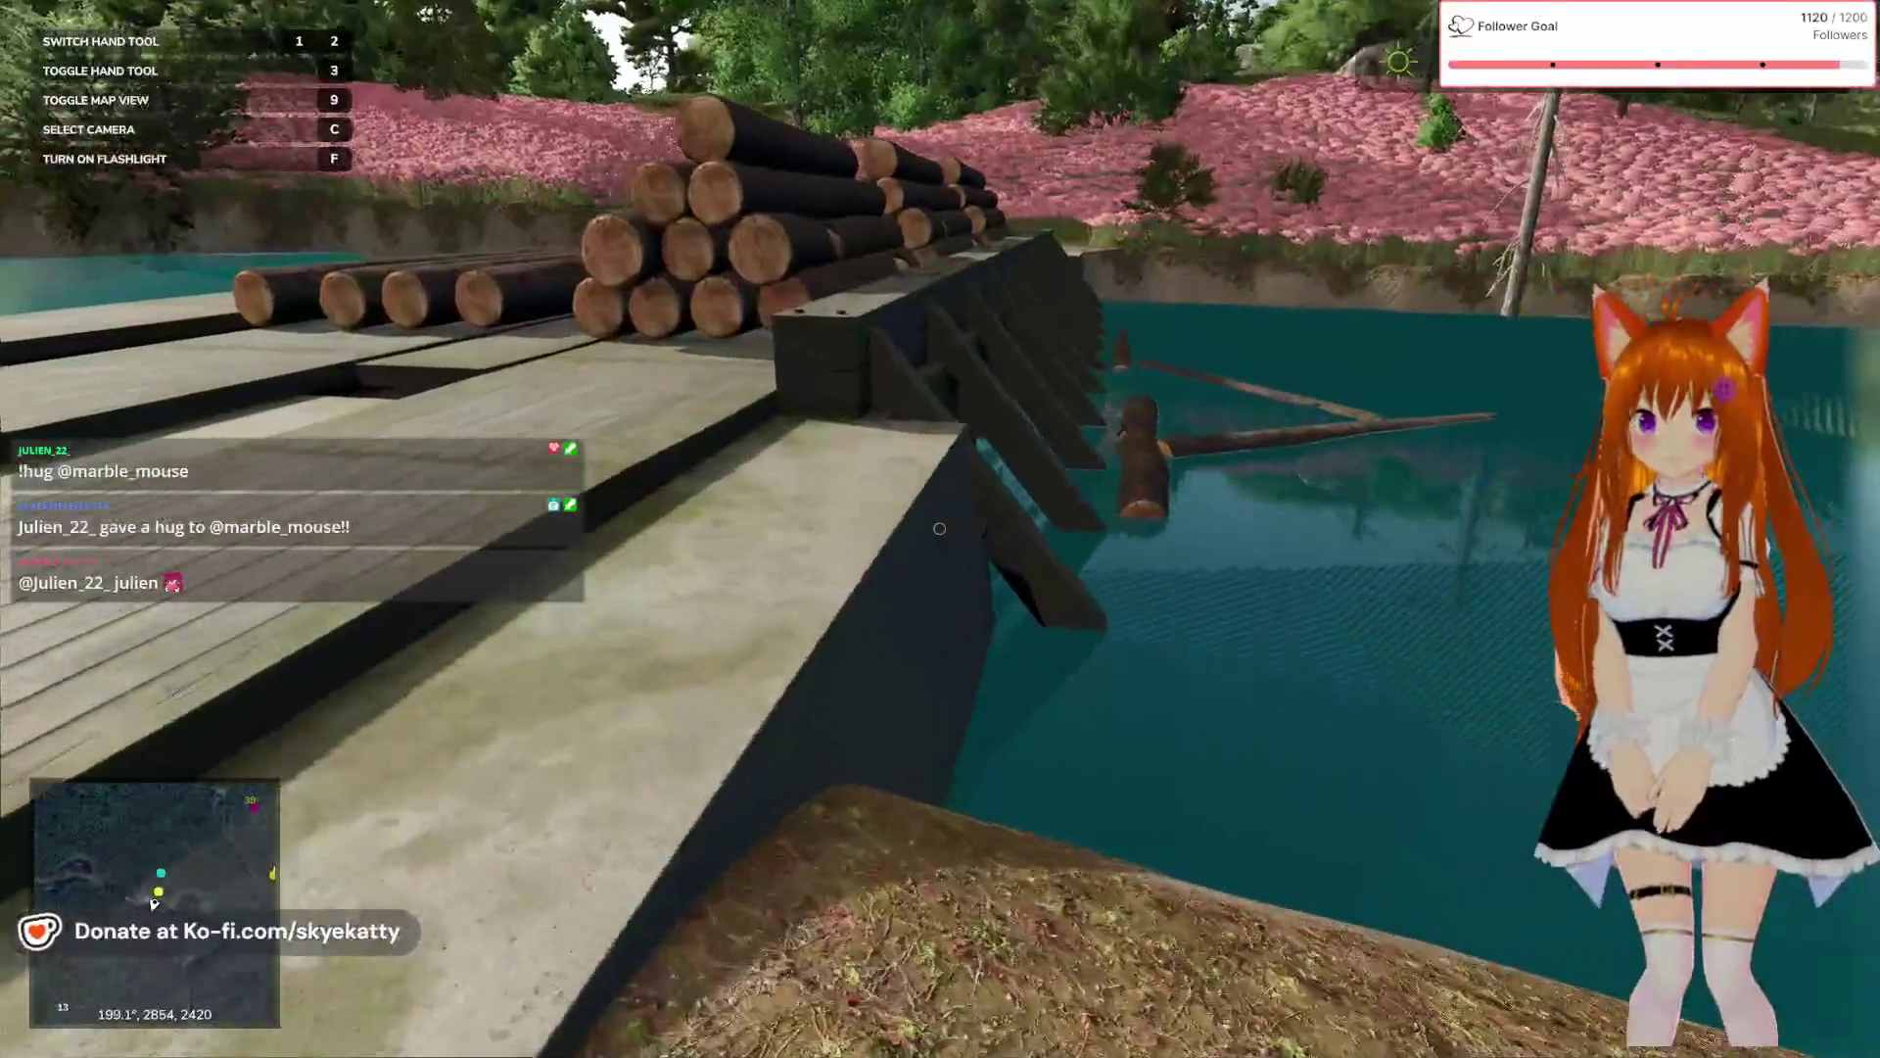
key("w")
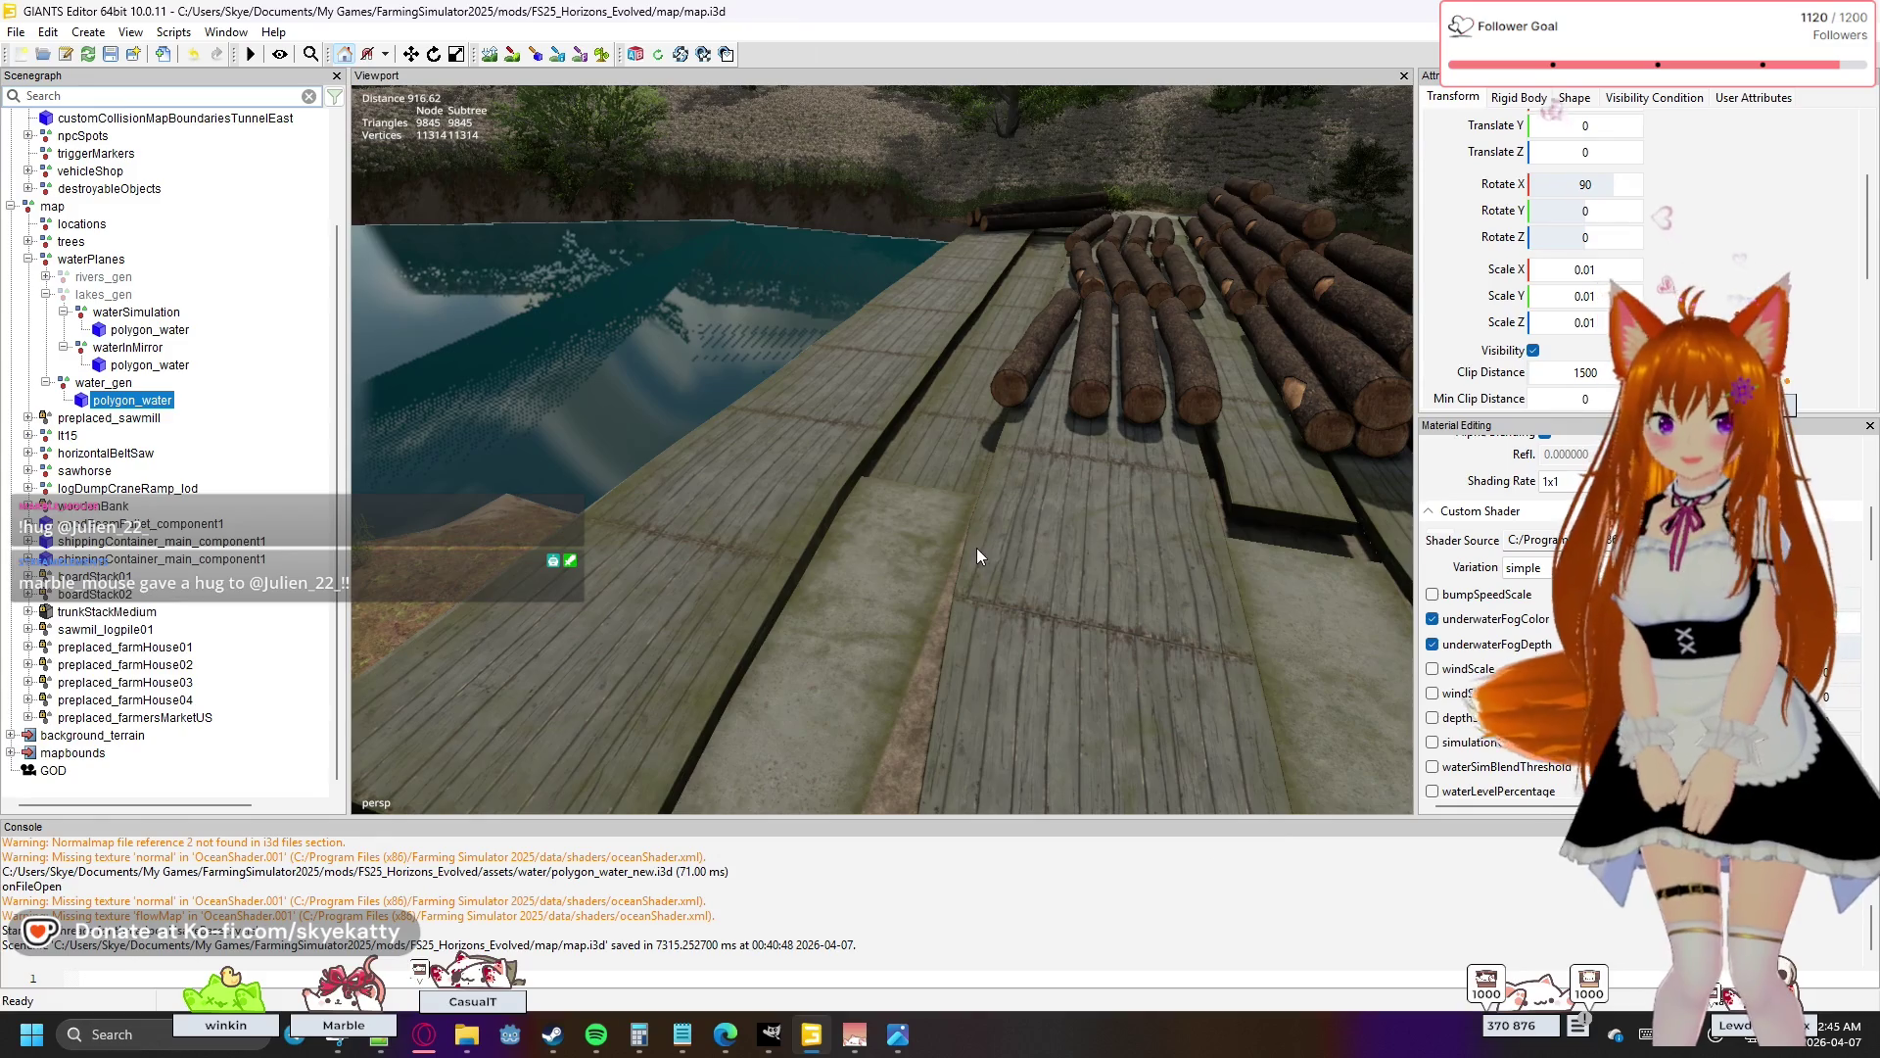
- Select the log dump ramp and orbit the view over the river and wooded bank
left_click(1160, 544)
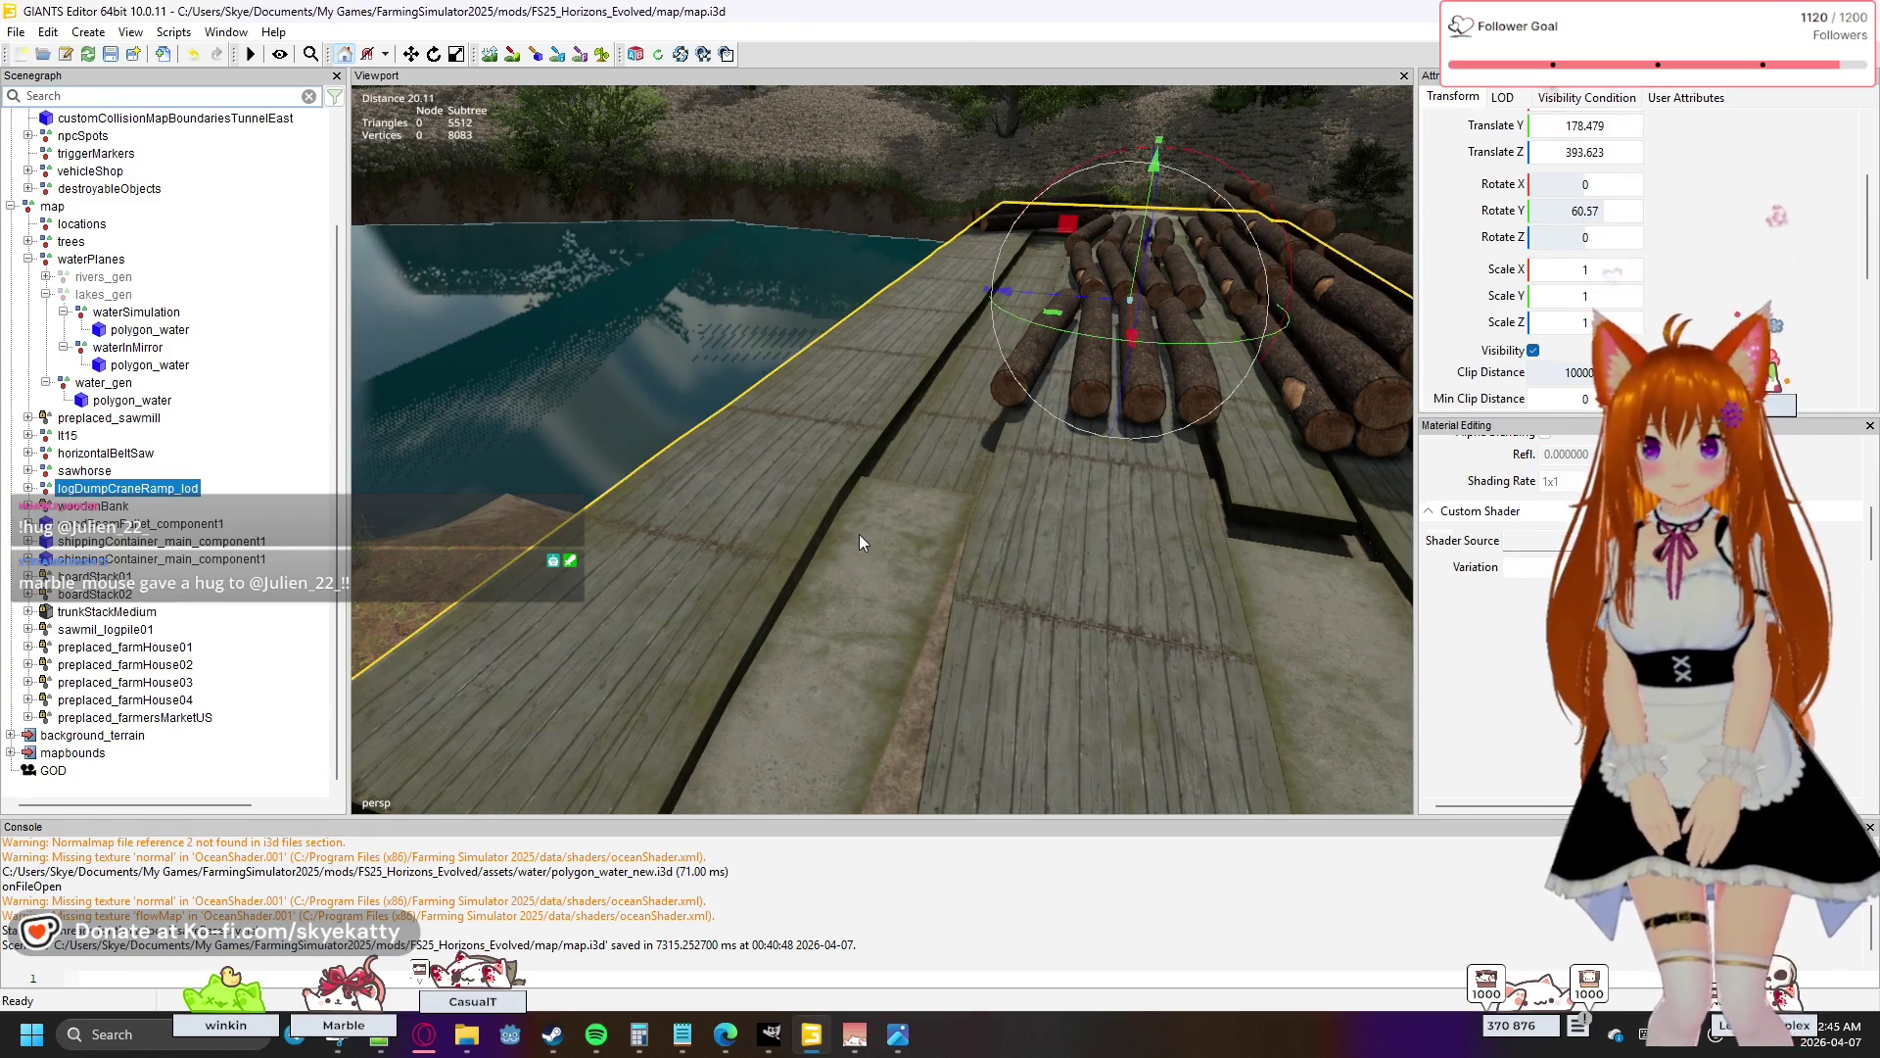
mouse_move(848, 534)
left_mouse_down()
mouse_move(1161, 472)
mouse_move(1170, 410)
mouse_move(954, 513)
mouse_move(968, 467)
mouse_move(1232, 396)
mouse_move(1214, 502)
mouse_move(766, 580)
mouse_move(484, 603)
left_mouse_up()
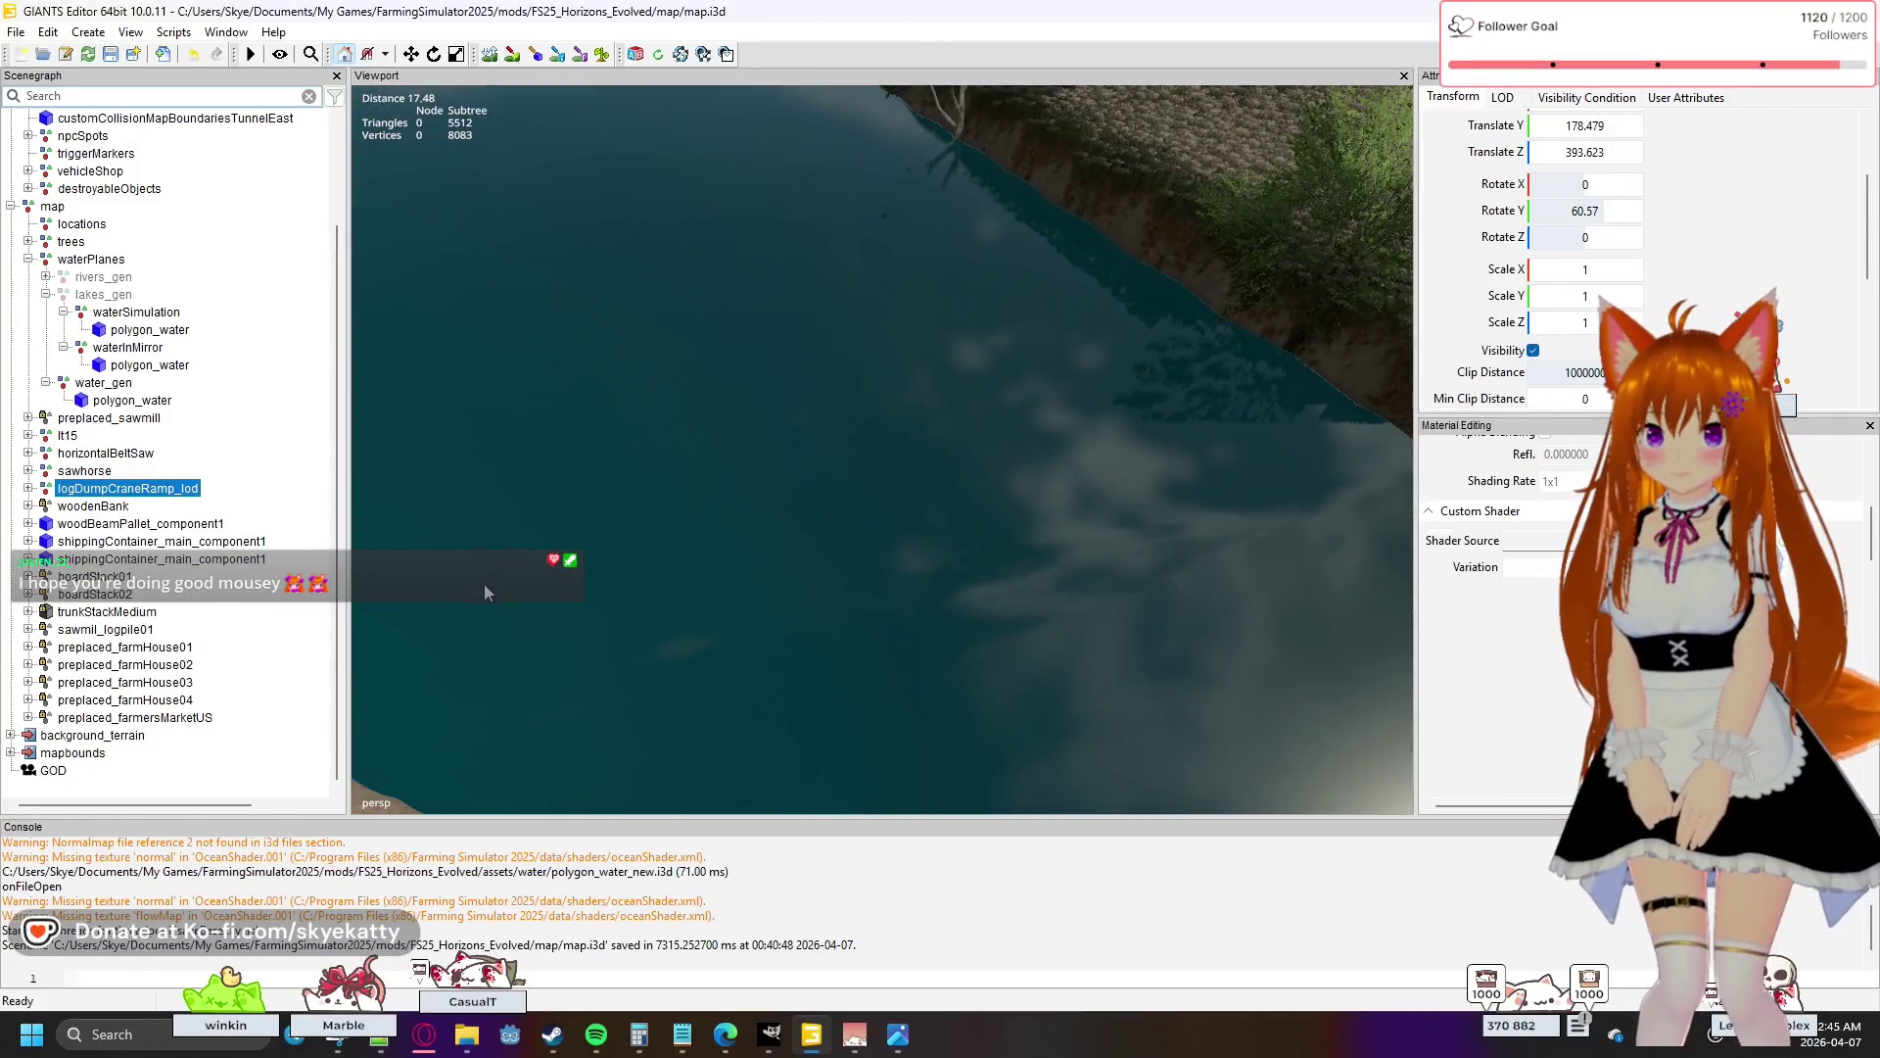
scroll(482, 577, "down", 5)
mouse_move(465, 634)
left_mouse_down()
mouse_move(431, 615)
mouse_move(485, 597)
mouse_move(619, 468)
mouse_move(319, 392)
mouse_move(134, 385)
mouse_move(635, 384)
mouse_move(813, 351)
mouse_move(1049, 502)
mouse_move(963, 506)
mouse_move(914, 478)
mouse_move(1155, 479)
left_mouse_up()
scroll(1038, 495, "down", 8)
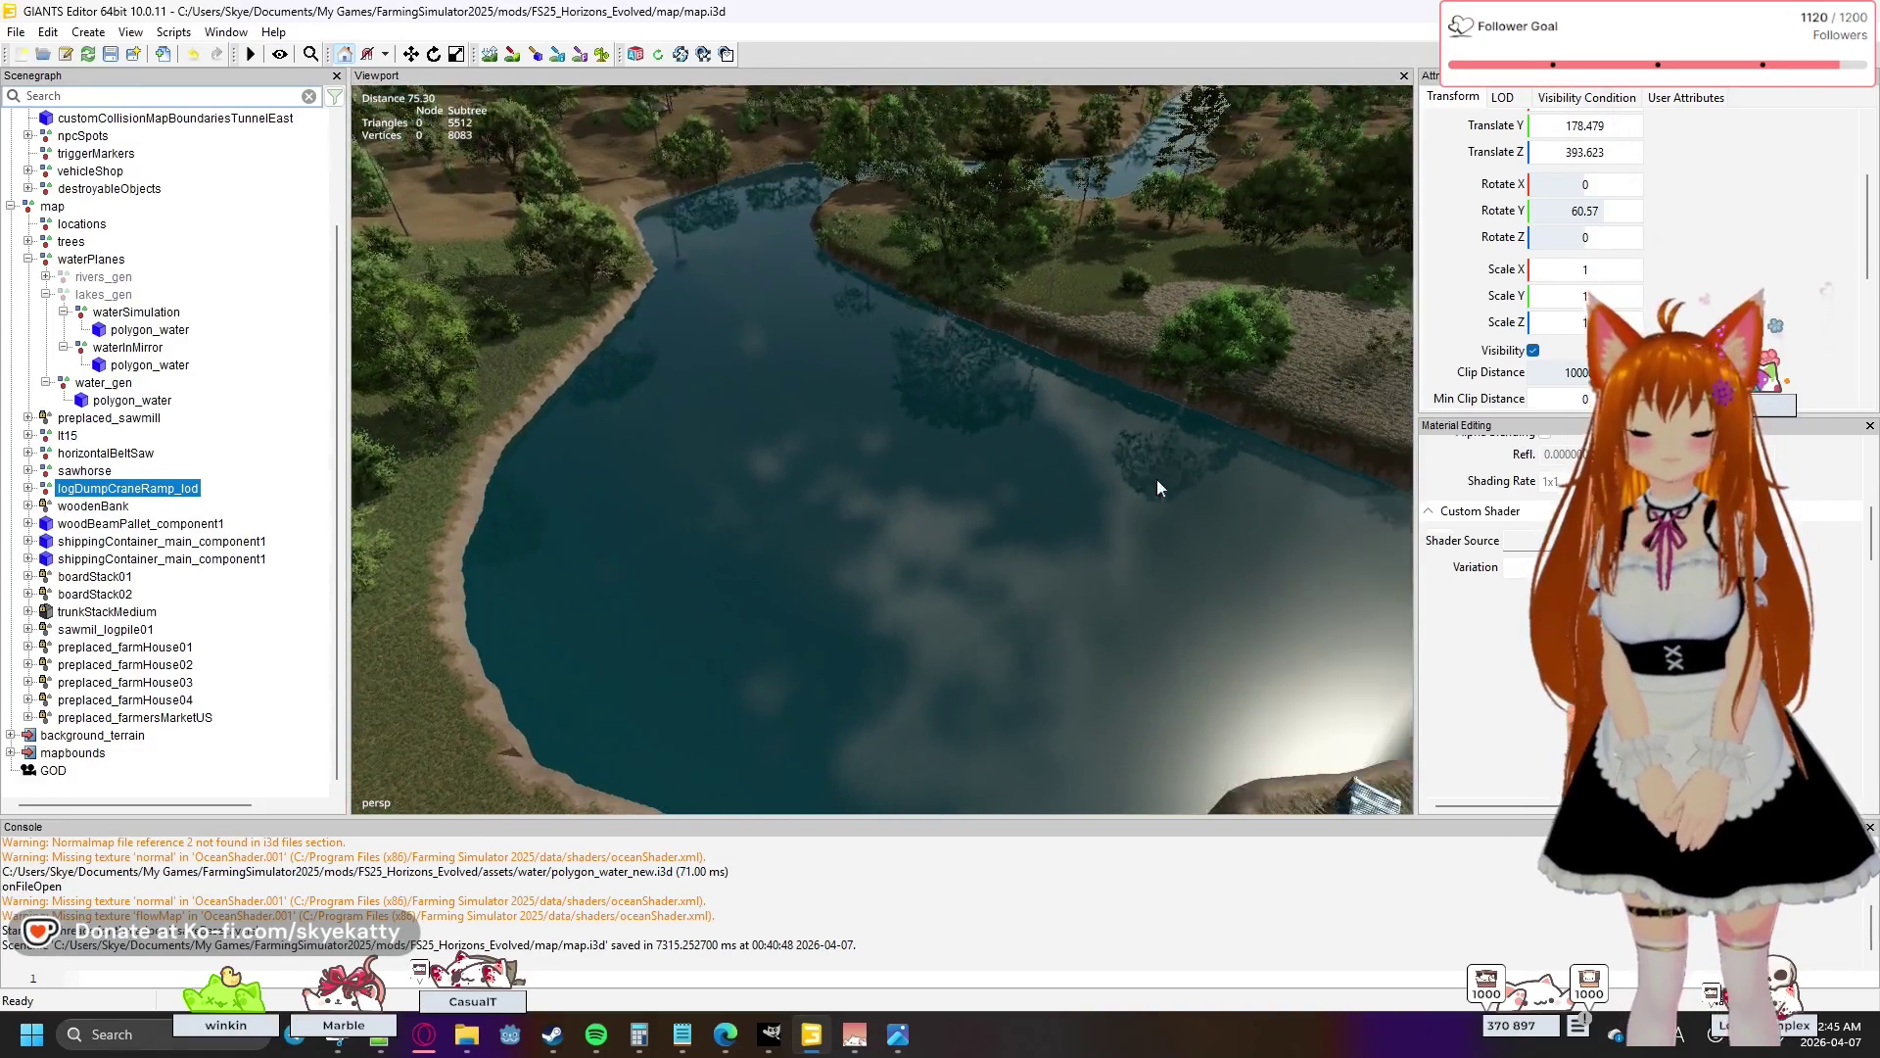
- Frame the log ramp, drop the view to lake water level, and select polygon_water
key("f")
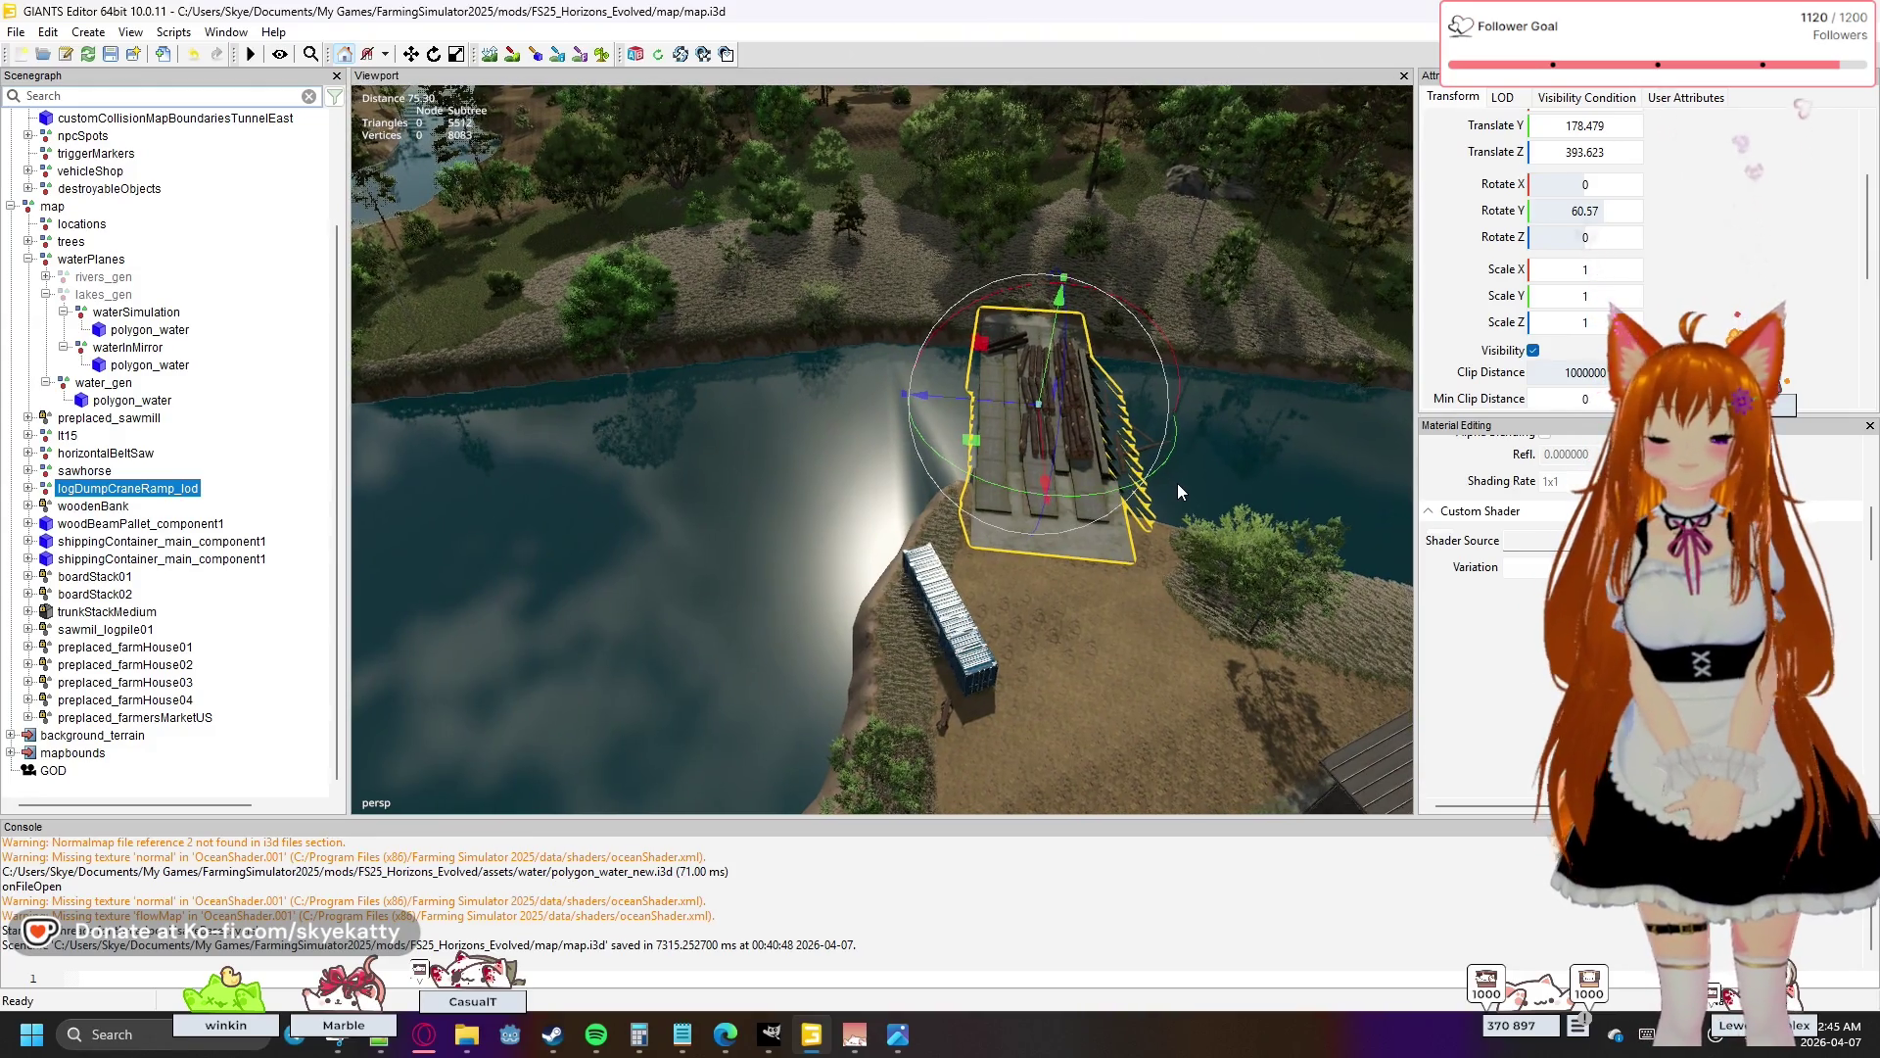
left_click_drag(1038, 539, 832, 539)
key("f")
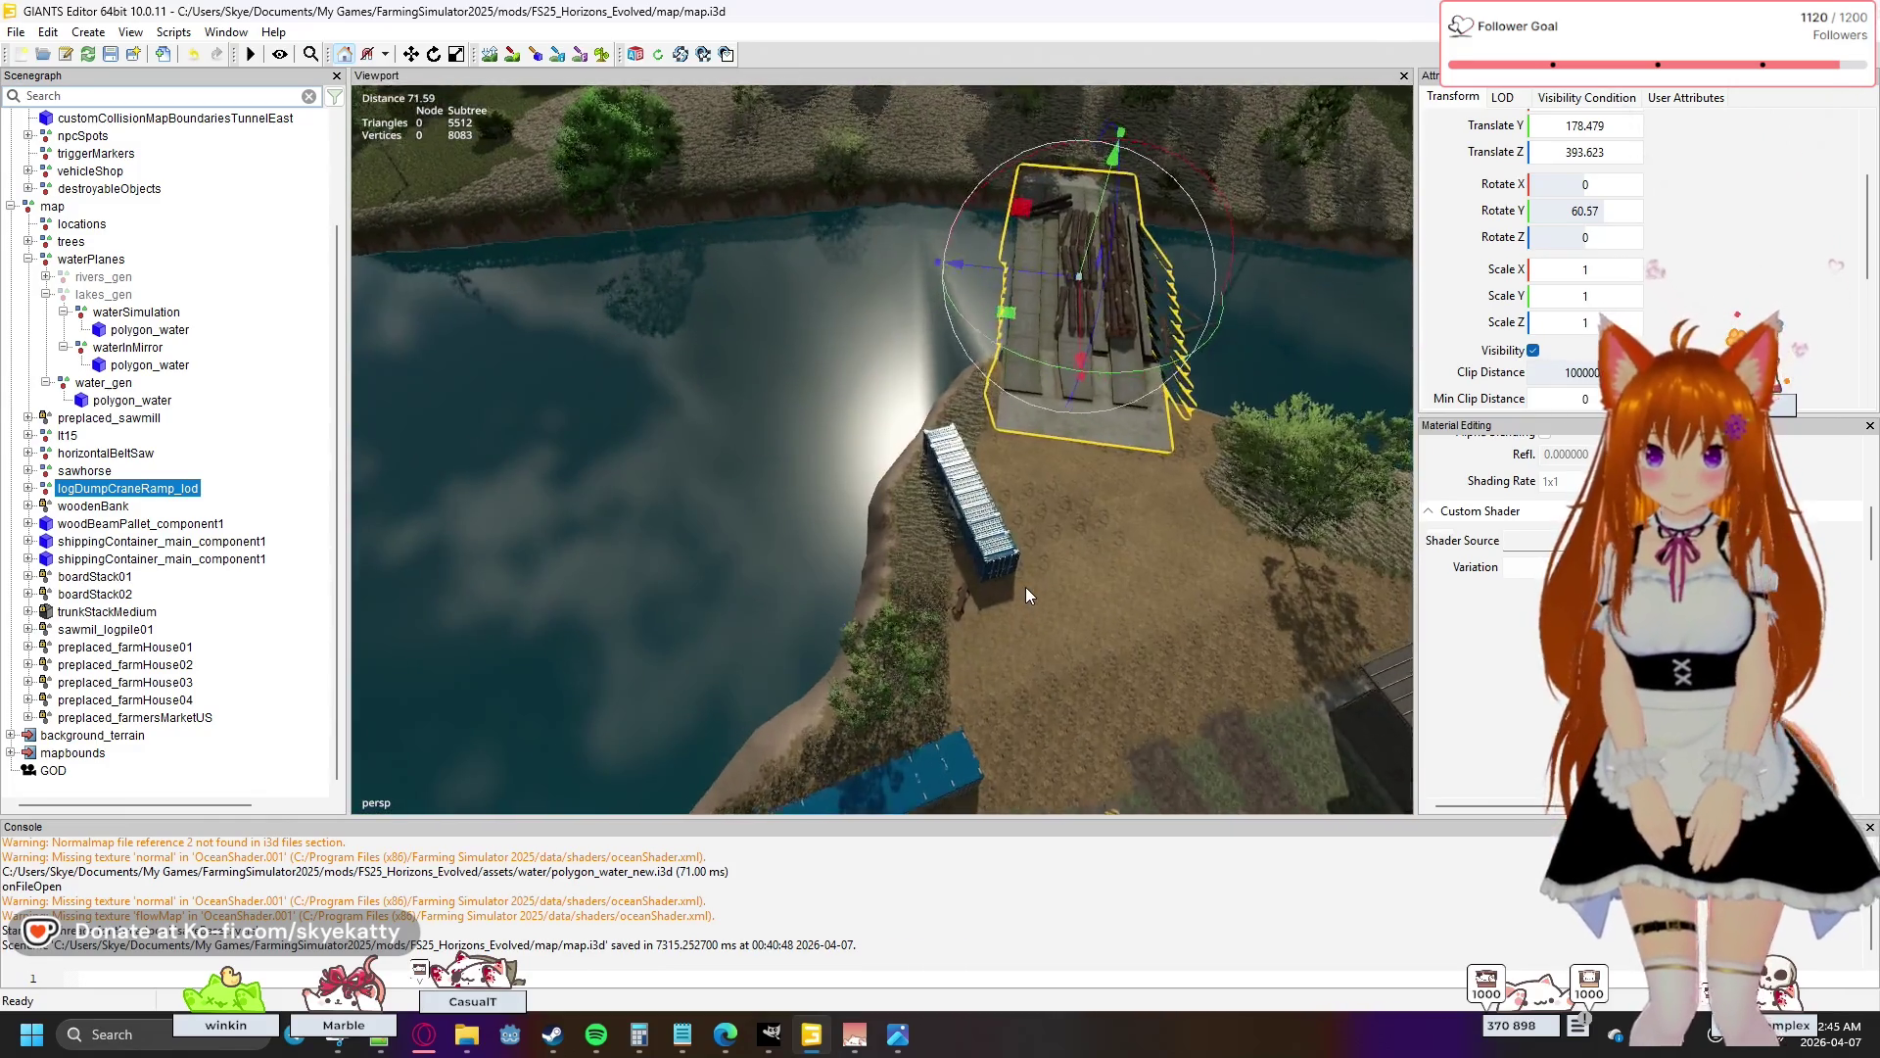
left_click_drag(1026, 585, 979, 487)
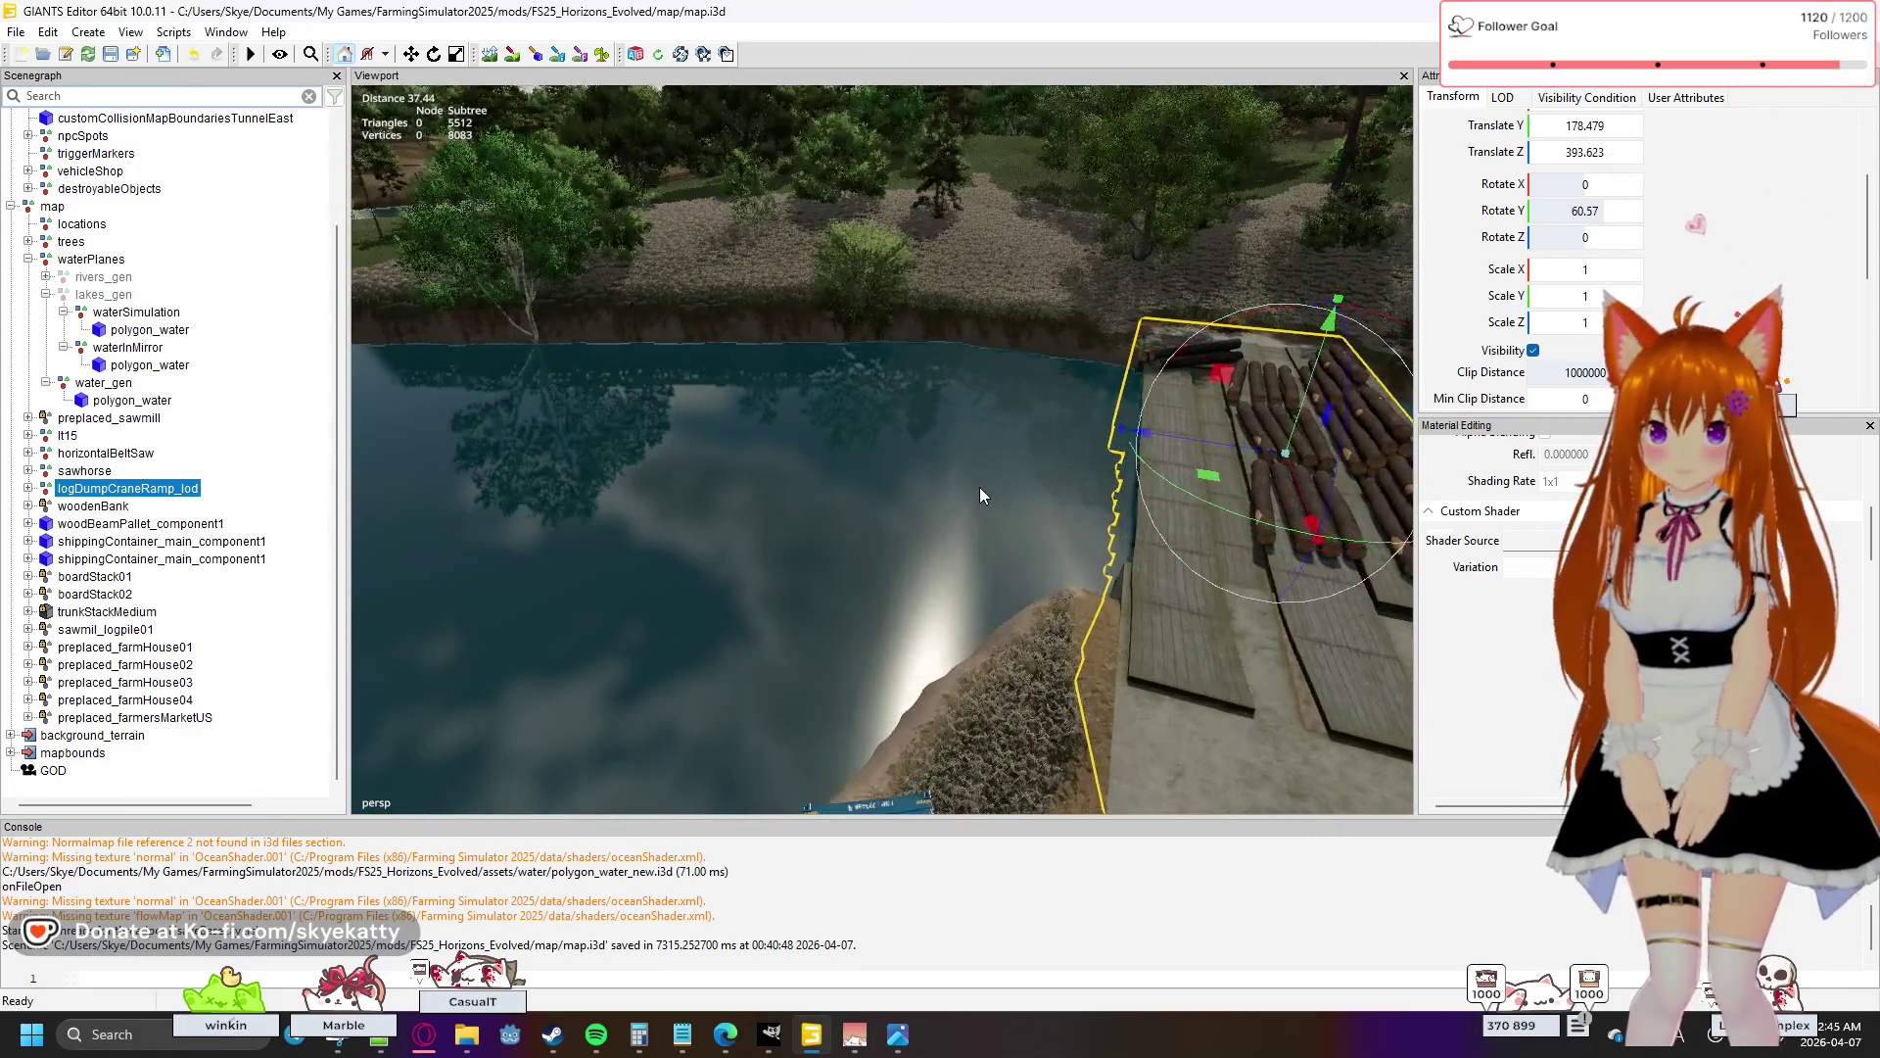
left_click_drag(767, 485, 709, 485)
key("f")
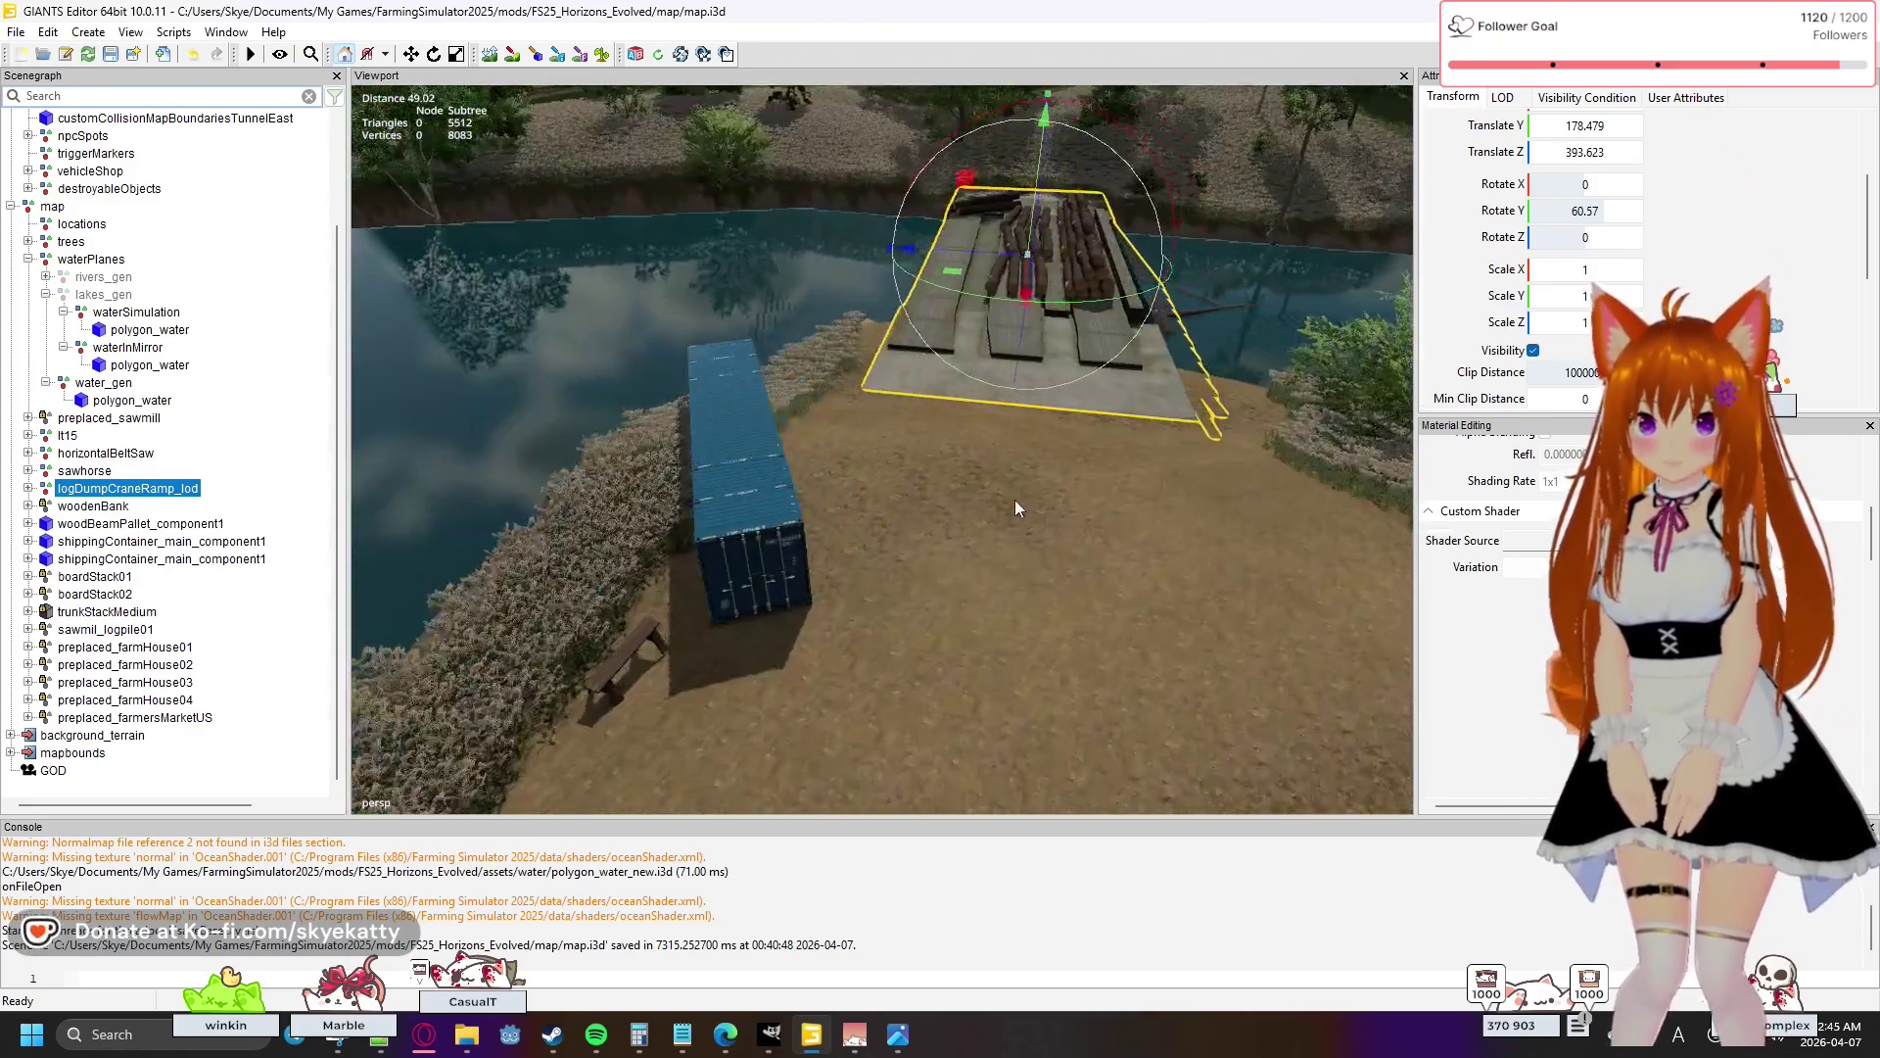
mouse_move(1015, 500)
left_mouse_down()
mouse_move(972, 450)
mouse_move(863, 440)
mouse_move(942, 503)
mouse_move(890, 431)
mouse_move(917, 385)
mouse_move(594, 413)
mouse_move(821, 390)
mouse_move(1053, 331)
mouse_move(981, 384)
mouse_move(944, 478)
mouse_move(872, 399)
mouse_move(648, 427)
left_mouse_up()
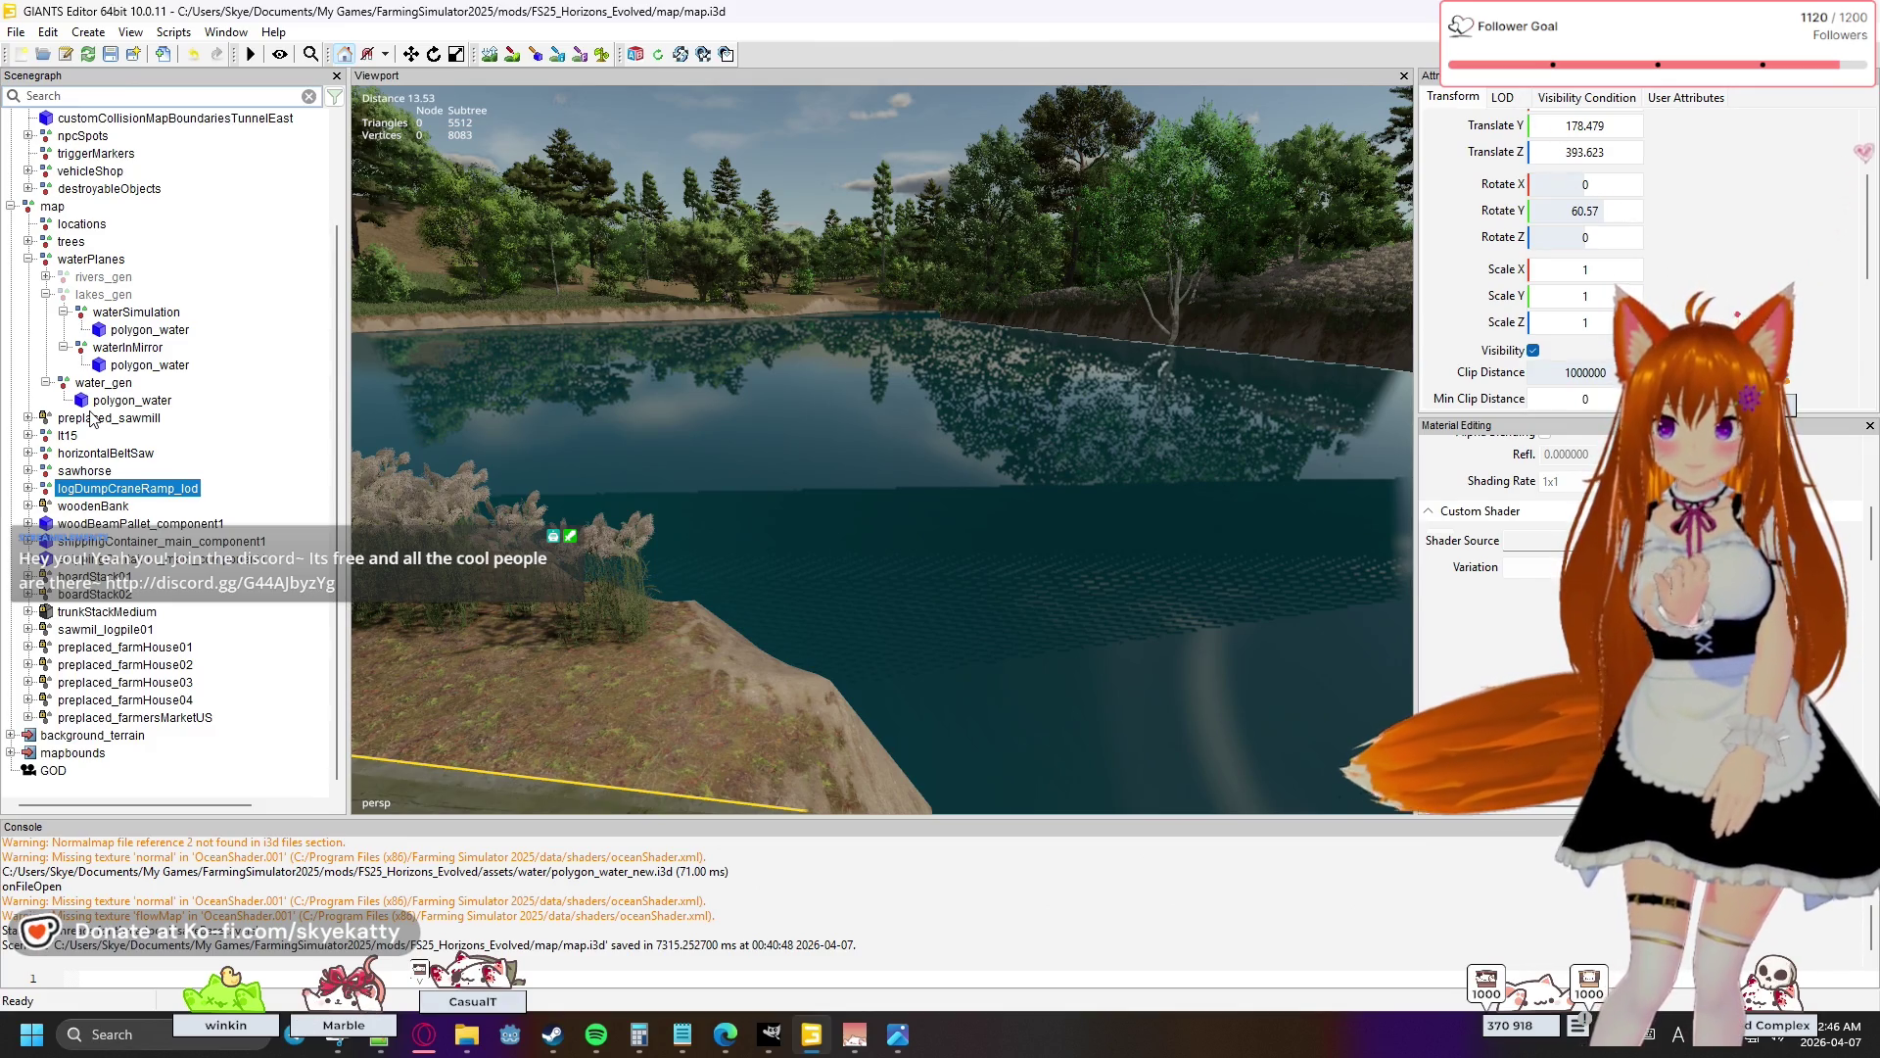
left_click(95, 402)
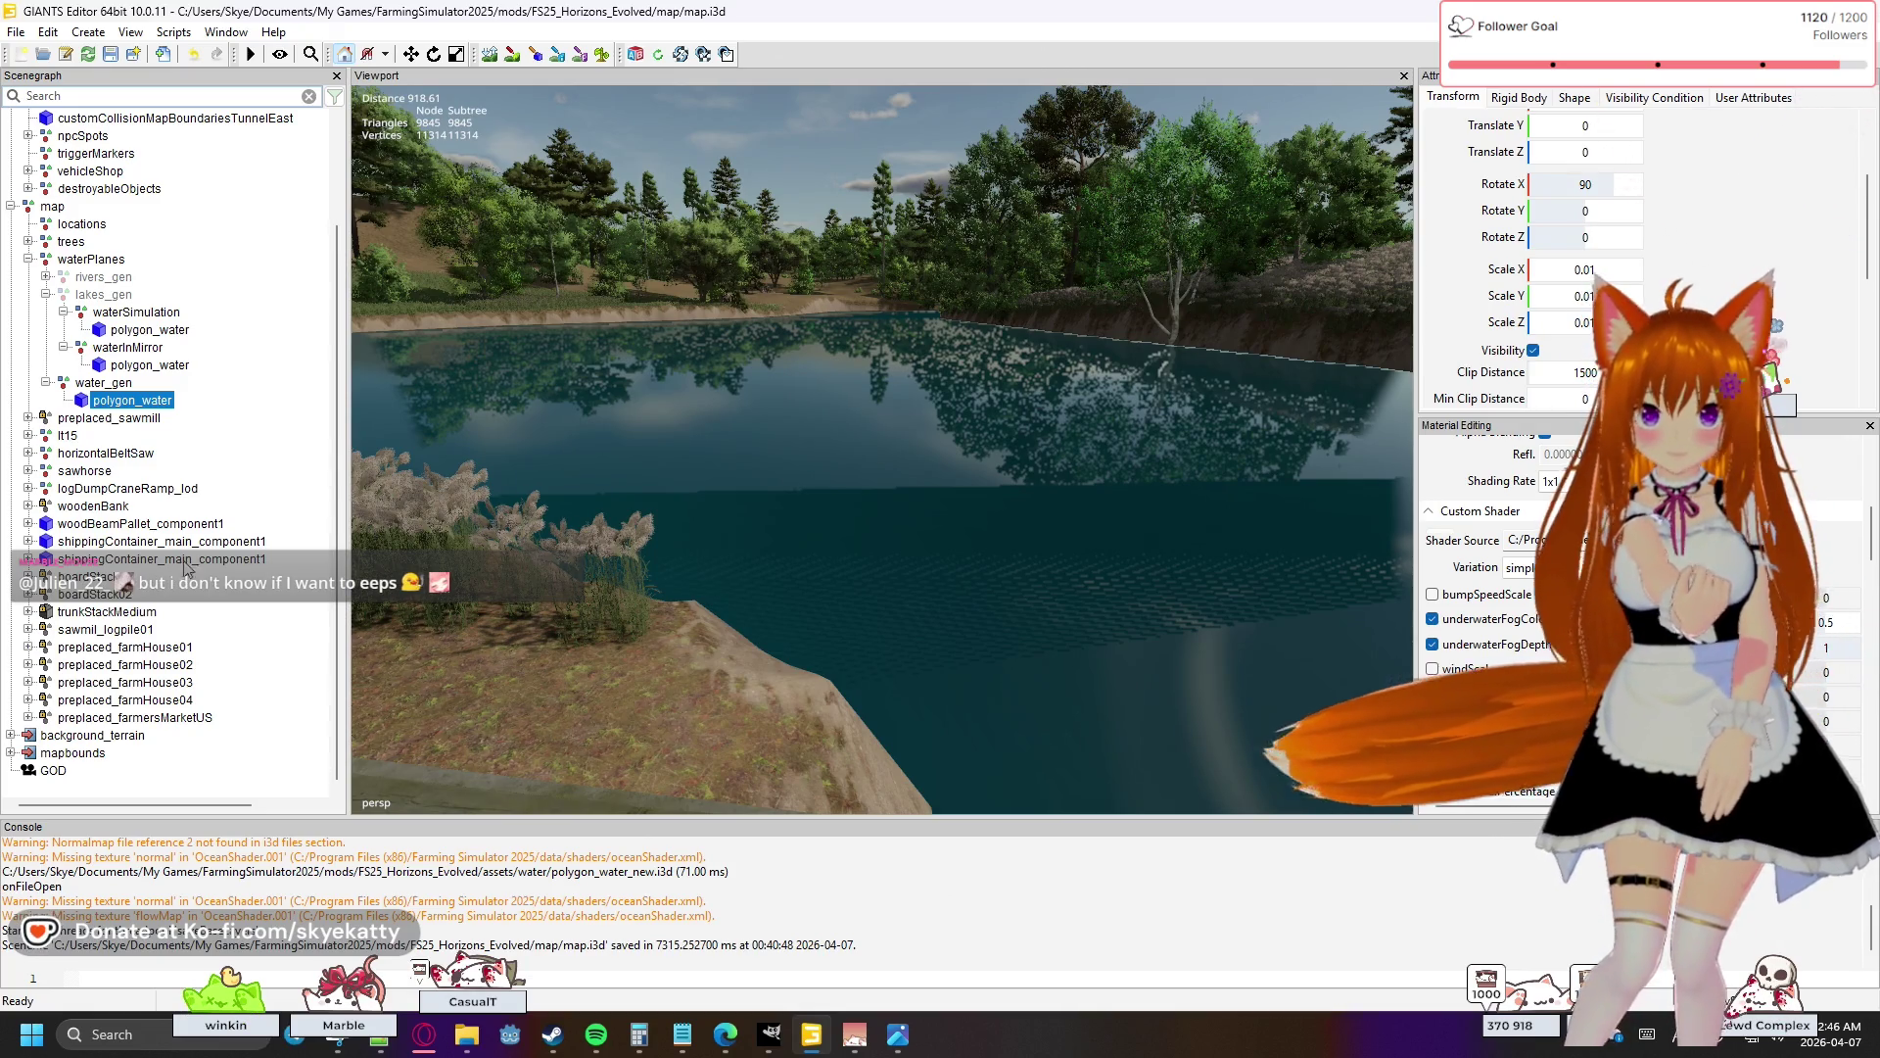
left_click(805, 1040)
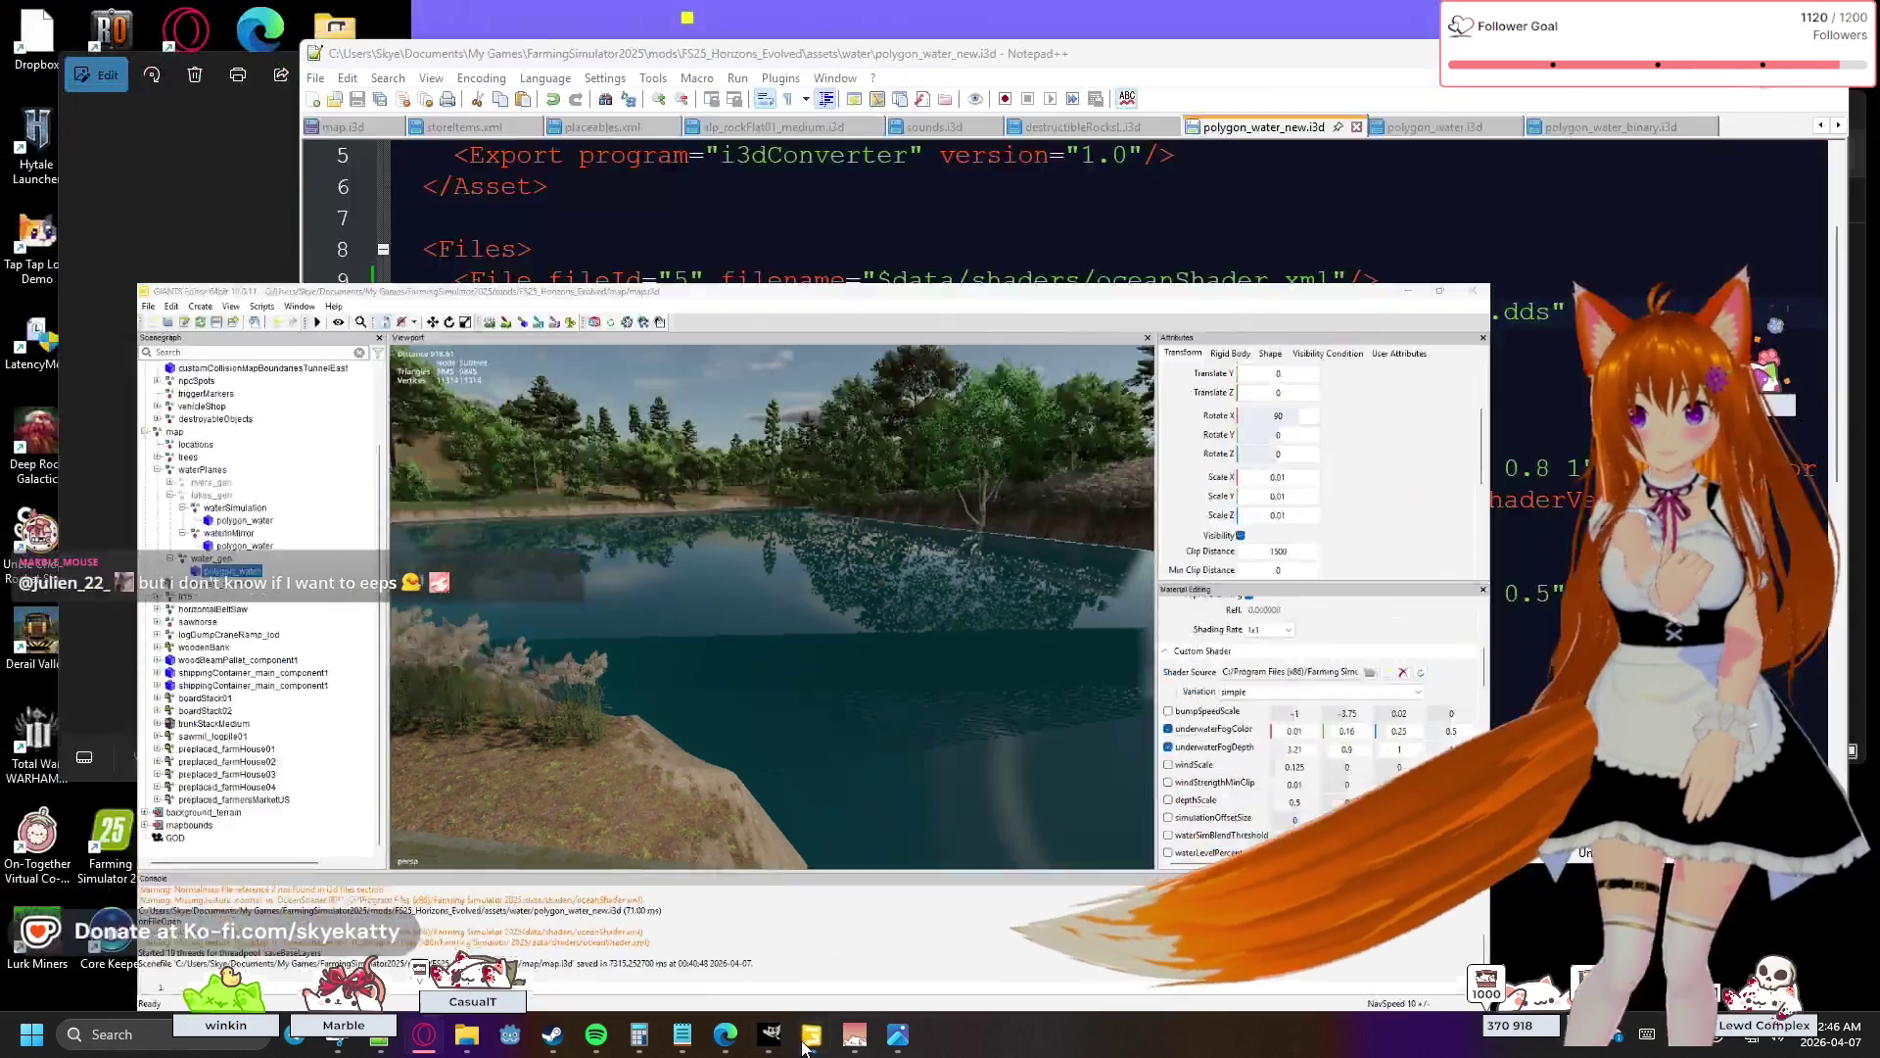
left_click(805, 1040)
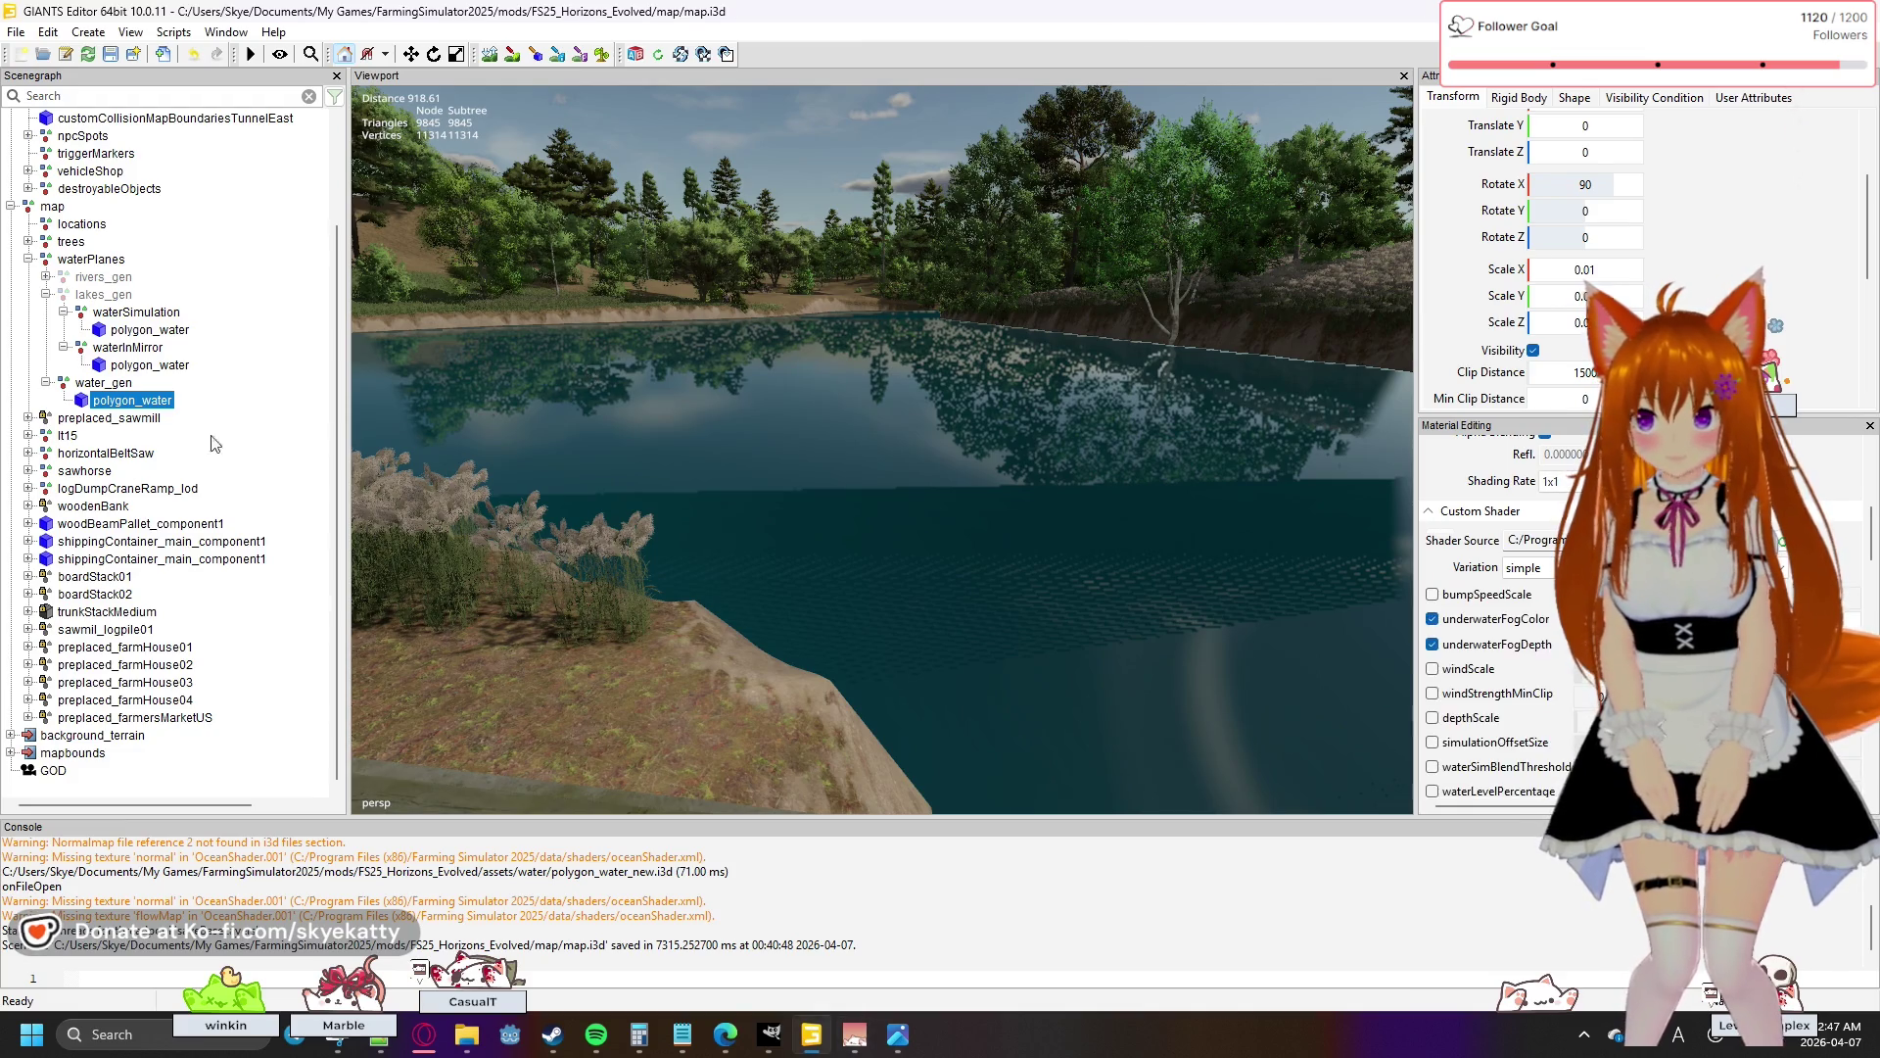
left_click(151, 406, "ctrl")
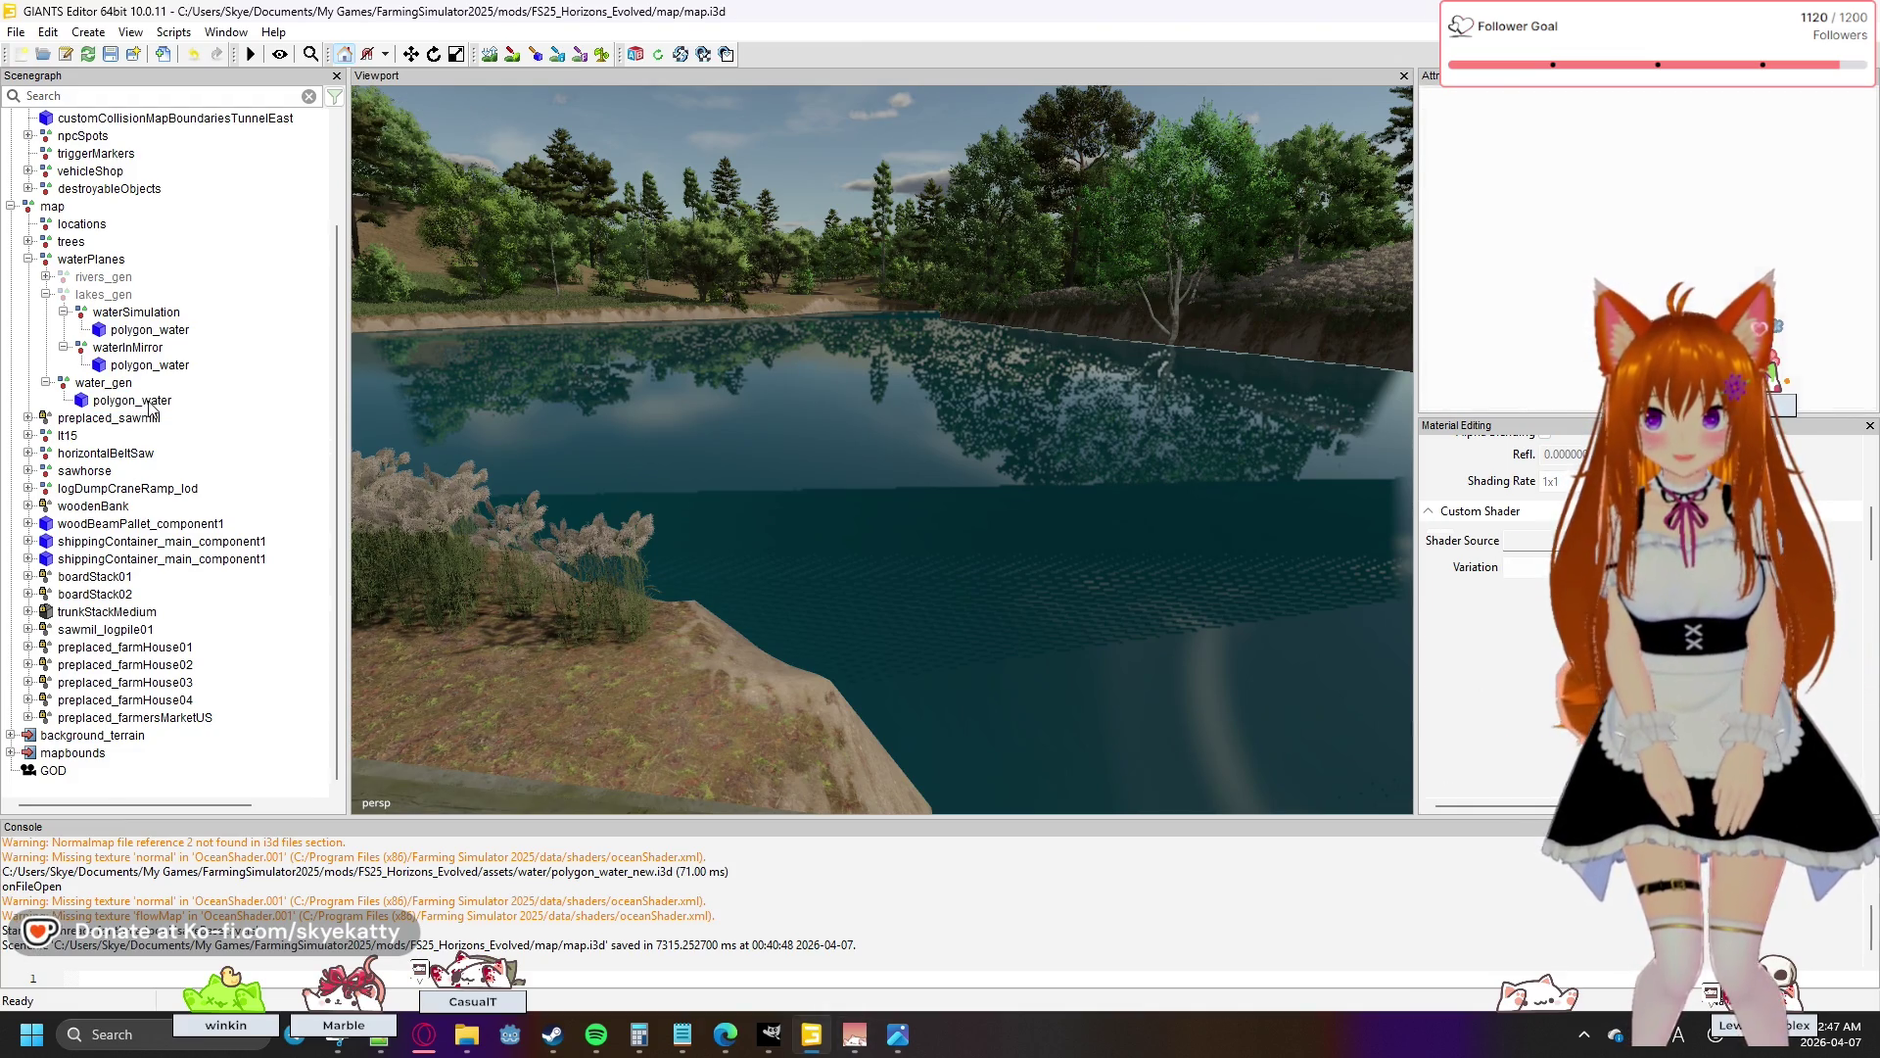
- Select polygon_water and inspect its shader source and diffuse, gloss and normal maps
left_click(150, 404)
double_click(1533, 540)
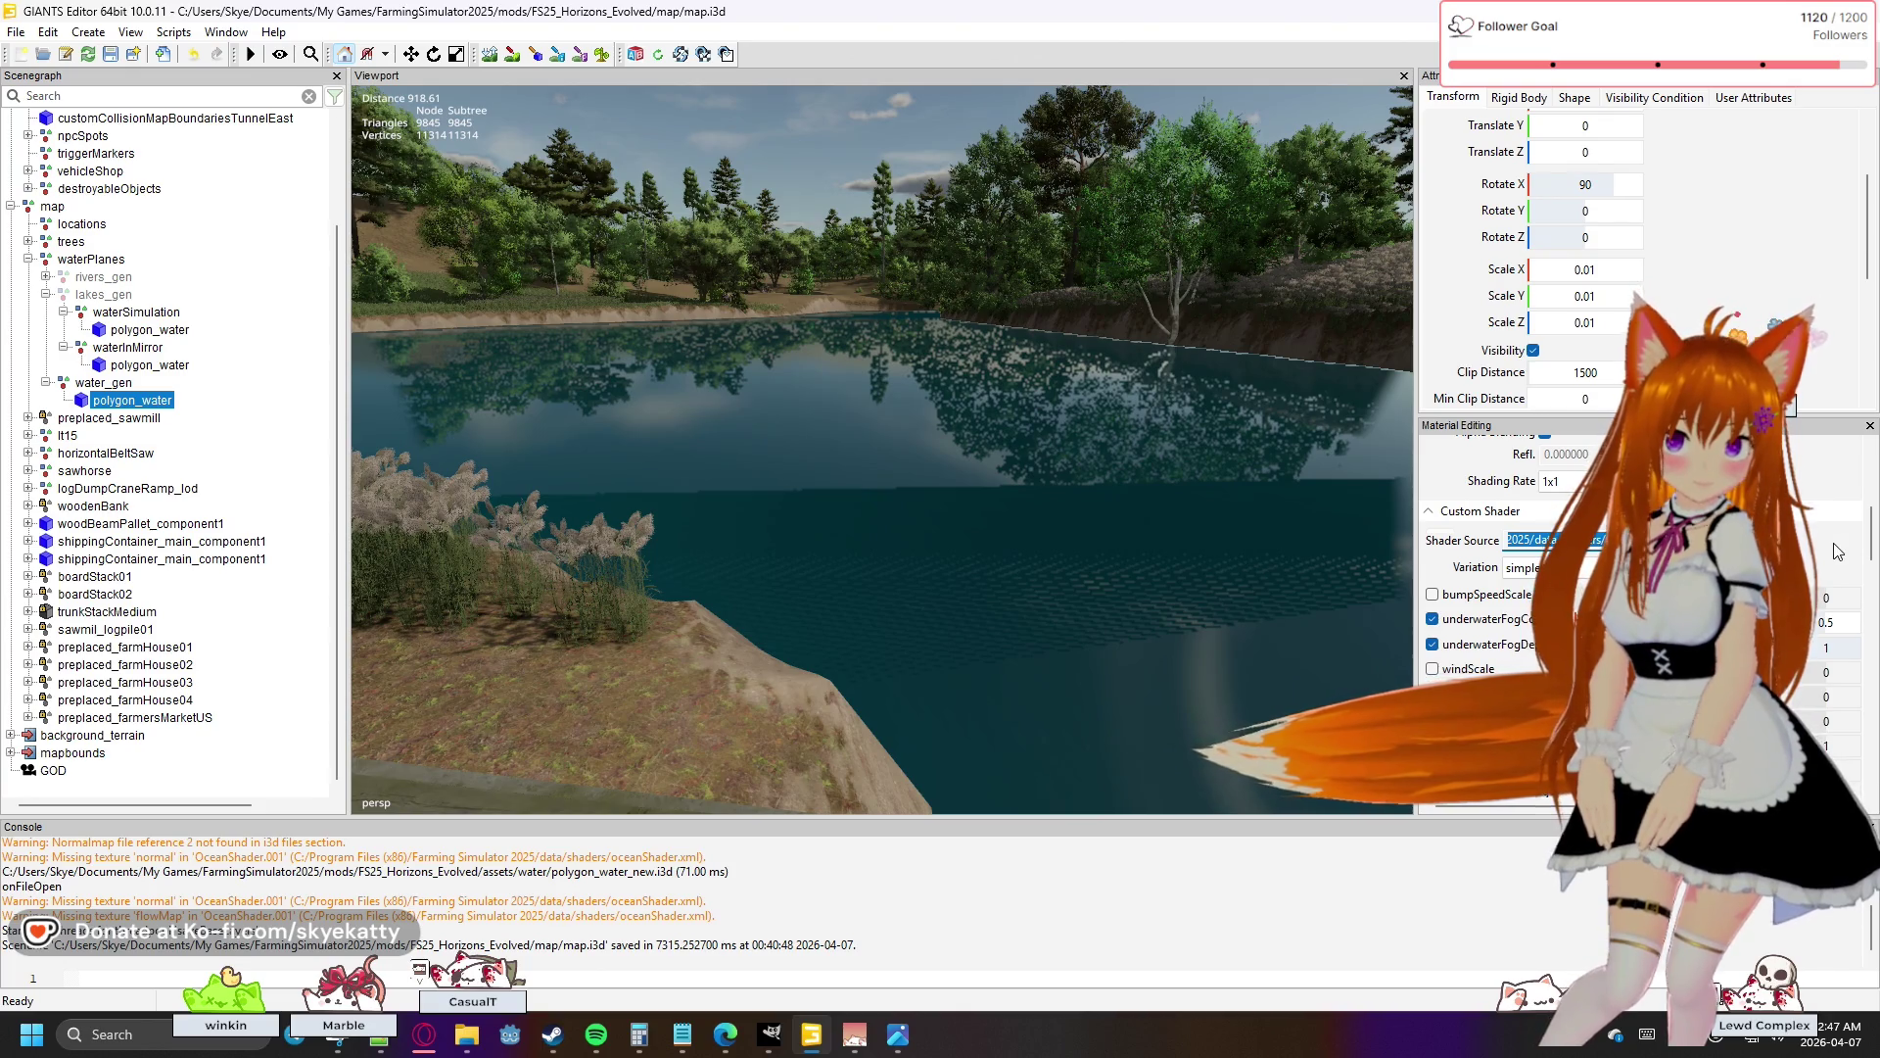
scroll(1824, 540, "up", 3)
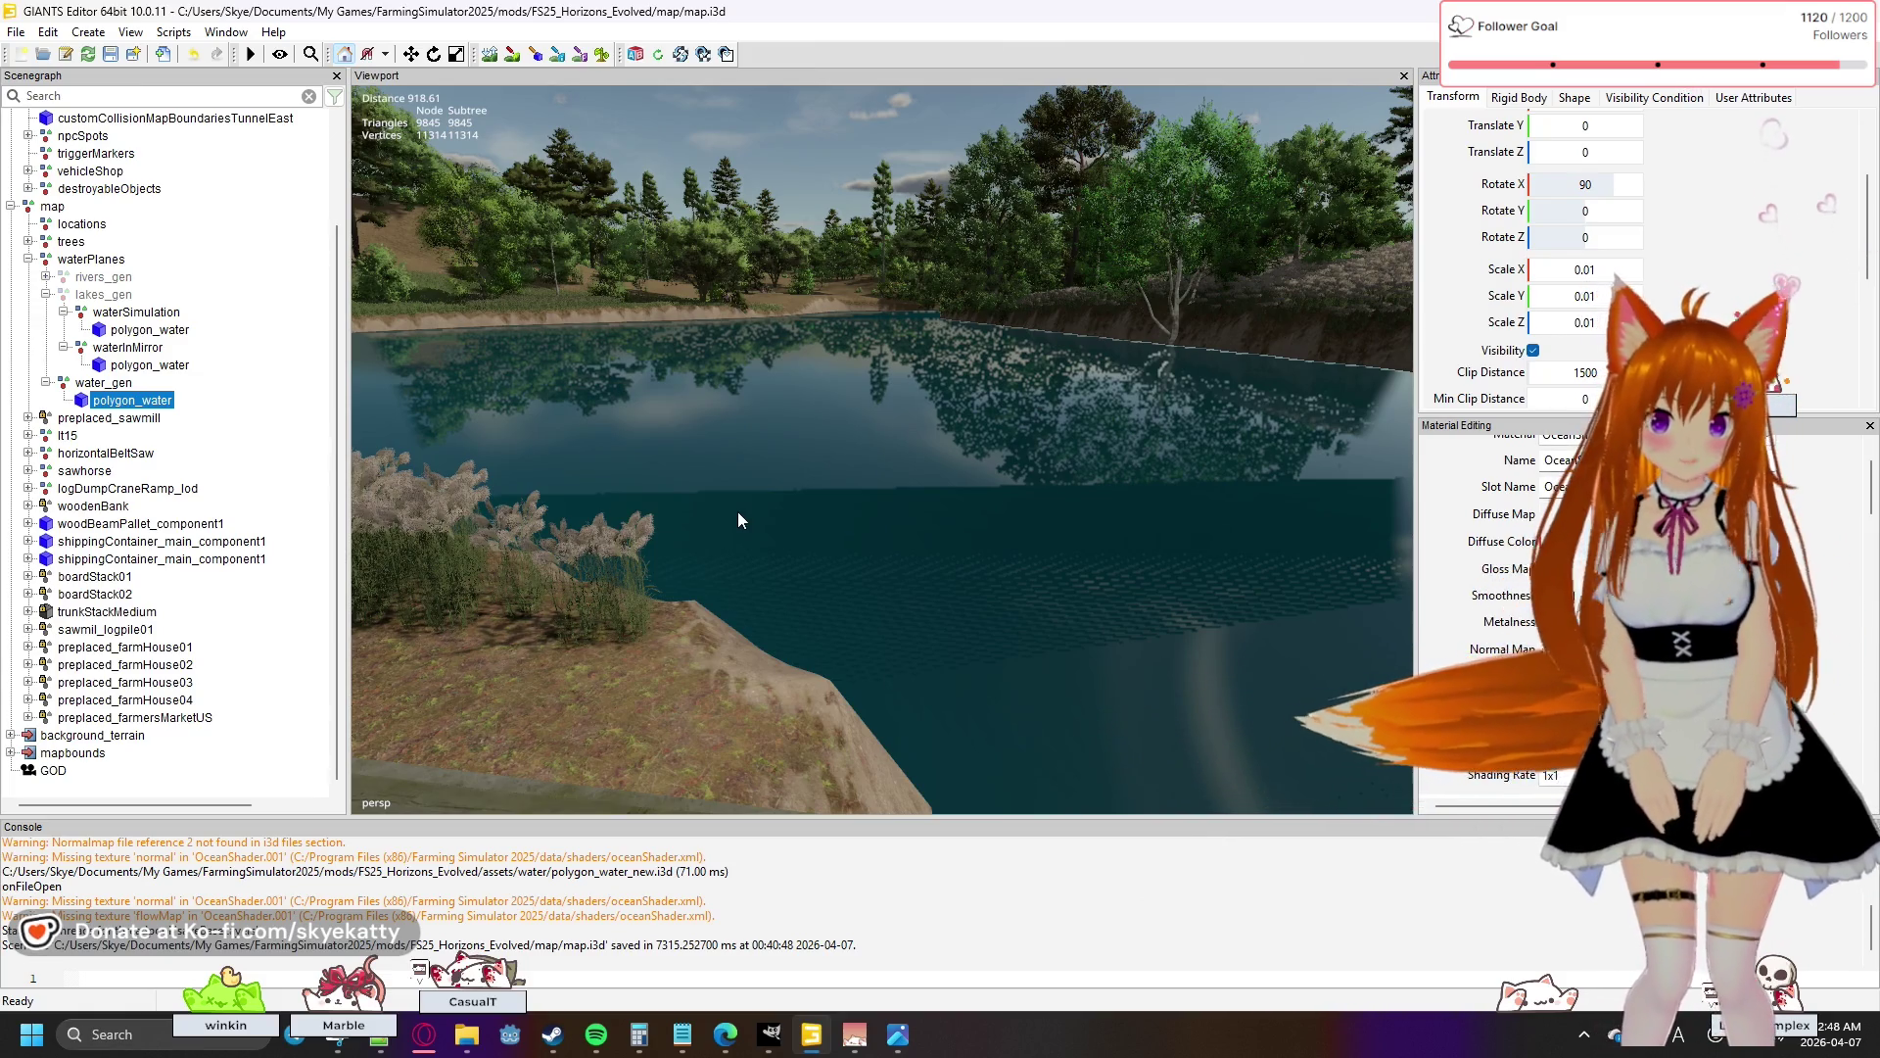
scroll(732, 488, "down", 3)
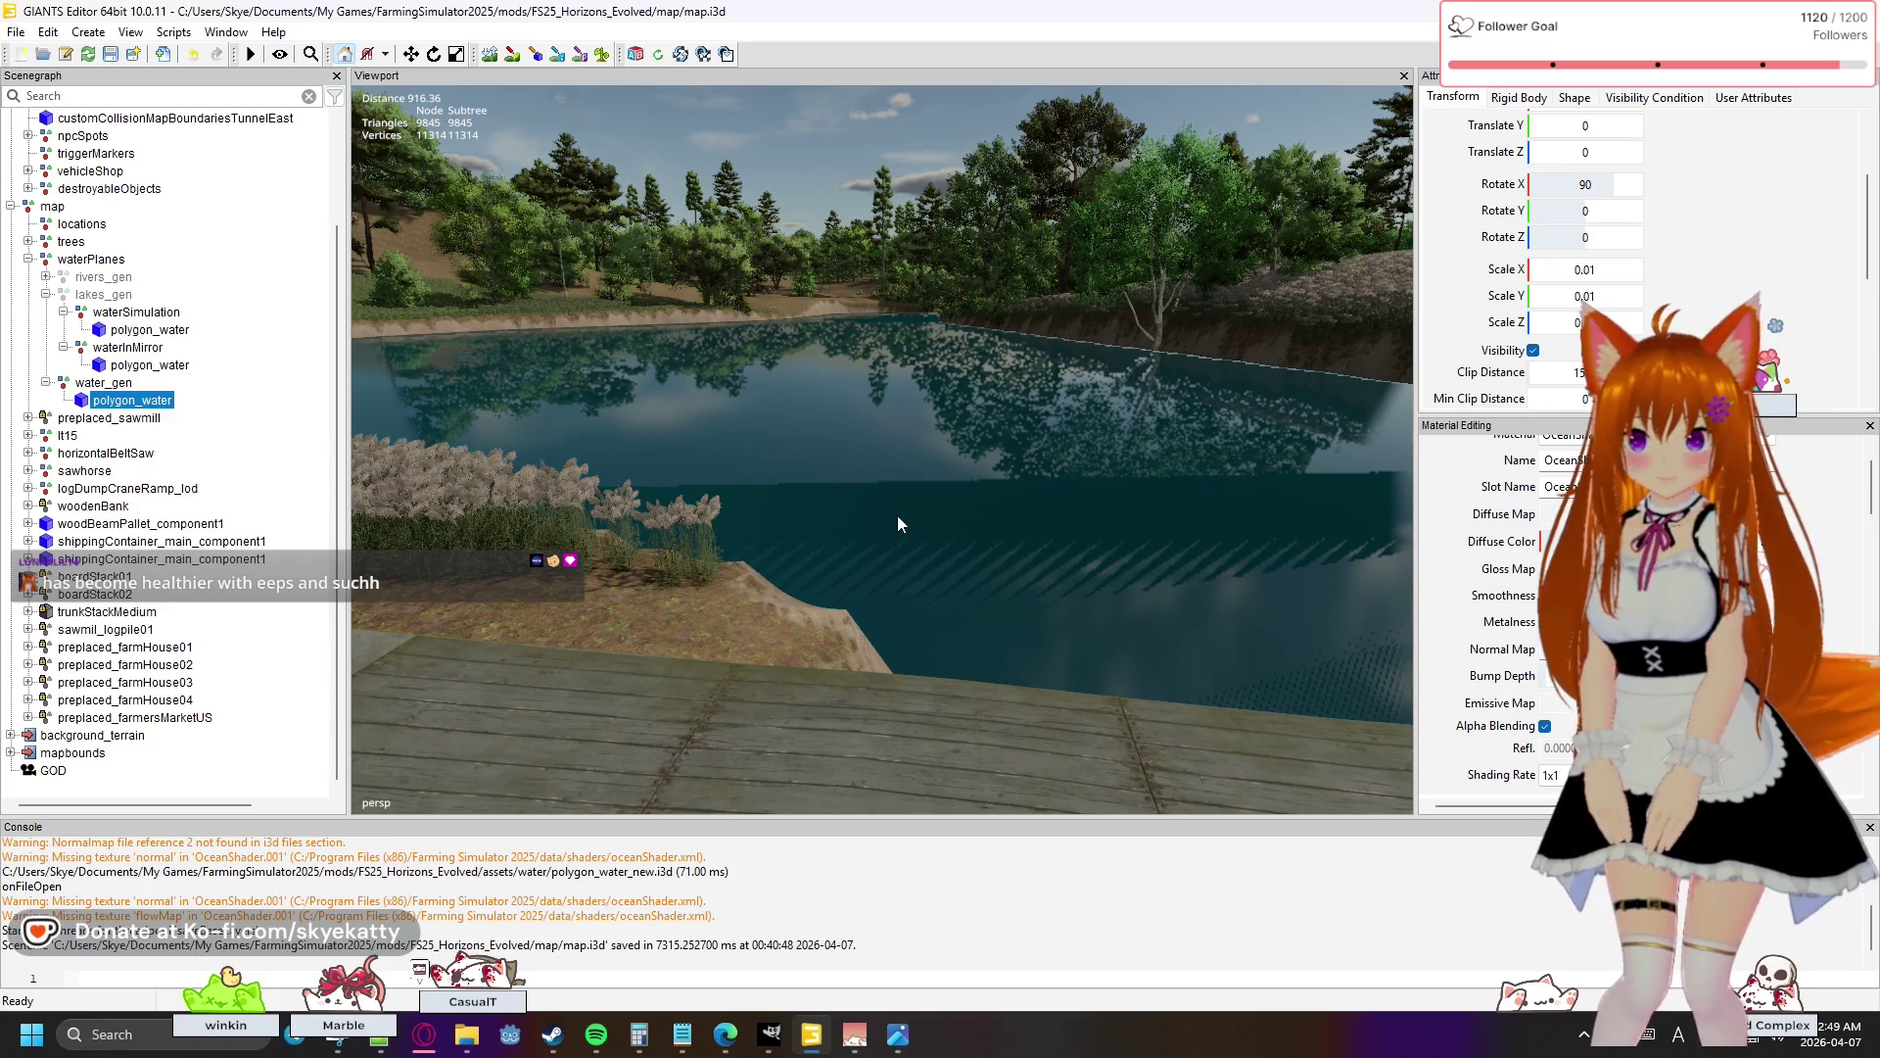
mouse_move(901, 508)
left_mouse_down()
mouse_move(944, 542)
mouse_move(916, 696)
mouse_move(878, 443)
mouse_move(848, 643)
mouse_move(920, 701)
mouse_move(1061, 701)
mouse_move(1337, 624)
mouse_move(1203, 627)
mouse_move(901, 521)
mouse_move(754, 496)
mouse_move(634, 507)
mouse_move(344, 477)
left_mouse_up()
scroll(917, 696, "down", 3)
mouse_move(921, 548)
left_mouse_down()
mouse_move(429, 567)
mouse_move(908, 550)
mouse_move(829, 584)
mouse_move(989, 541)
mouse_move(736, 536)
mouse_move(1362, 524)
mouse_move(739, 516)
mouse_move(811, 536)
mouse_move(834, 514)
left_mouse_up()
scroll(811, 536, "up", 1)
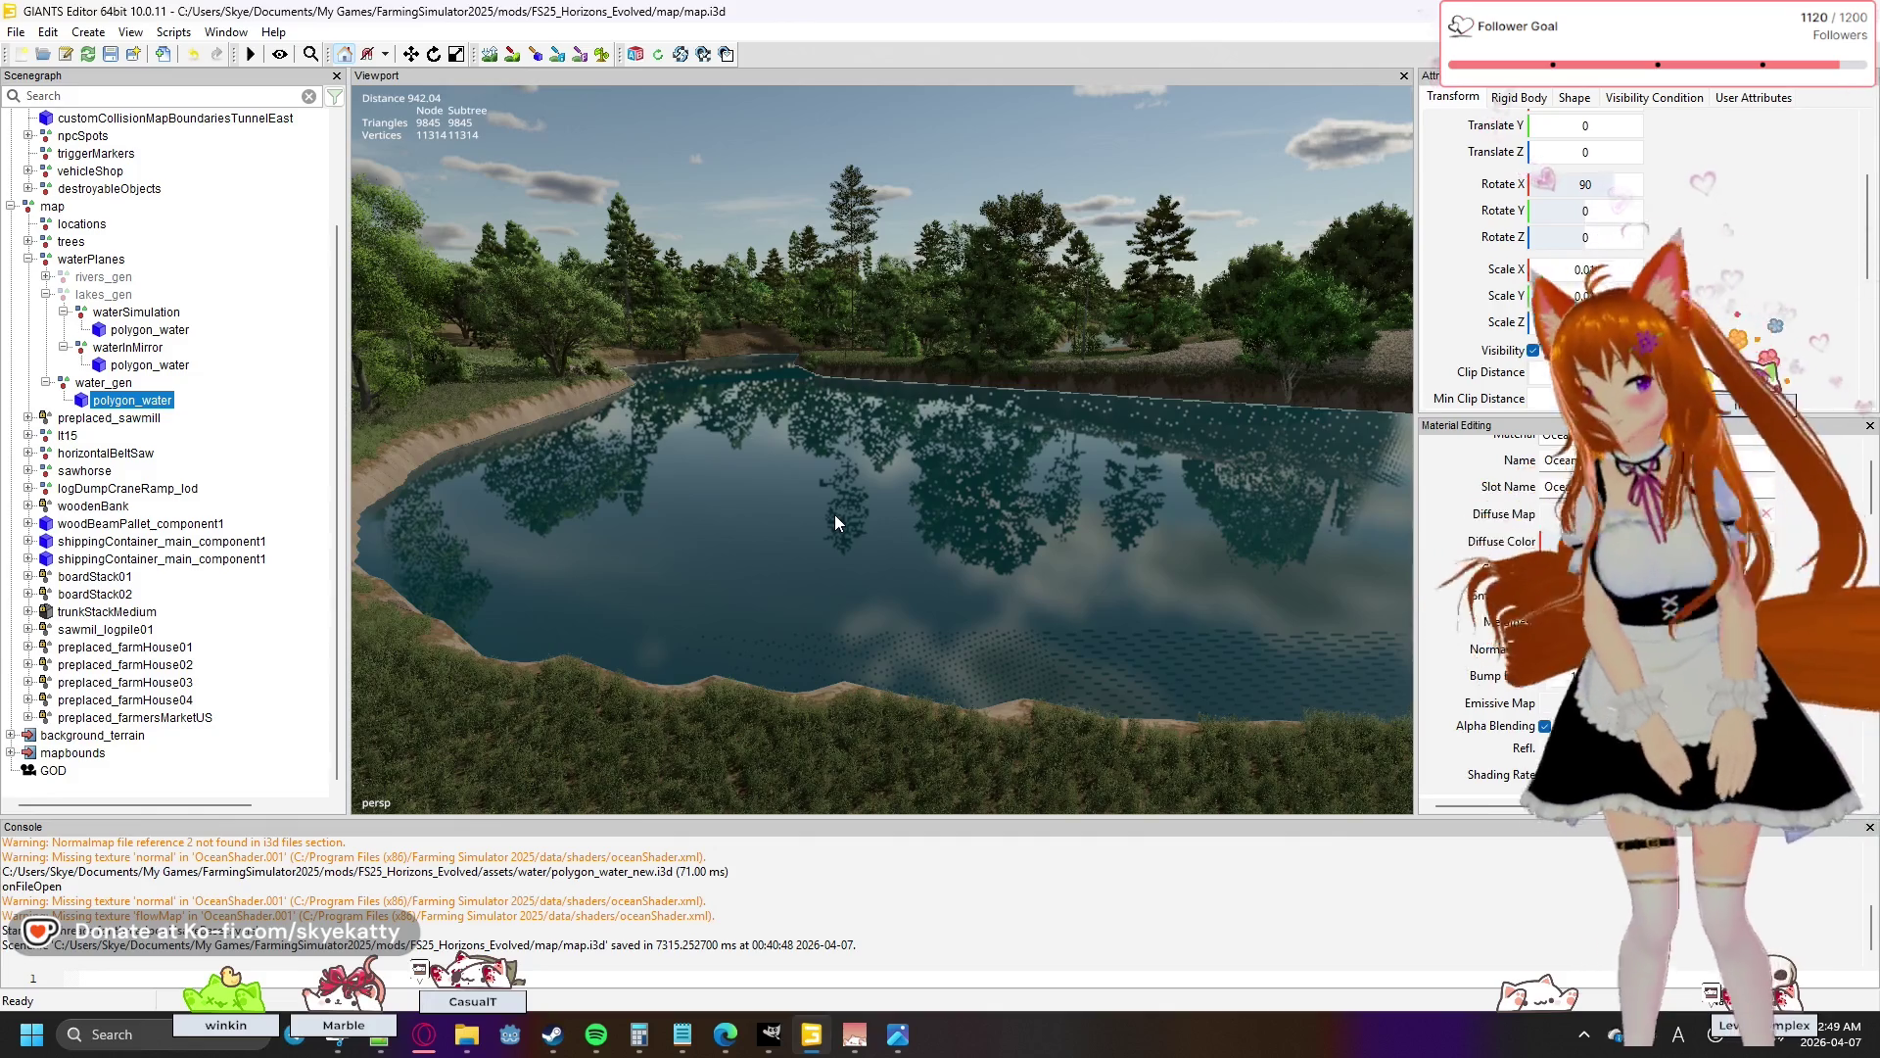
mouse_move(950, 497)
left_mouse_down()
mouse_move(1242, 474)
mouse_move(977, 560)
left_mouse_up()
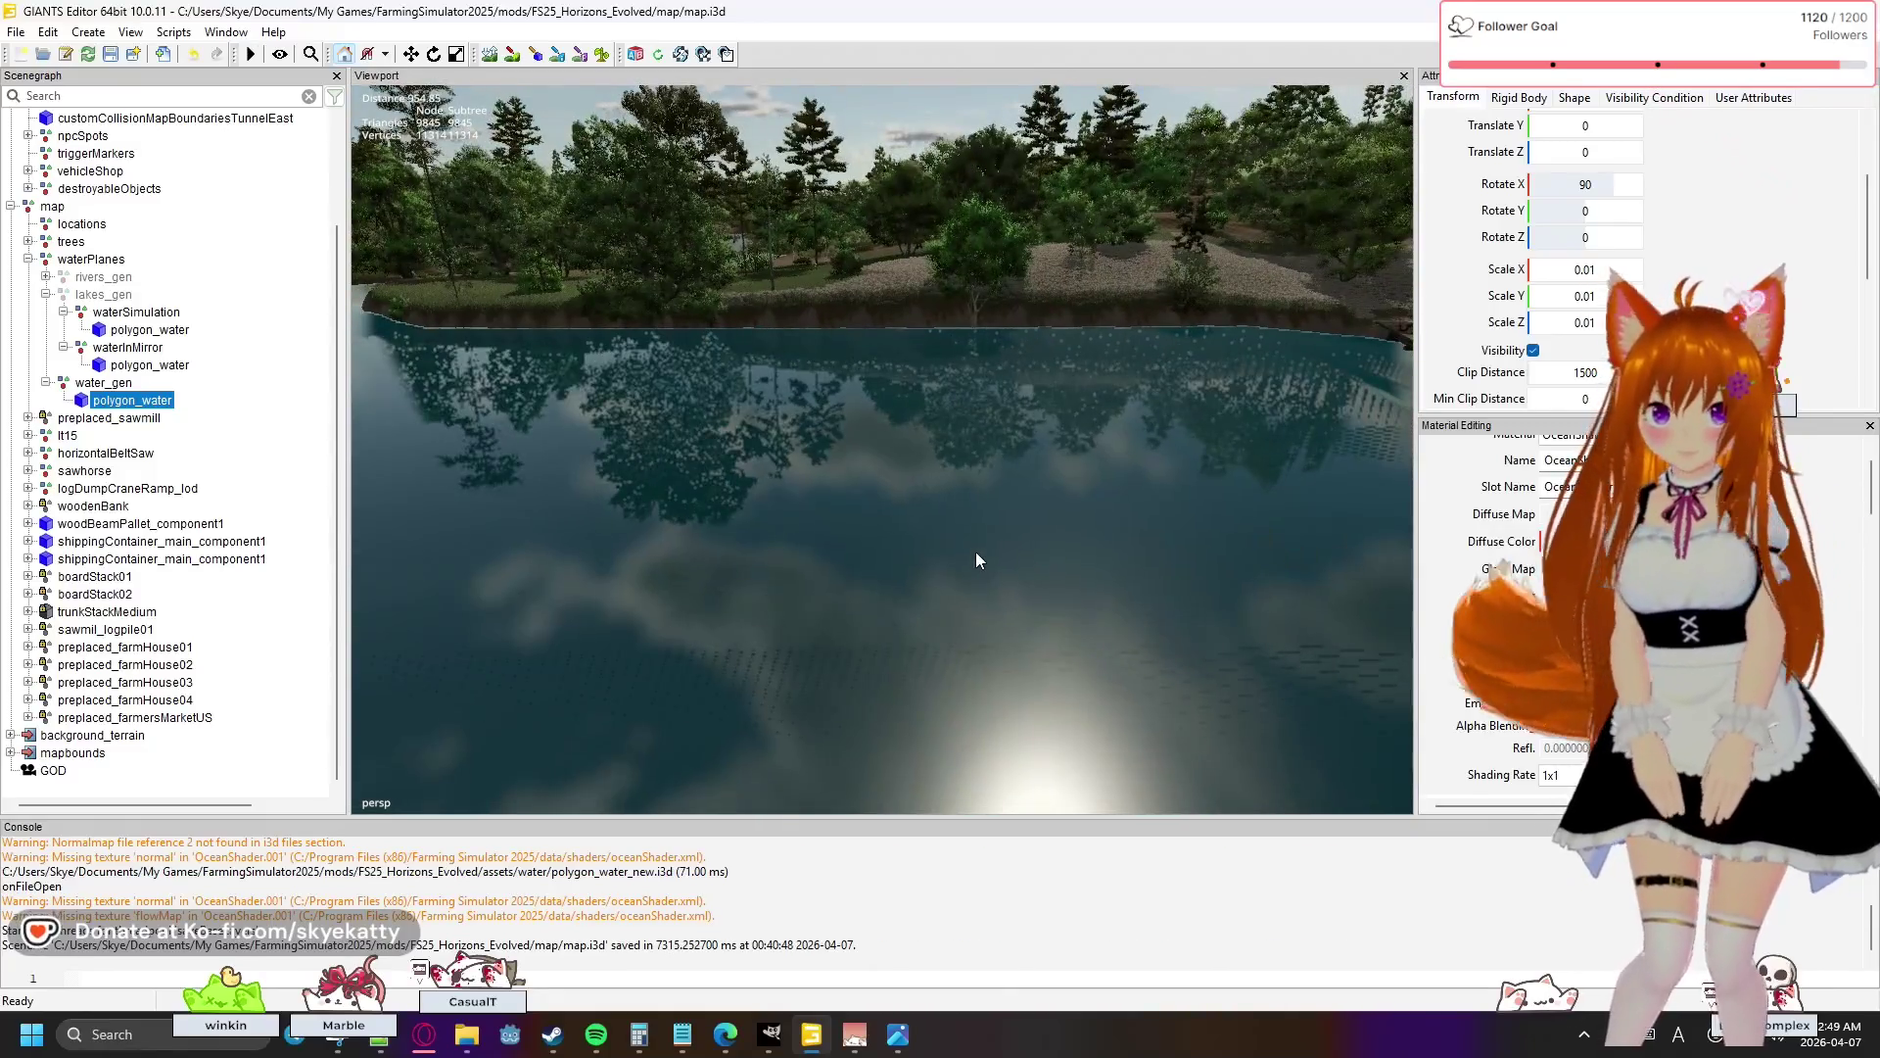
left_click(16, 33)
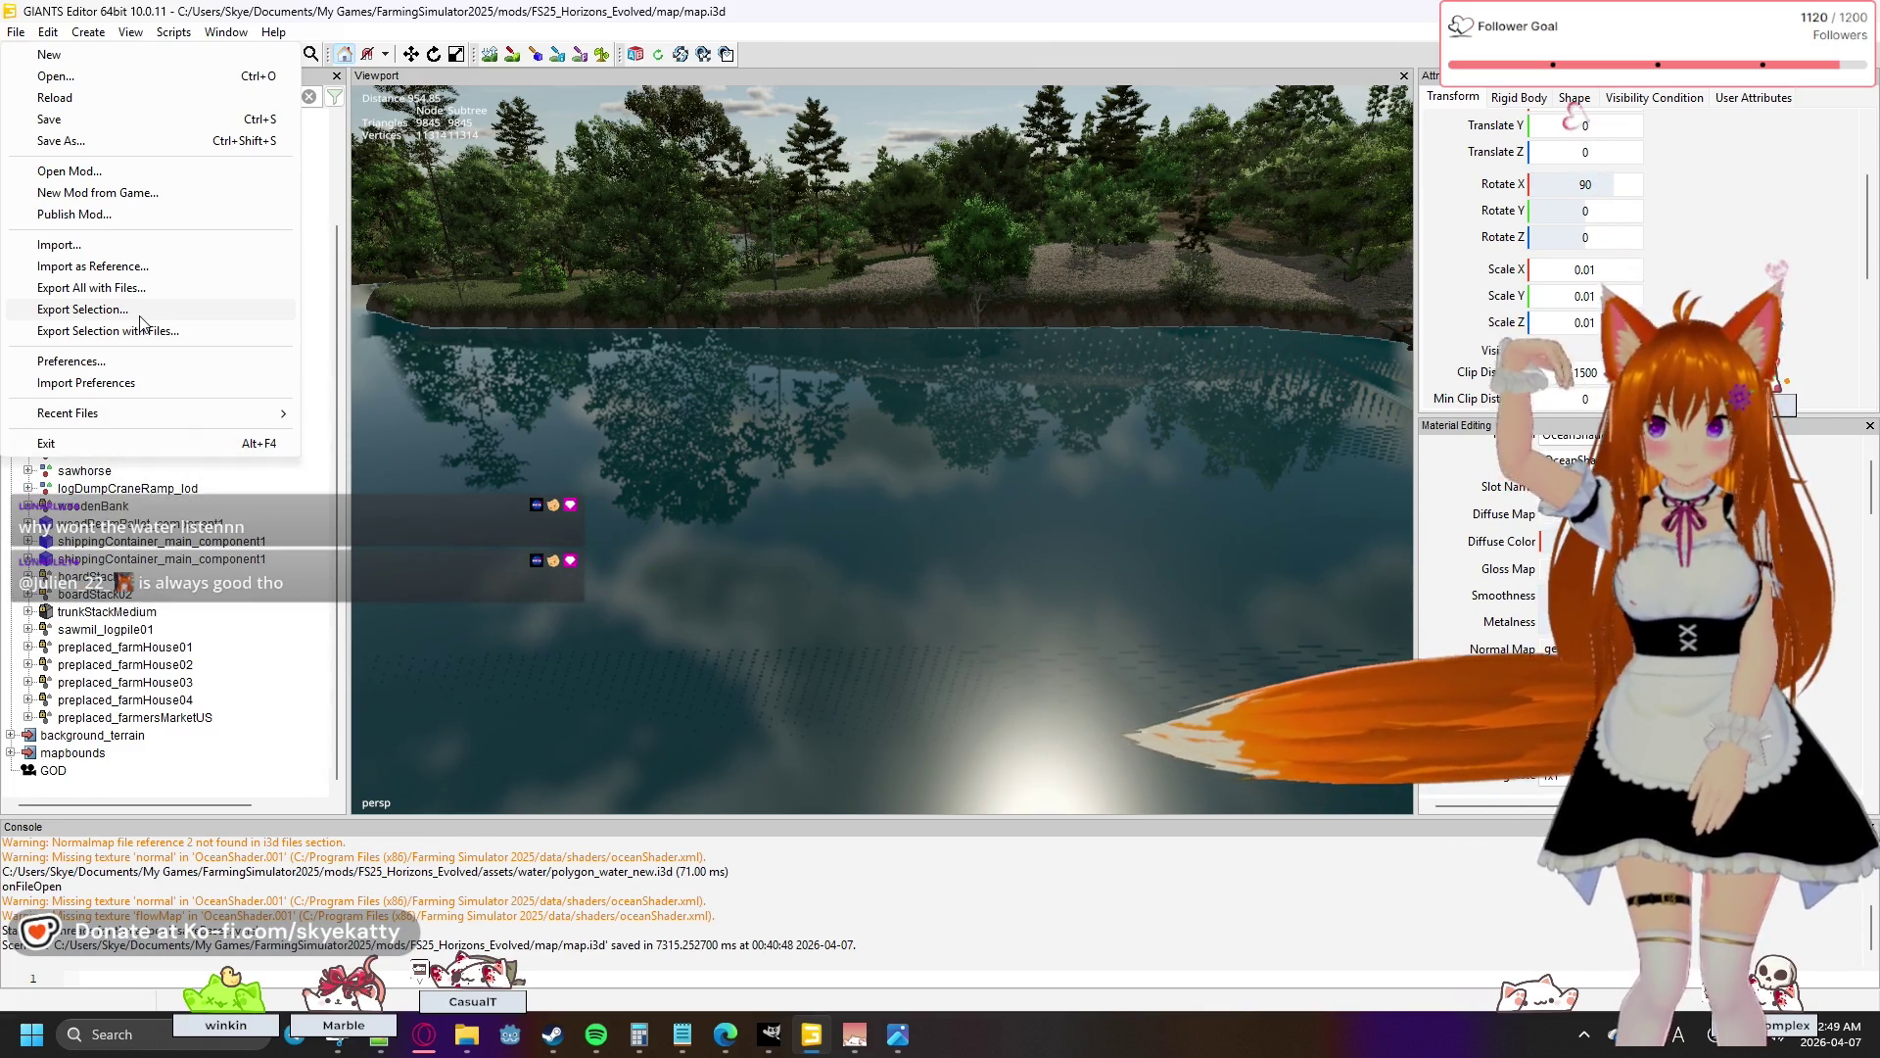
- Export the selection to the FS25_Horizons_Evolved obj folder, targeting polygon_water.obj
key("Escape")
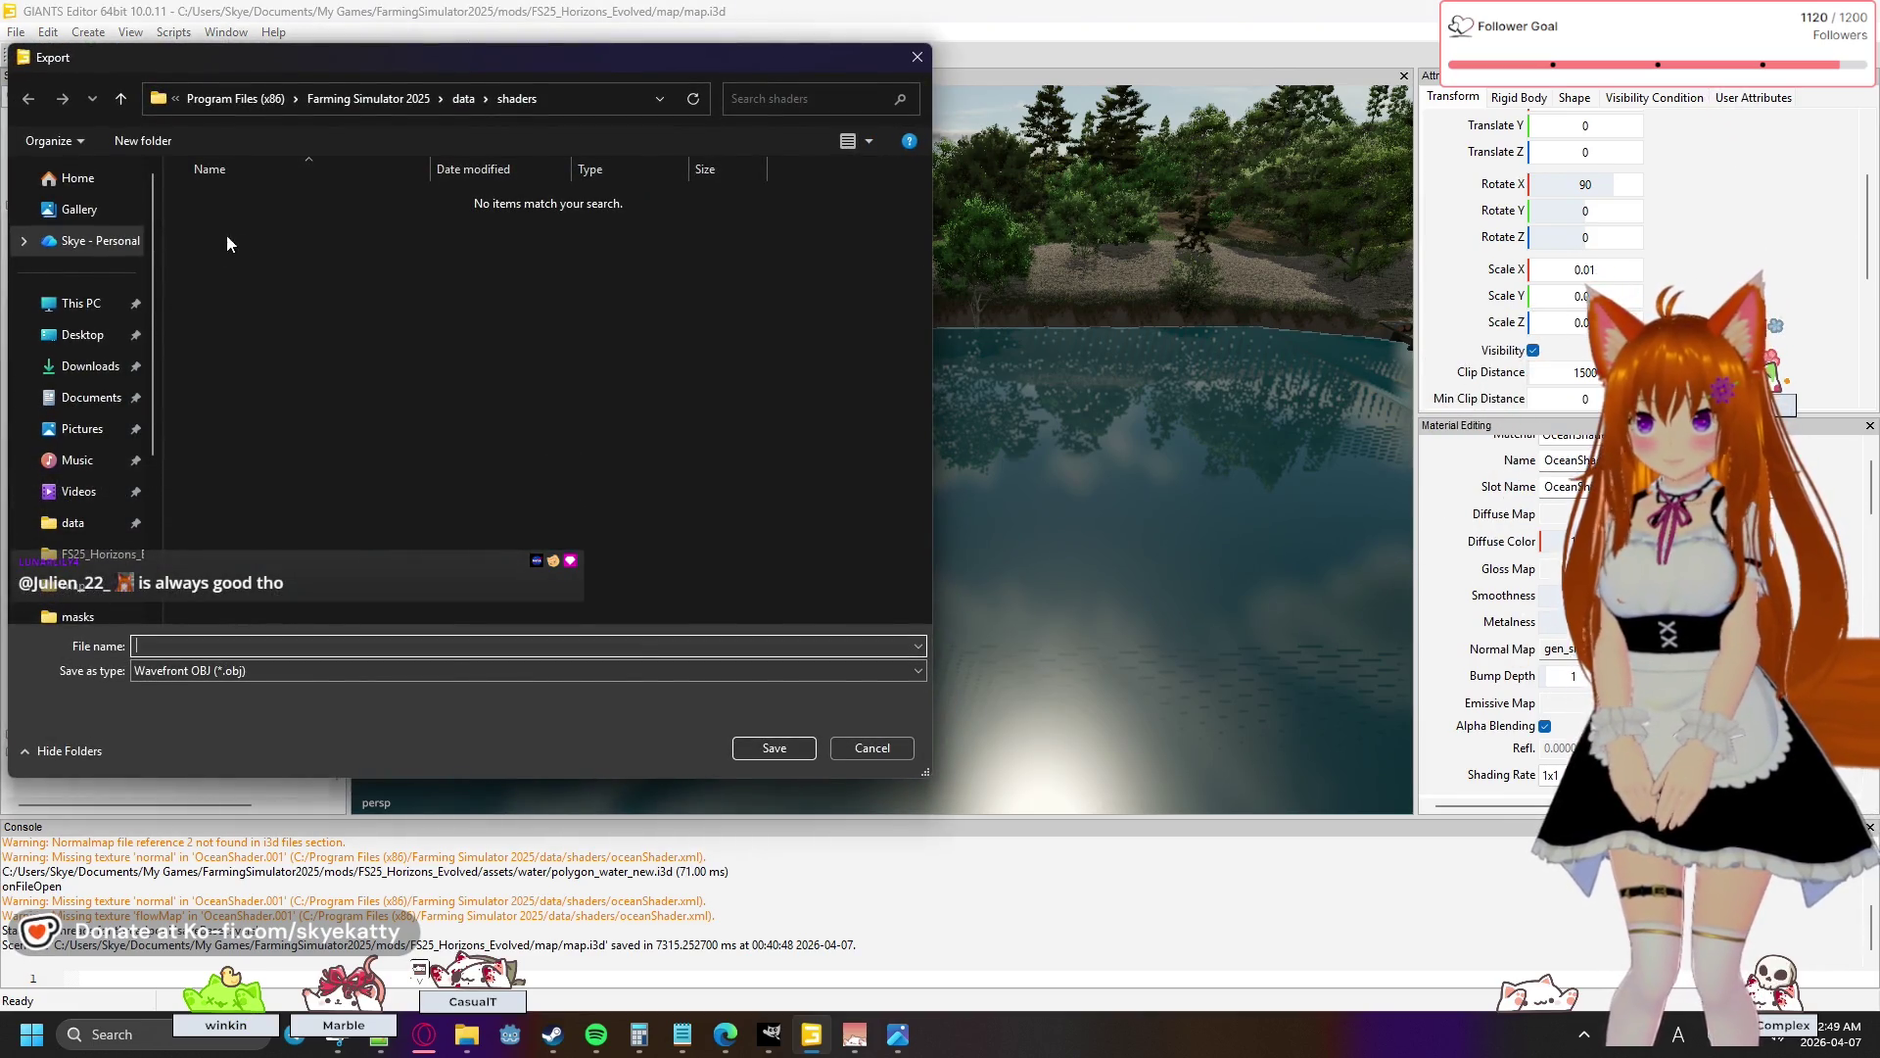
left_click(108, 555)
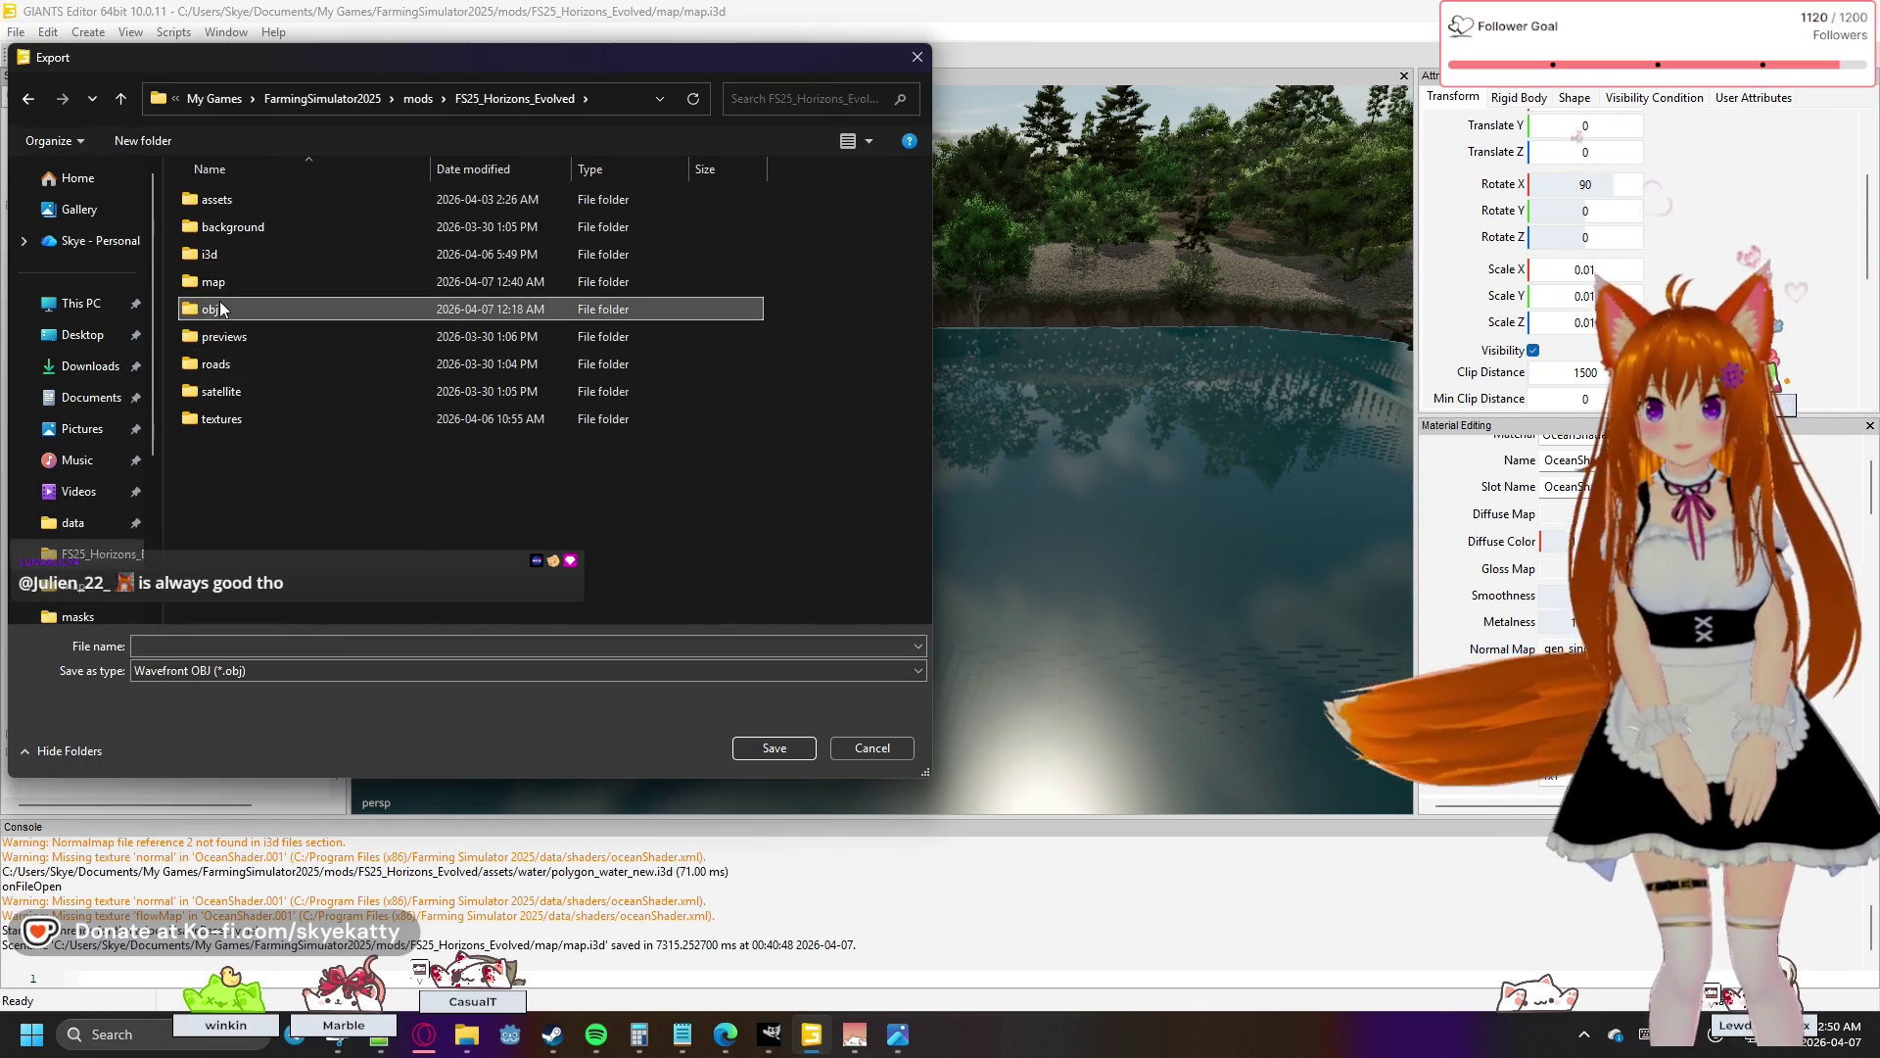
double_click(209, 309)
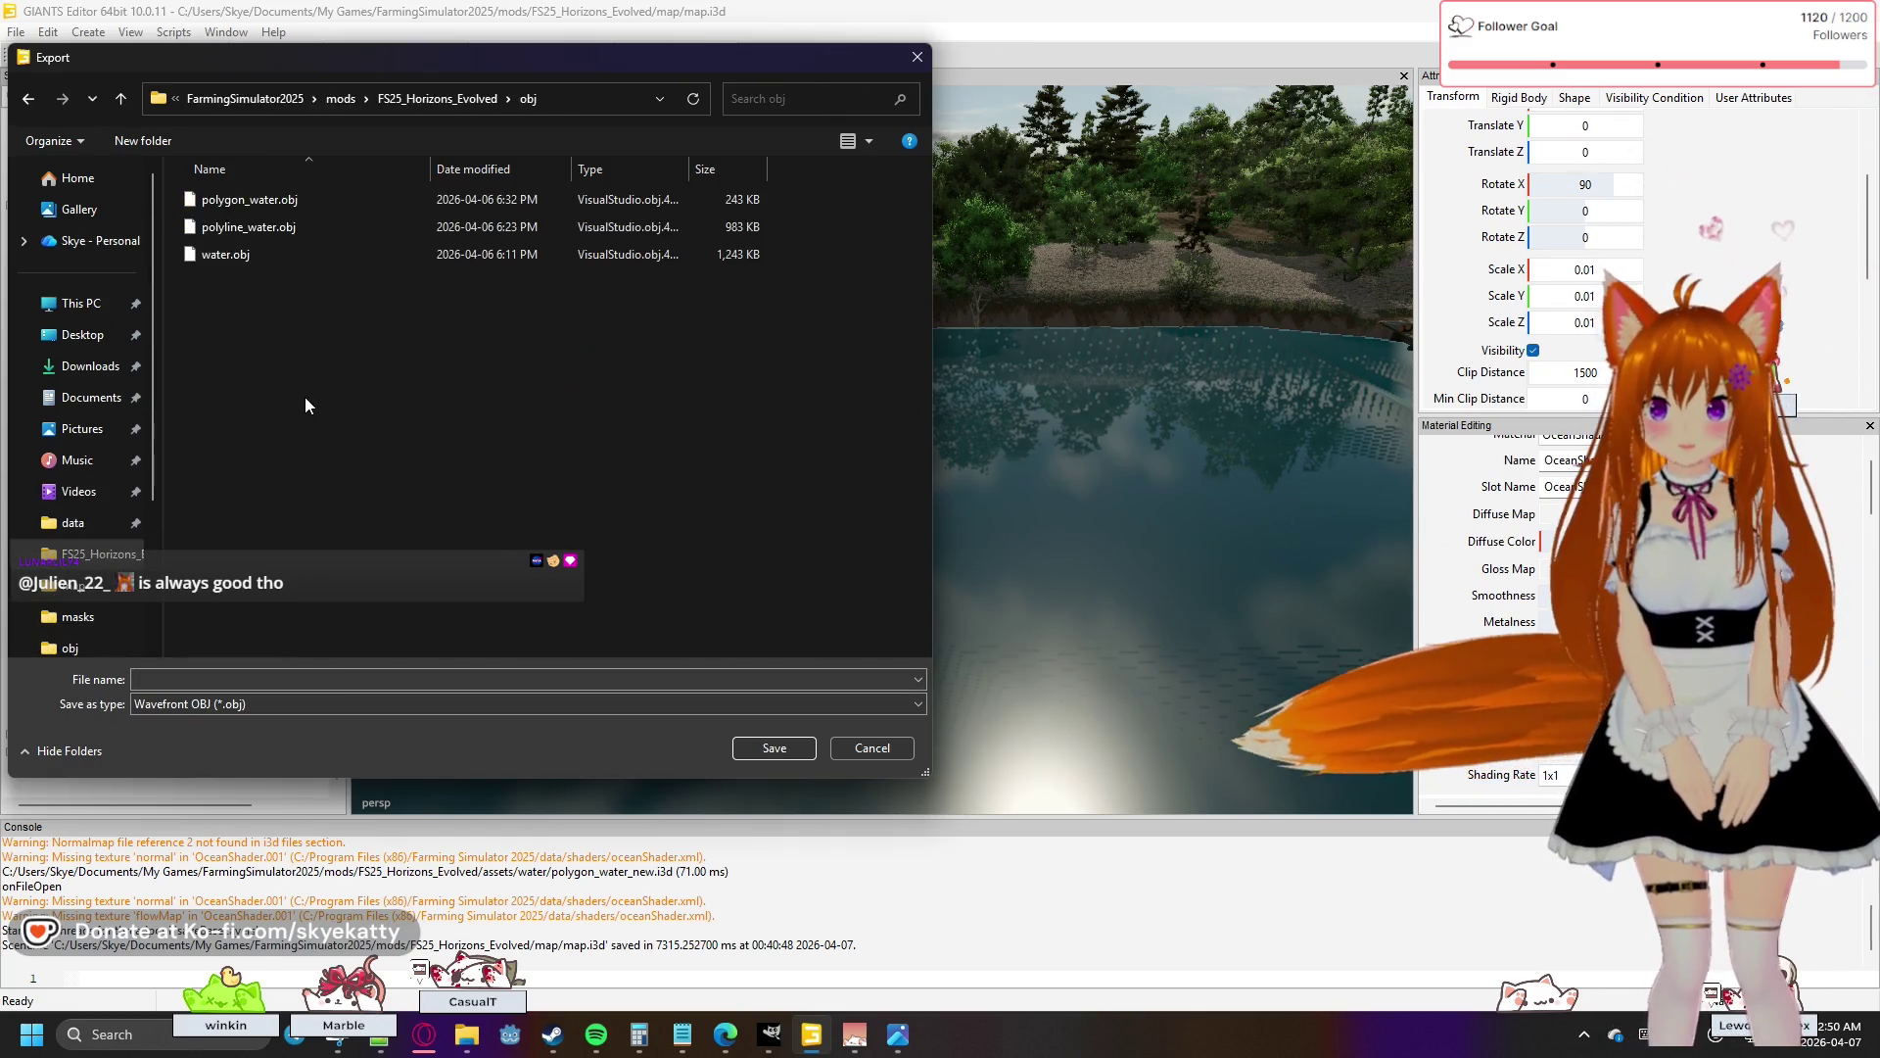
left_click(231, 202)
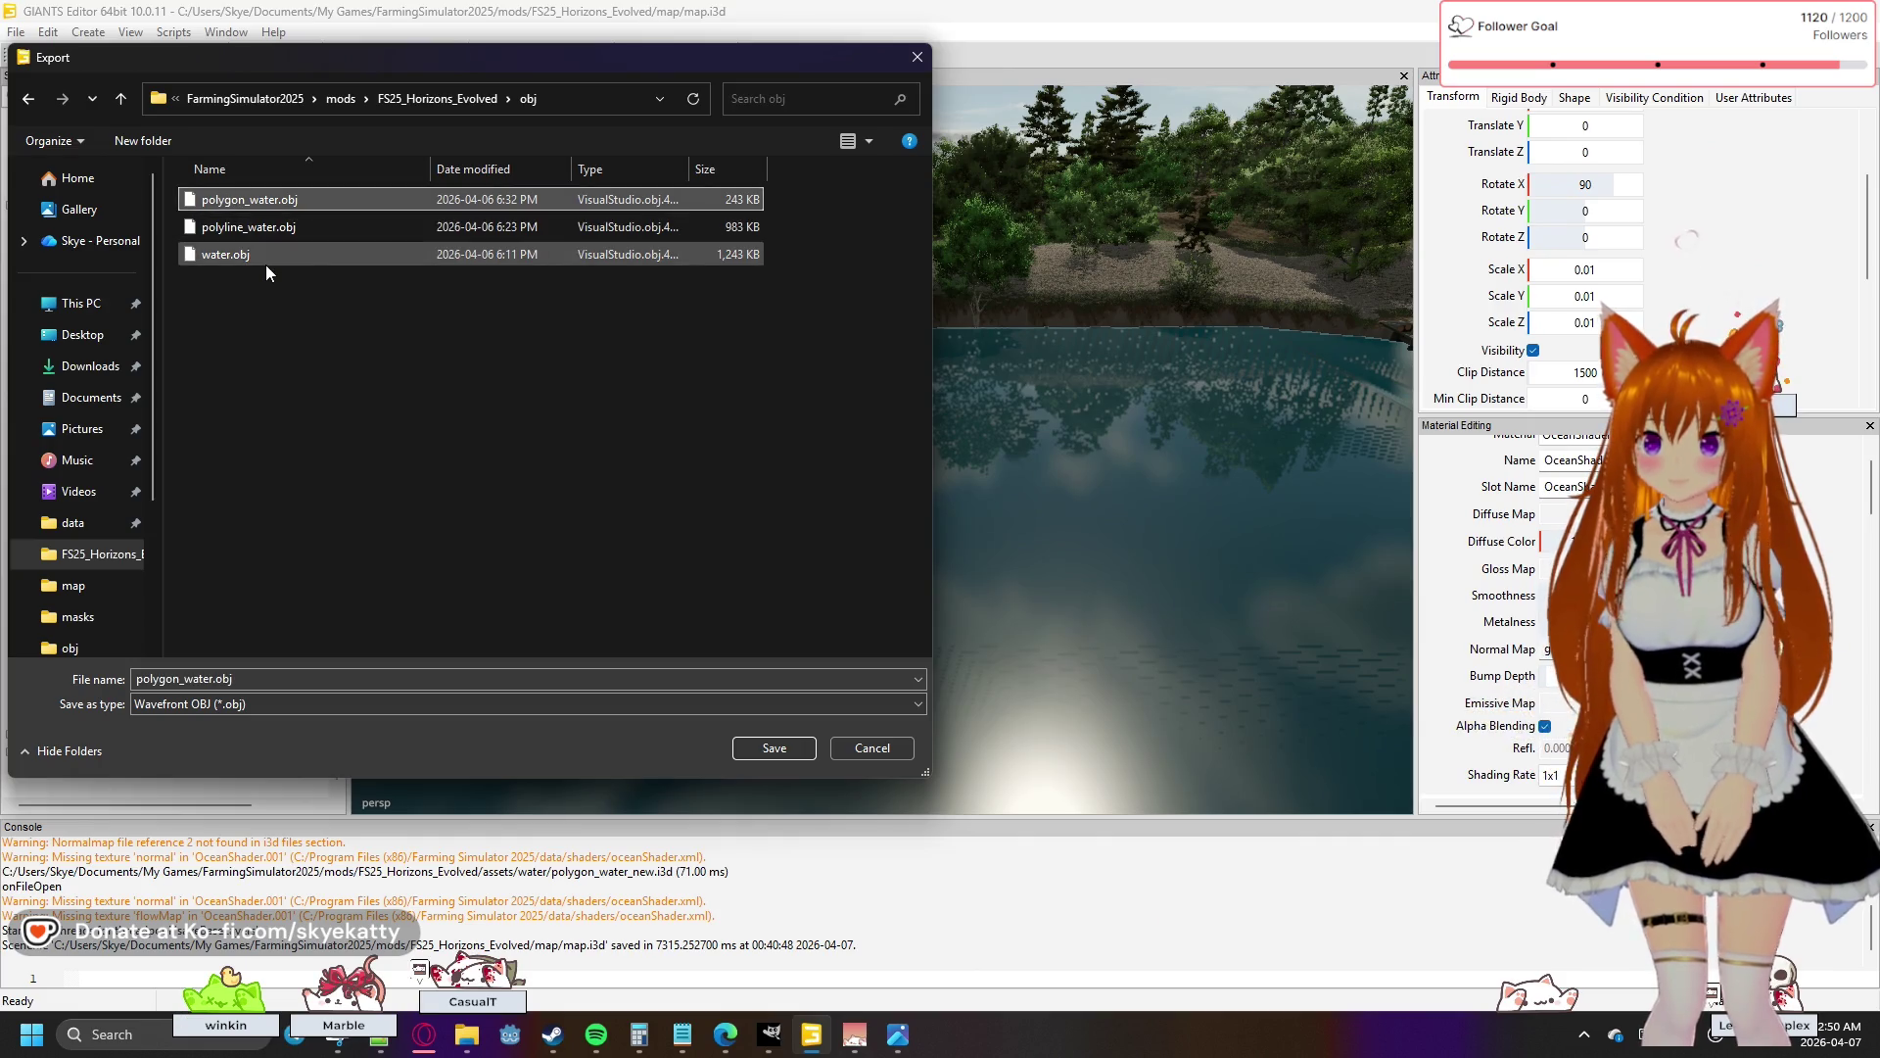
left_click(266, 260)
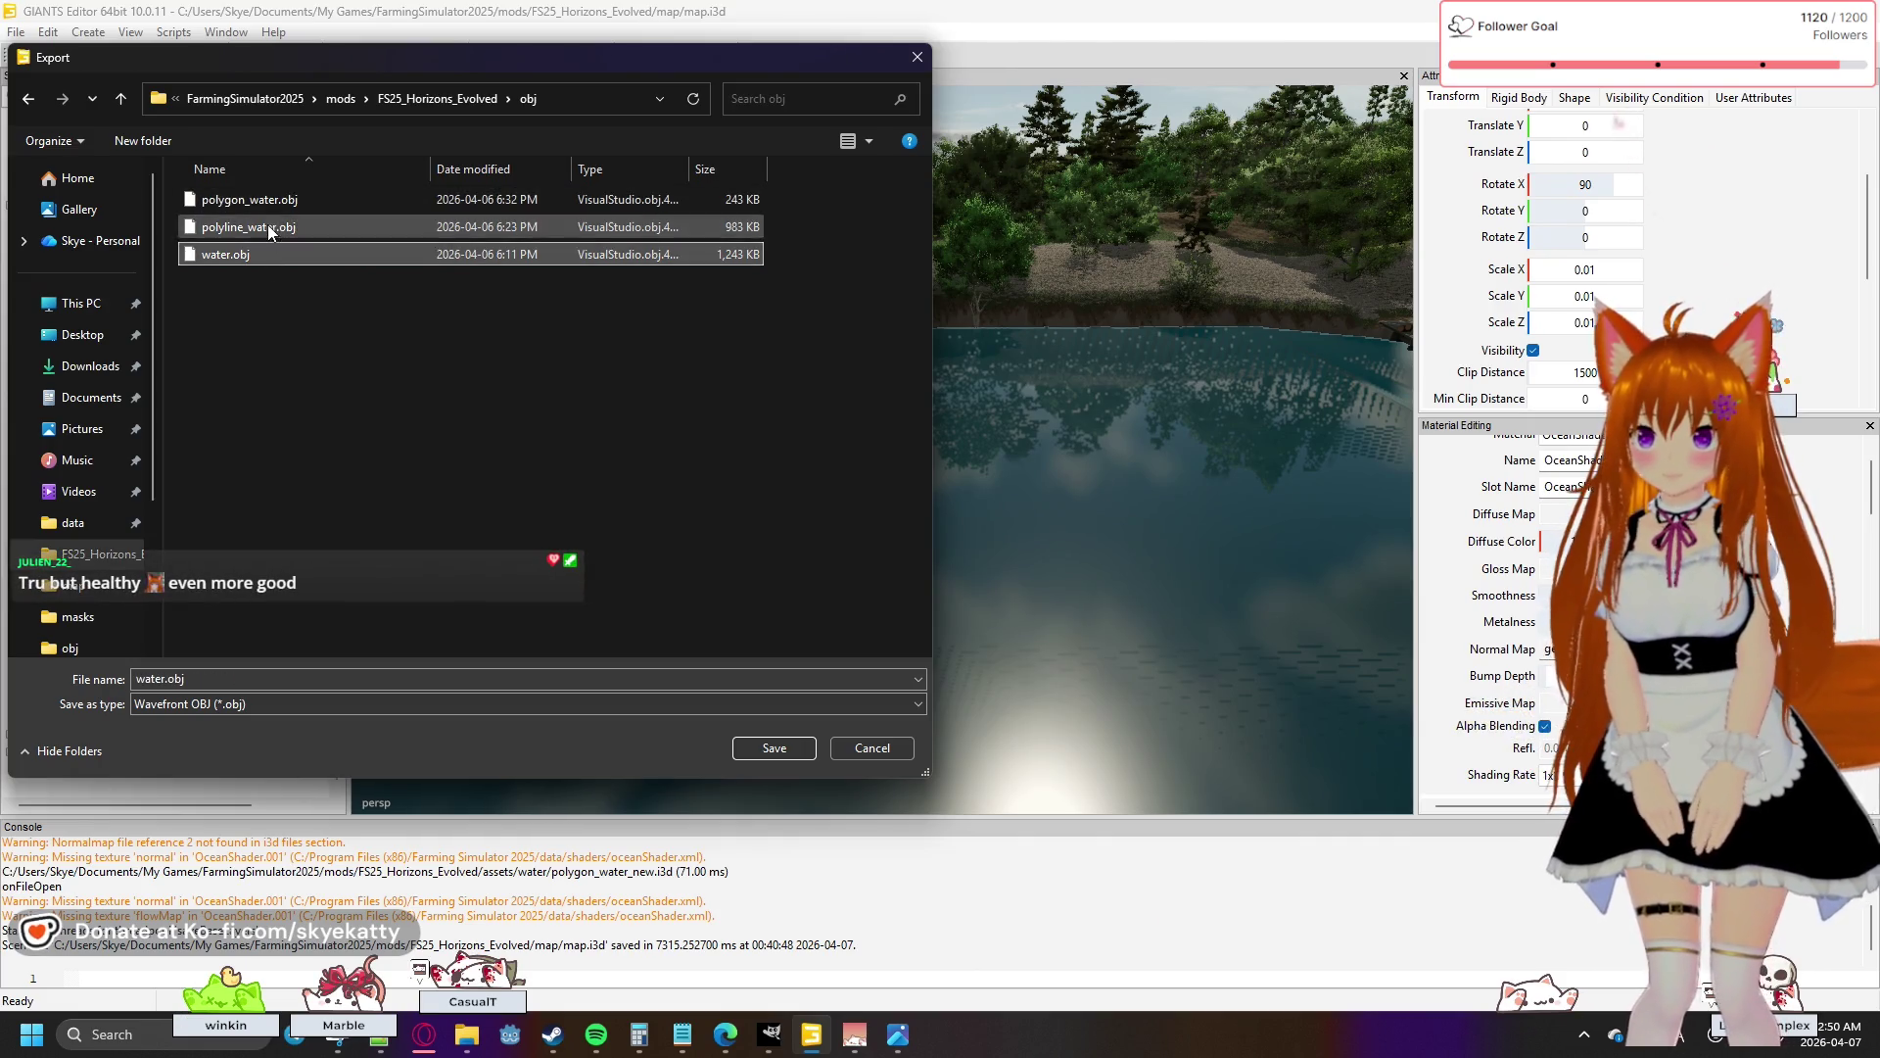
left_click(268, 229)
left_click(274, 202)
left_click(284, 228)
left_click(289, 205)
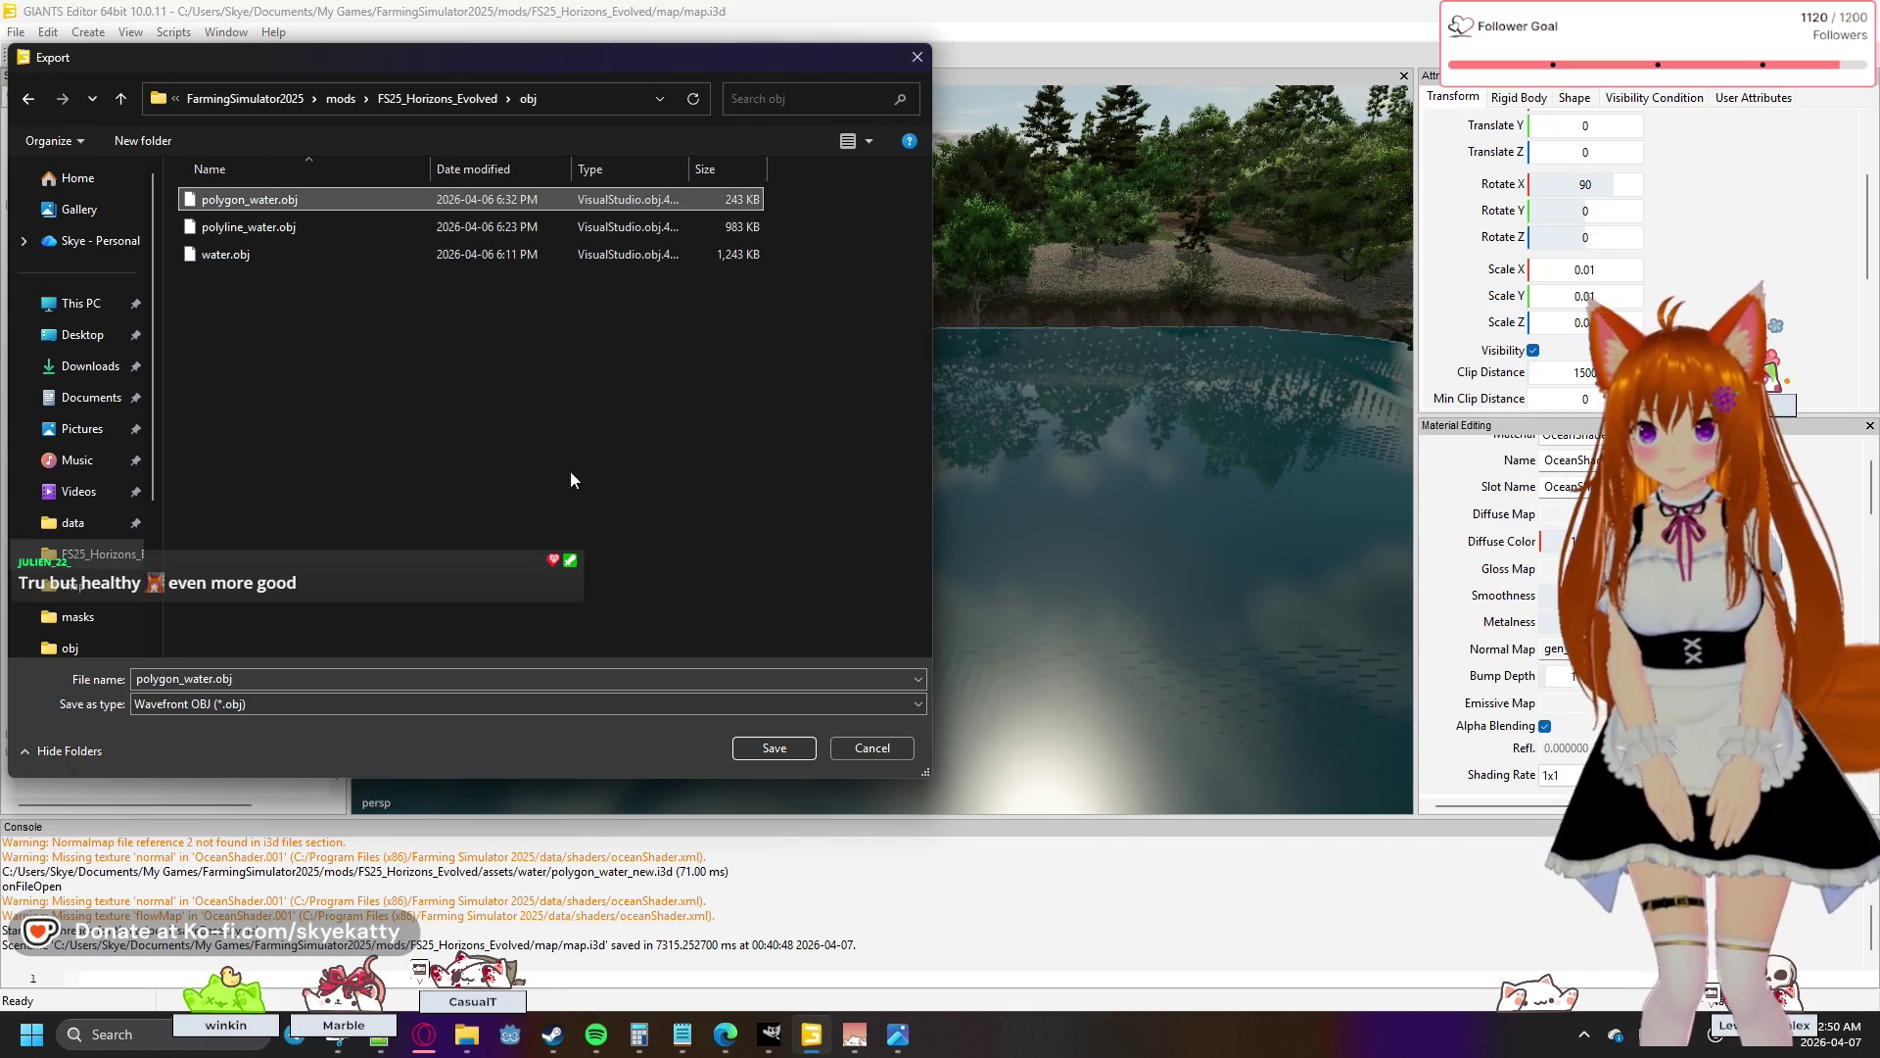
- Save the export, replacing the existing file and keeping the directory structure
left_click(774, 754)
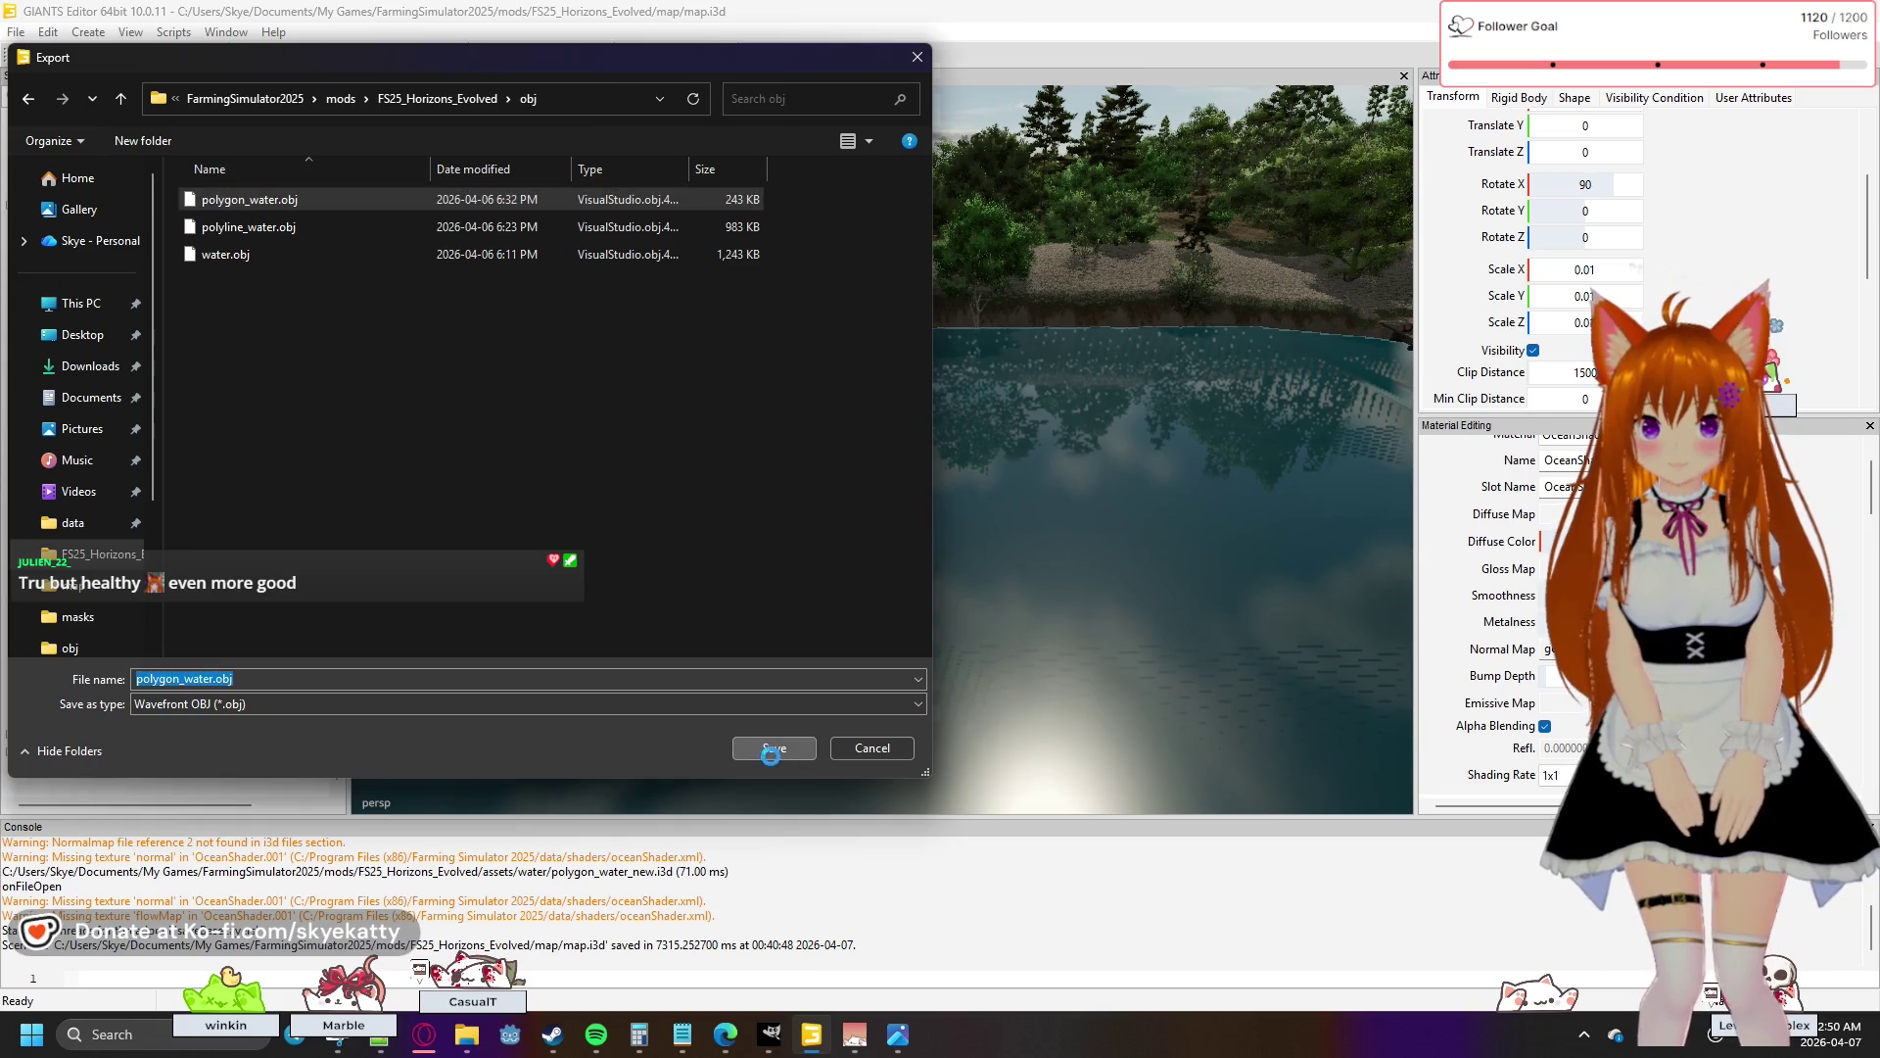
left_click(986, 513)
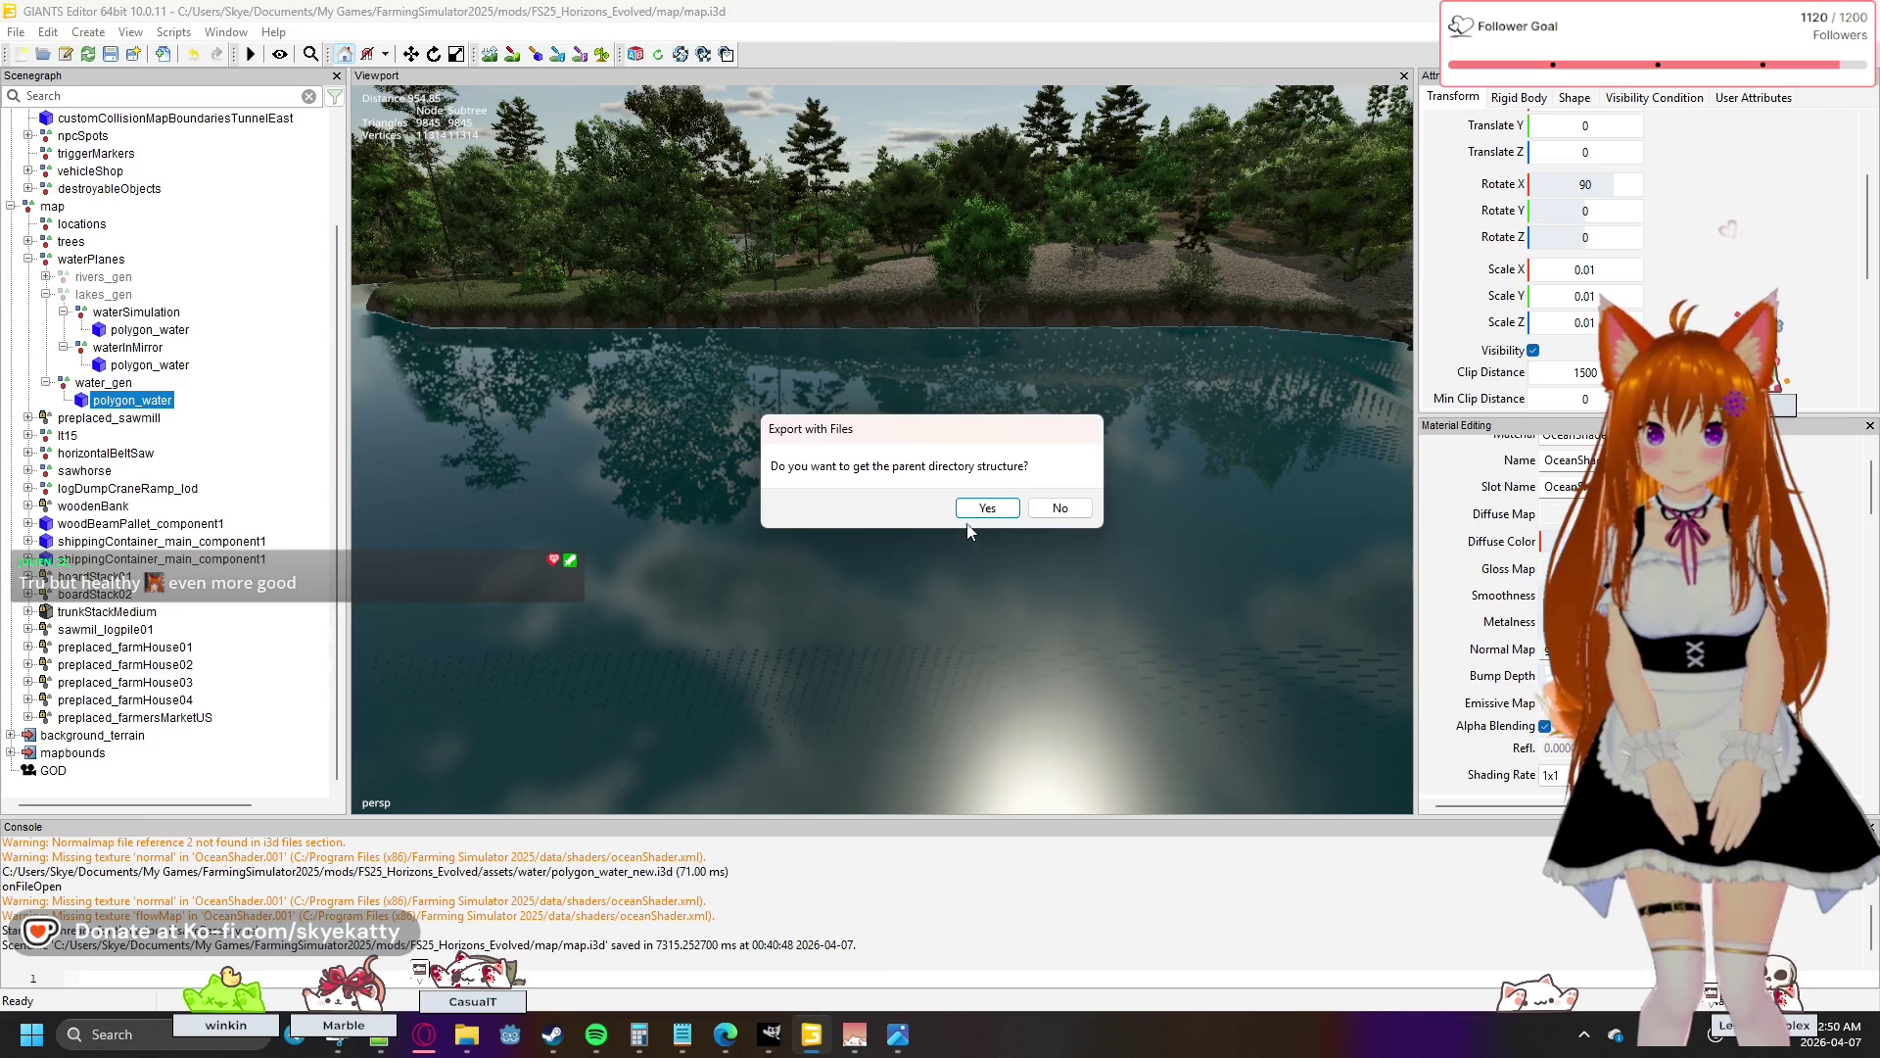
left_click(985, 510)
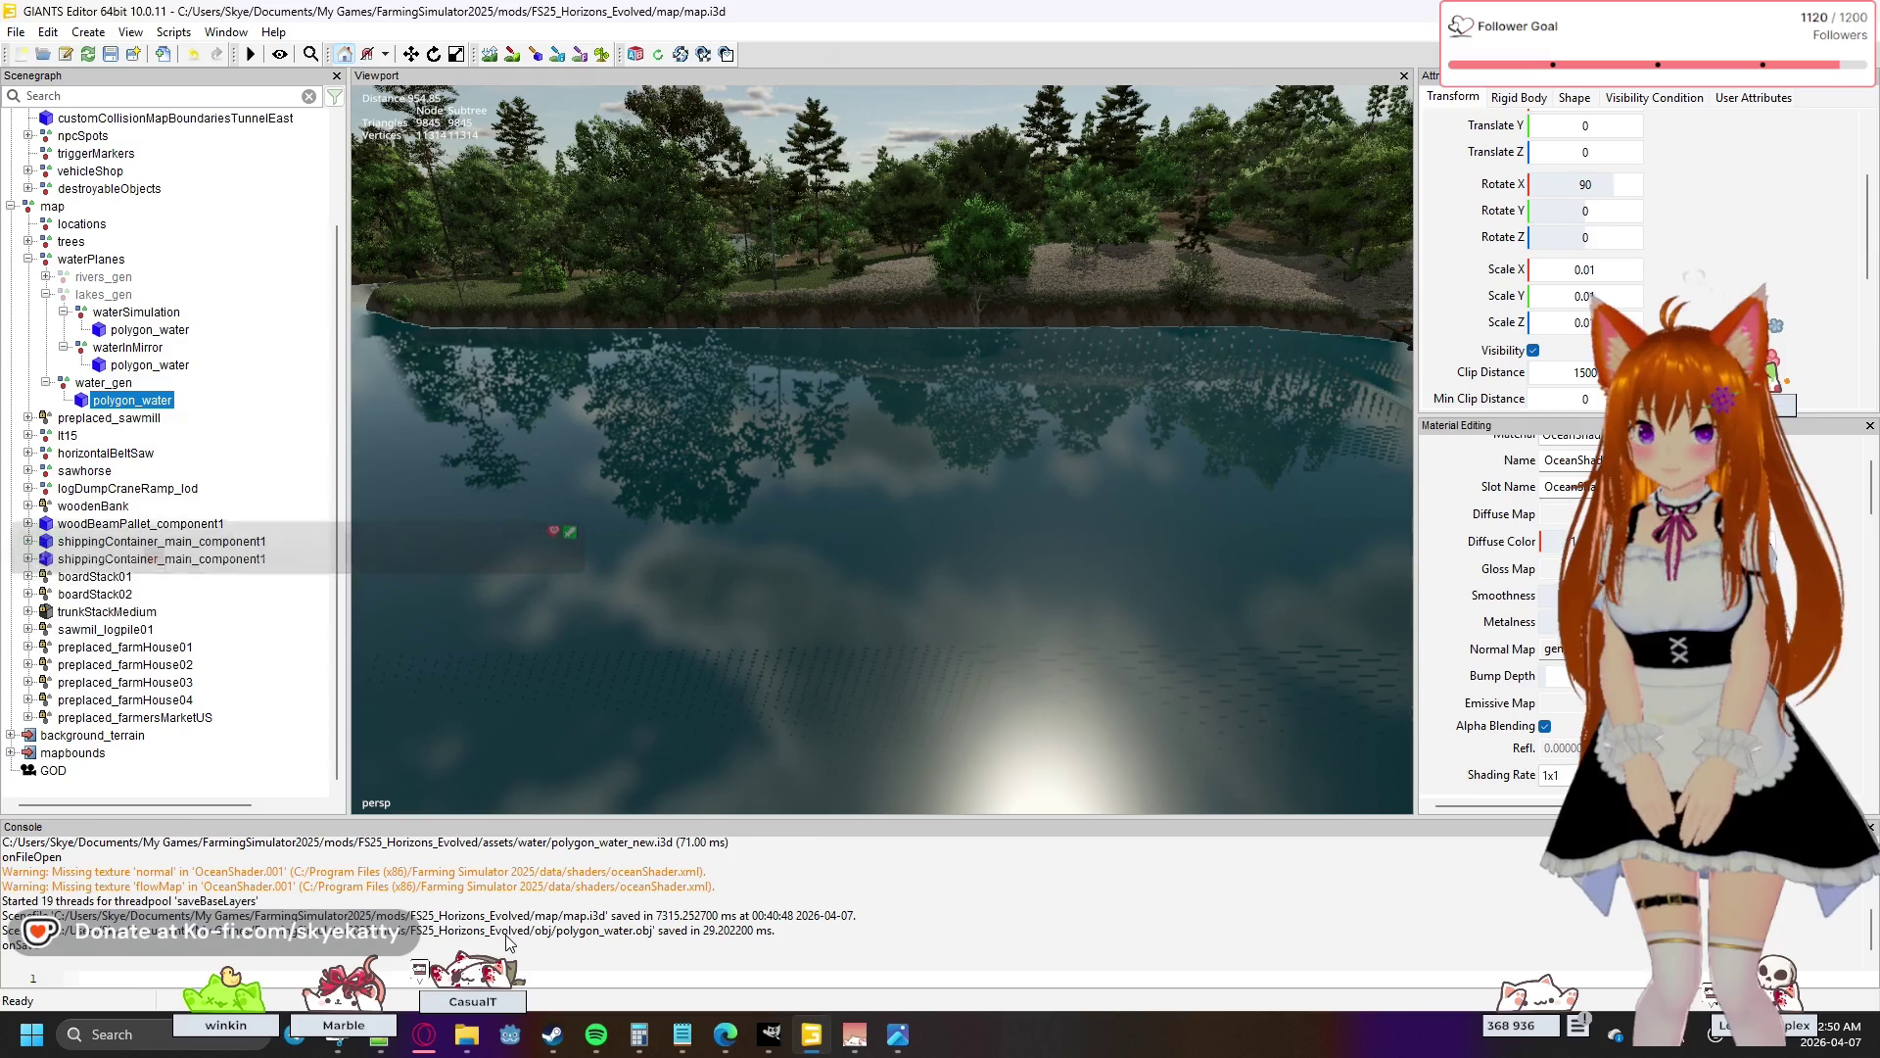
- Launch Blender 4.3 from the Recent list in the Windows Start menu
mouse_move(563, 1042)
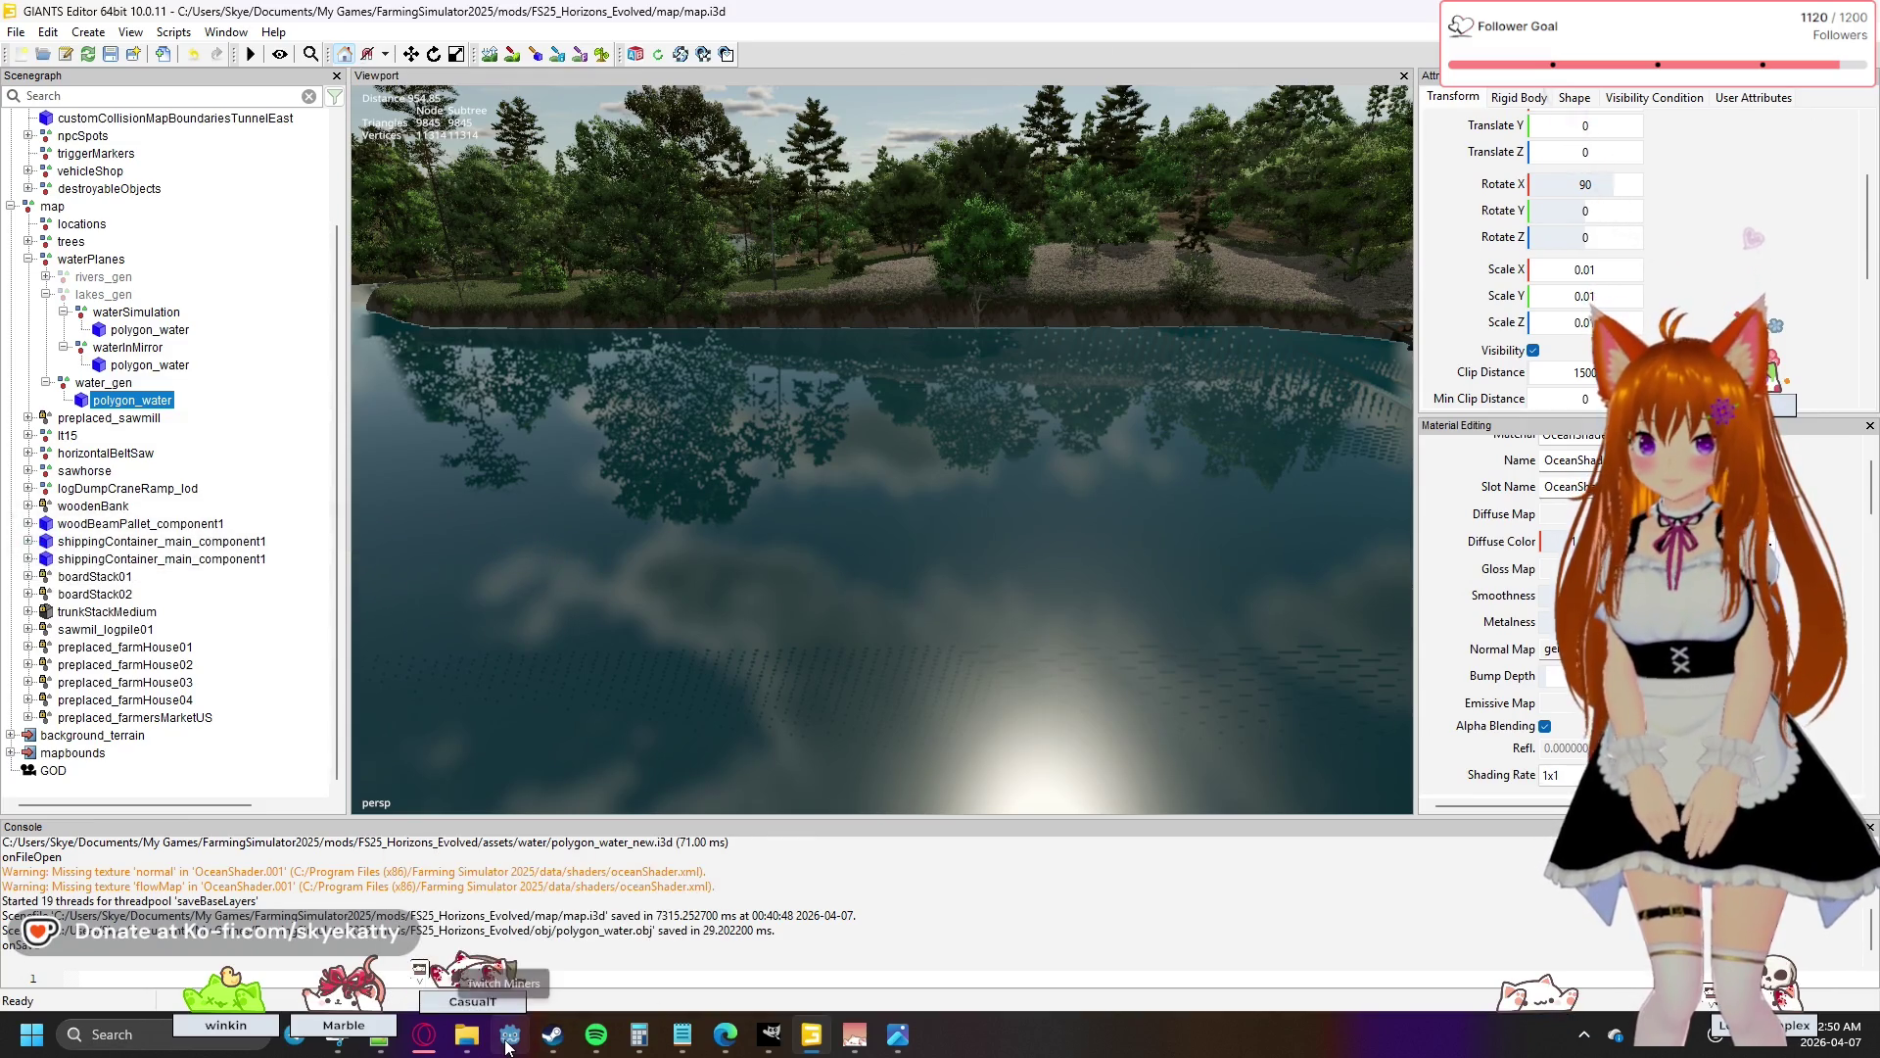
mouse_move(438, 1050)
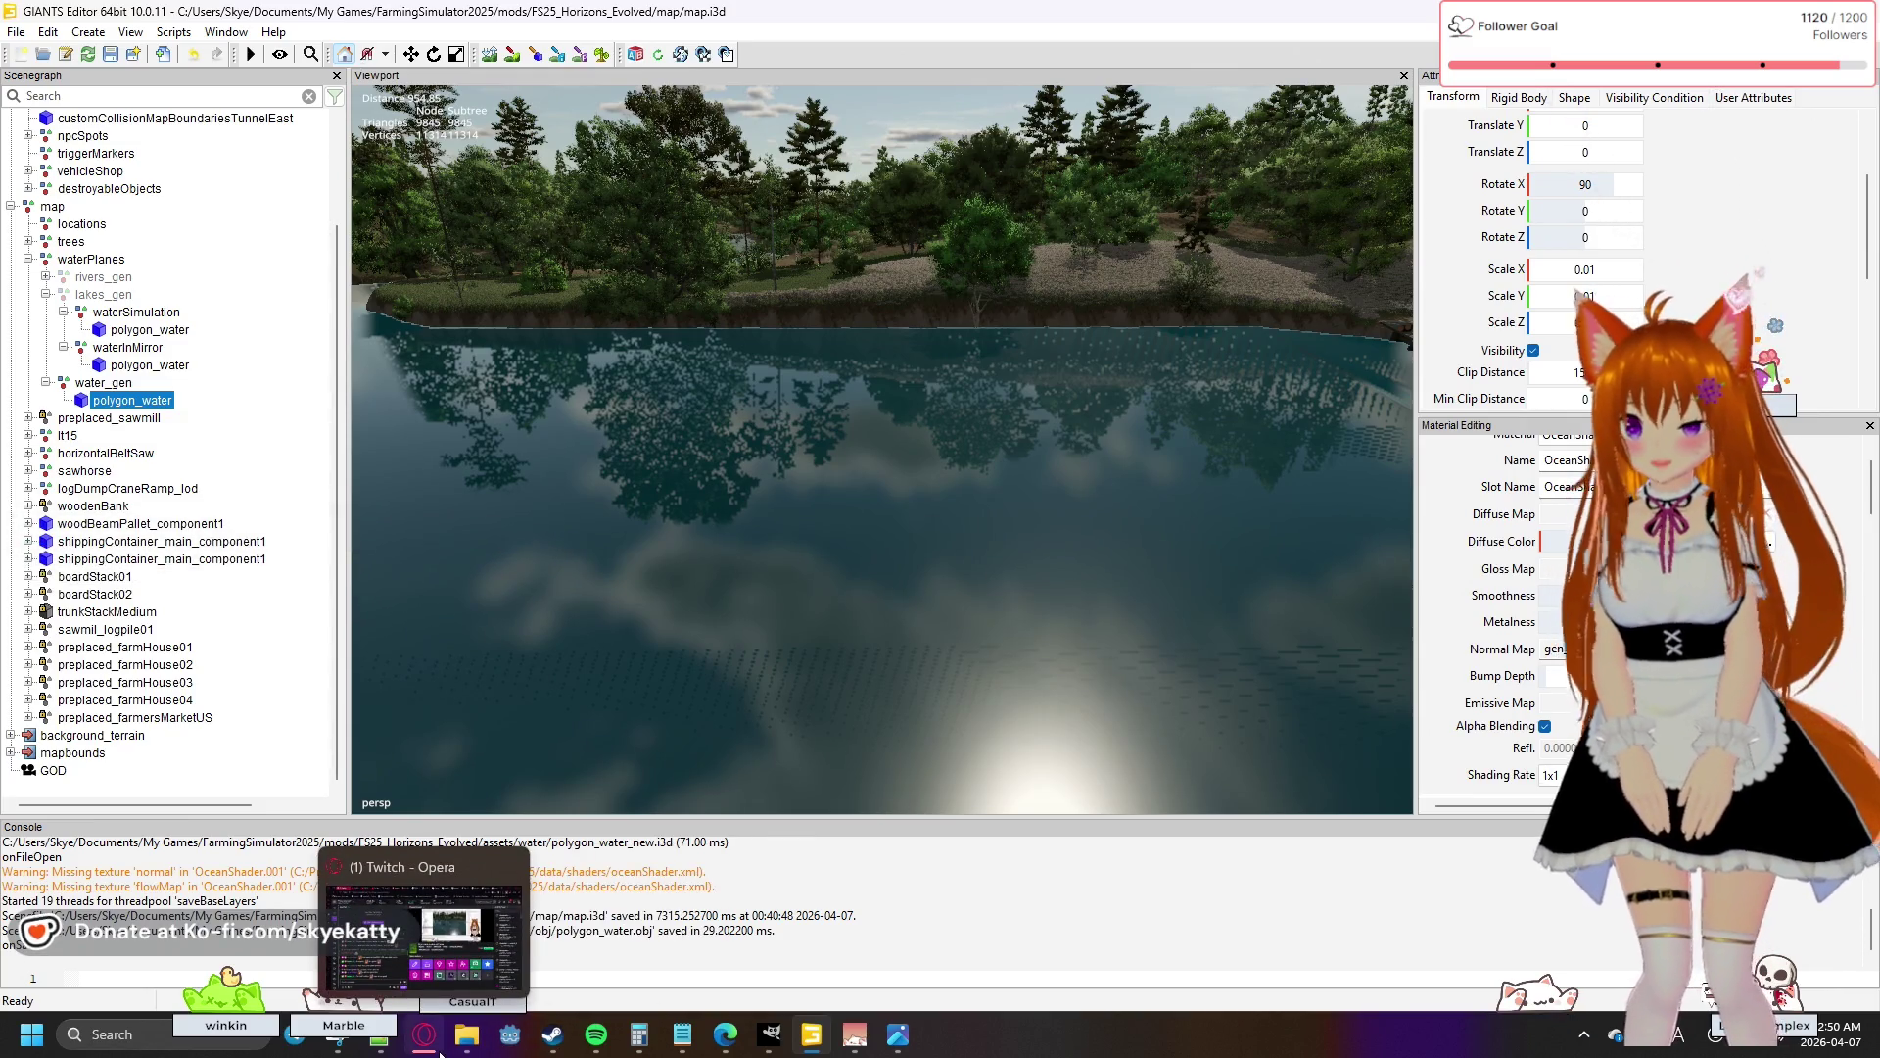
mouse_move(825, 1050)
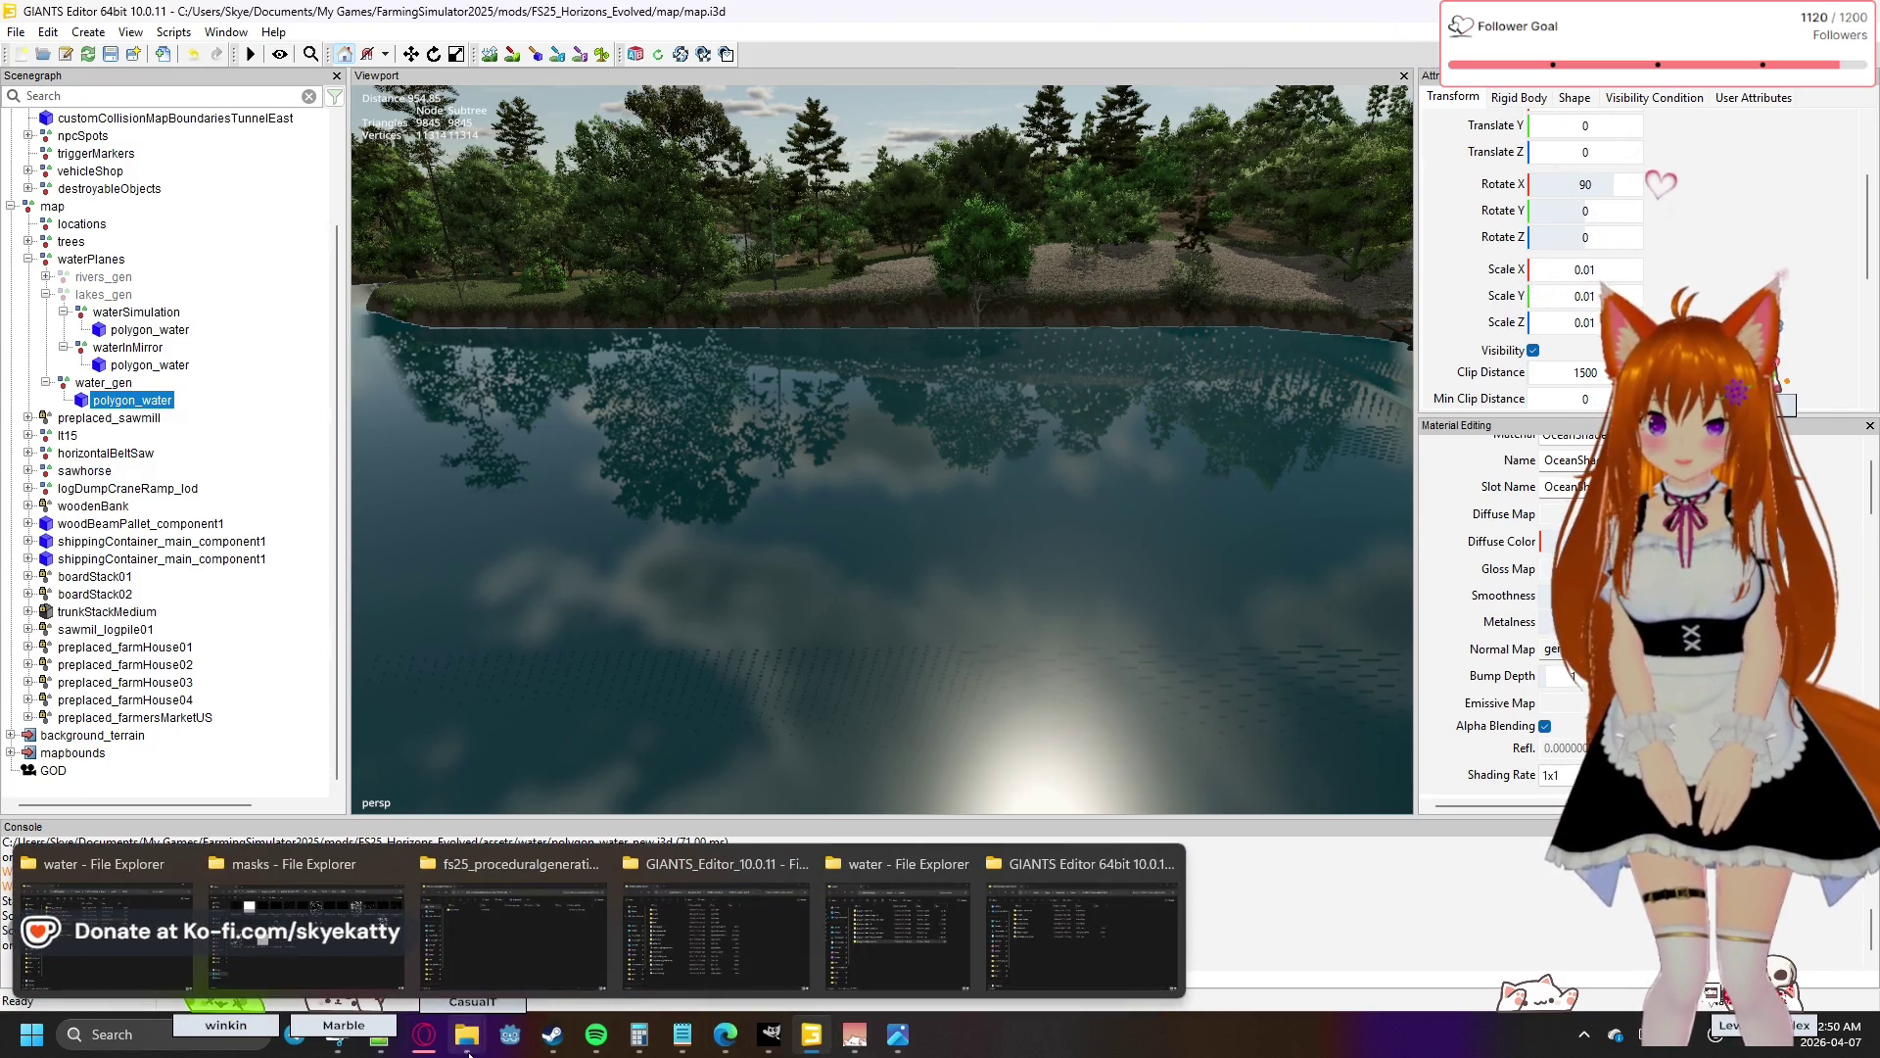
left_click(163, 1038)
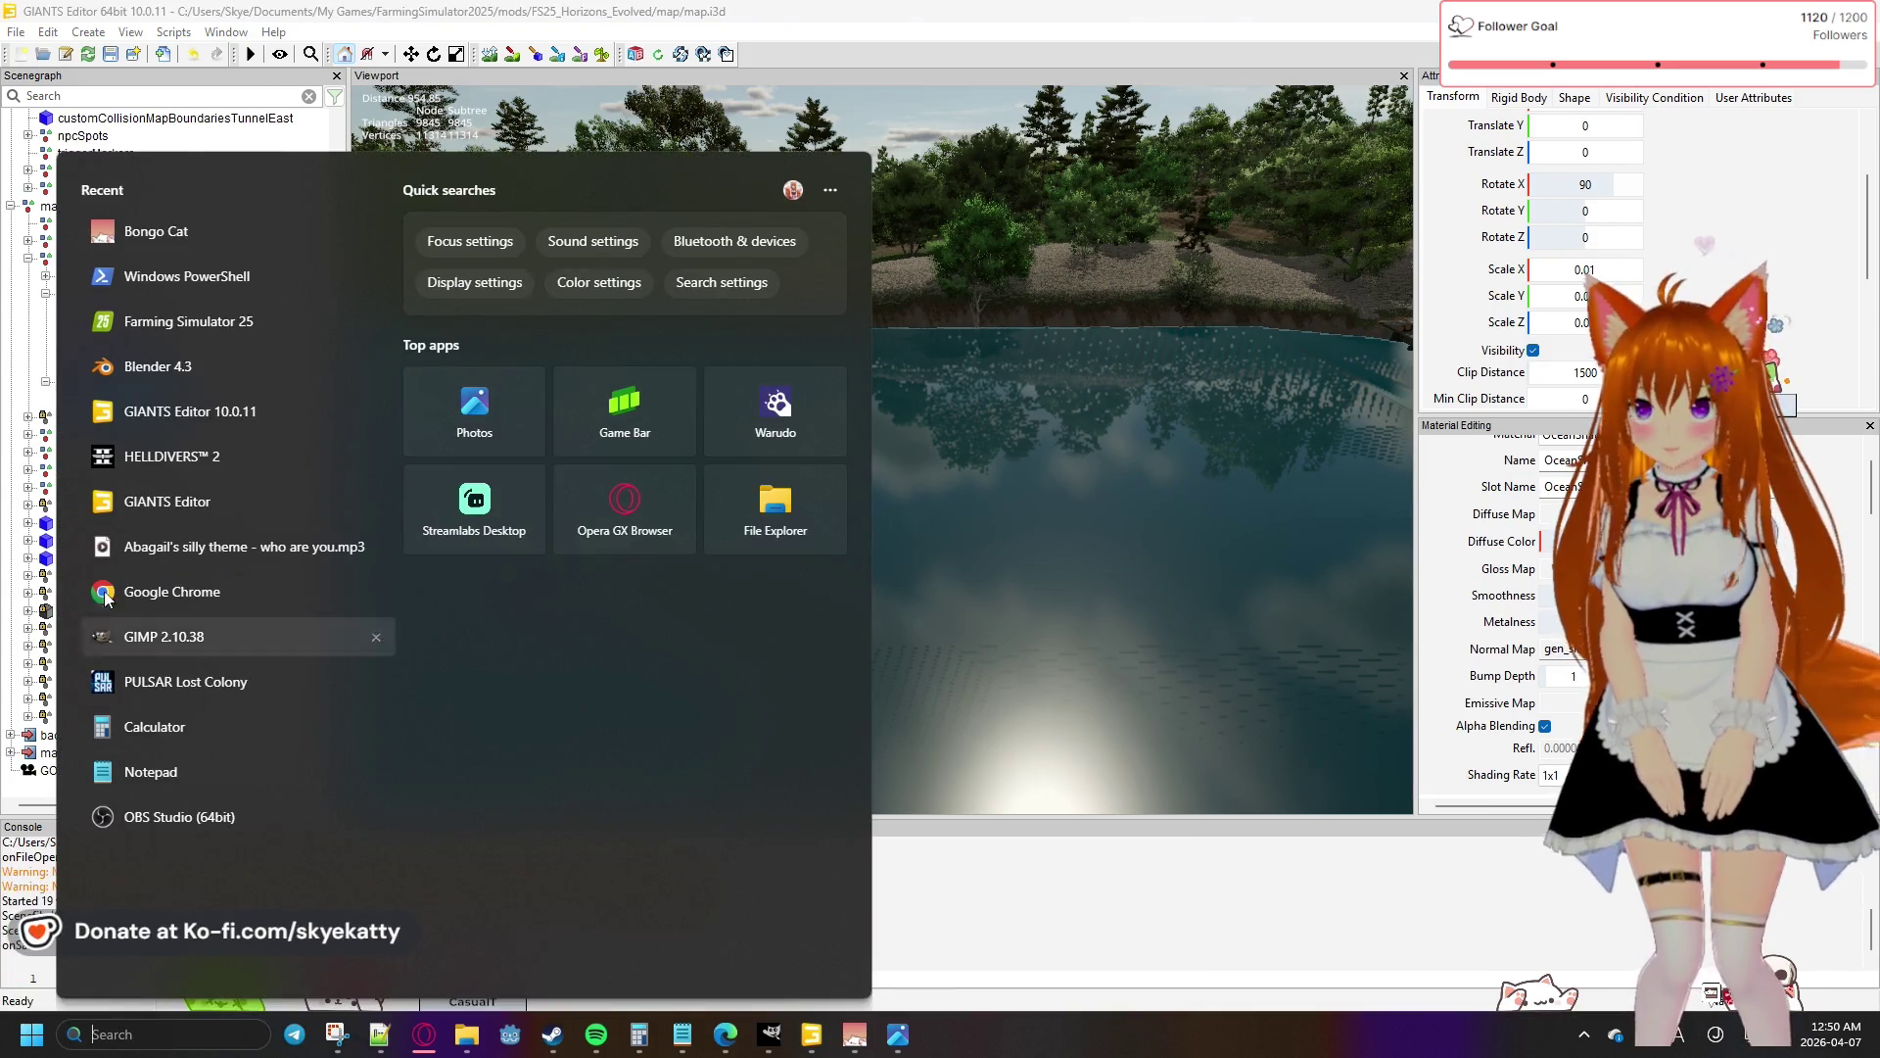
left_click(180, 375)
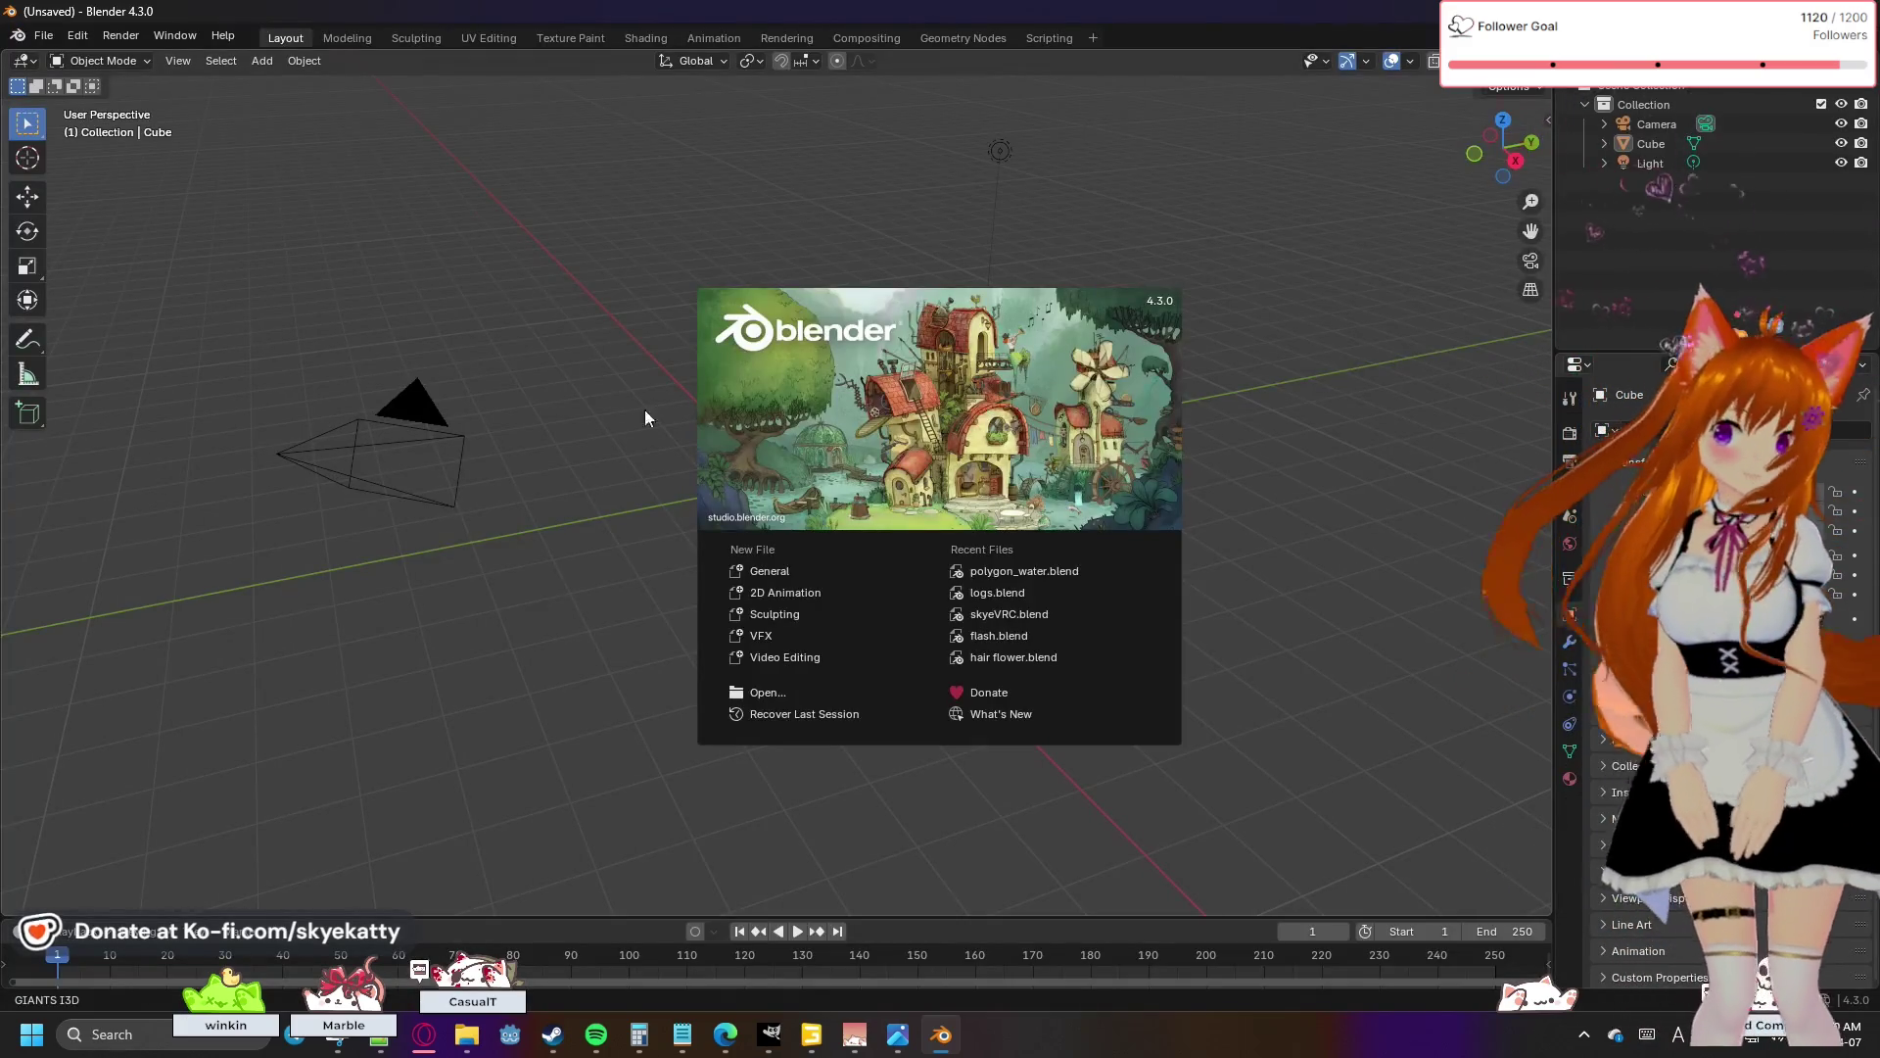
- Close the splash and delete the default camera, cube and light
left_click(645, 412)
left_click_drag(280, 116, 1202, 640)
key("Delete")
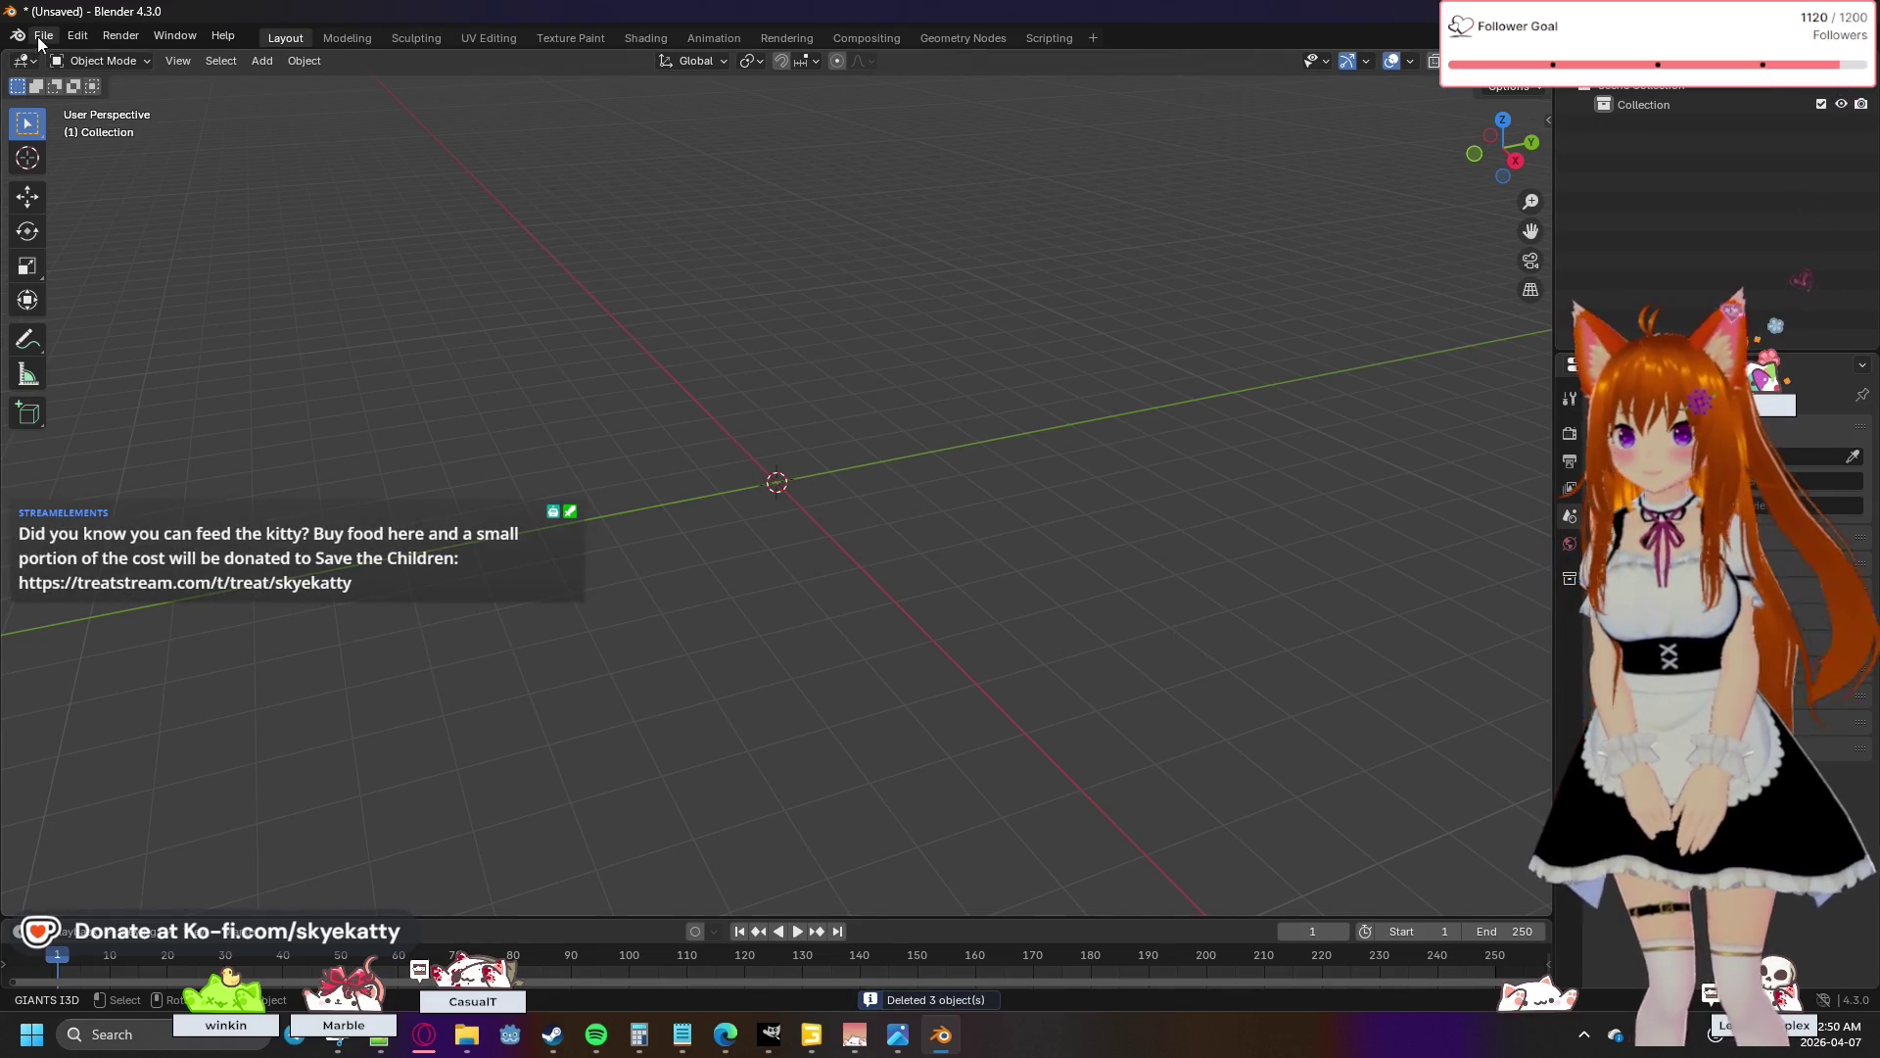
- Import polygon_water.obj from the recent obj folder as a Wavefront OBJ
left_click(43, 36)
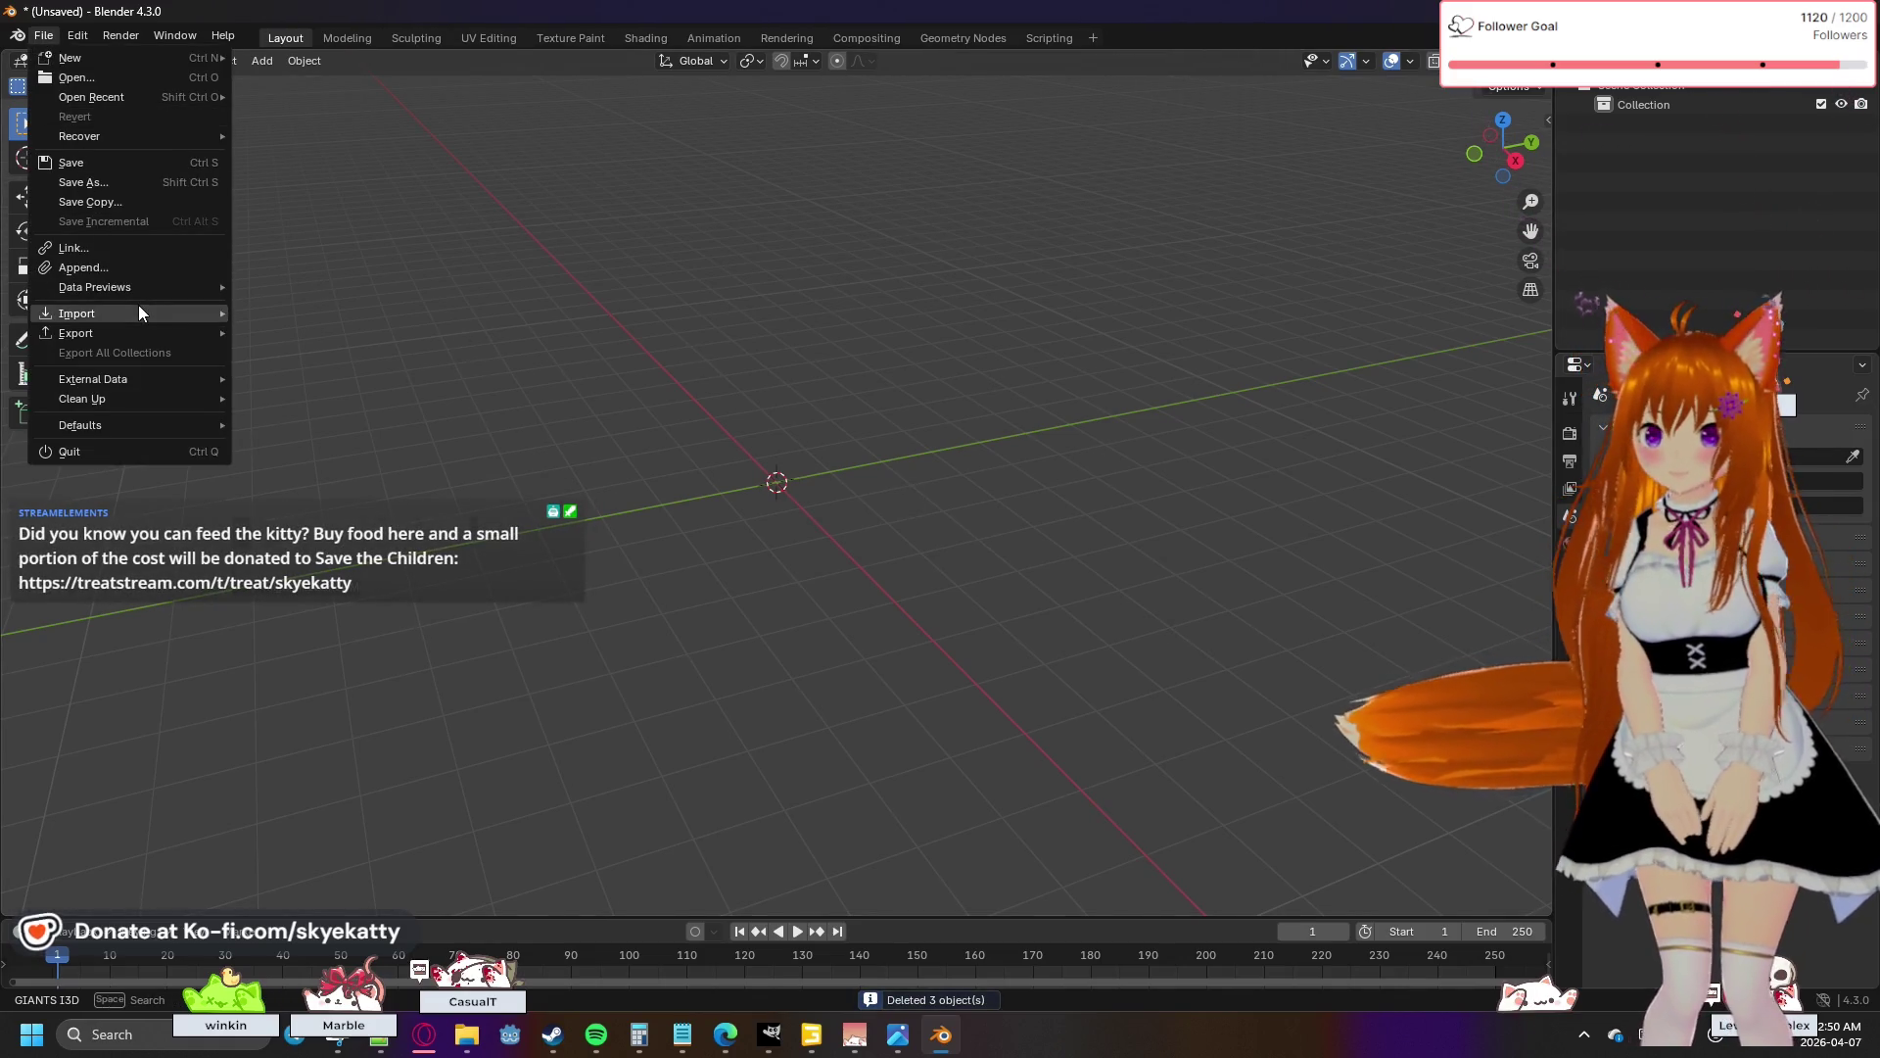
mouse_move(138, 311)
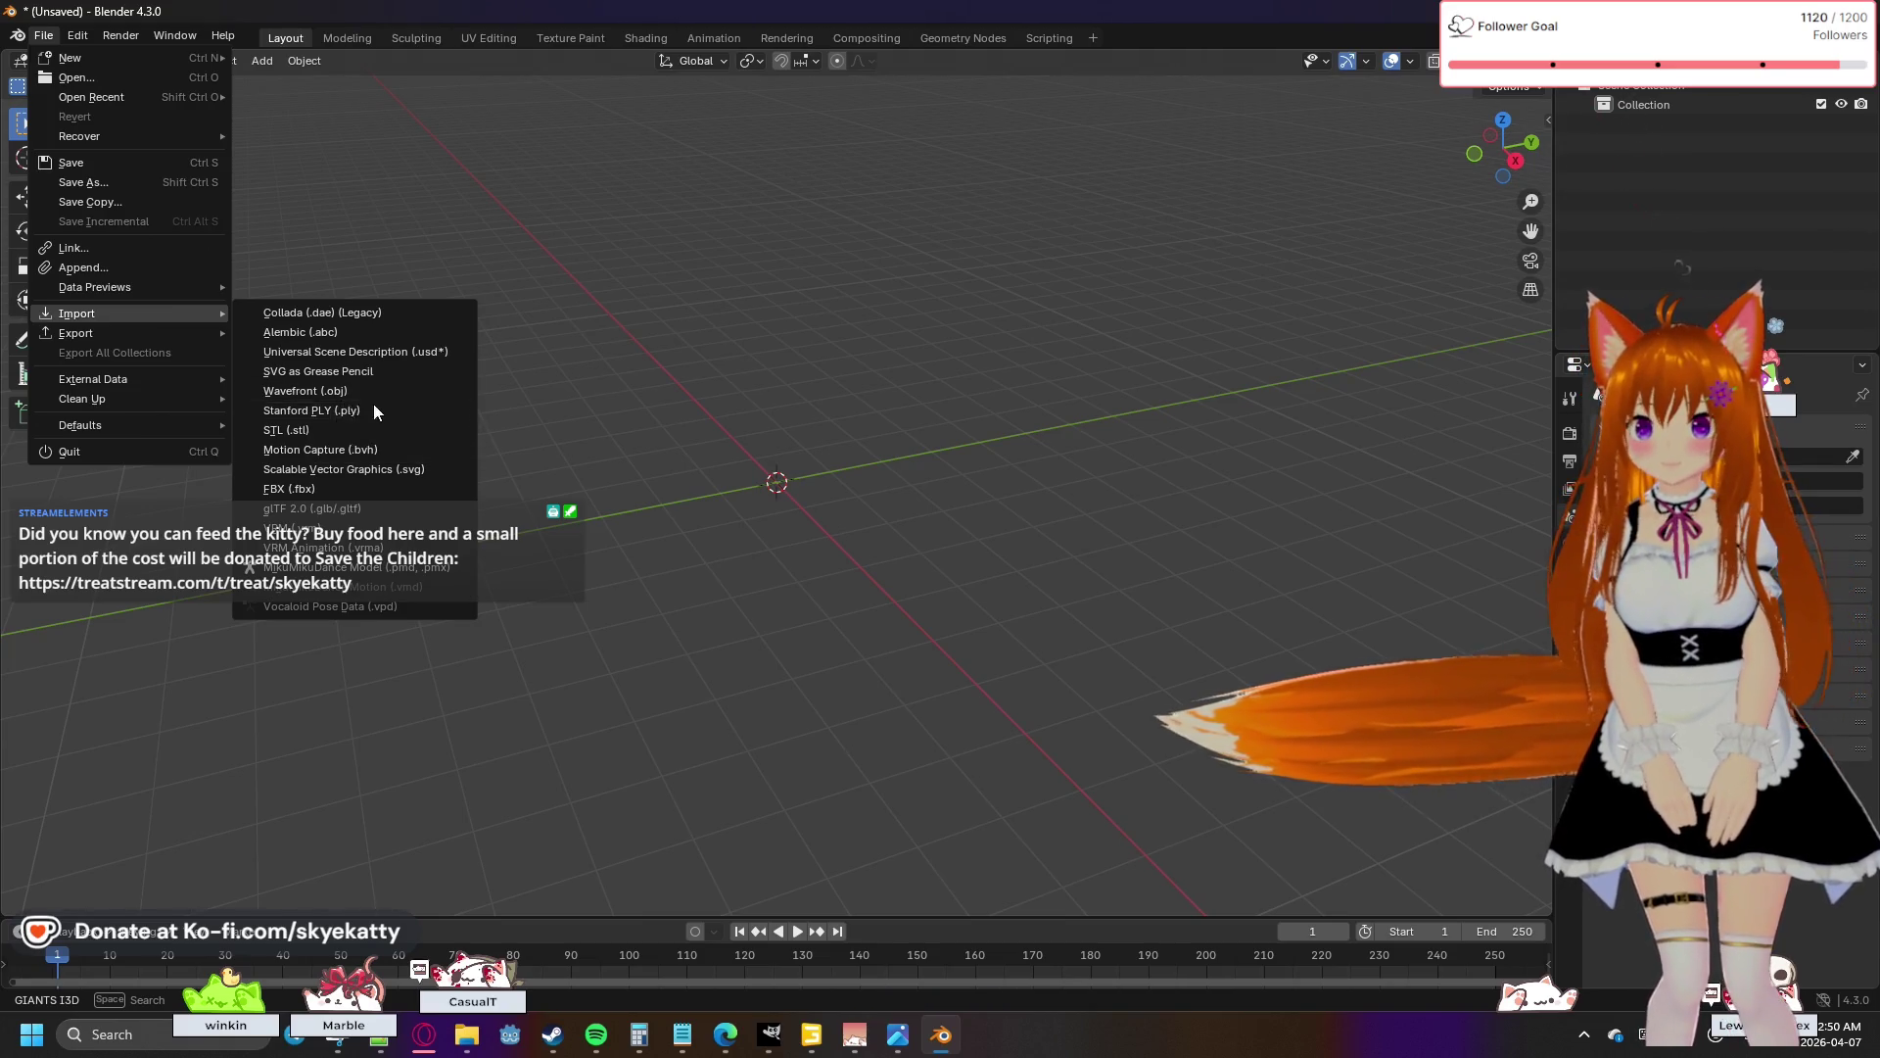
left_click(392, 386)
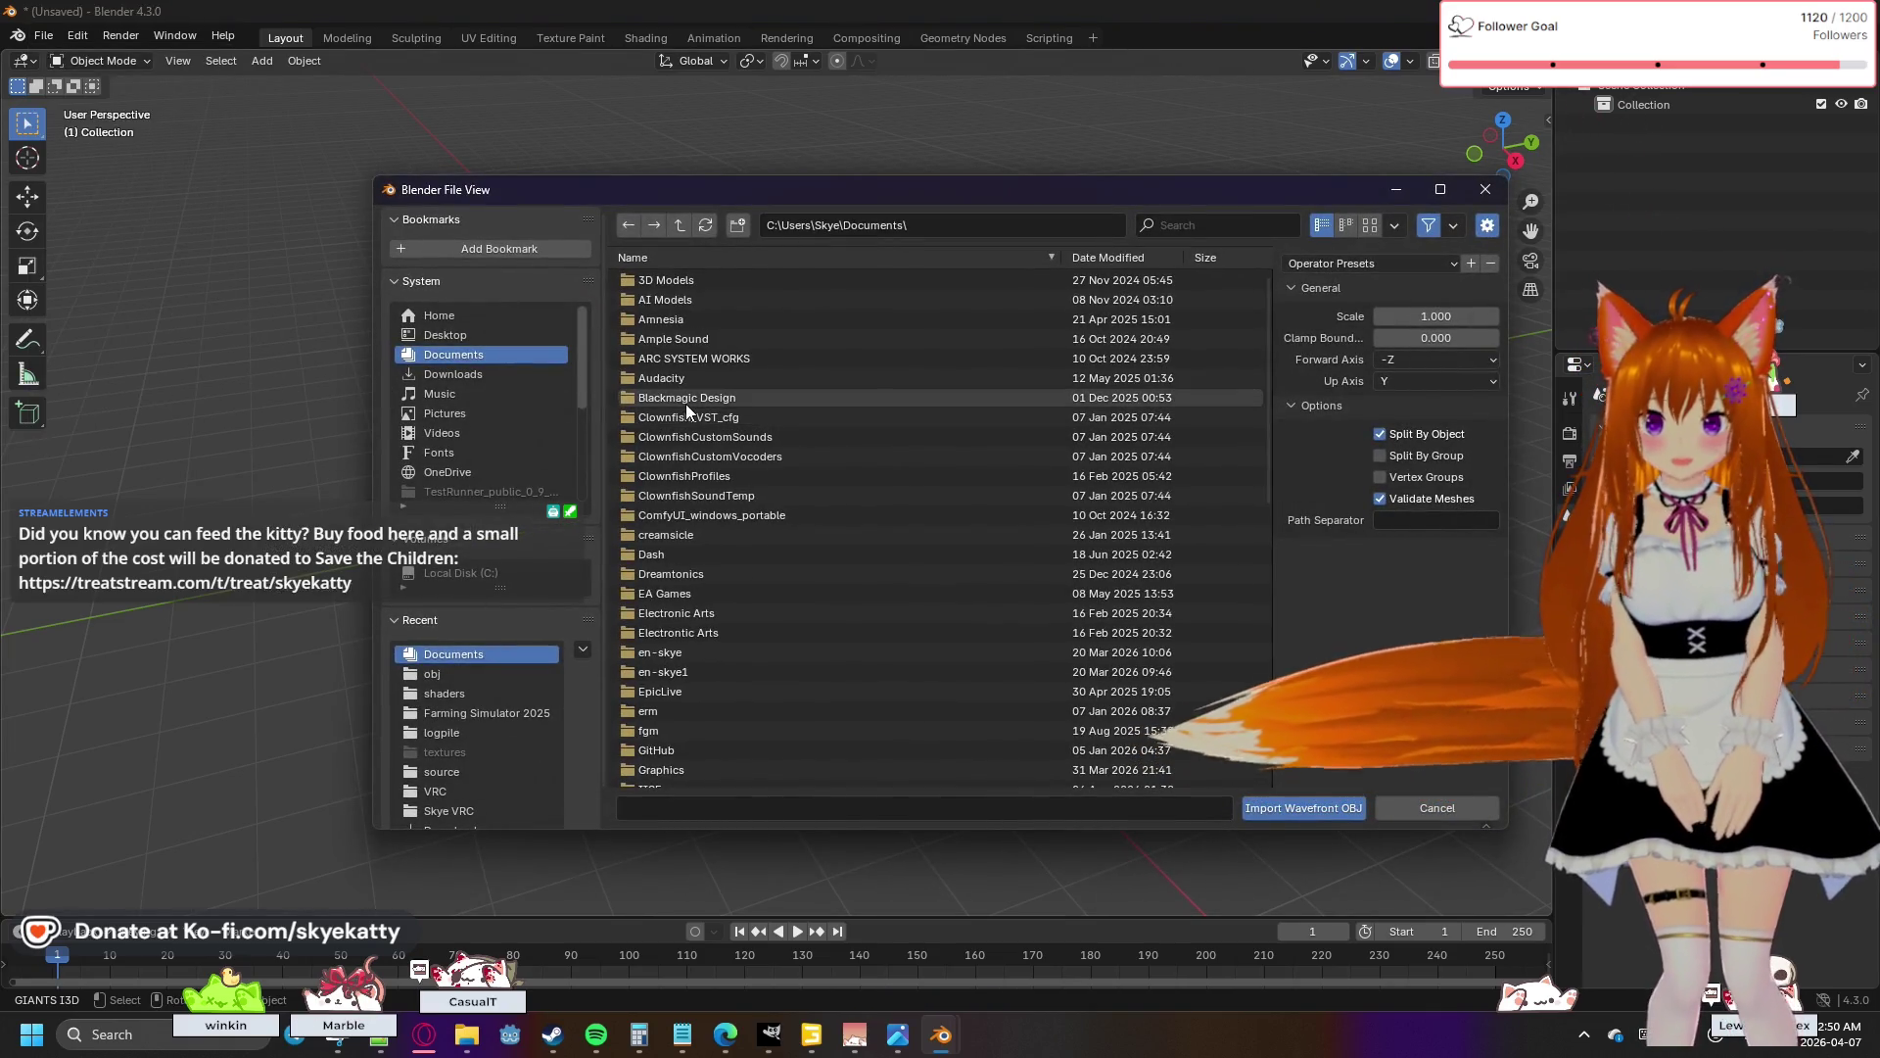
left_click(472, 672)
left_click(749, 282)
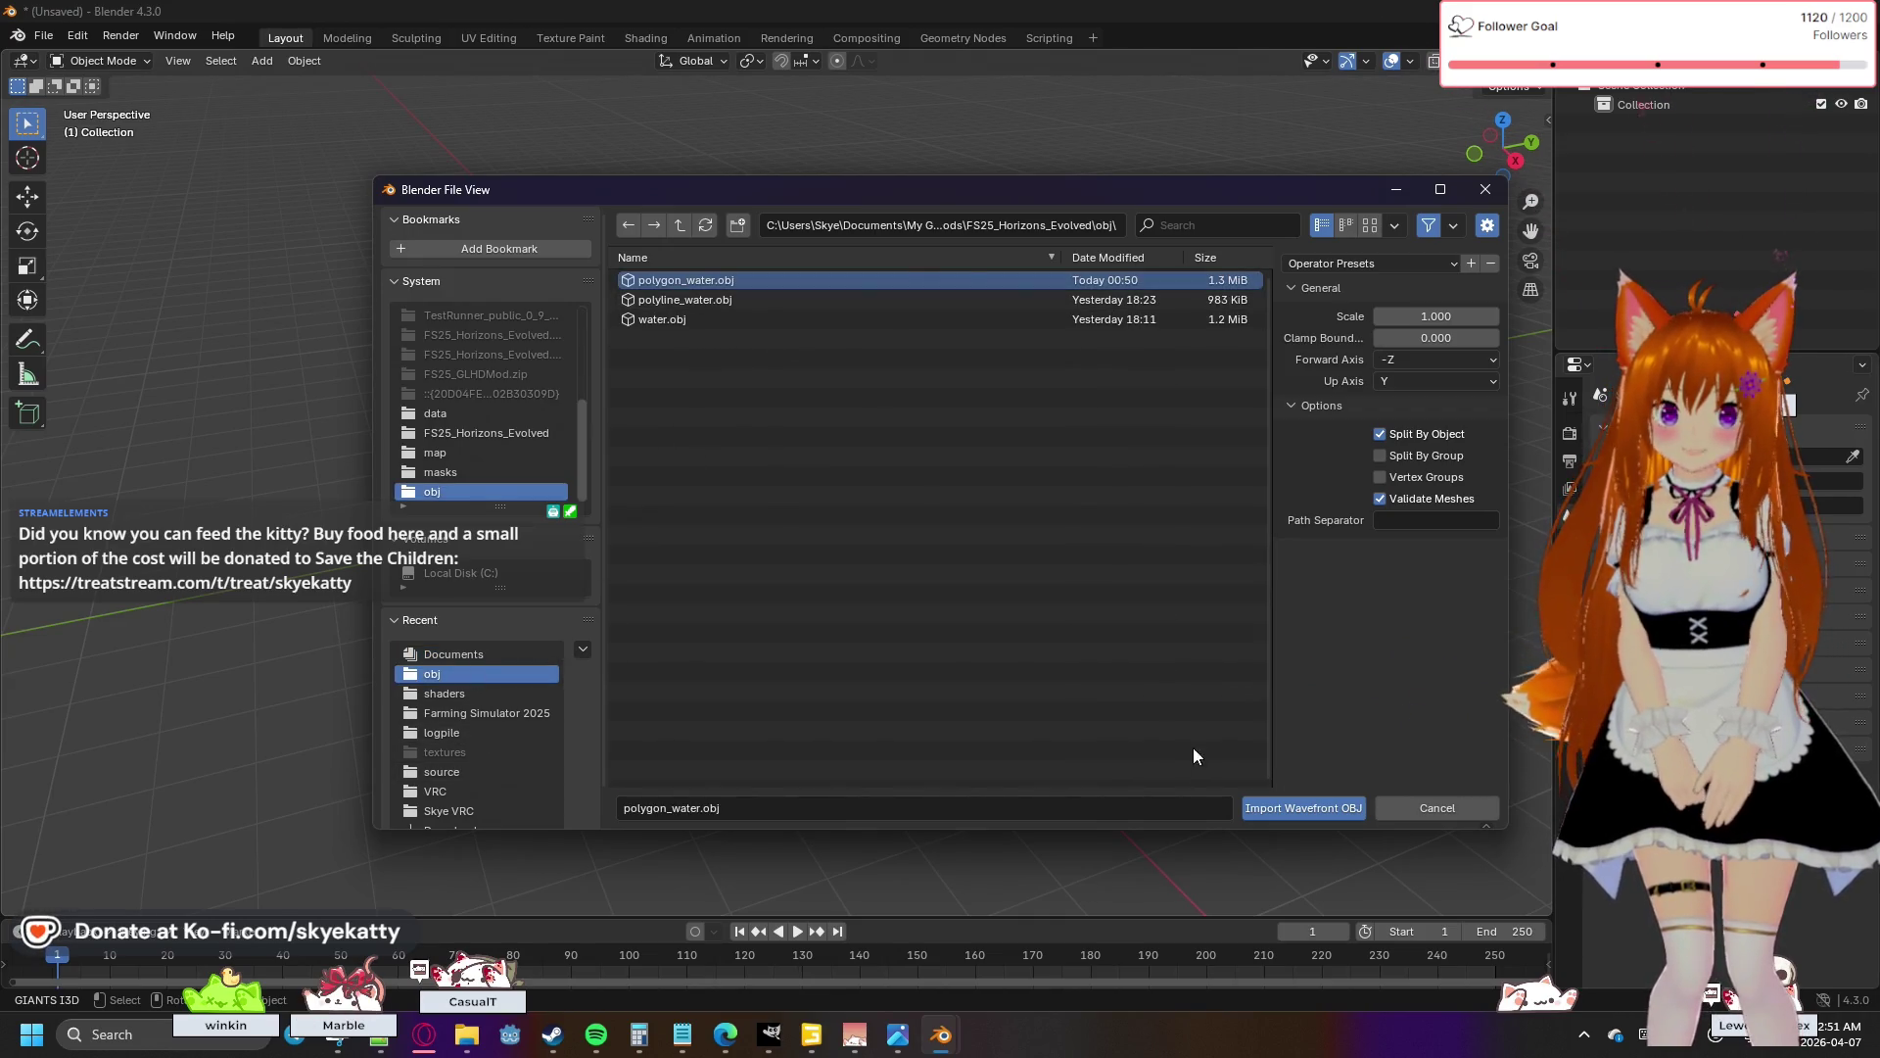
left_click(1269, 805)
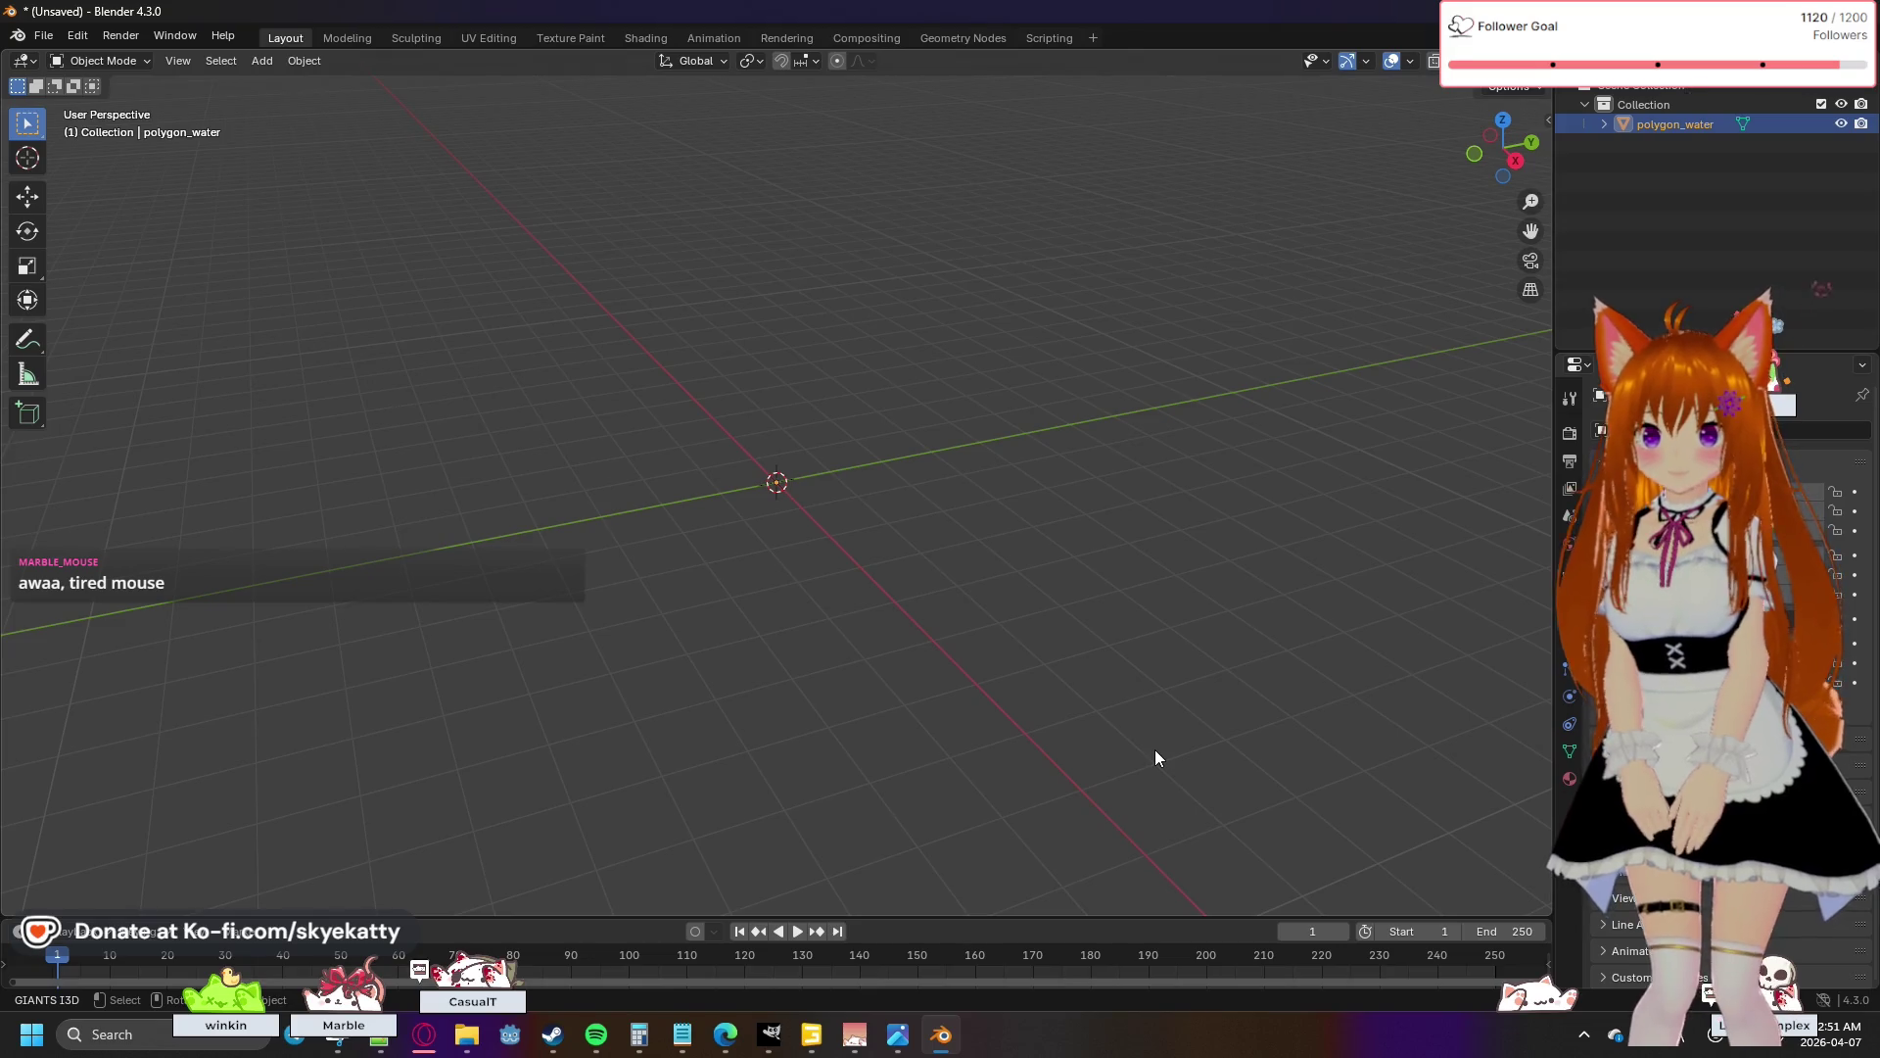
- Look around the scene and deselect the polygon_water object
scroll(1087, 707, "down", 2)
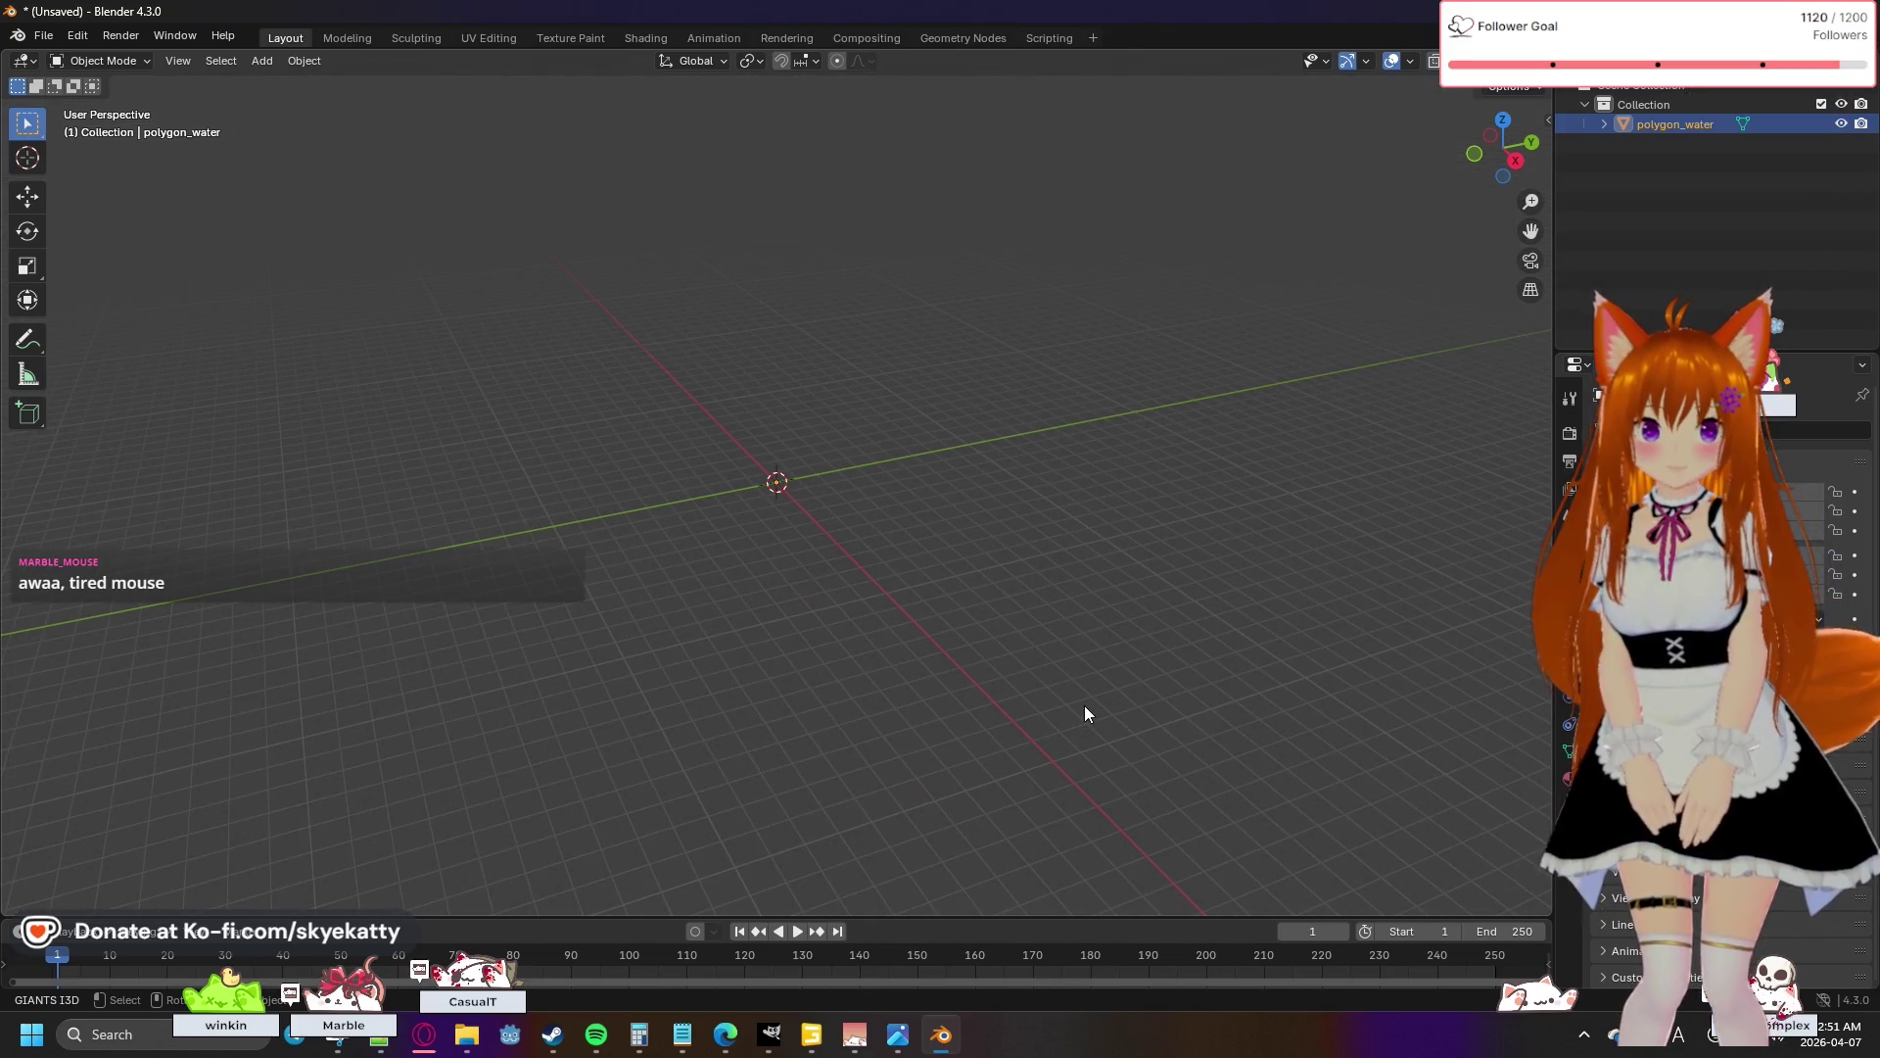
scroll(1085, 707, "down", 3)
scroll(1084, 703, "up", 4)
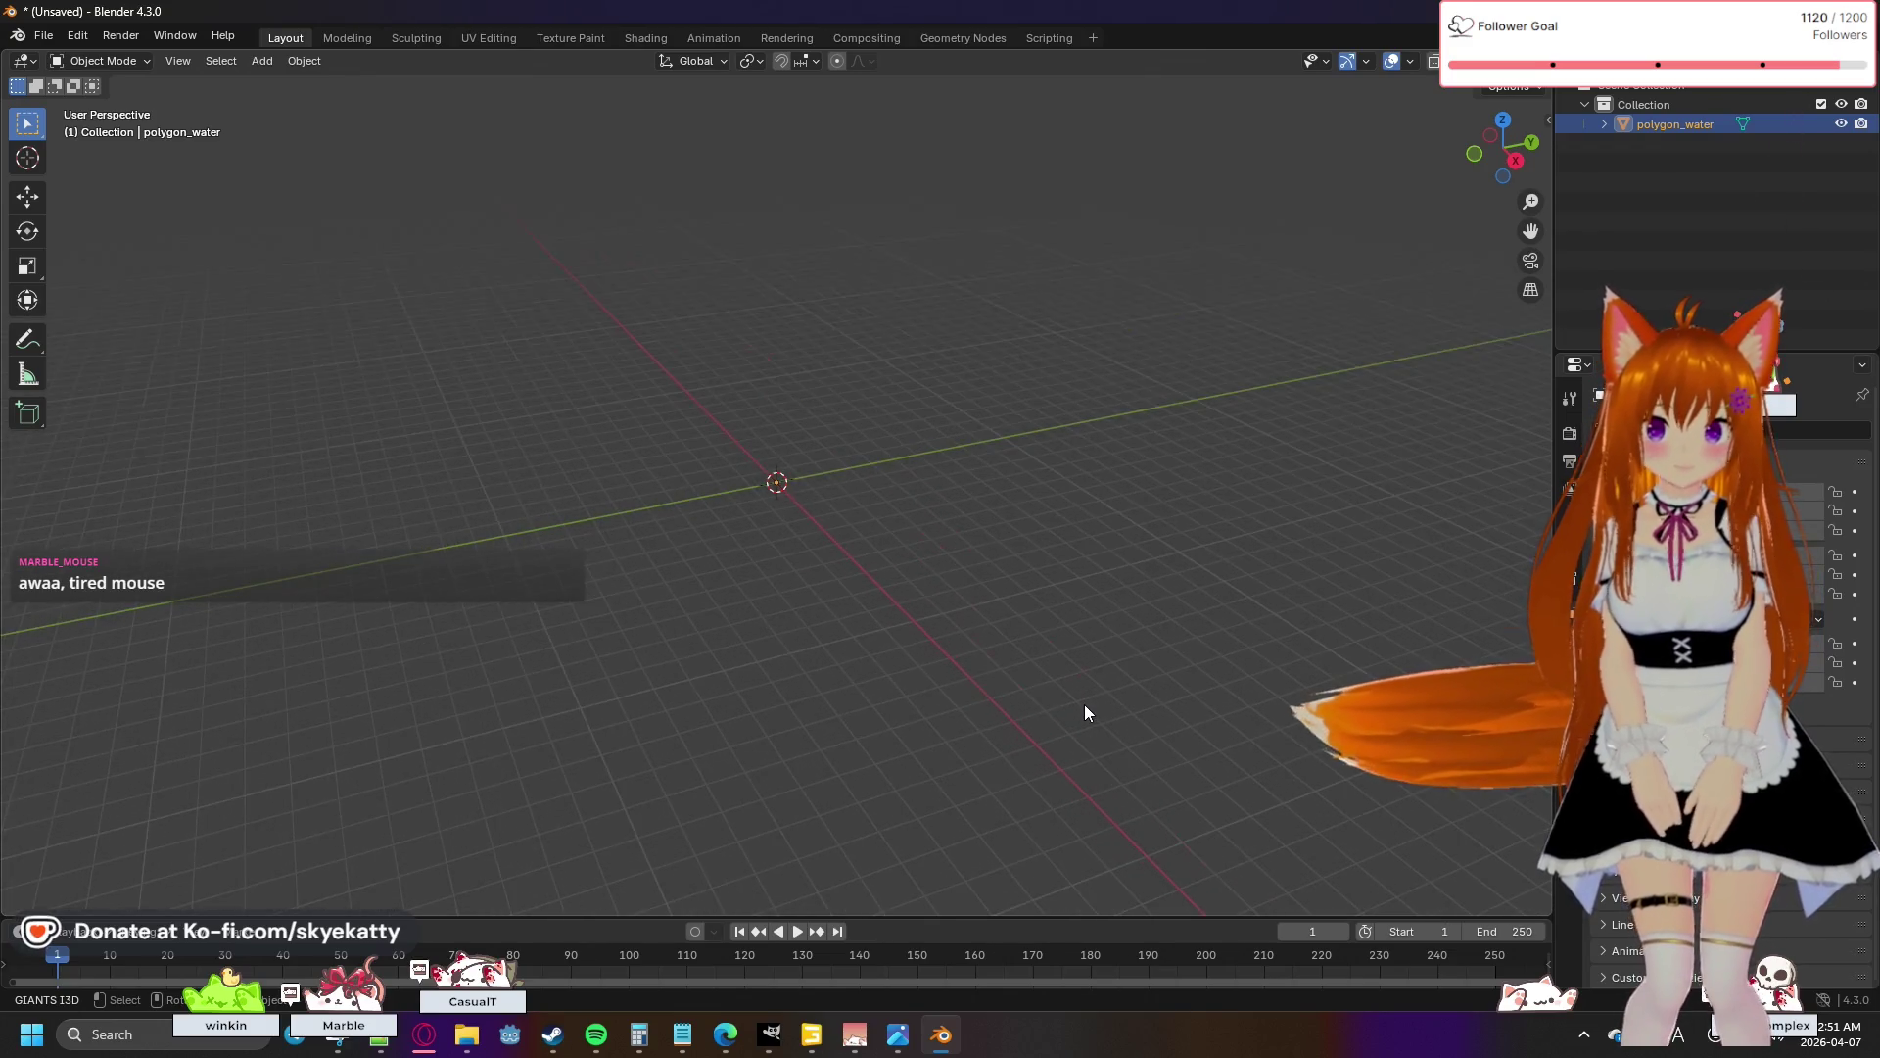
right_click(1017, 671)
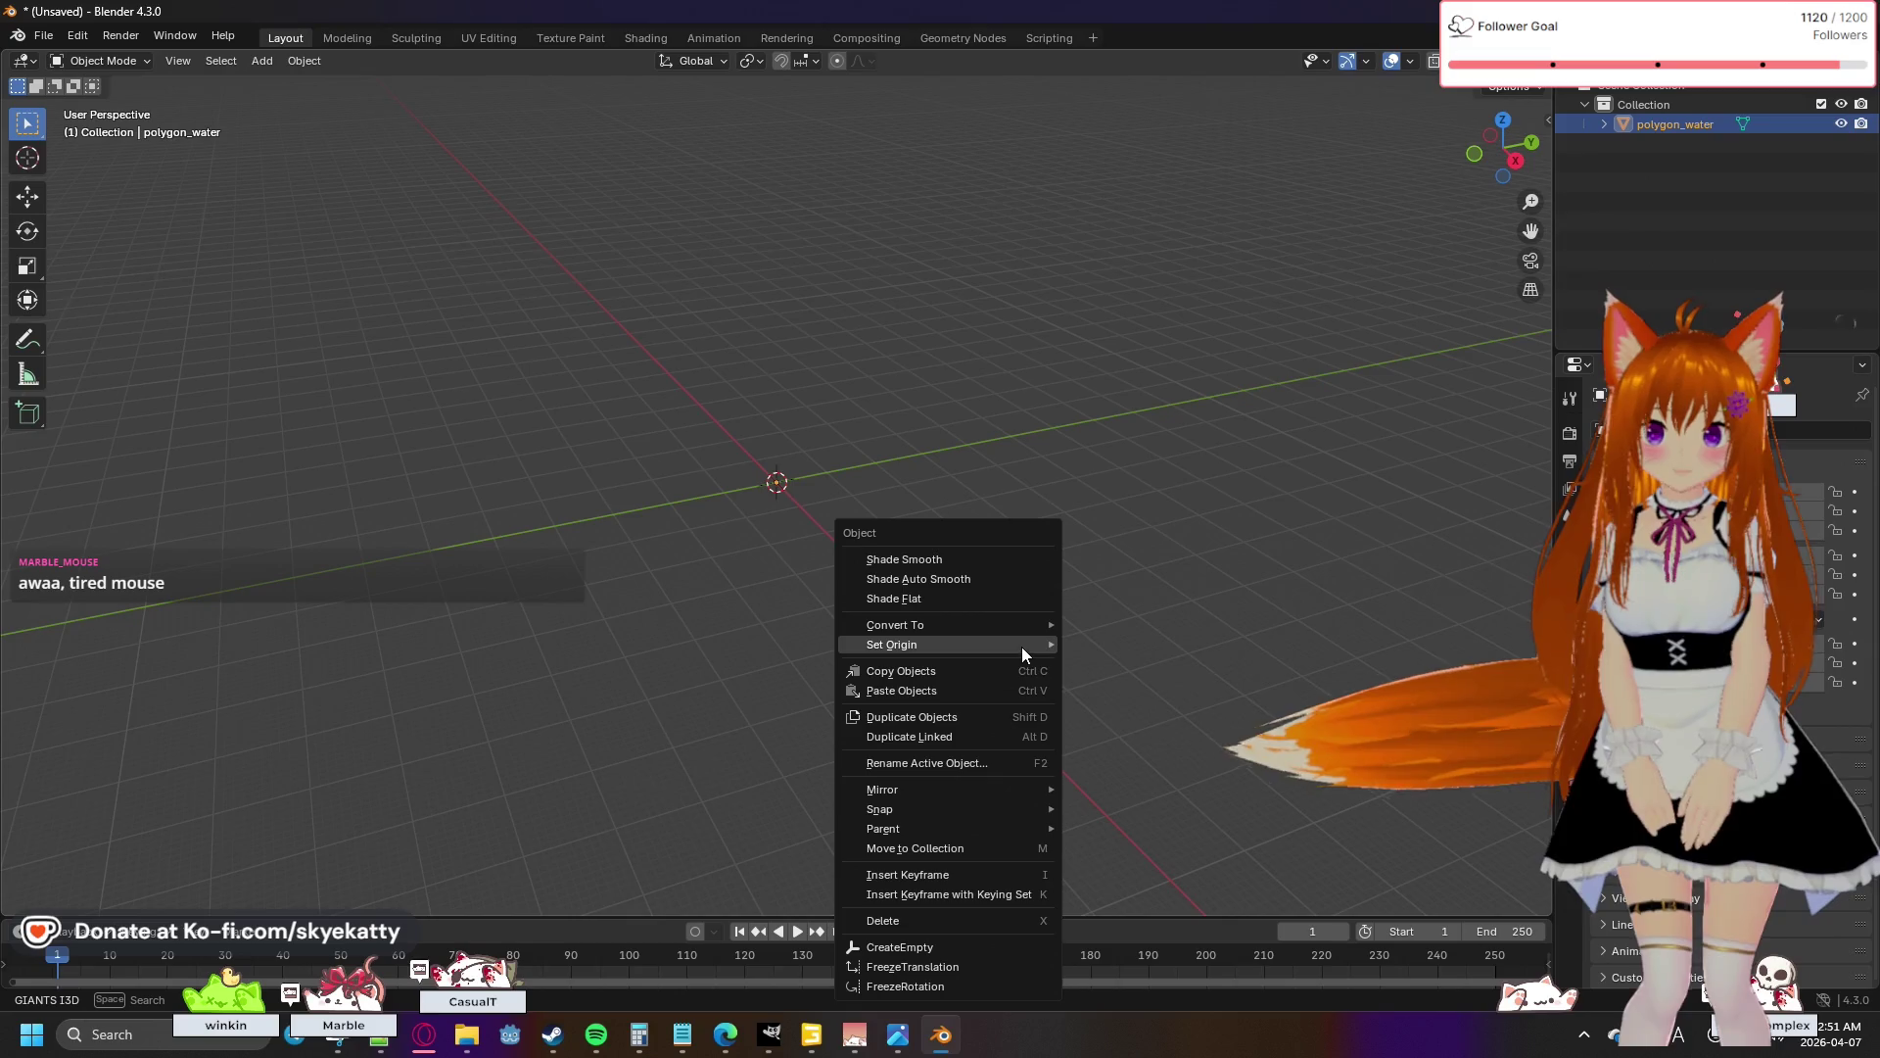
left_click(1217, 527)
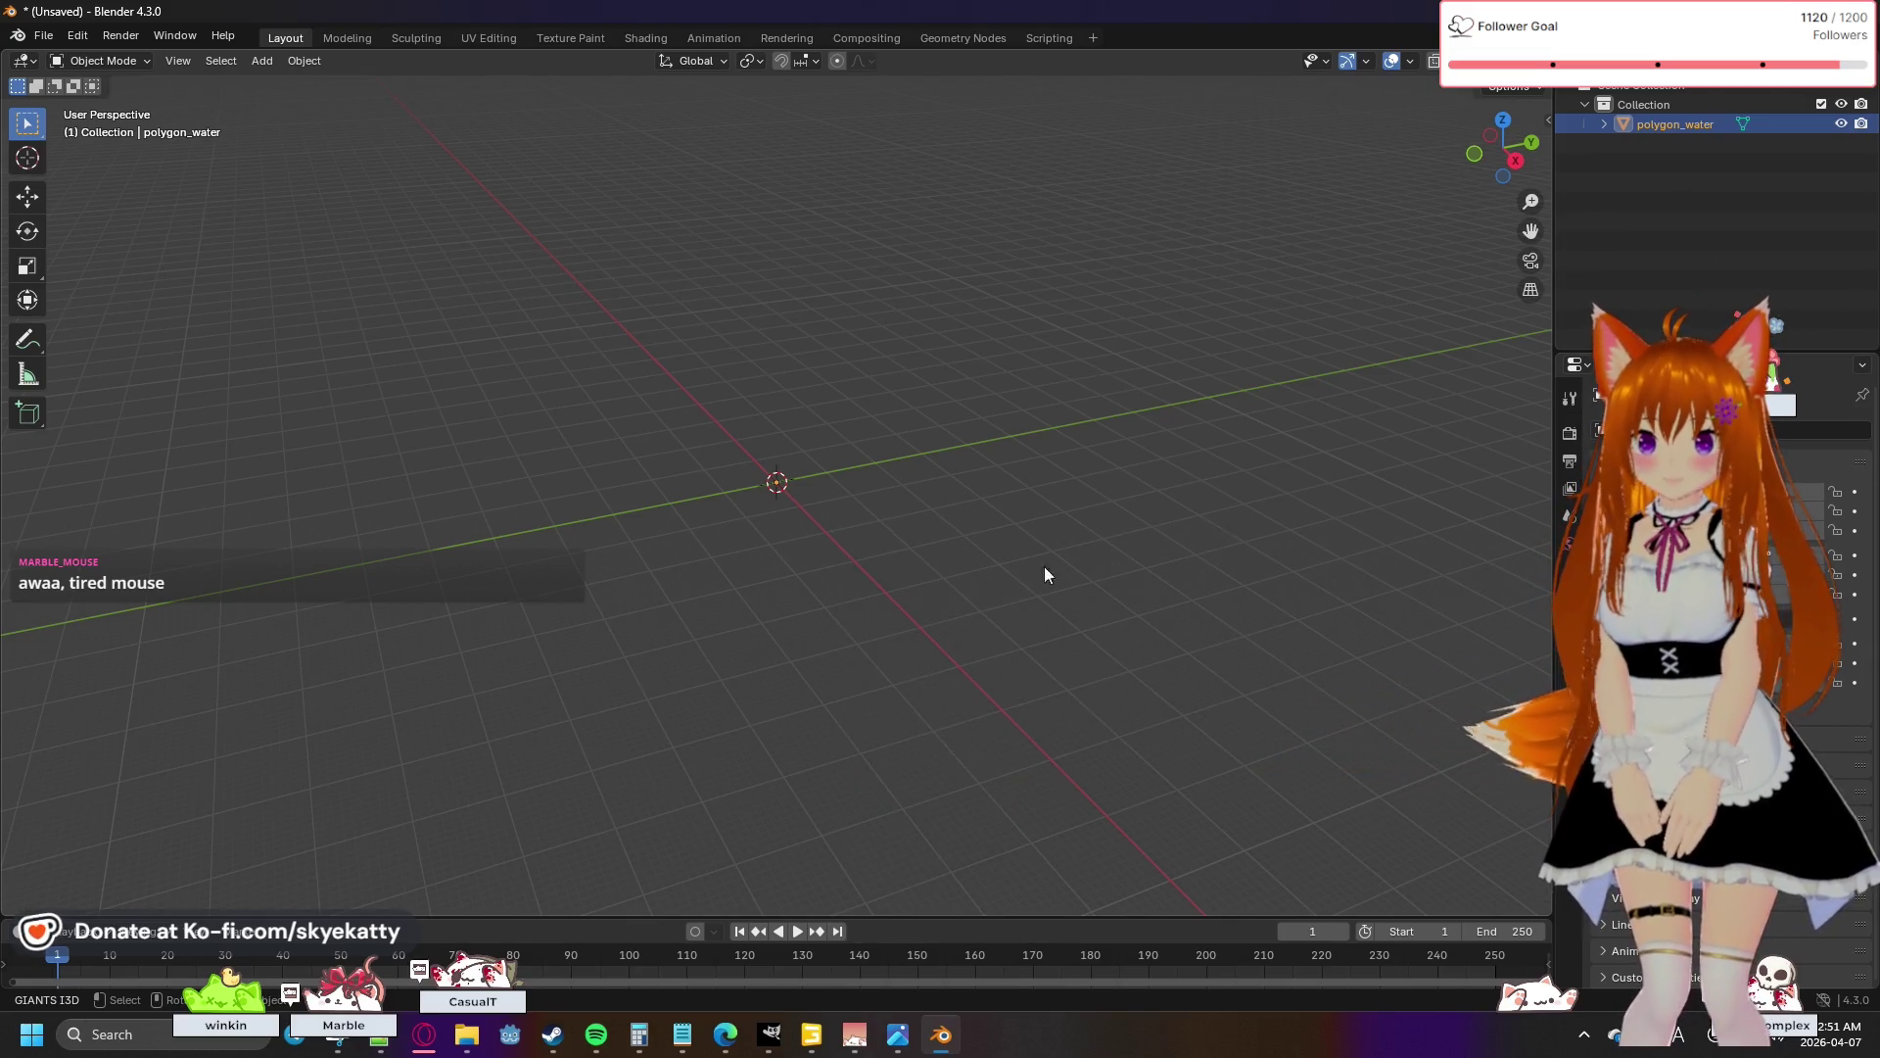
left_click(938, 566)
mouse_move(958, 503)
left_mouse_down()
mouse_move(986, 421)
mouse_move(1264, 382)
mouse_move(1296, 525)
mouse_move(1168, 805)
mouse_move(574, 509)
mouse_move(995, 380)
mouse_move(1028, 557)
mouse_move(681, 483)
mouse_move(937, 524)
left_mouse_up()
- Select polygon_water in the Outliner and delete it
left_click(1689, 131)
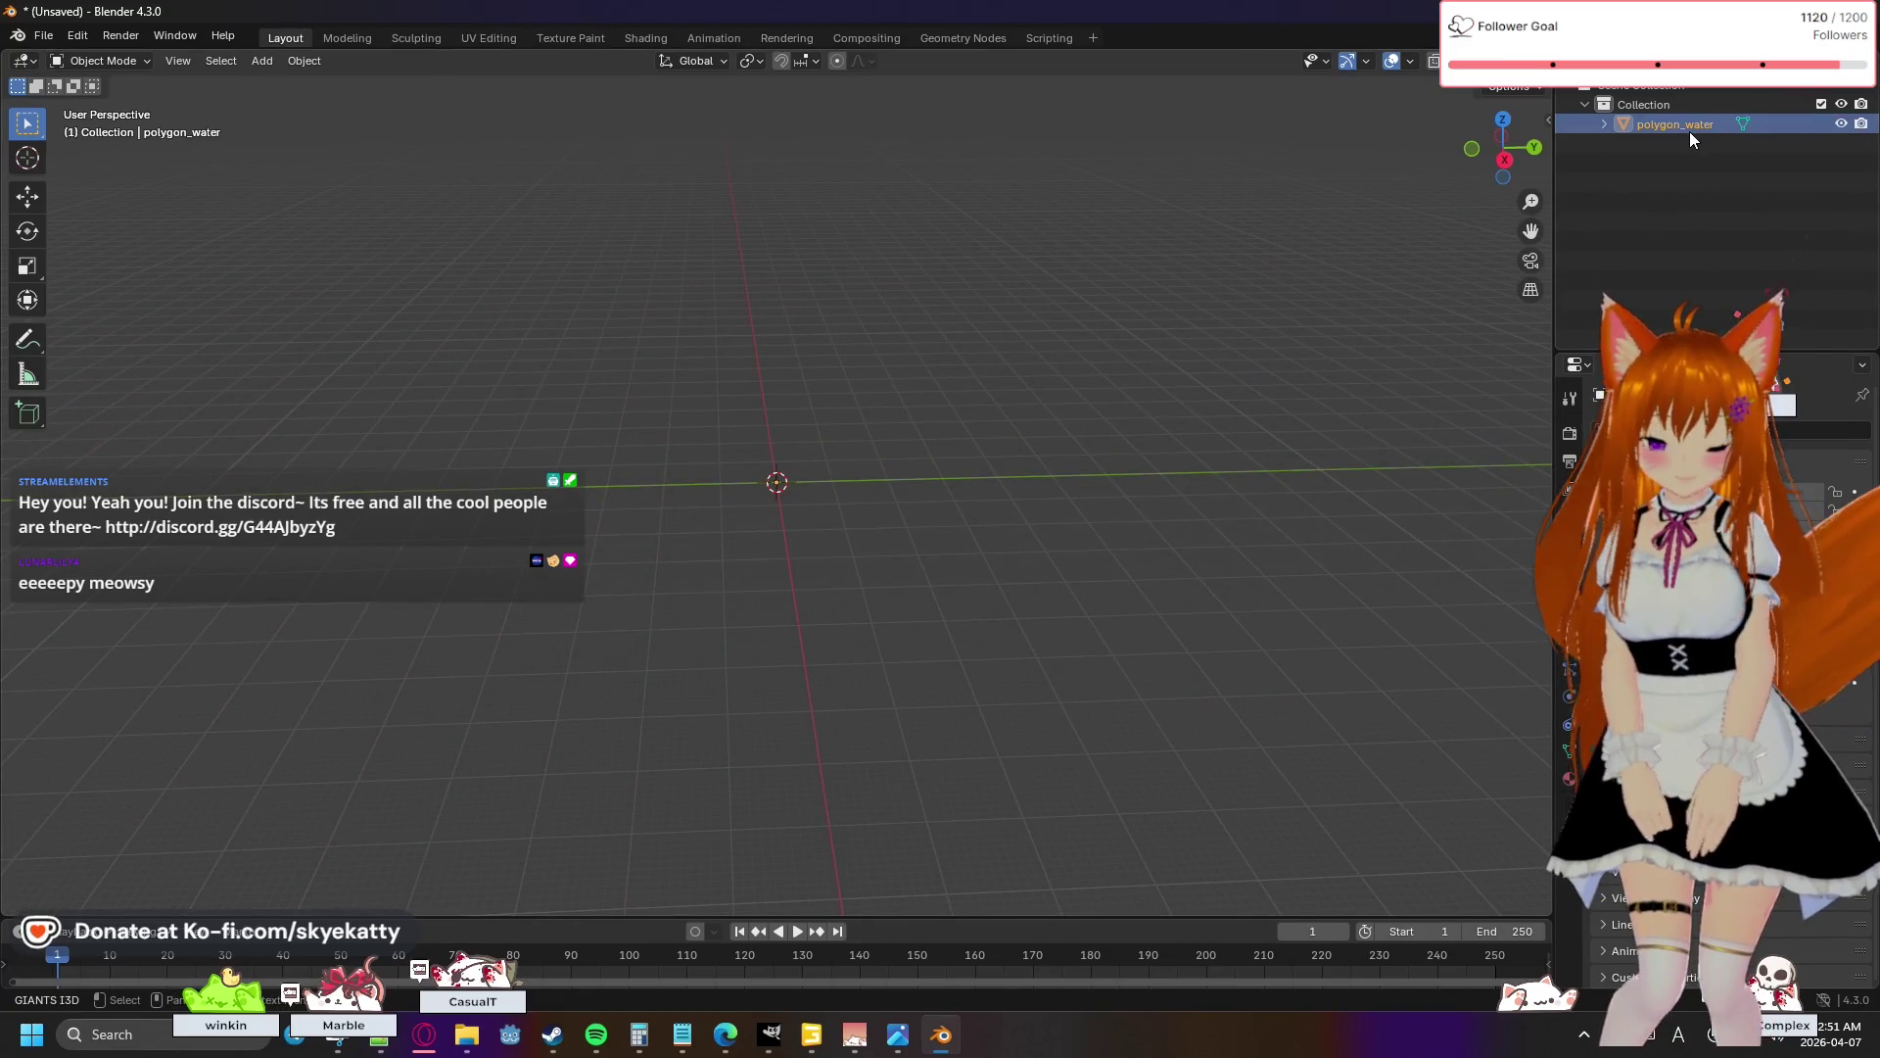
key("Delete")
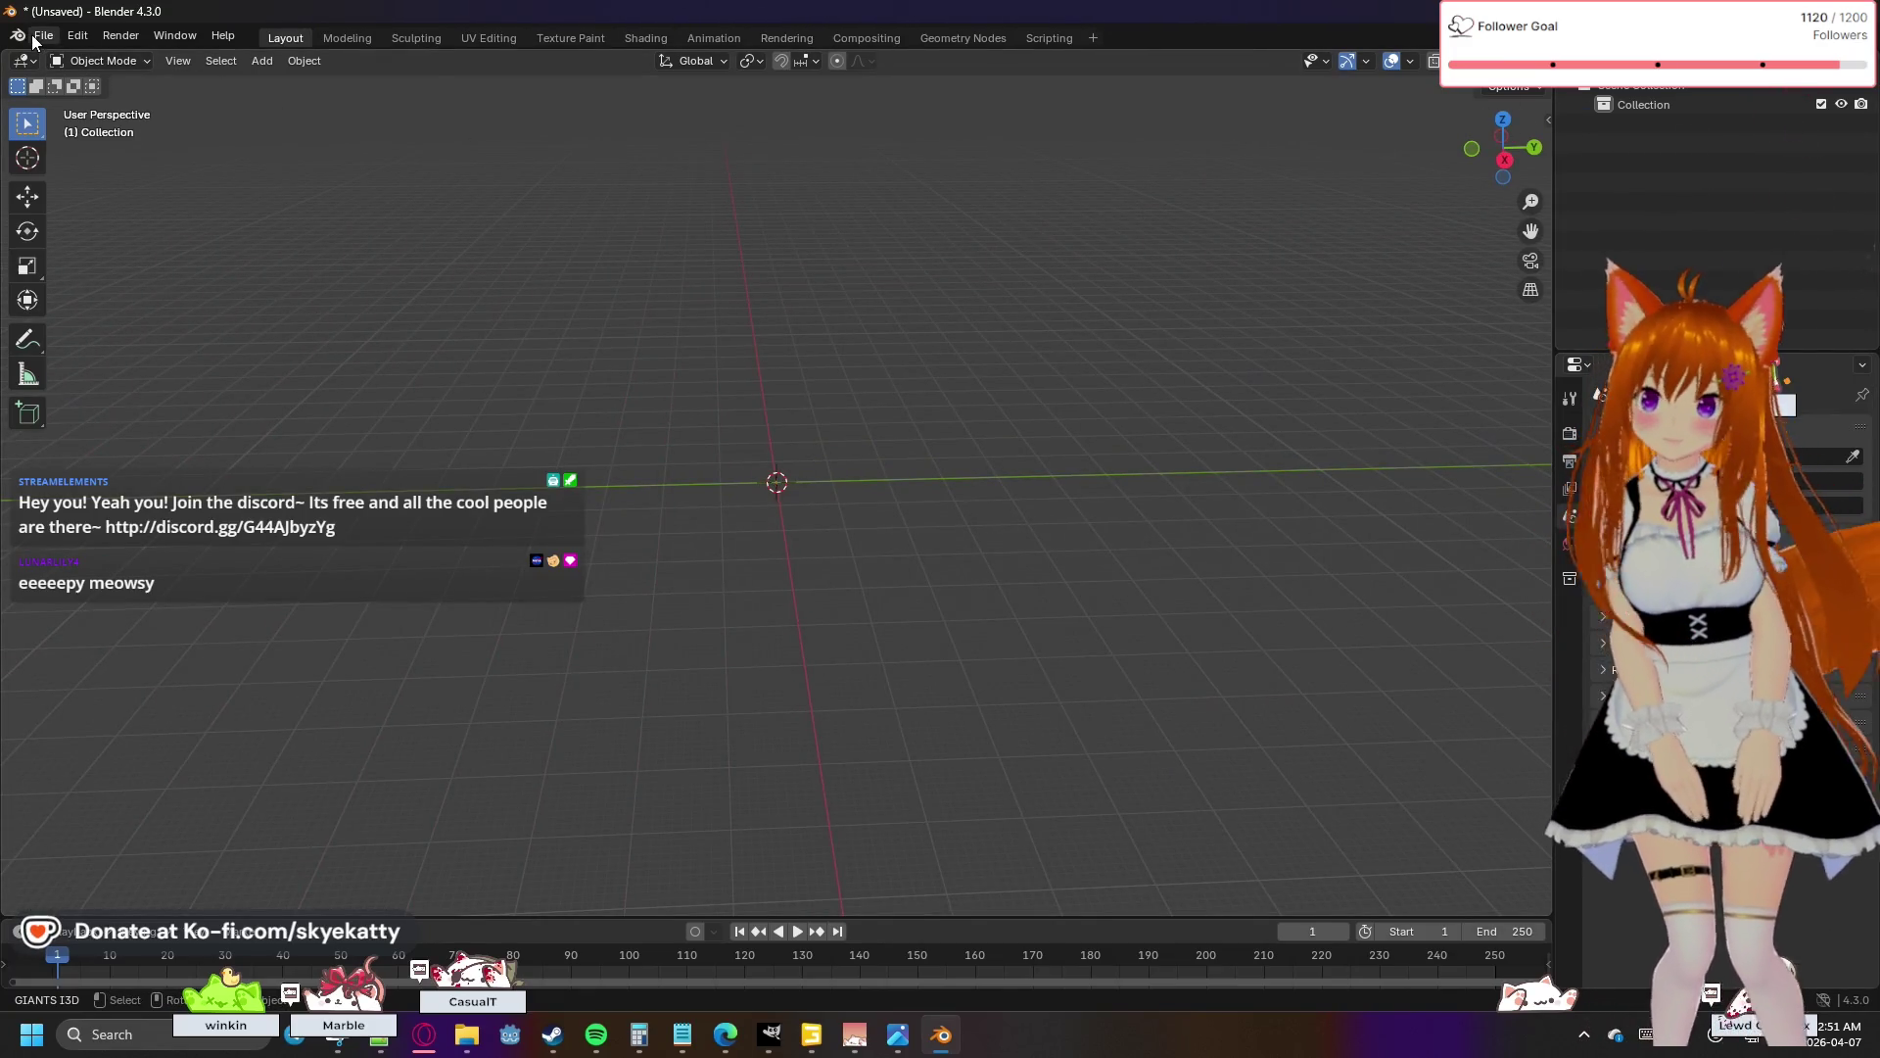
left_click(43, 35)
mouse_move(149, 318)
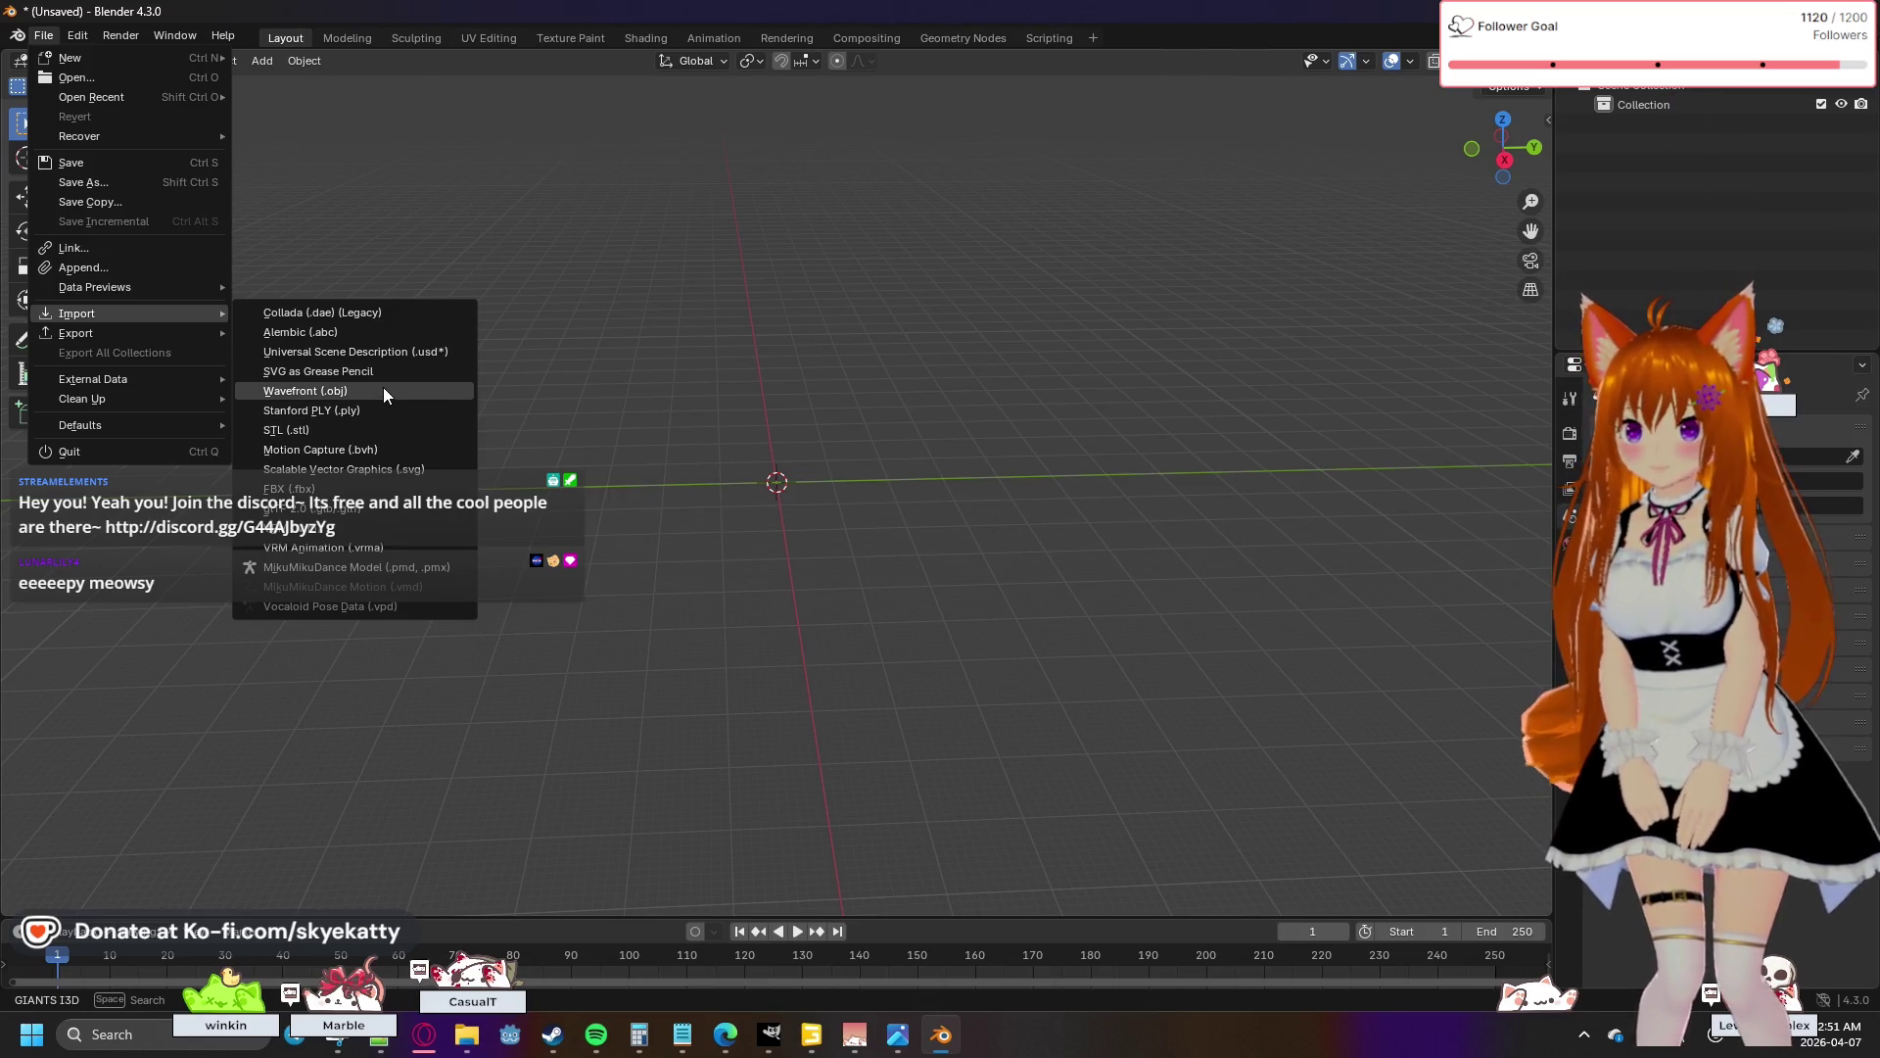
- Import polygon_water.obj from the obj folder as a Wavefront OBJ at scale 1.000
left_click(384, 389)
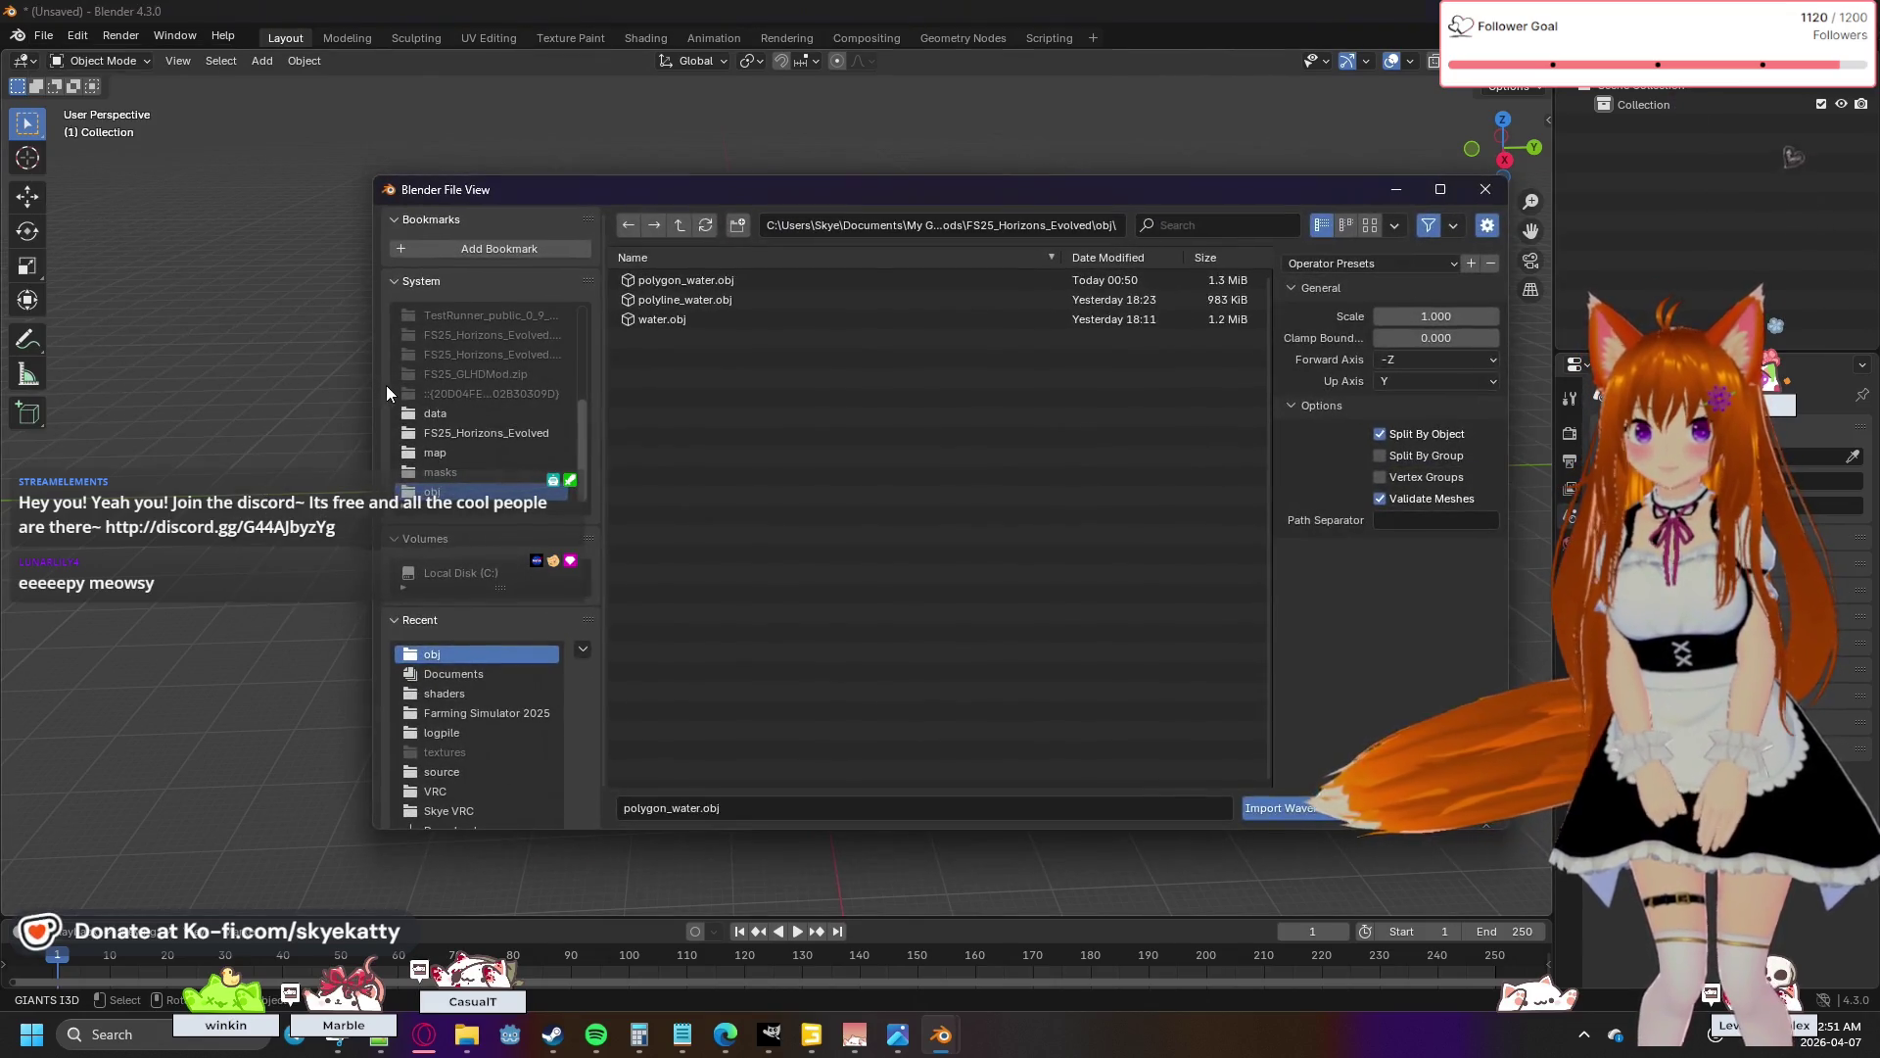
left_click(688, 306)
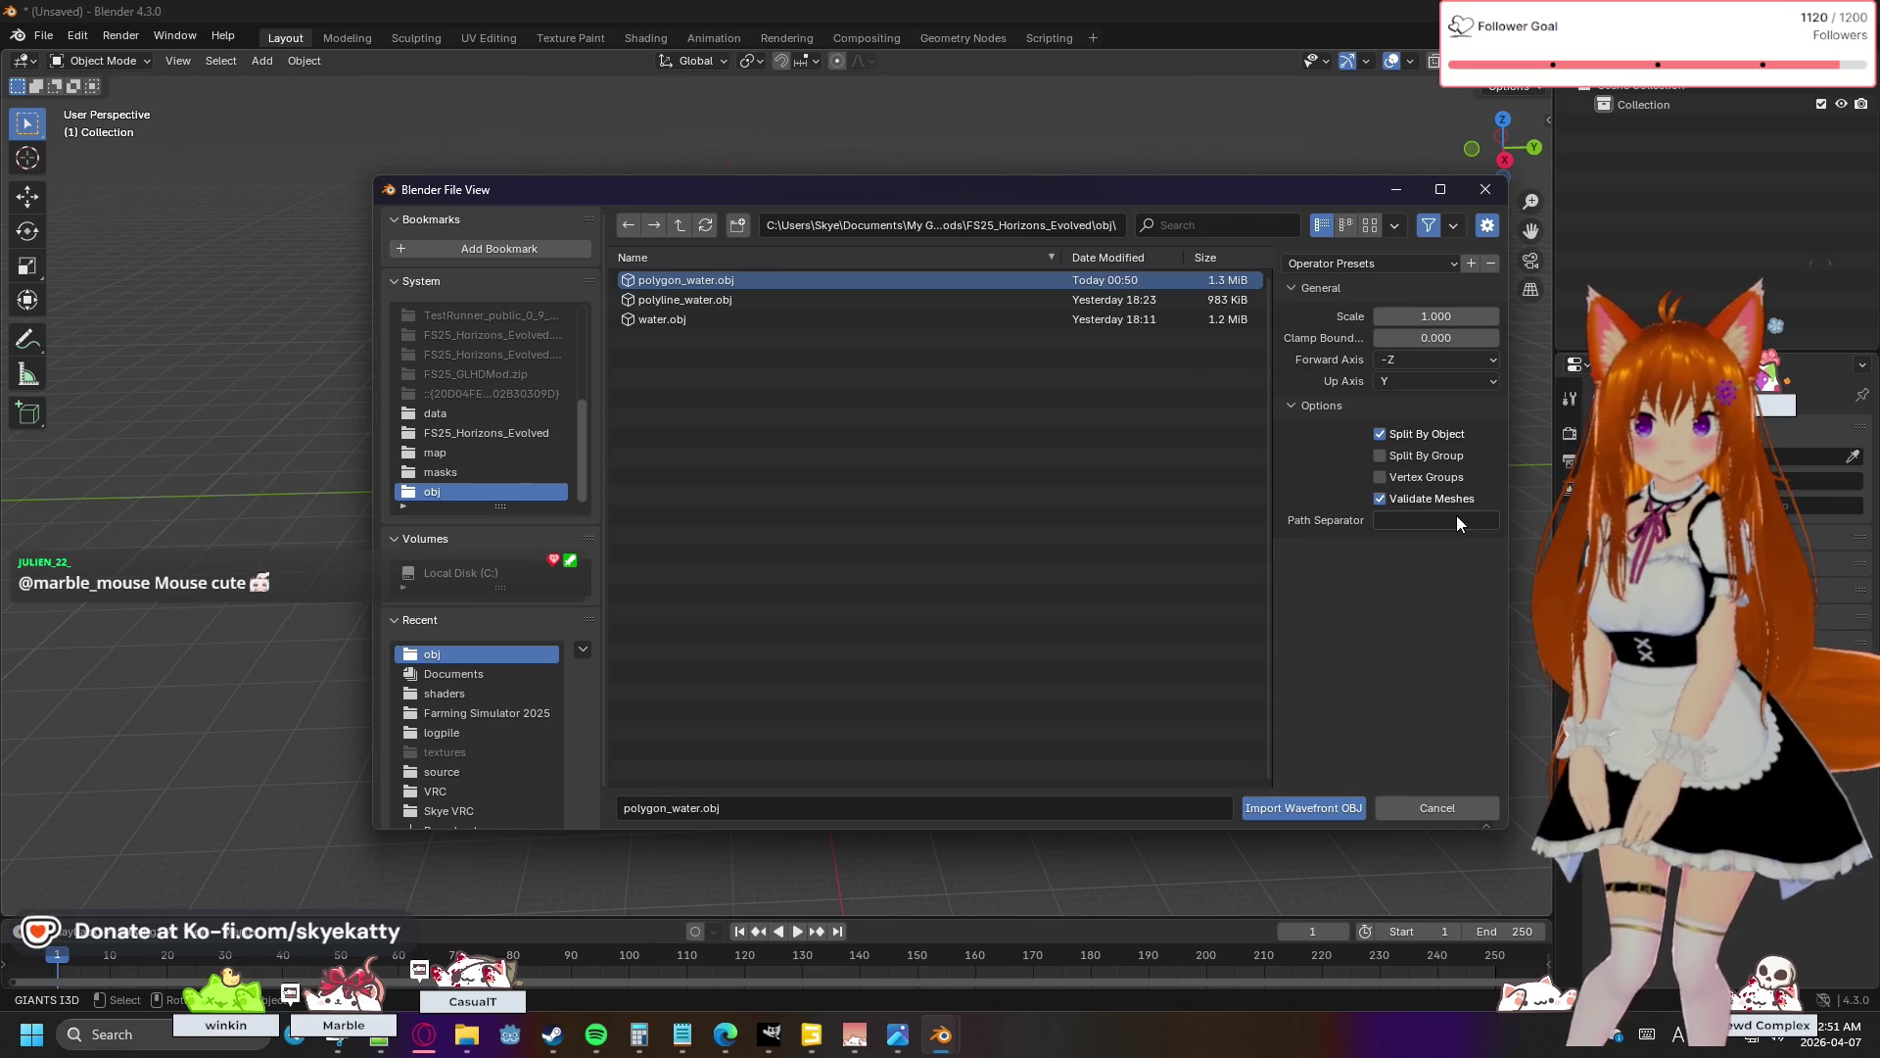
left_click(1373, 425)
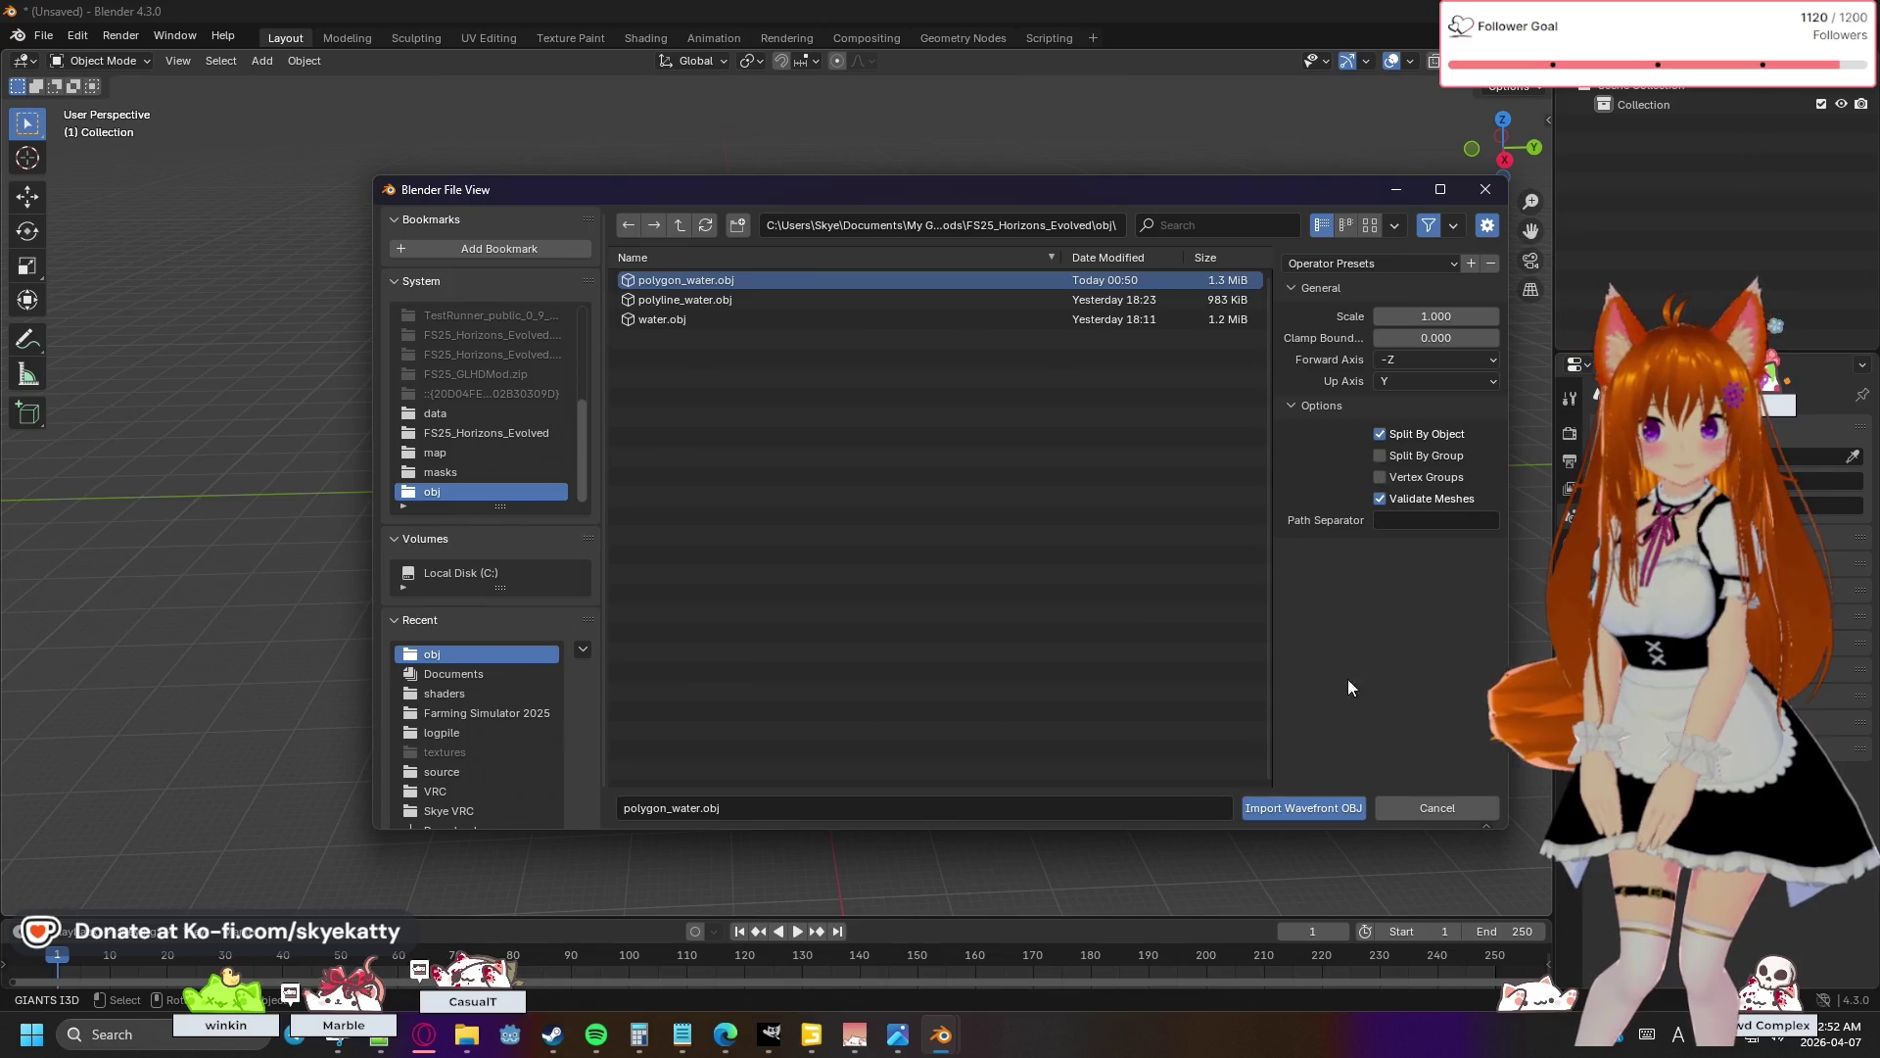
left_click(1331, 807)
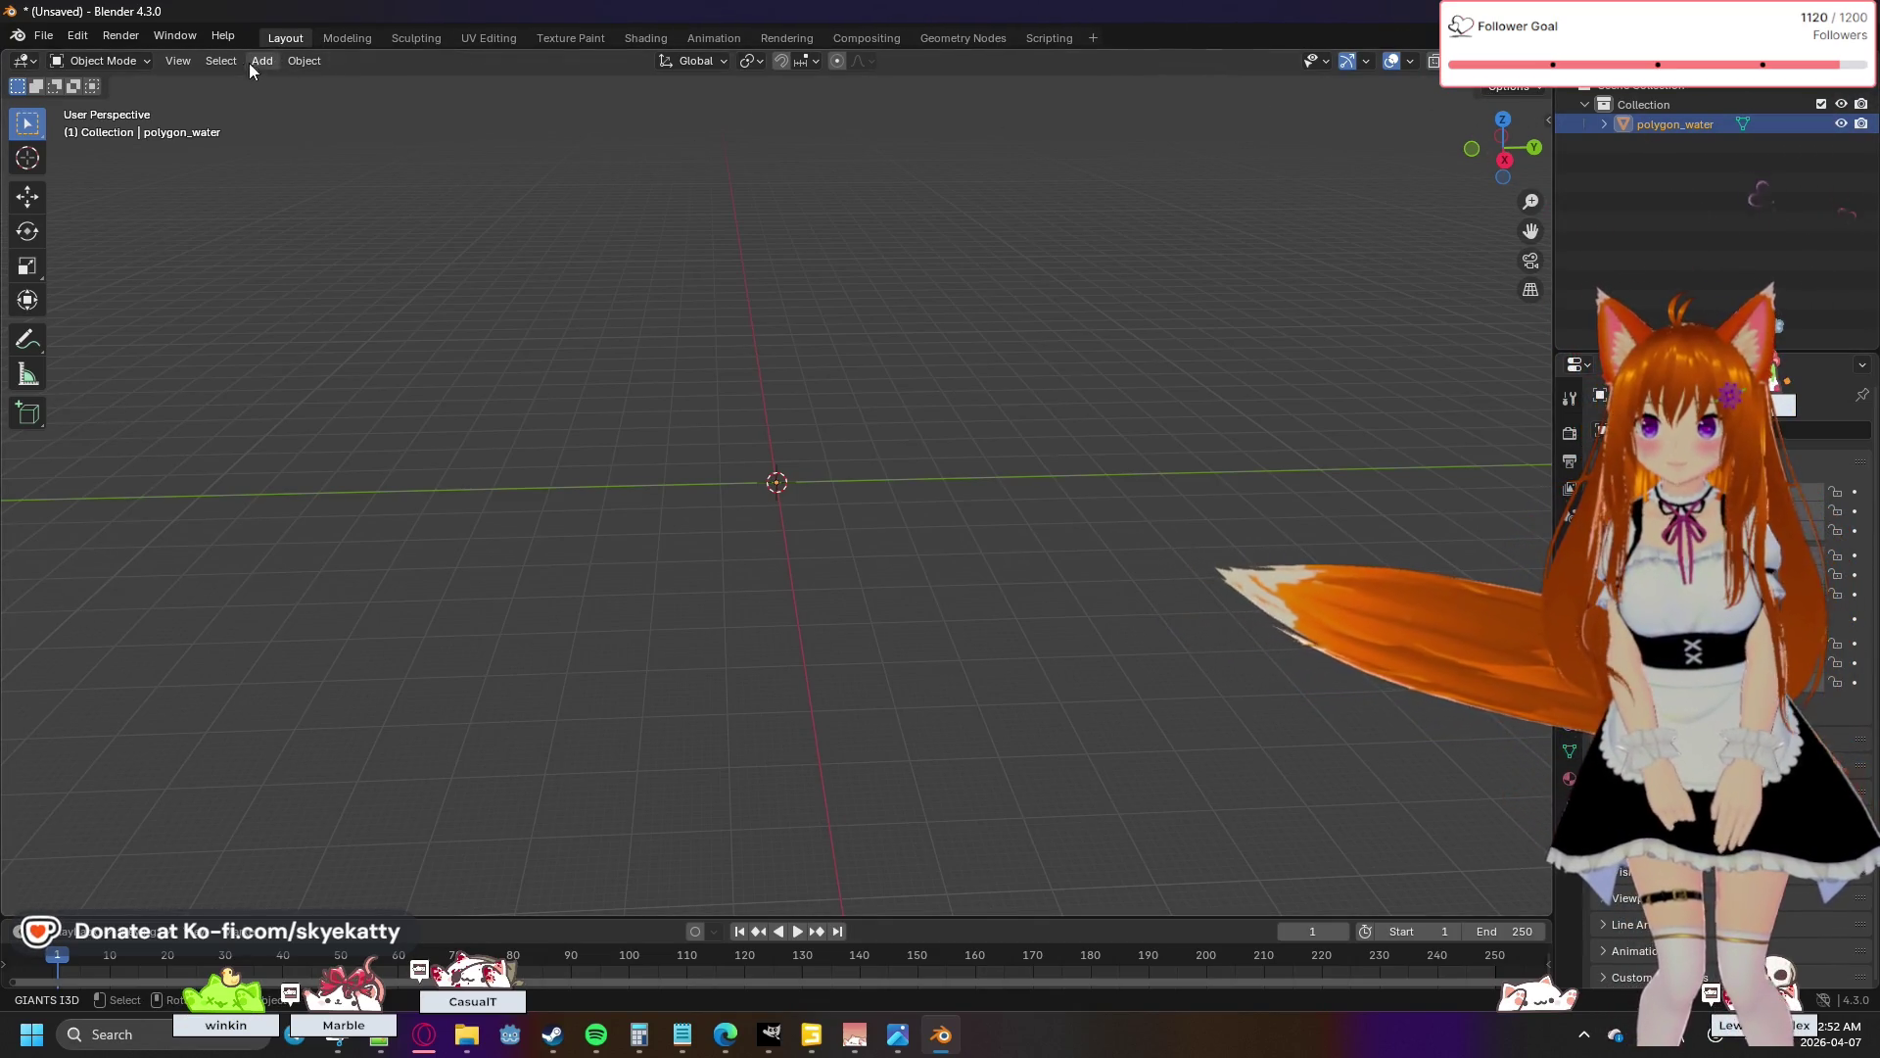
- Switch polygon_water into Edit Mode from the mode dropdown
left_click(223, 62)
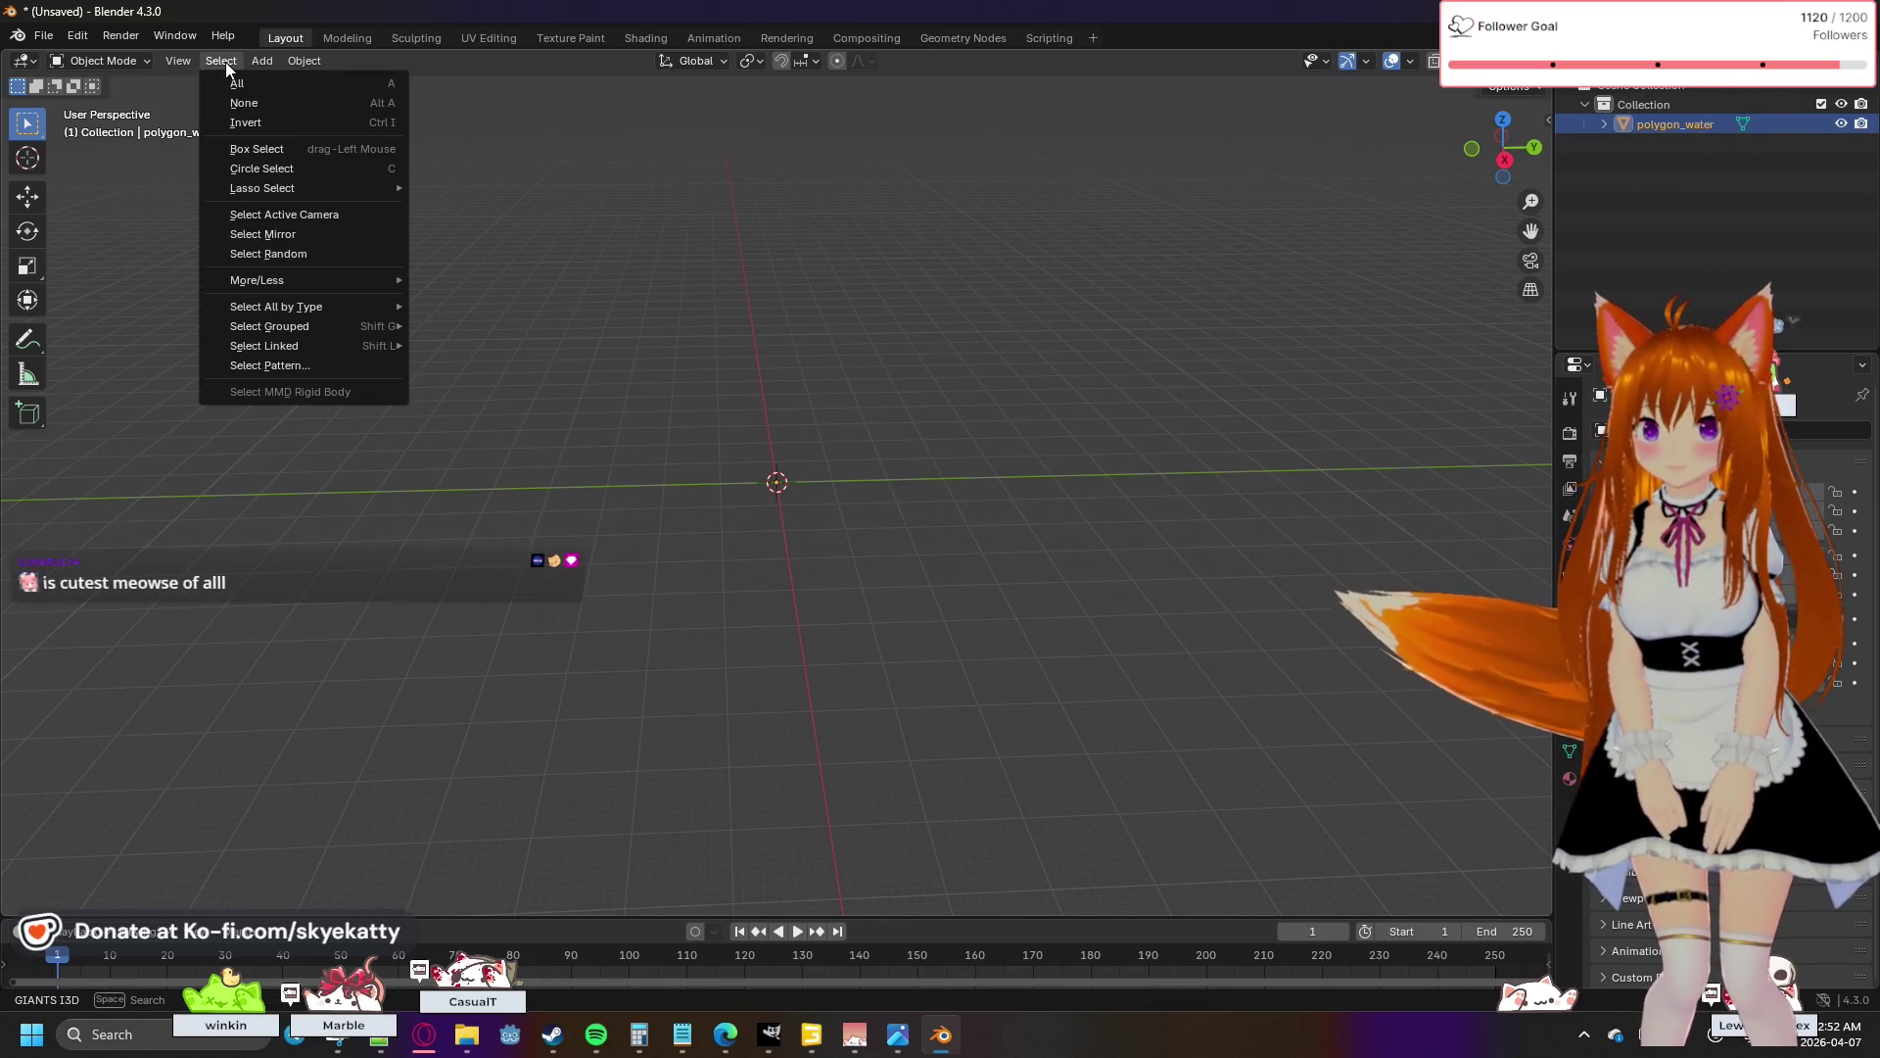
left_click(114, 60)
left_click(114, 60)
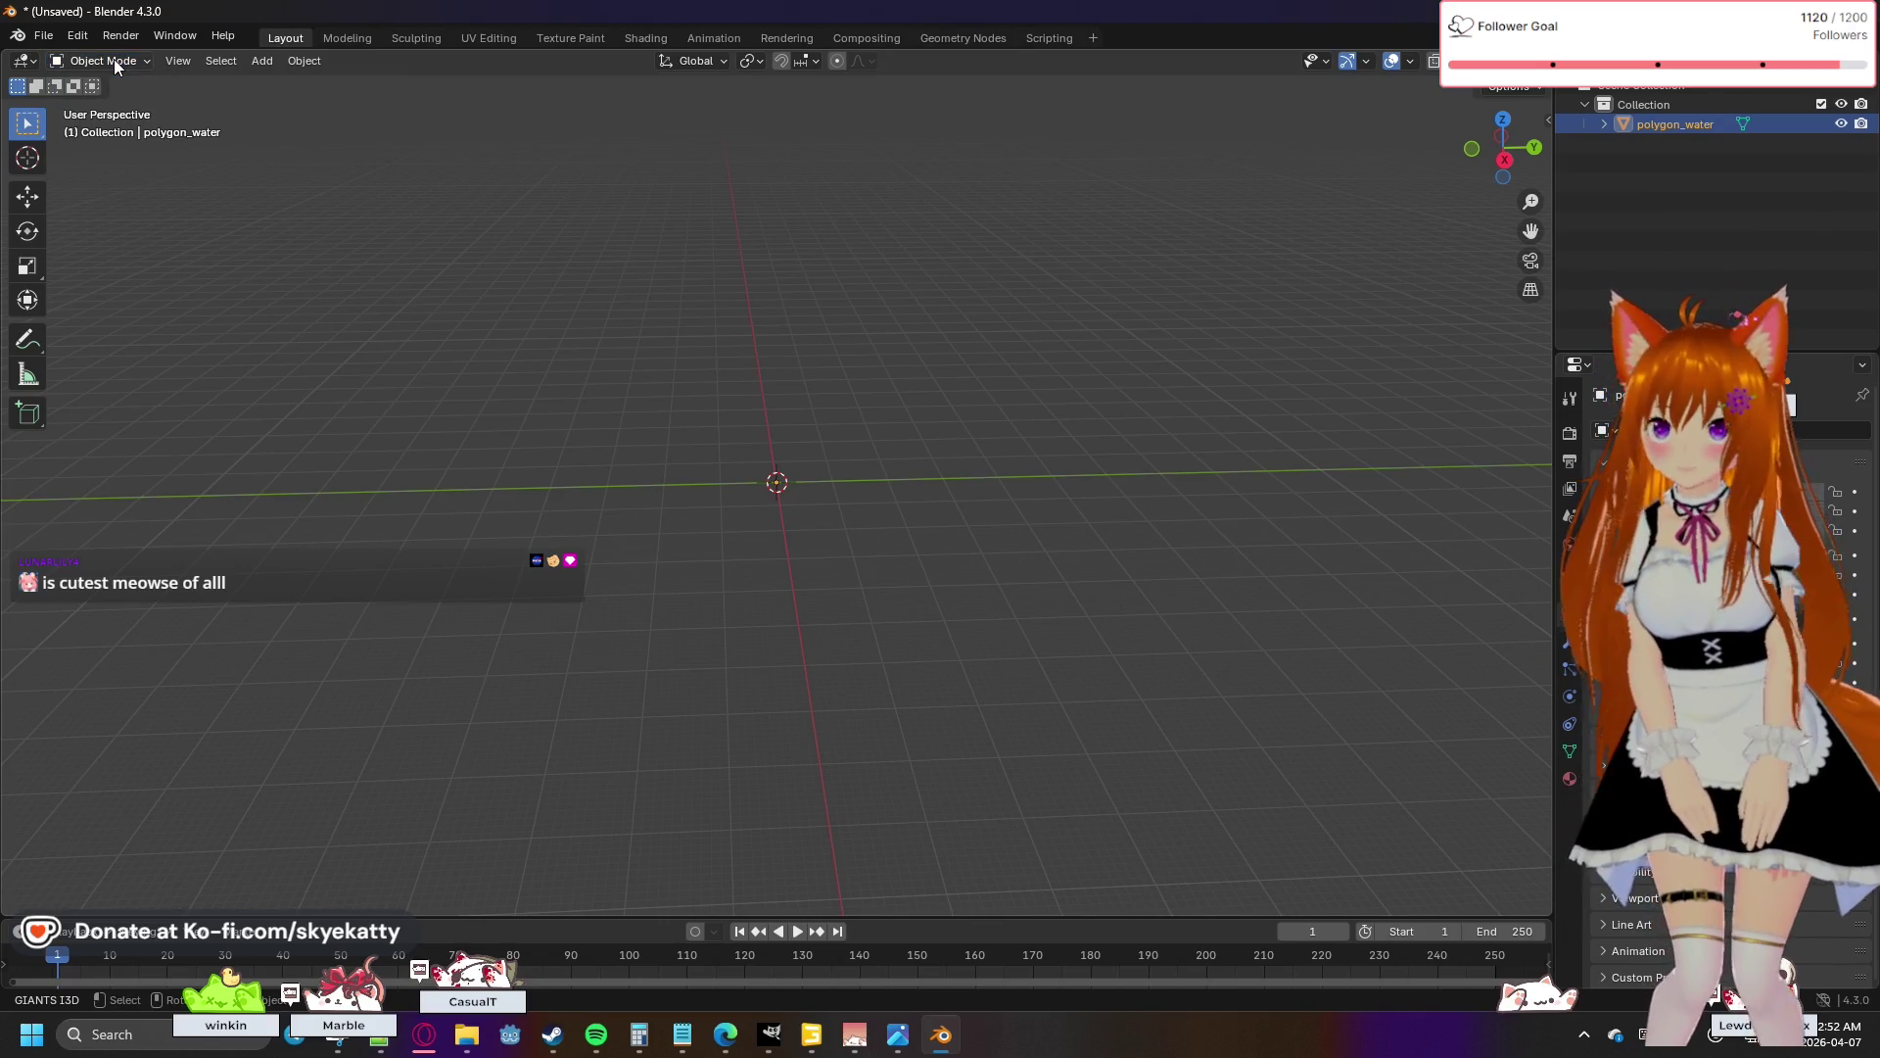
left_click(114, 59)
left_click(131, 101)
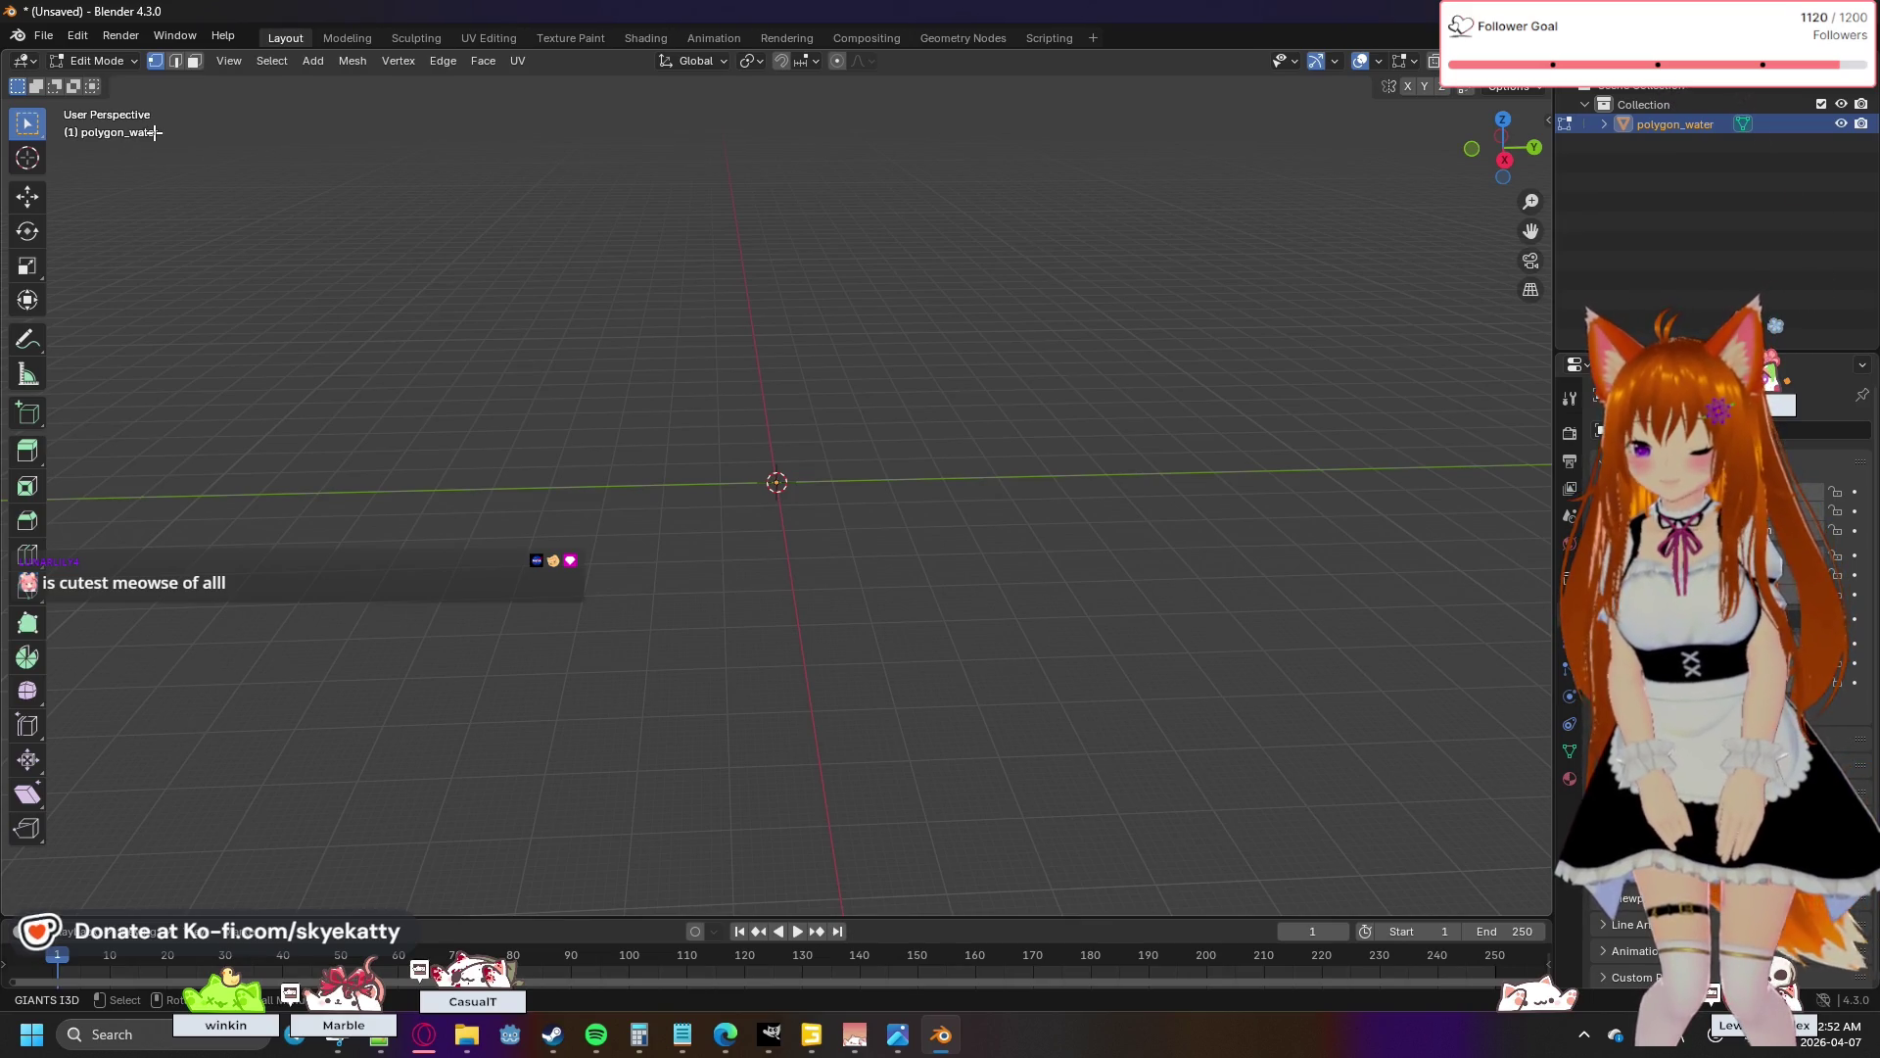
- Scale the whole mesh down twice, confirming each scale
key("s")
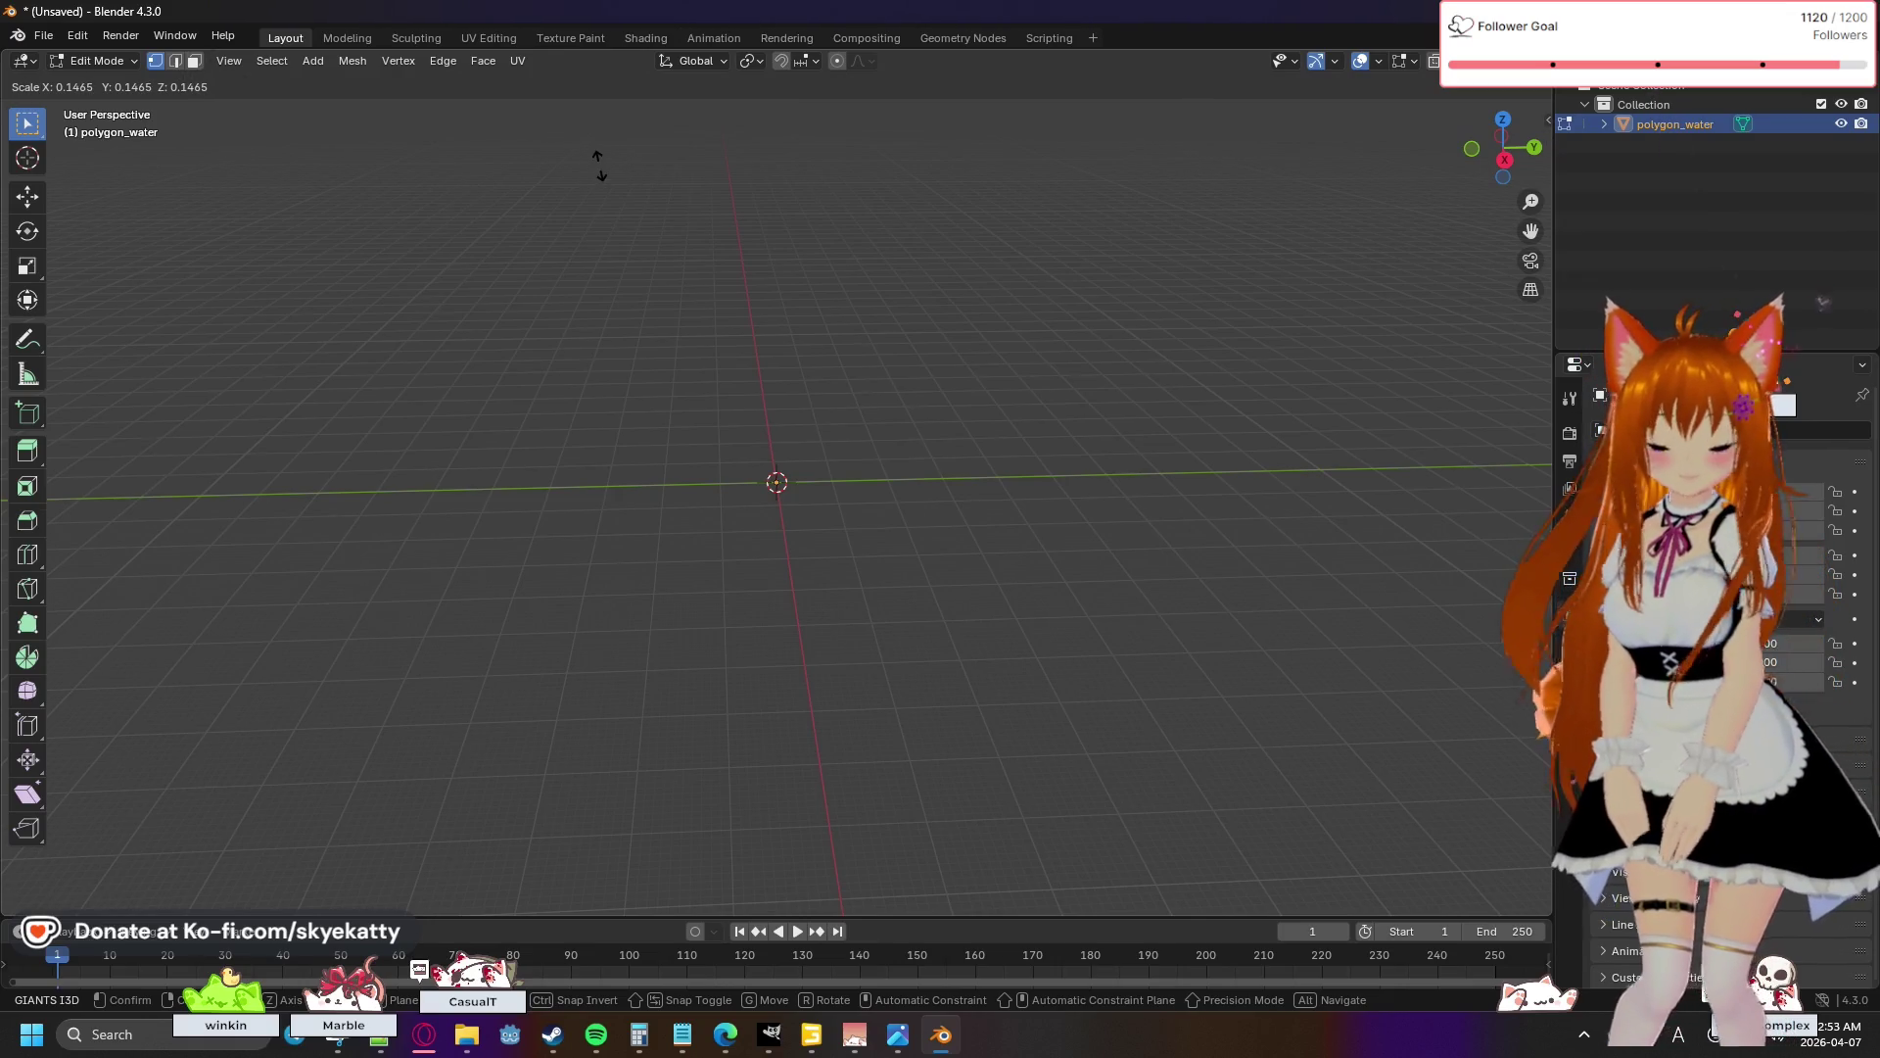
left_click(631, 228)
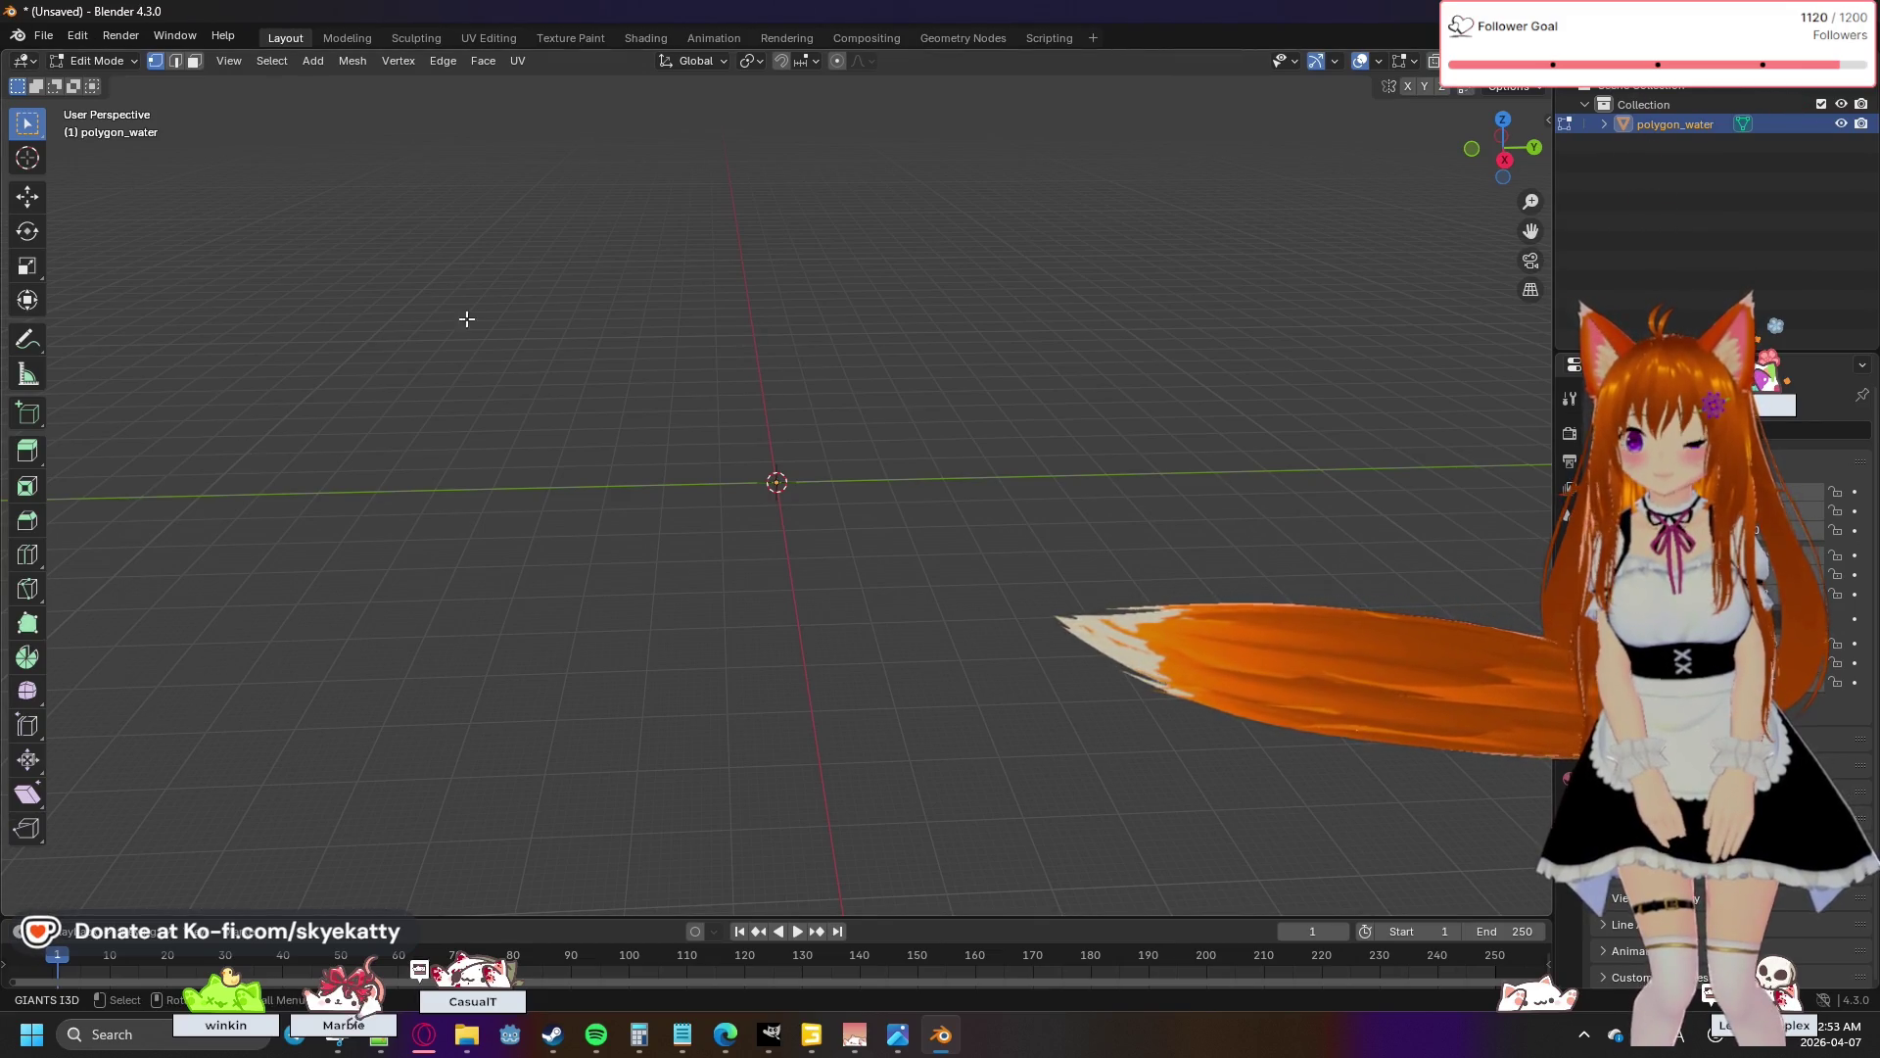
key("s")
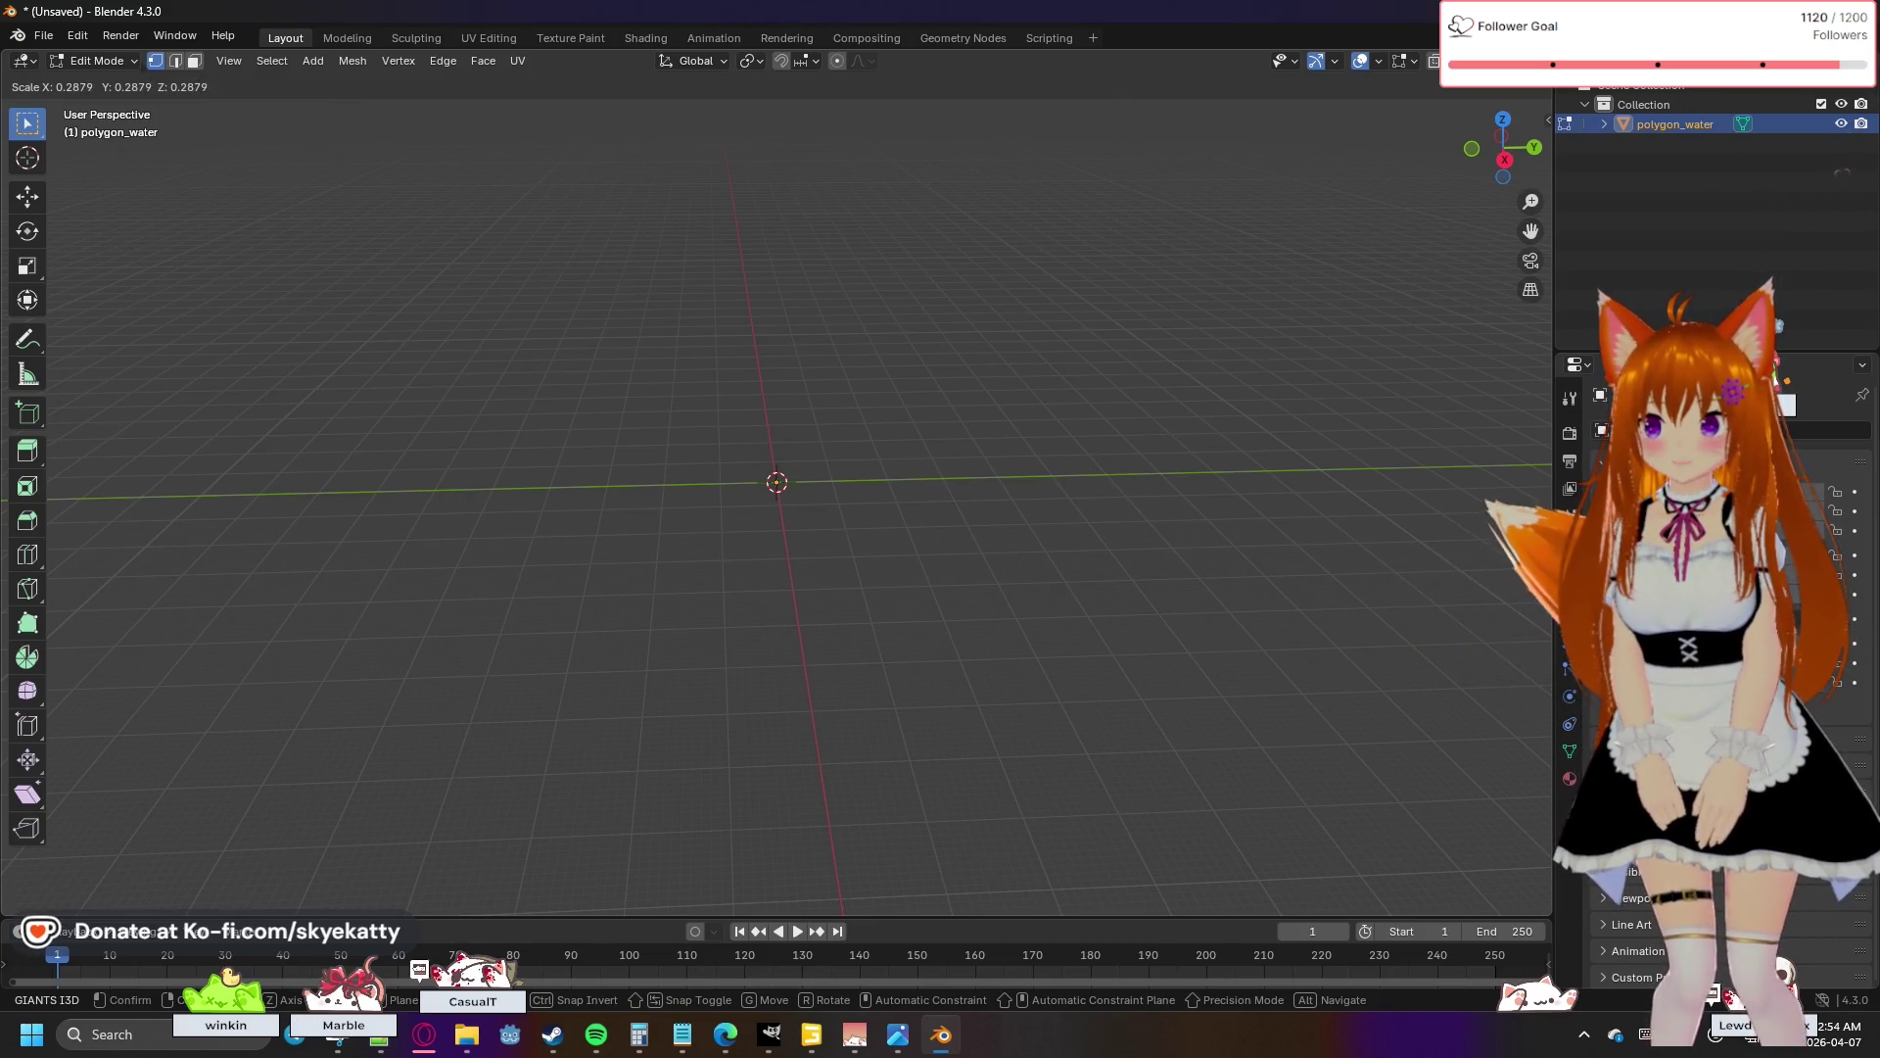
left_click(167, 108)
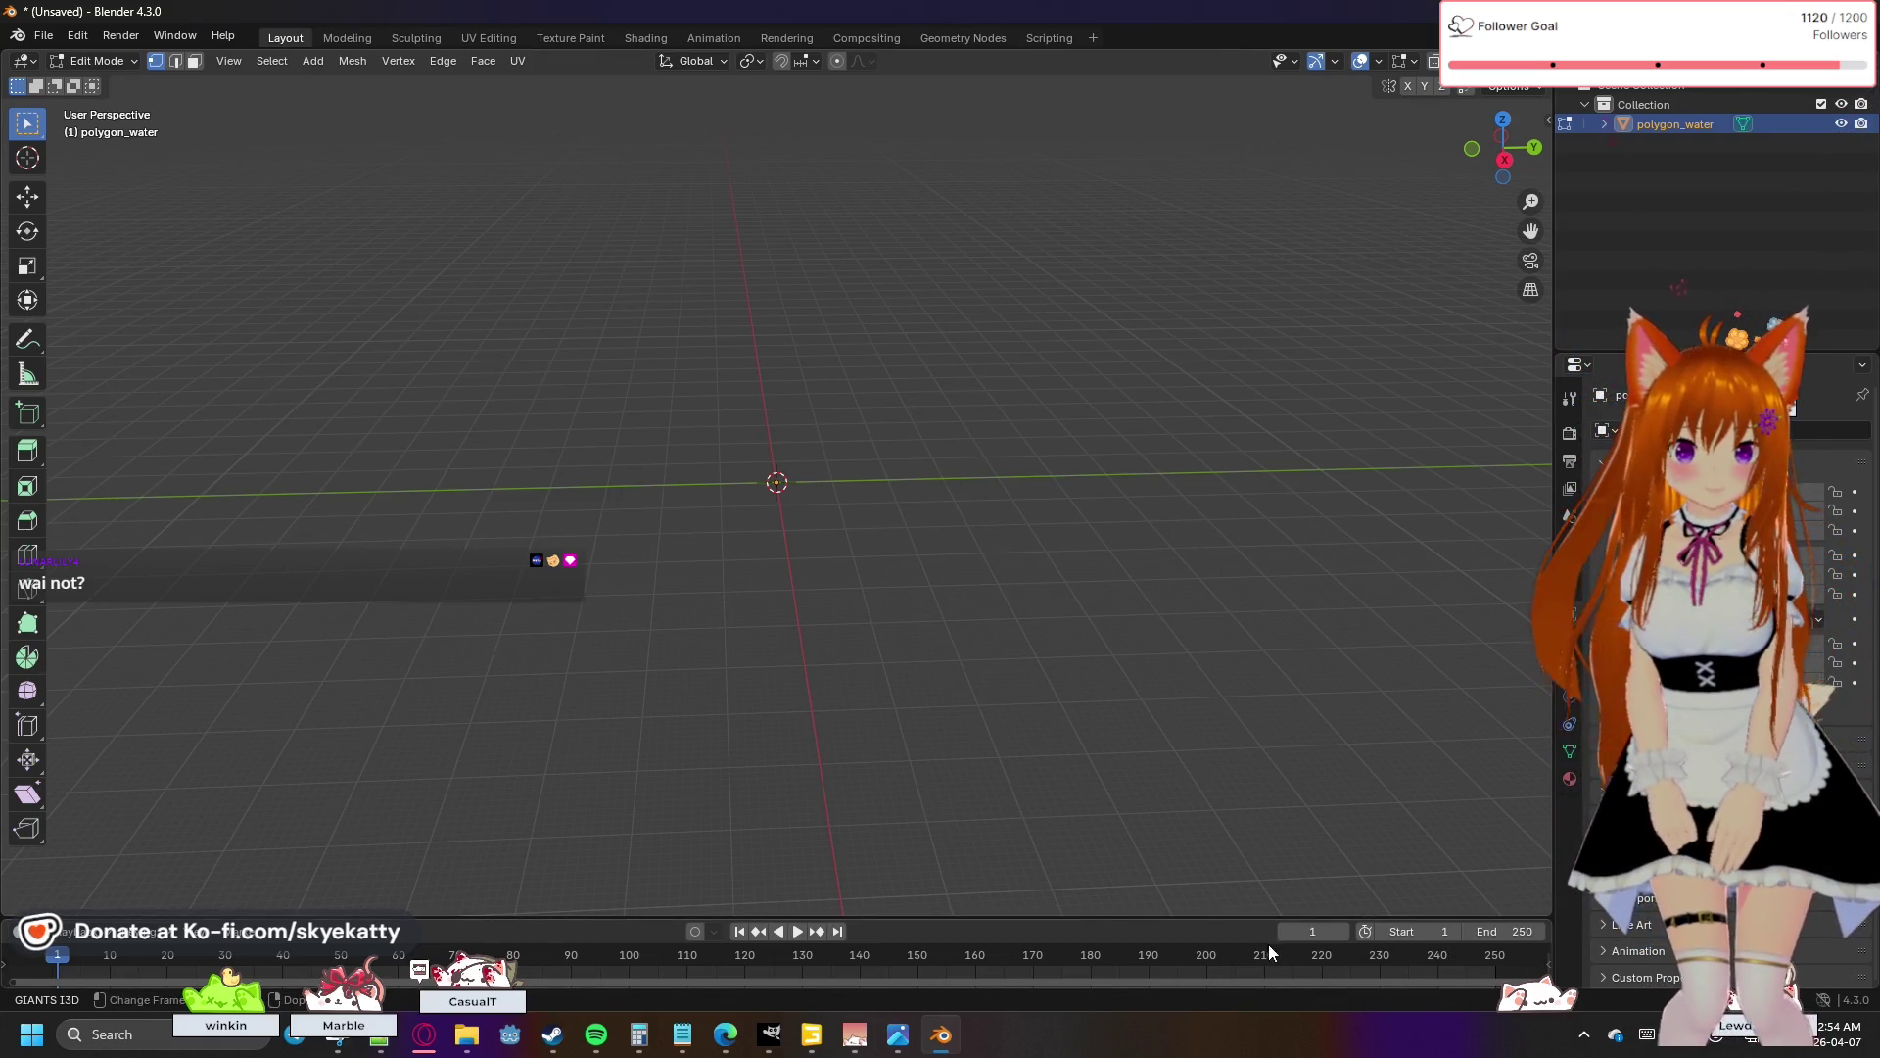
mouse_move(1265, 921)
left_mouse_down()
mouse_move(1266, 774)
mouse_move(1273, 915)
left_mouse_up()
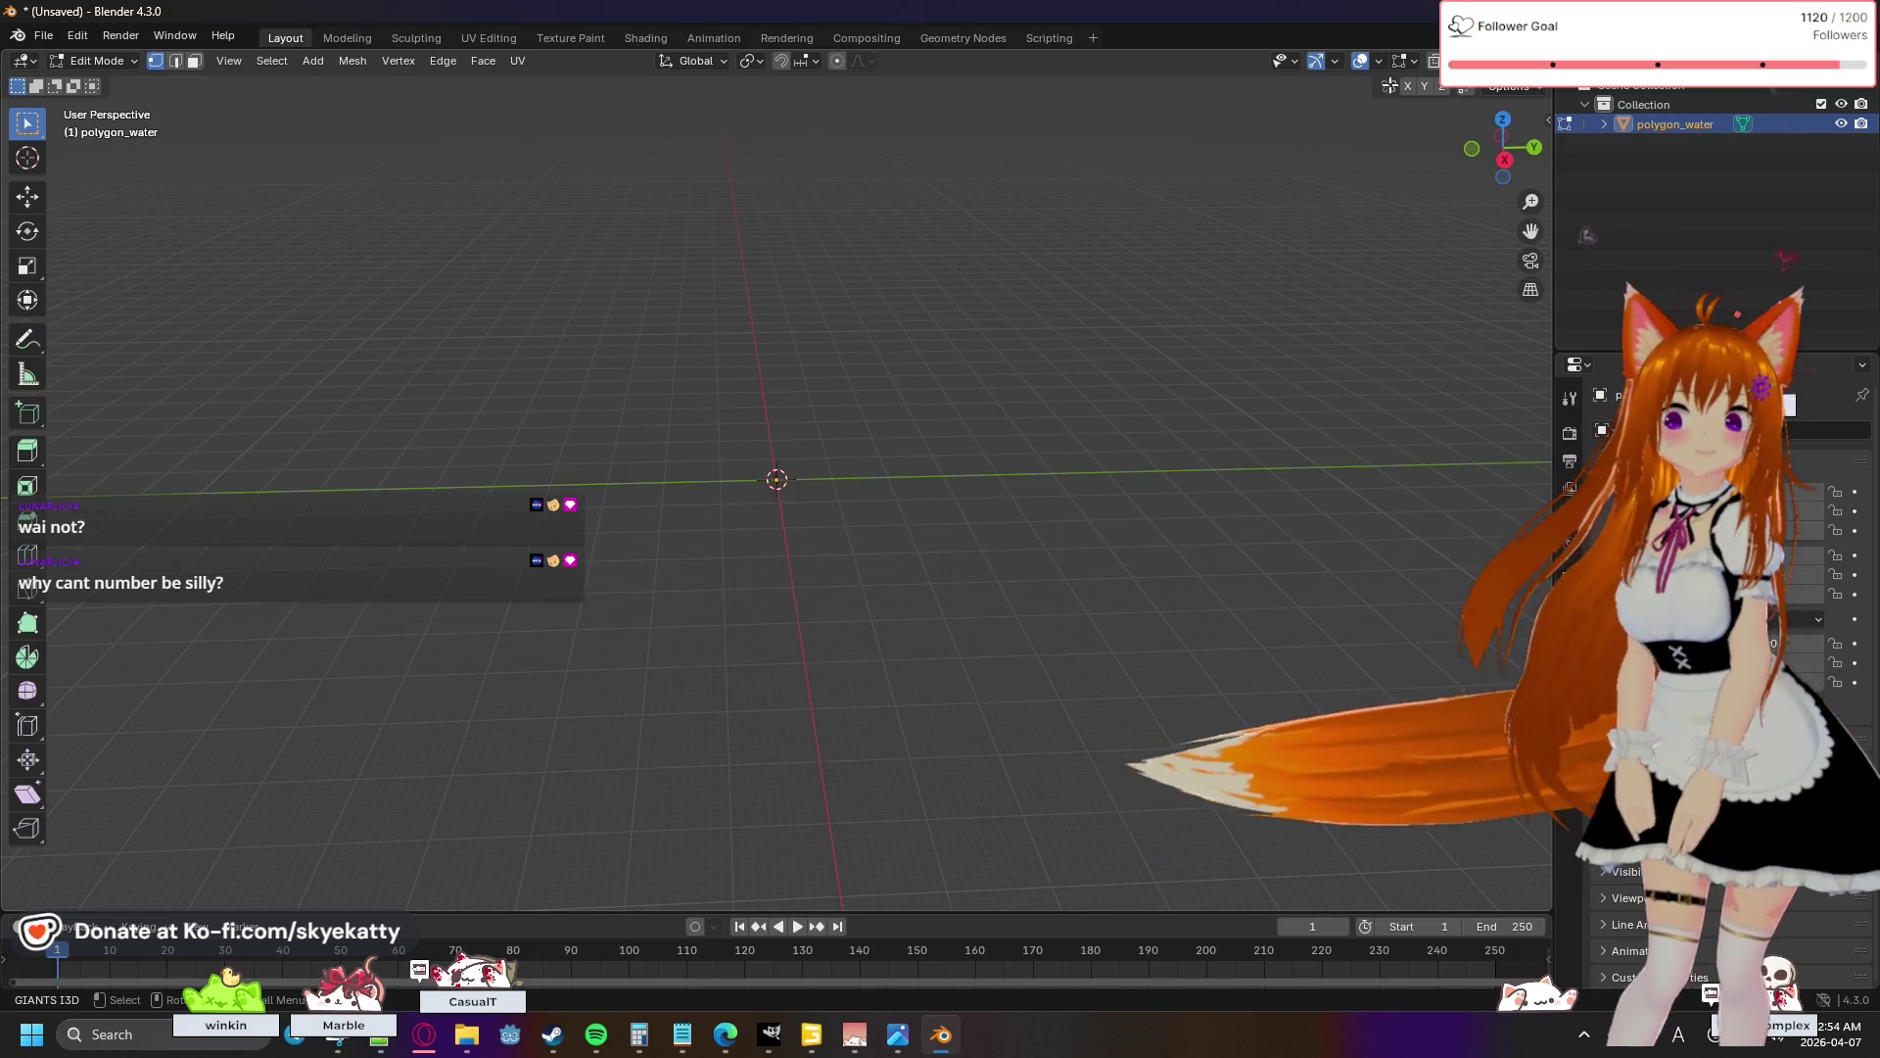
left_click(1488, 87)
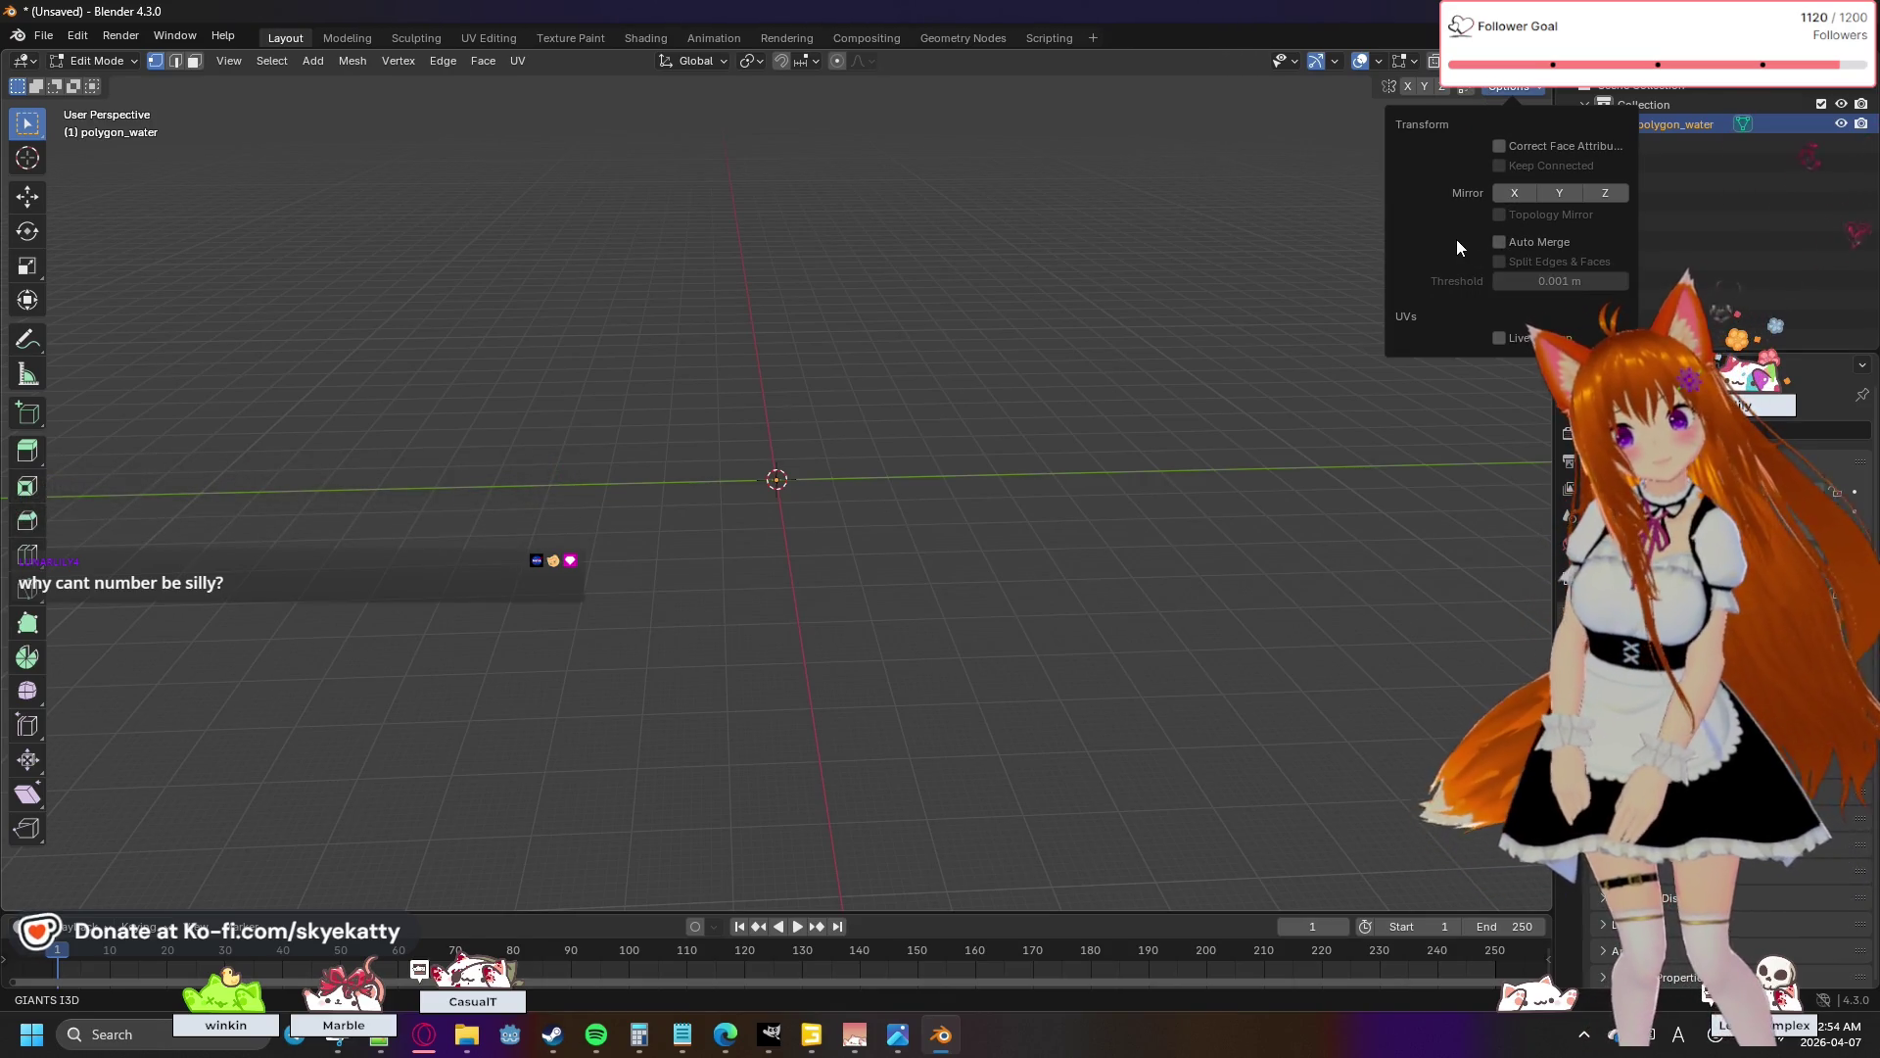
- Check the mesh median in the sidebar (X -6313.9, Y 19589, Z -41965 m) and browse viewport menus
left_click(1501, 86)
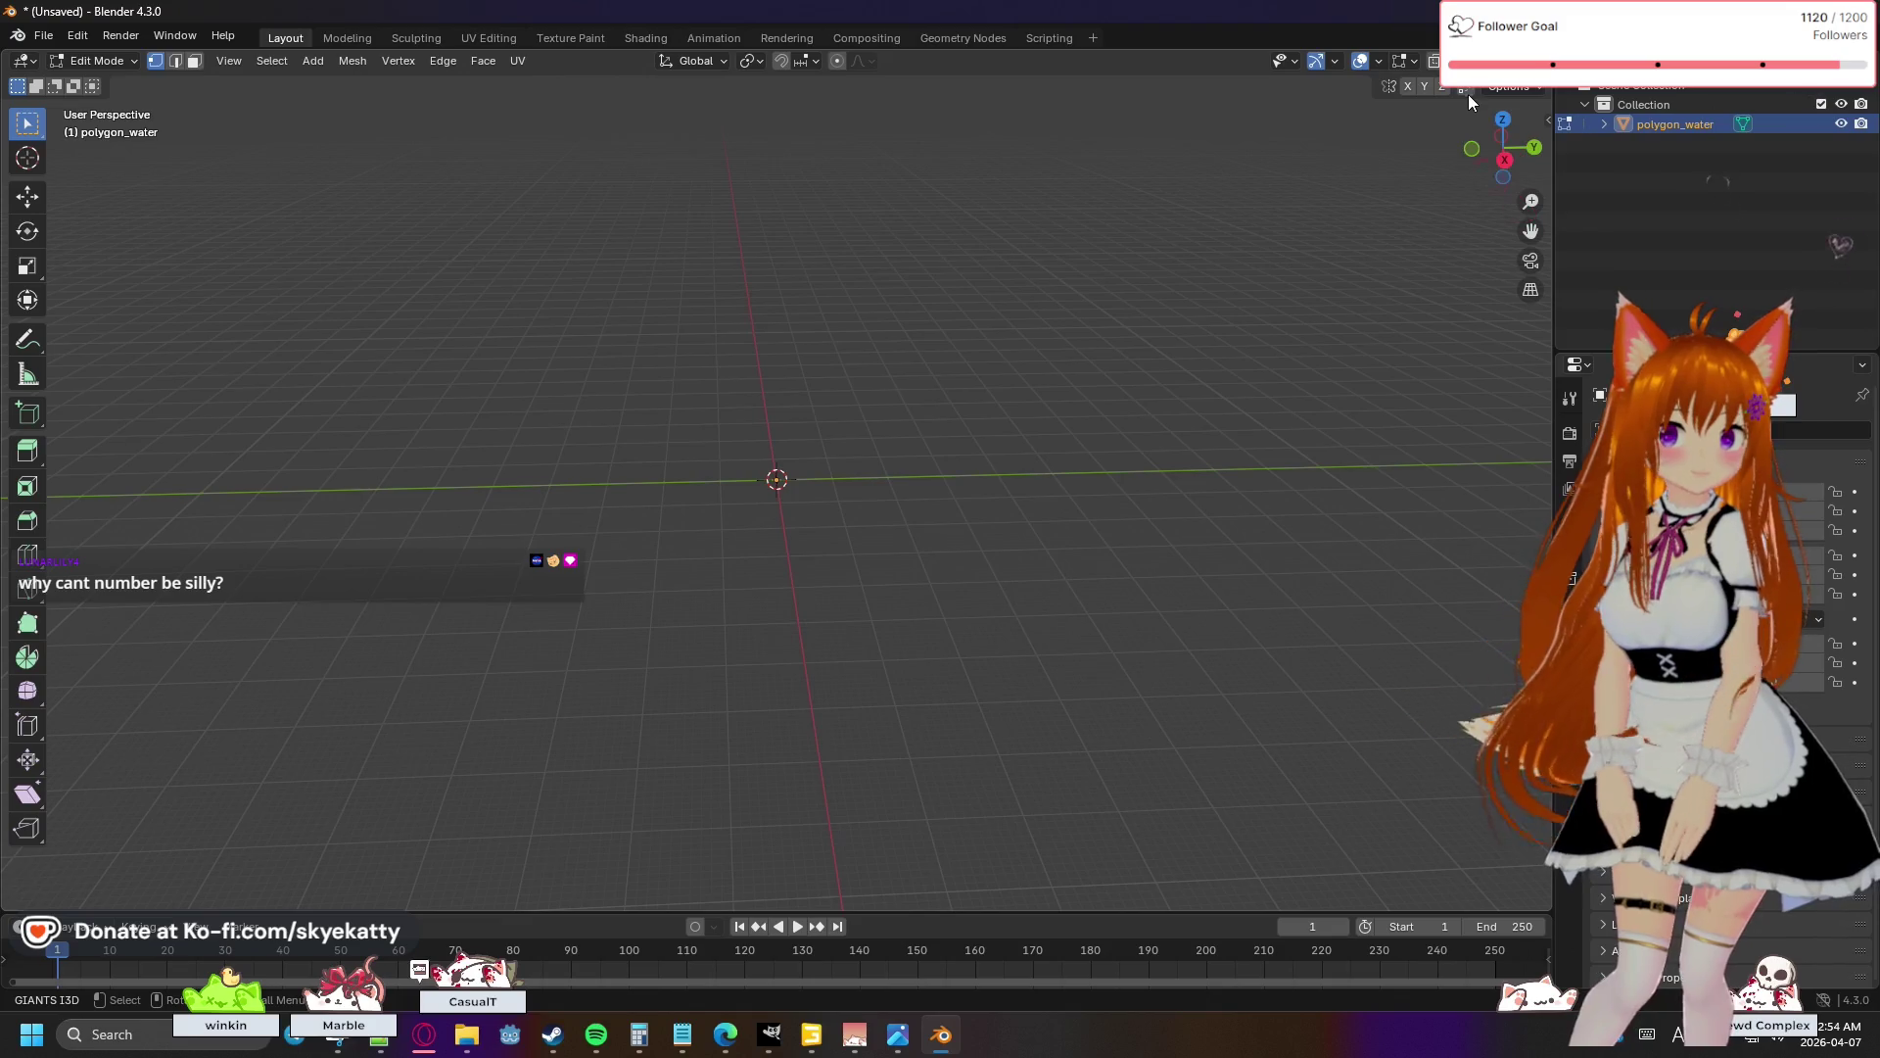
left_click(1549, 120)
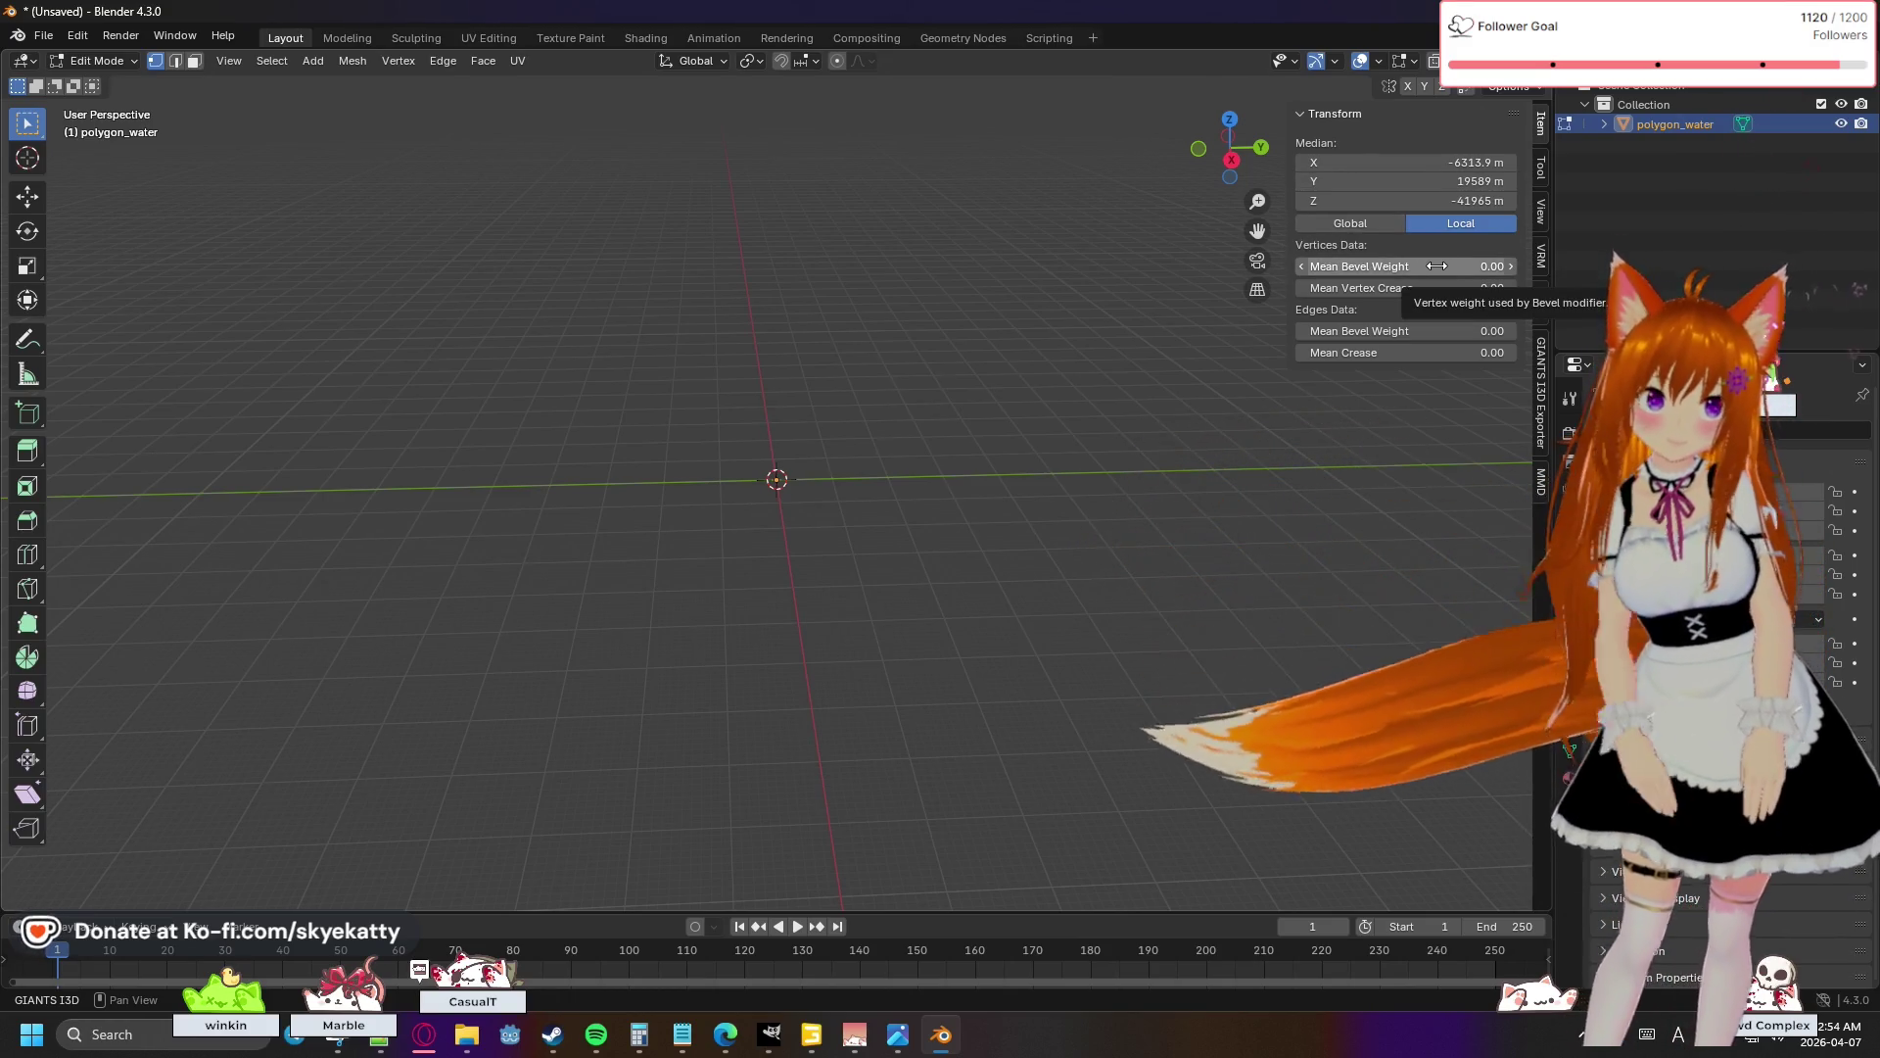
left_click(1542, 168)
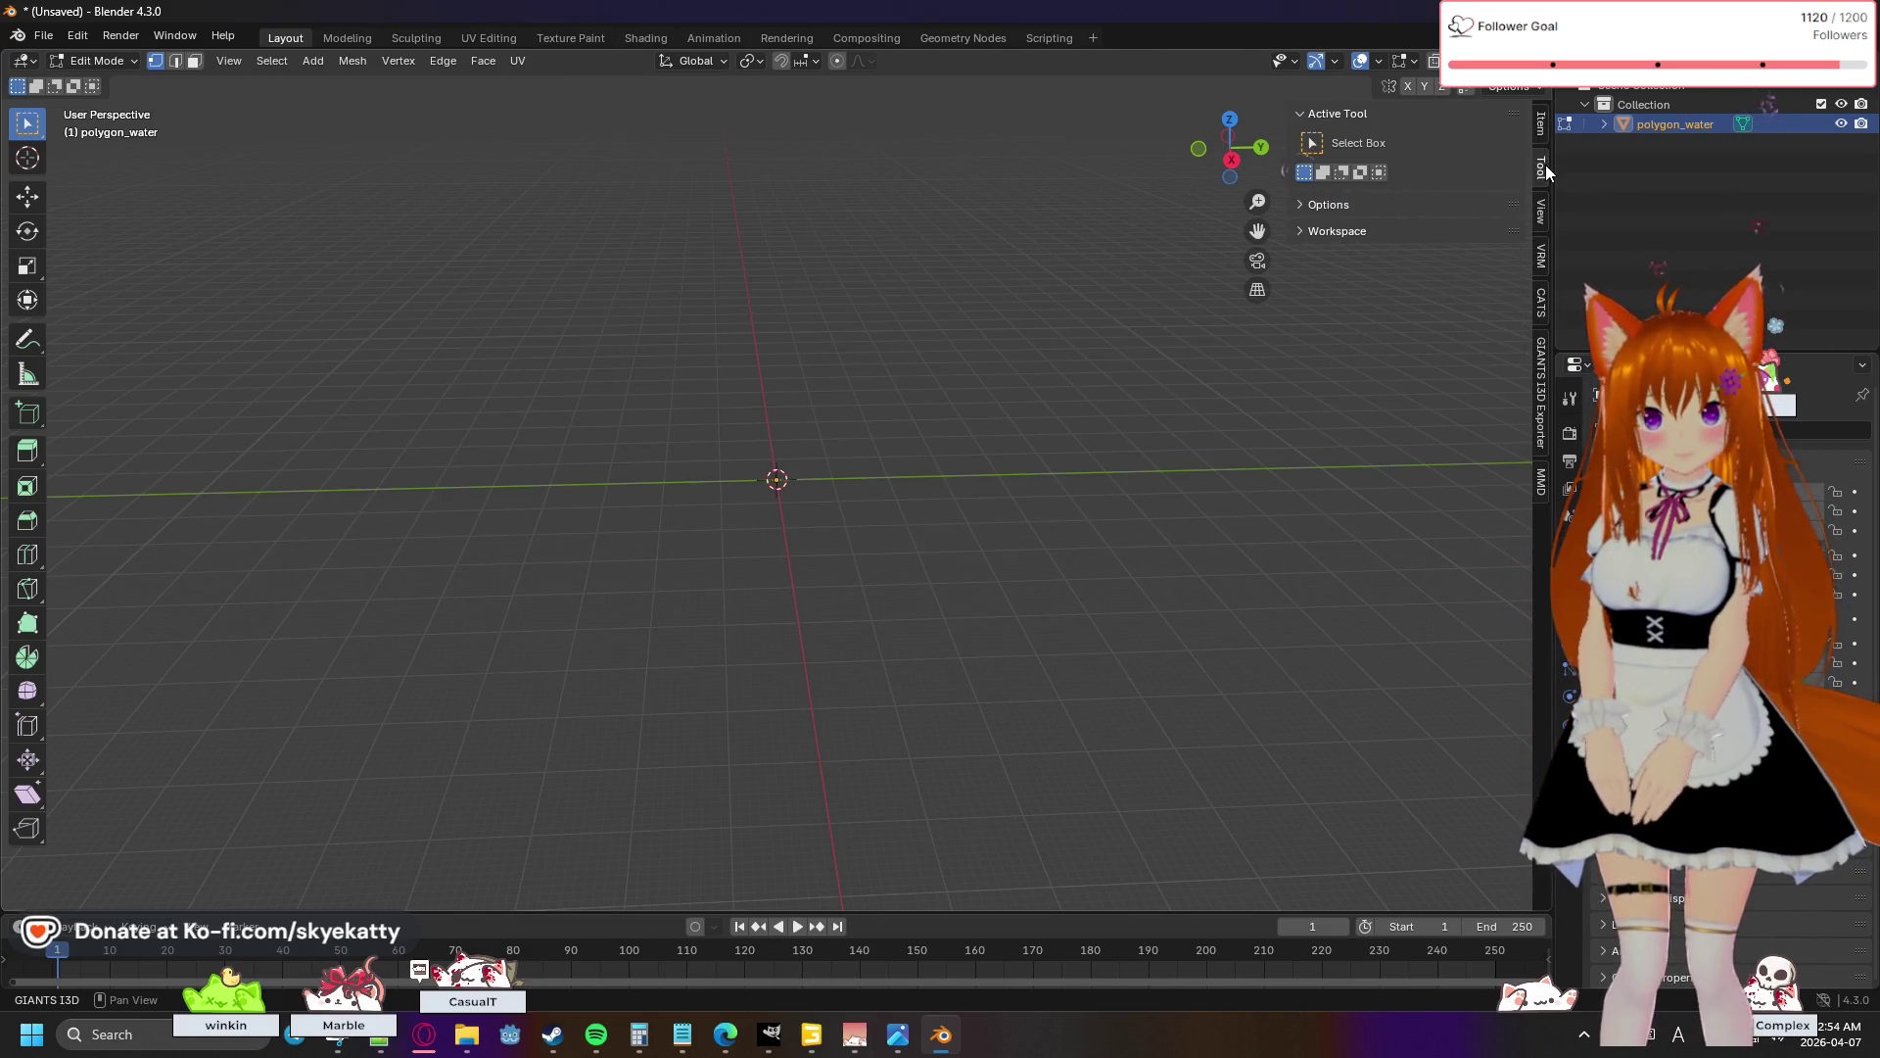
left_click(1541, 222)
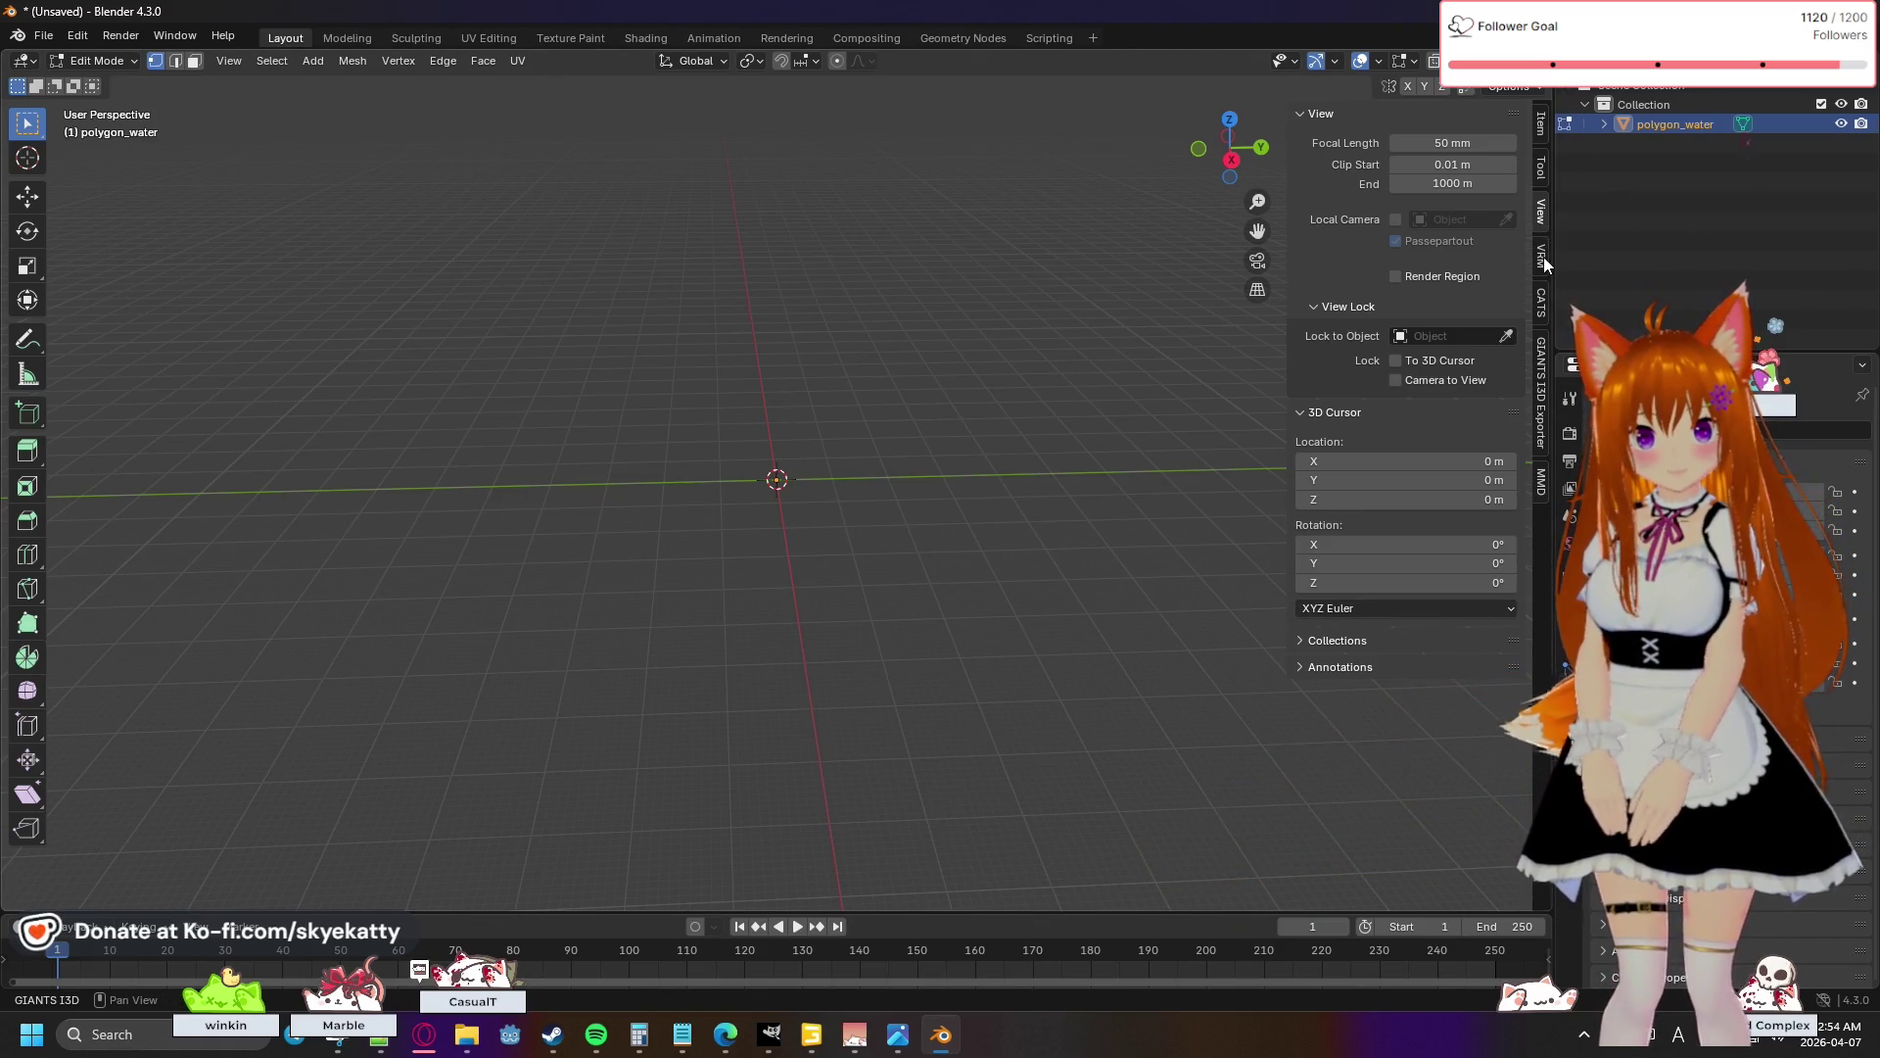
left_click(1543, 125)
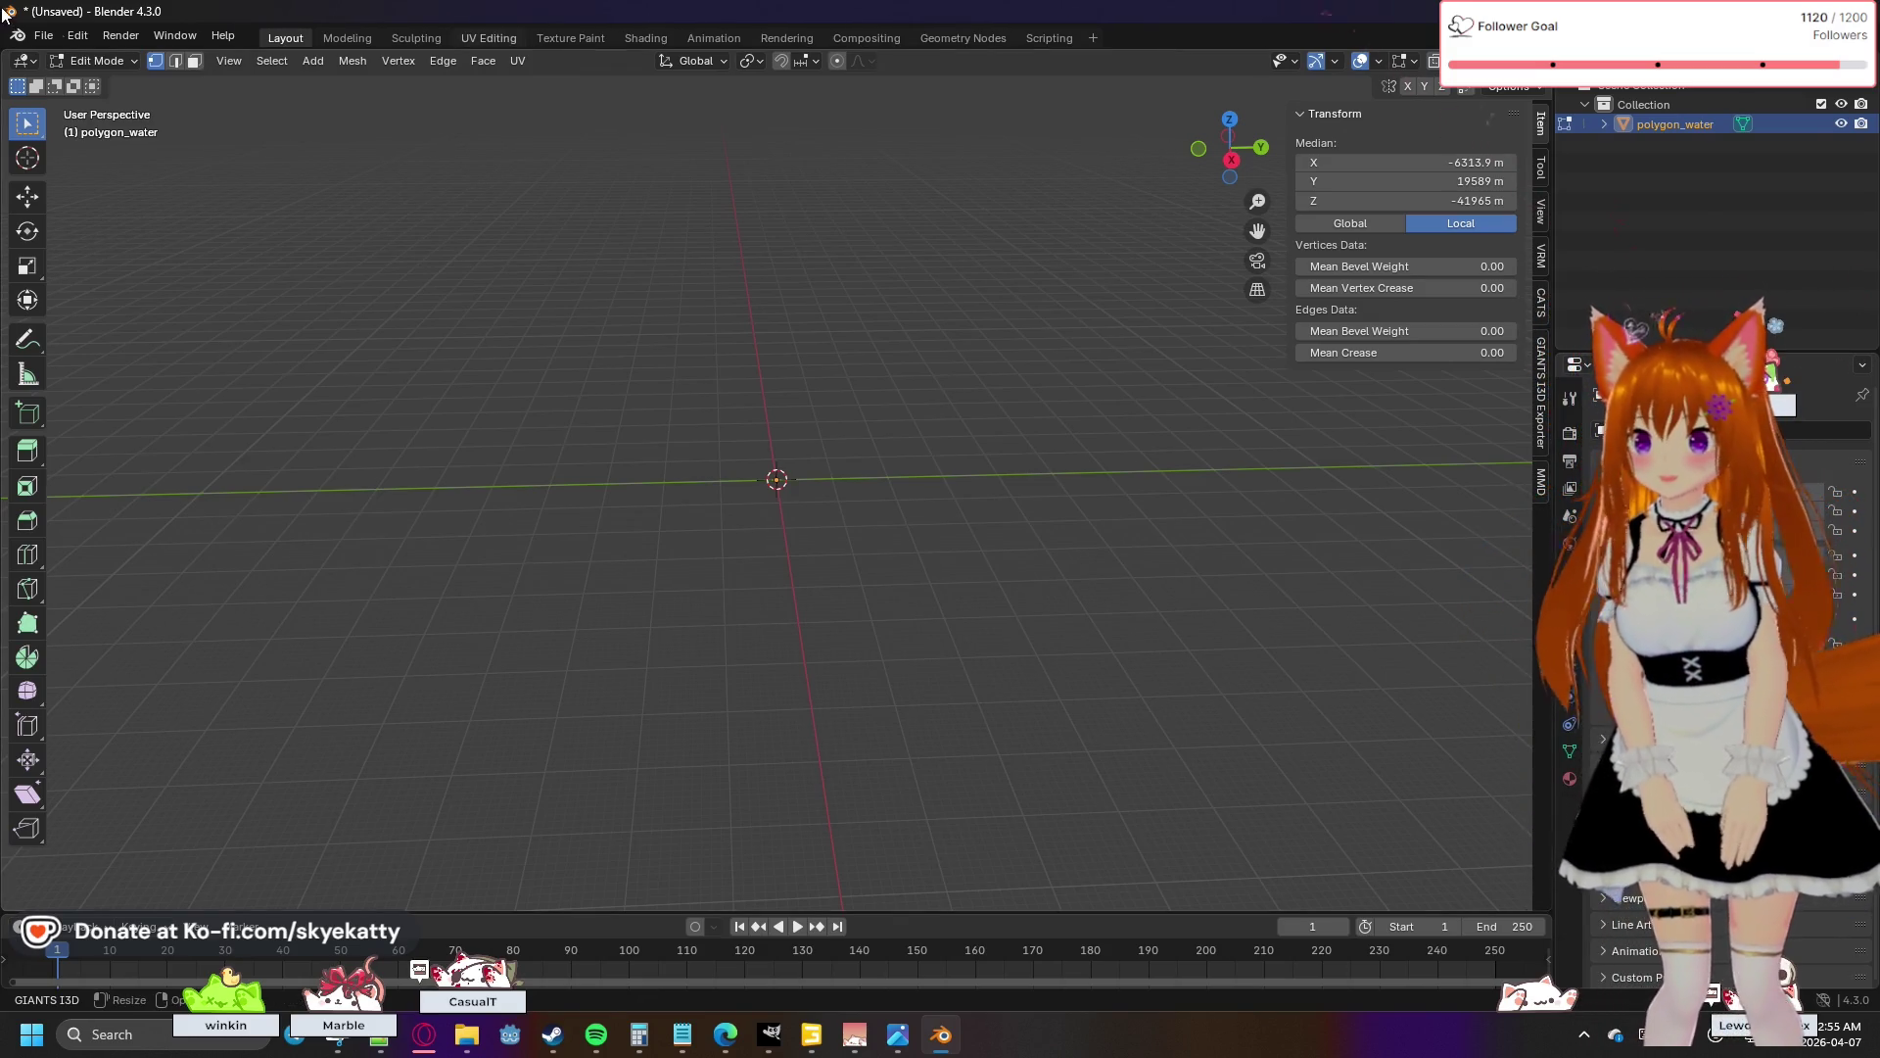
left_click(235, 63)
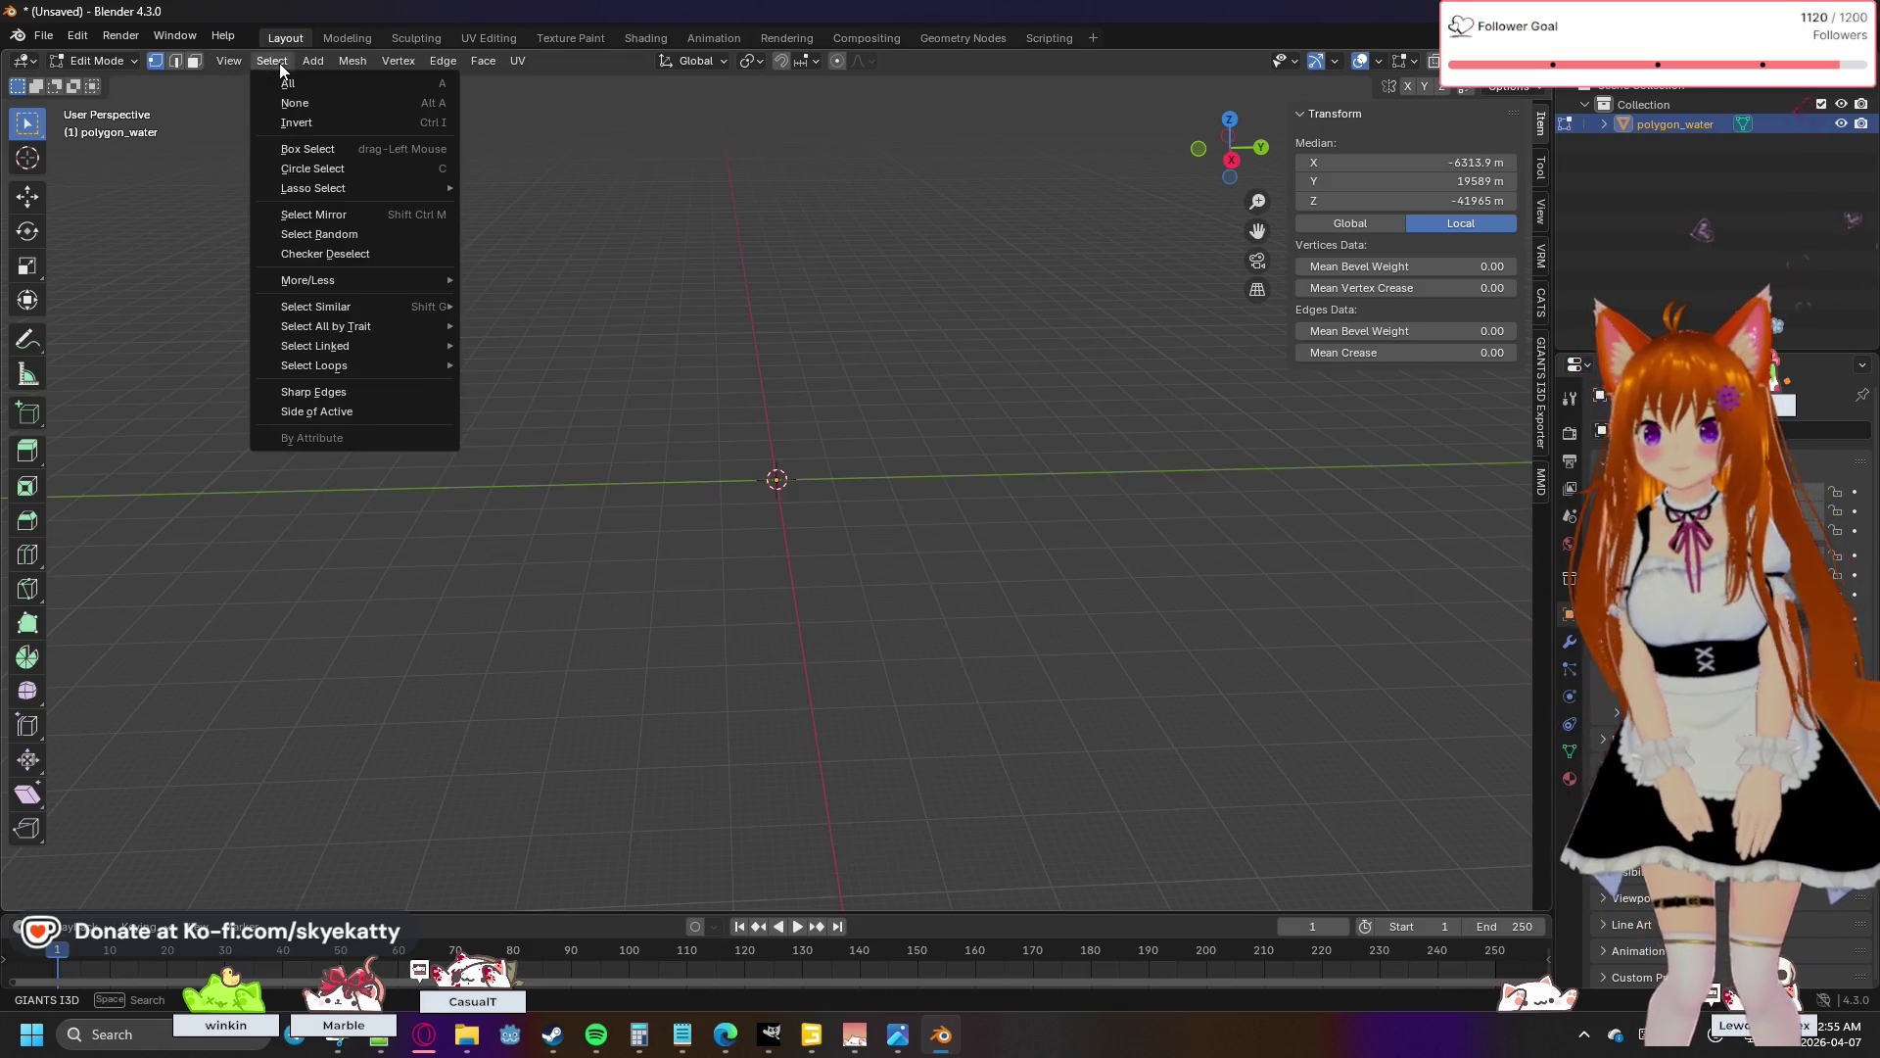
mouse_move(355, 61)
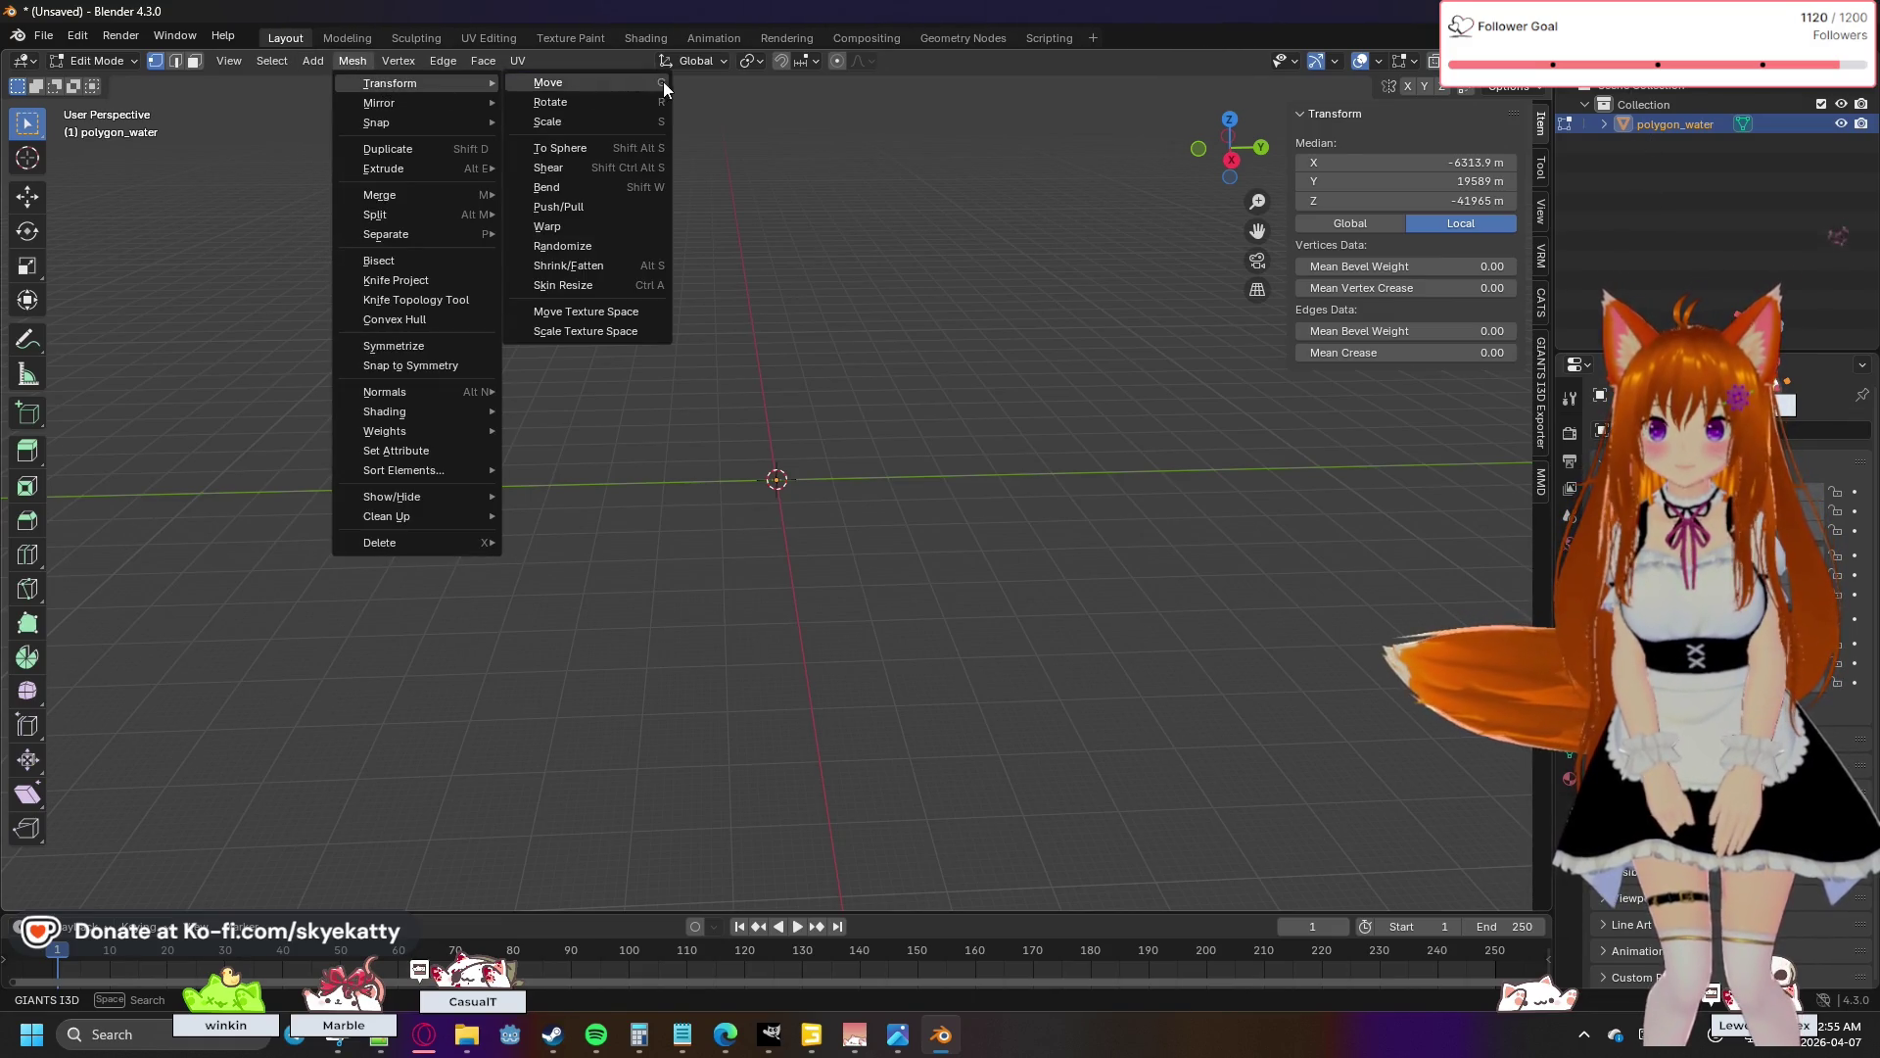
left_click(641, 126)
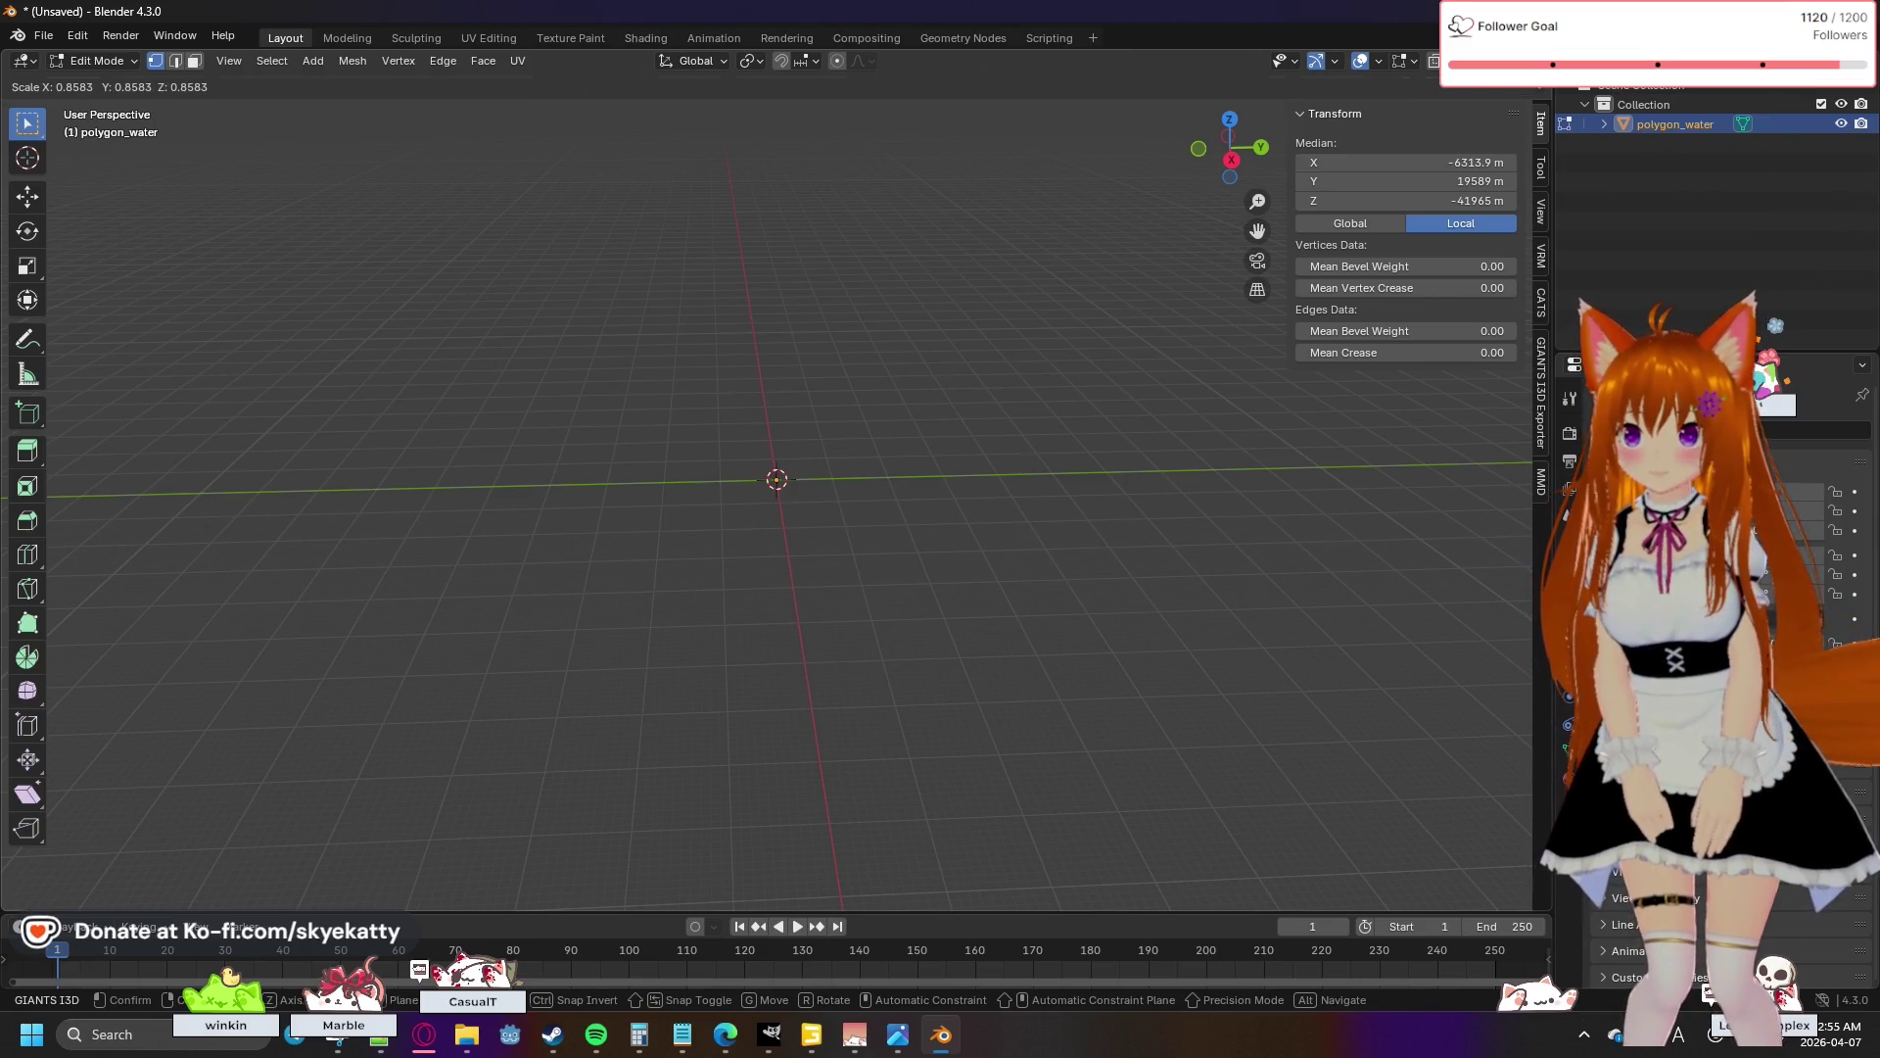
left_click(209, 476)
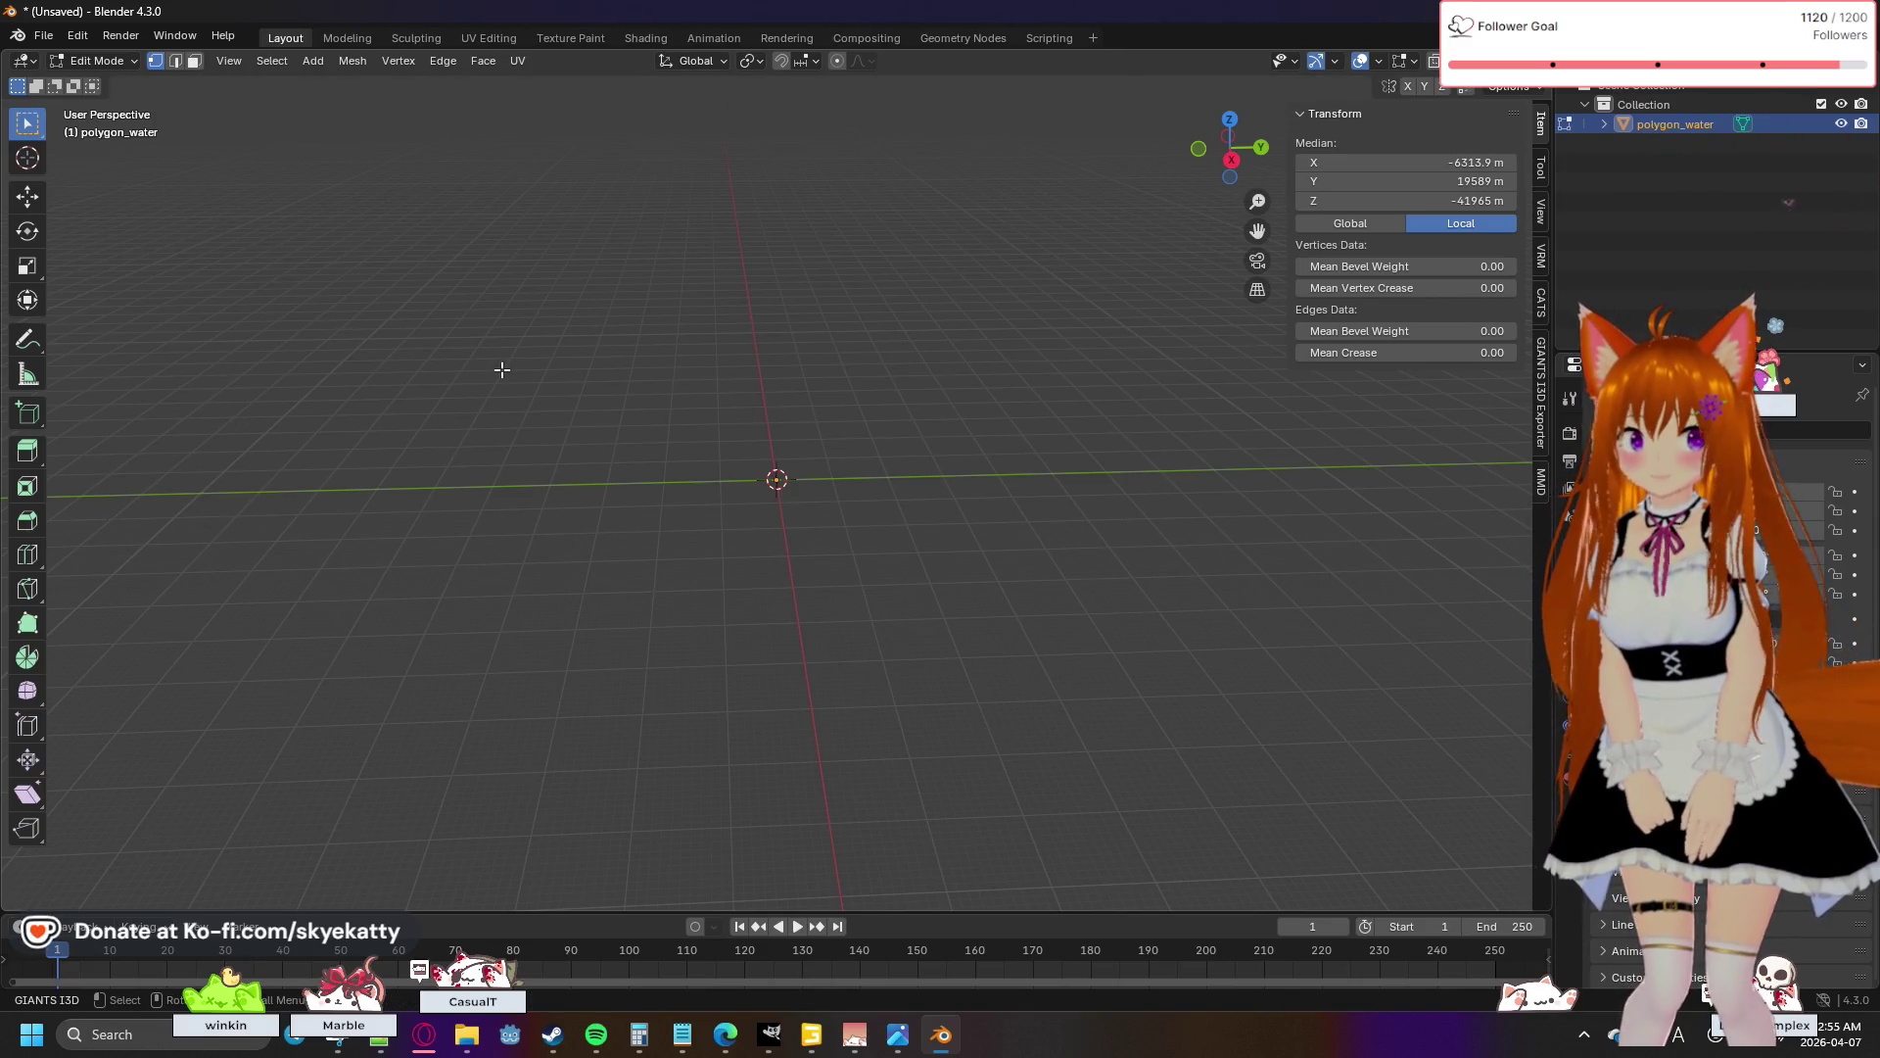
left_click(72, 37)
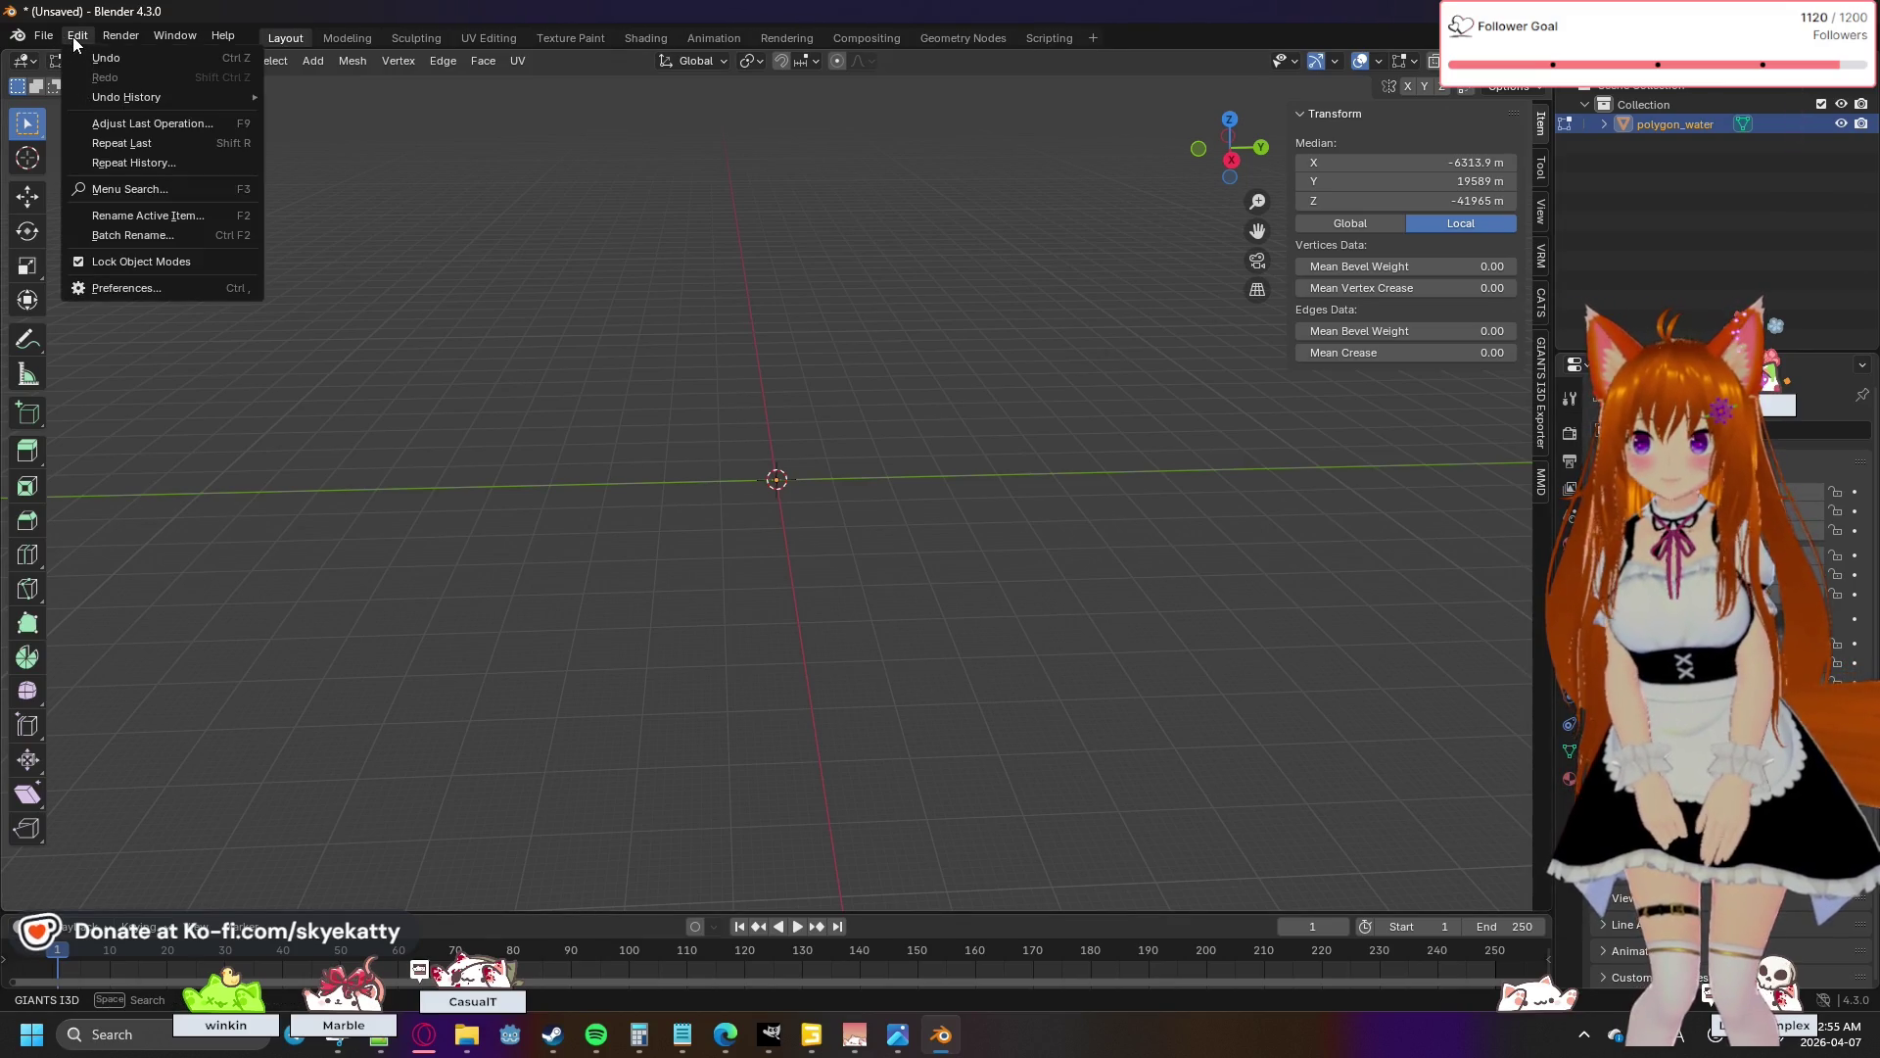
mouse_move(132, 95)
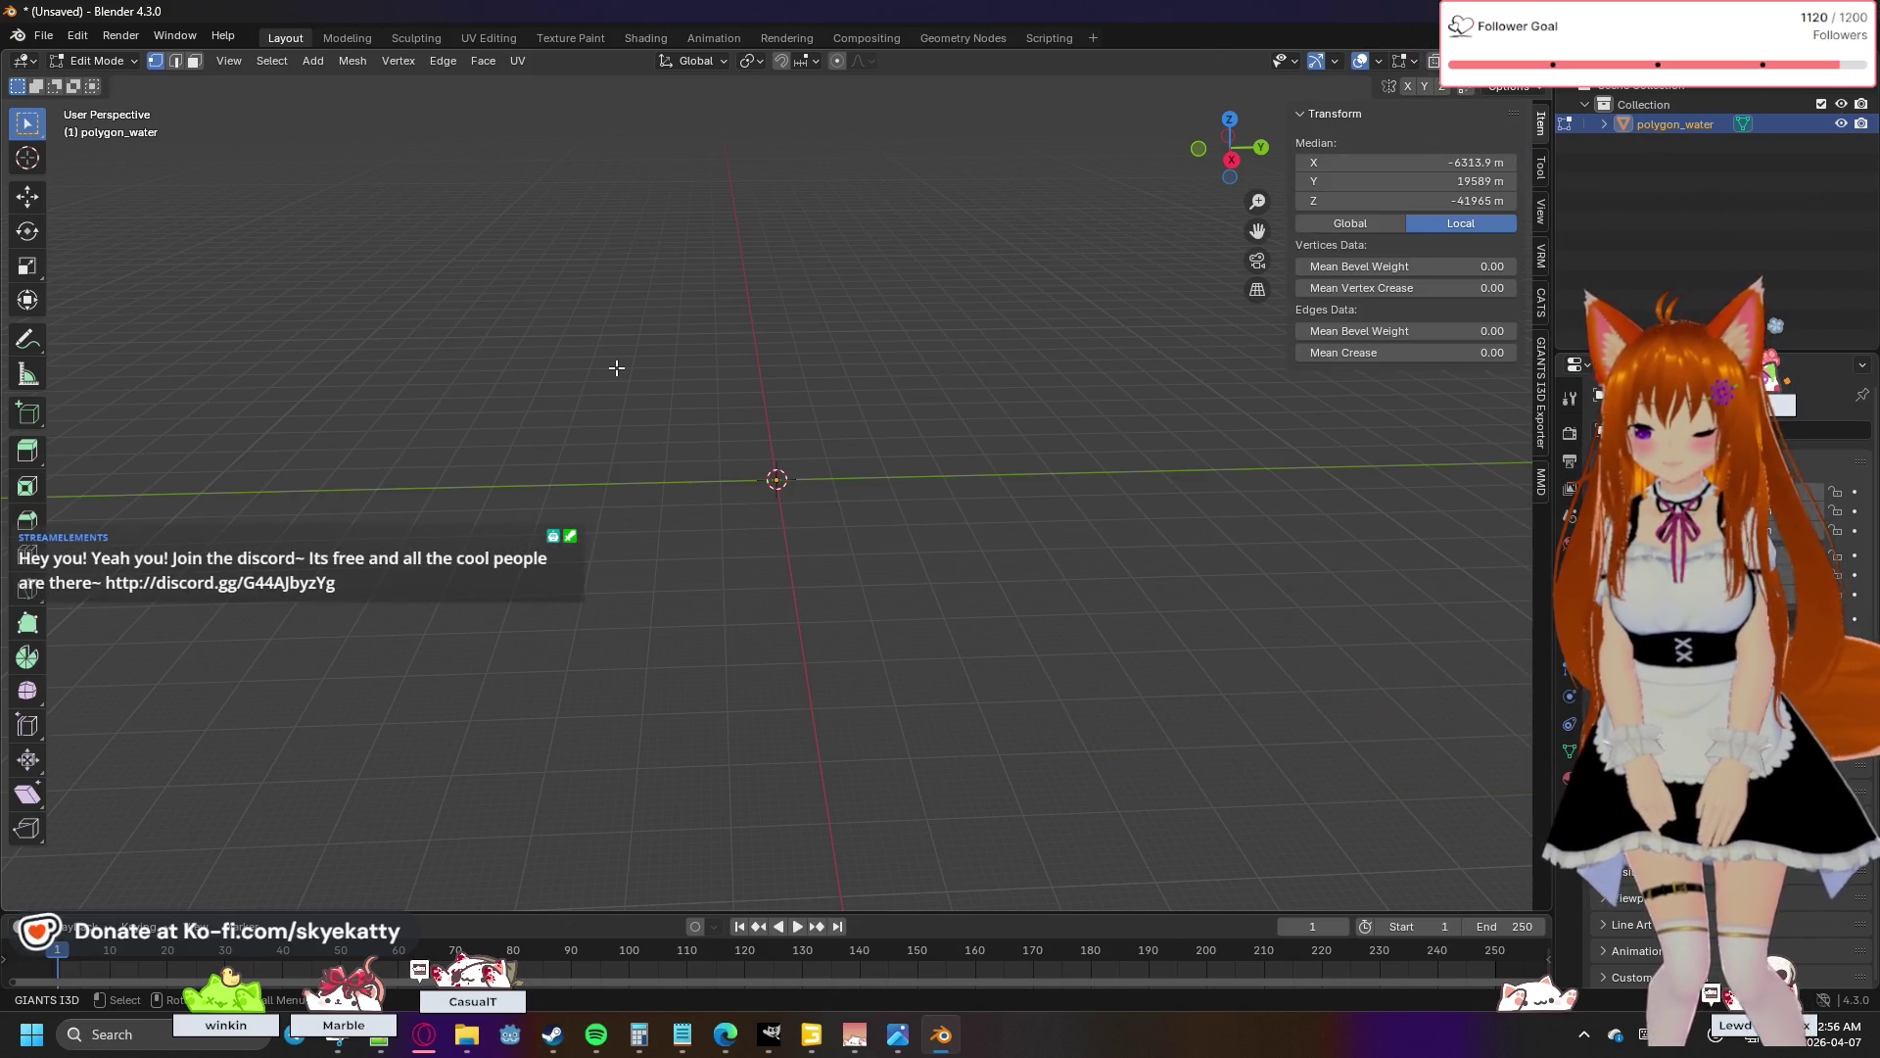
key("s")
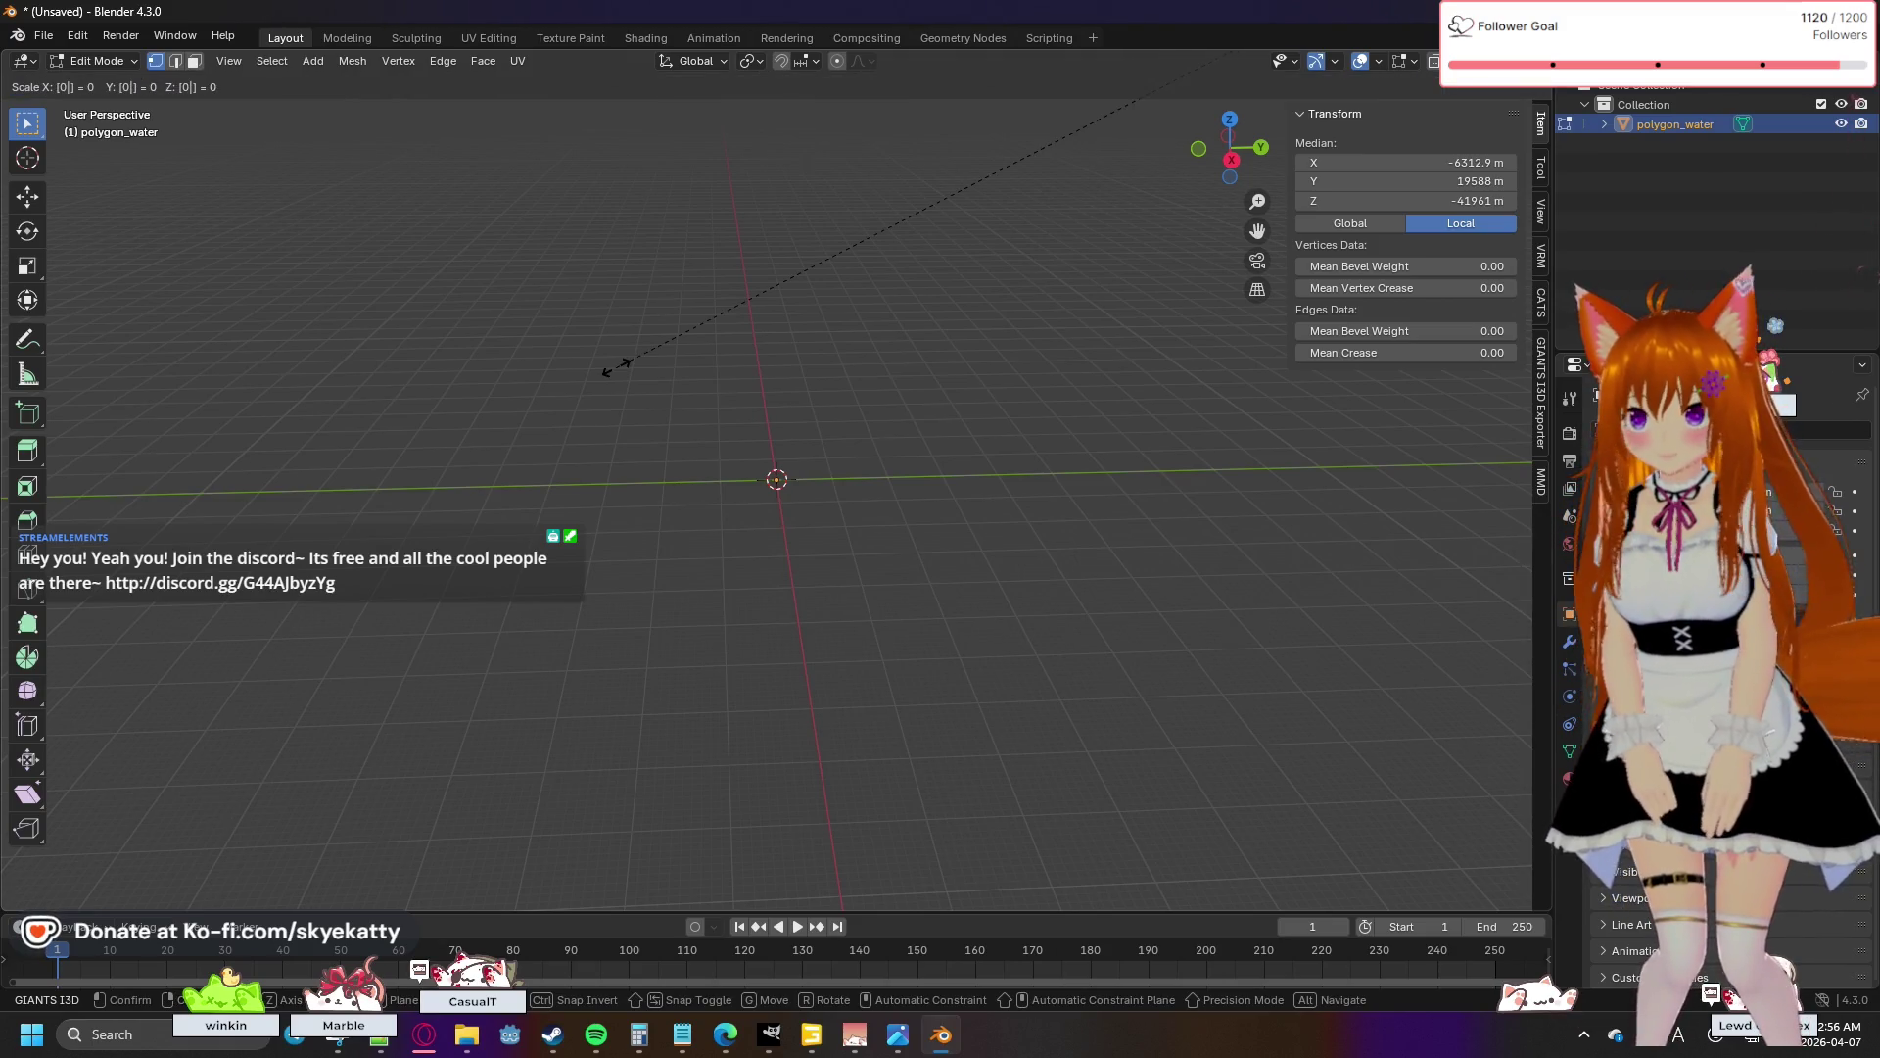
- Resize the mesh to 0.01 on X, Y and Z and inspect the Resize panel
type(".01")
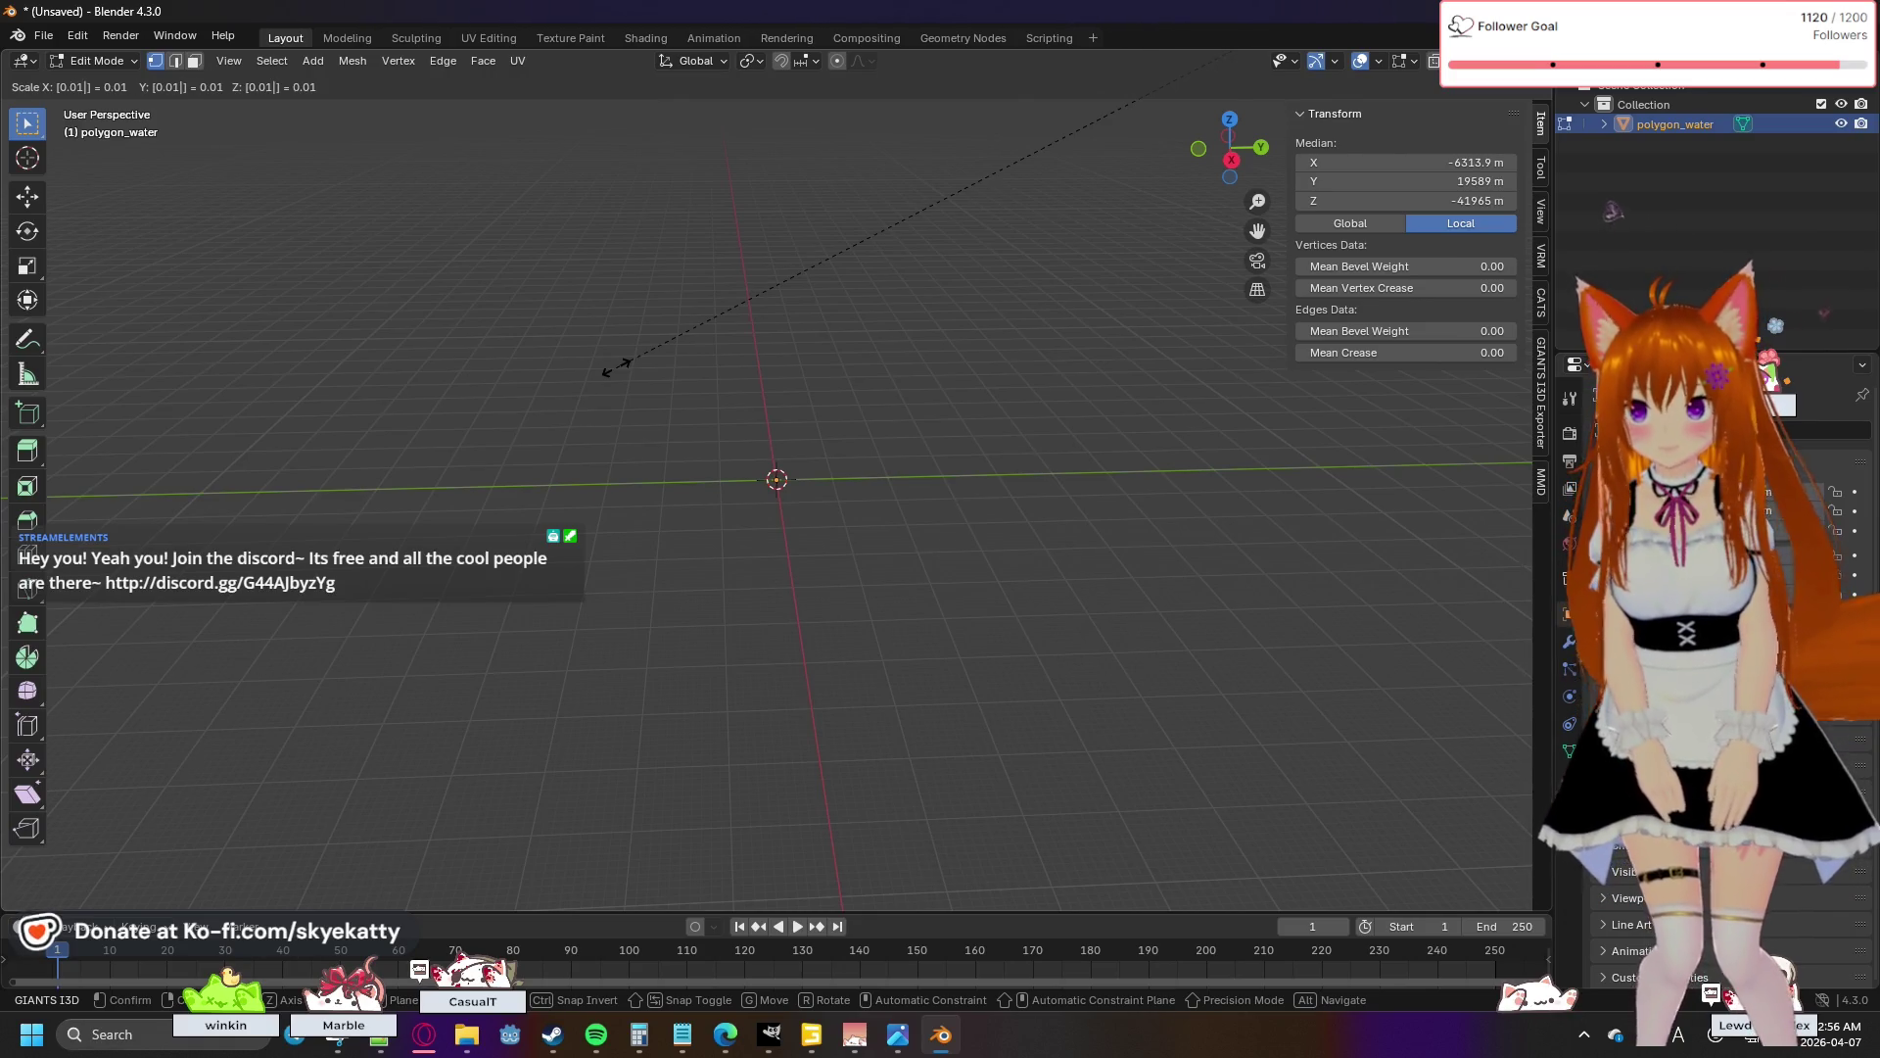
key("Return")
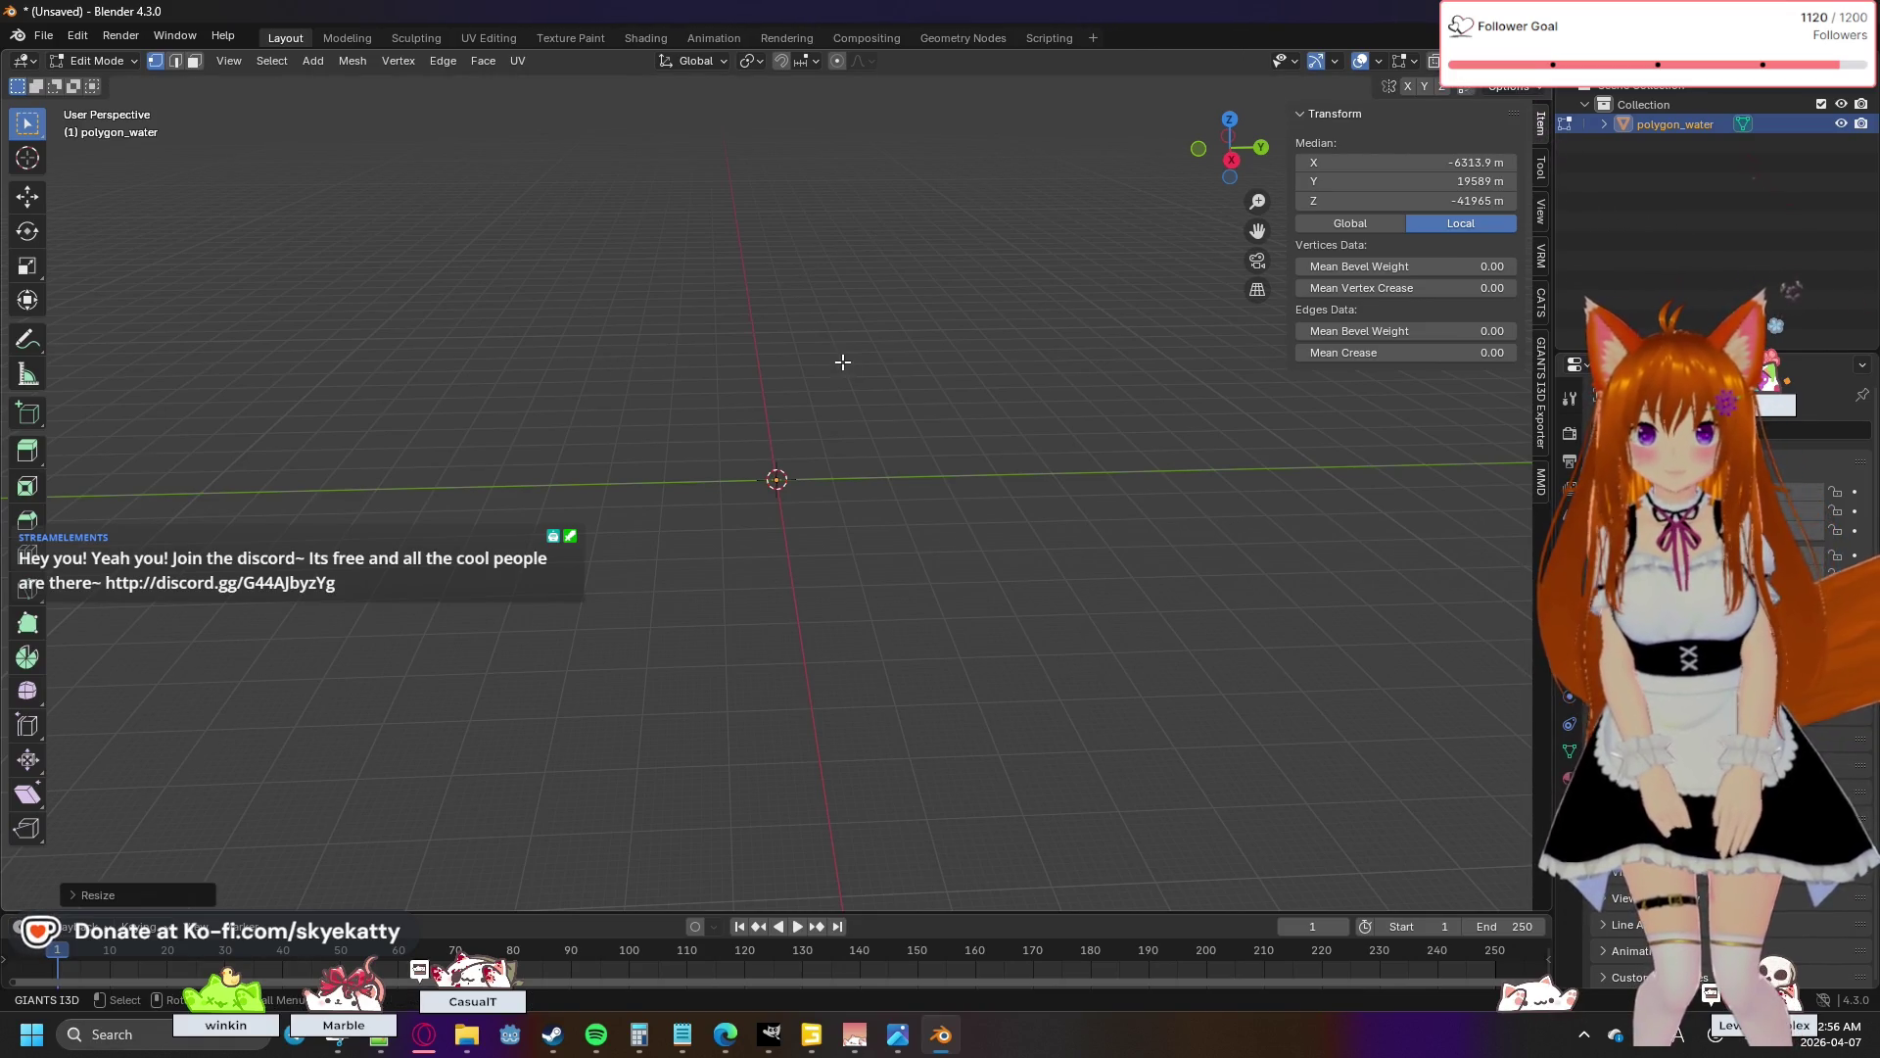
right_click(844, 362)
mouse_move(941, 281)
left_mouse_down()
mouse_move(1008, 199)
mouse_move(1111, 264)
mouse_move(969, 411)
mouse_move(911, 432)
mouse_move(894, 483)
mouse_move(591, 348)
mouse_move(493, 411)
mouse_move(902, 503)
mouse_move(881, 348)
mouse_move(755, 307)
mouse_move(538, 310)
mouse_move(527, 410)
mouse_move(651, 465)
left_mouse_up()
left_click(149, 896)
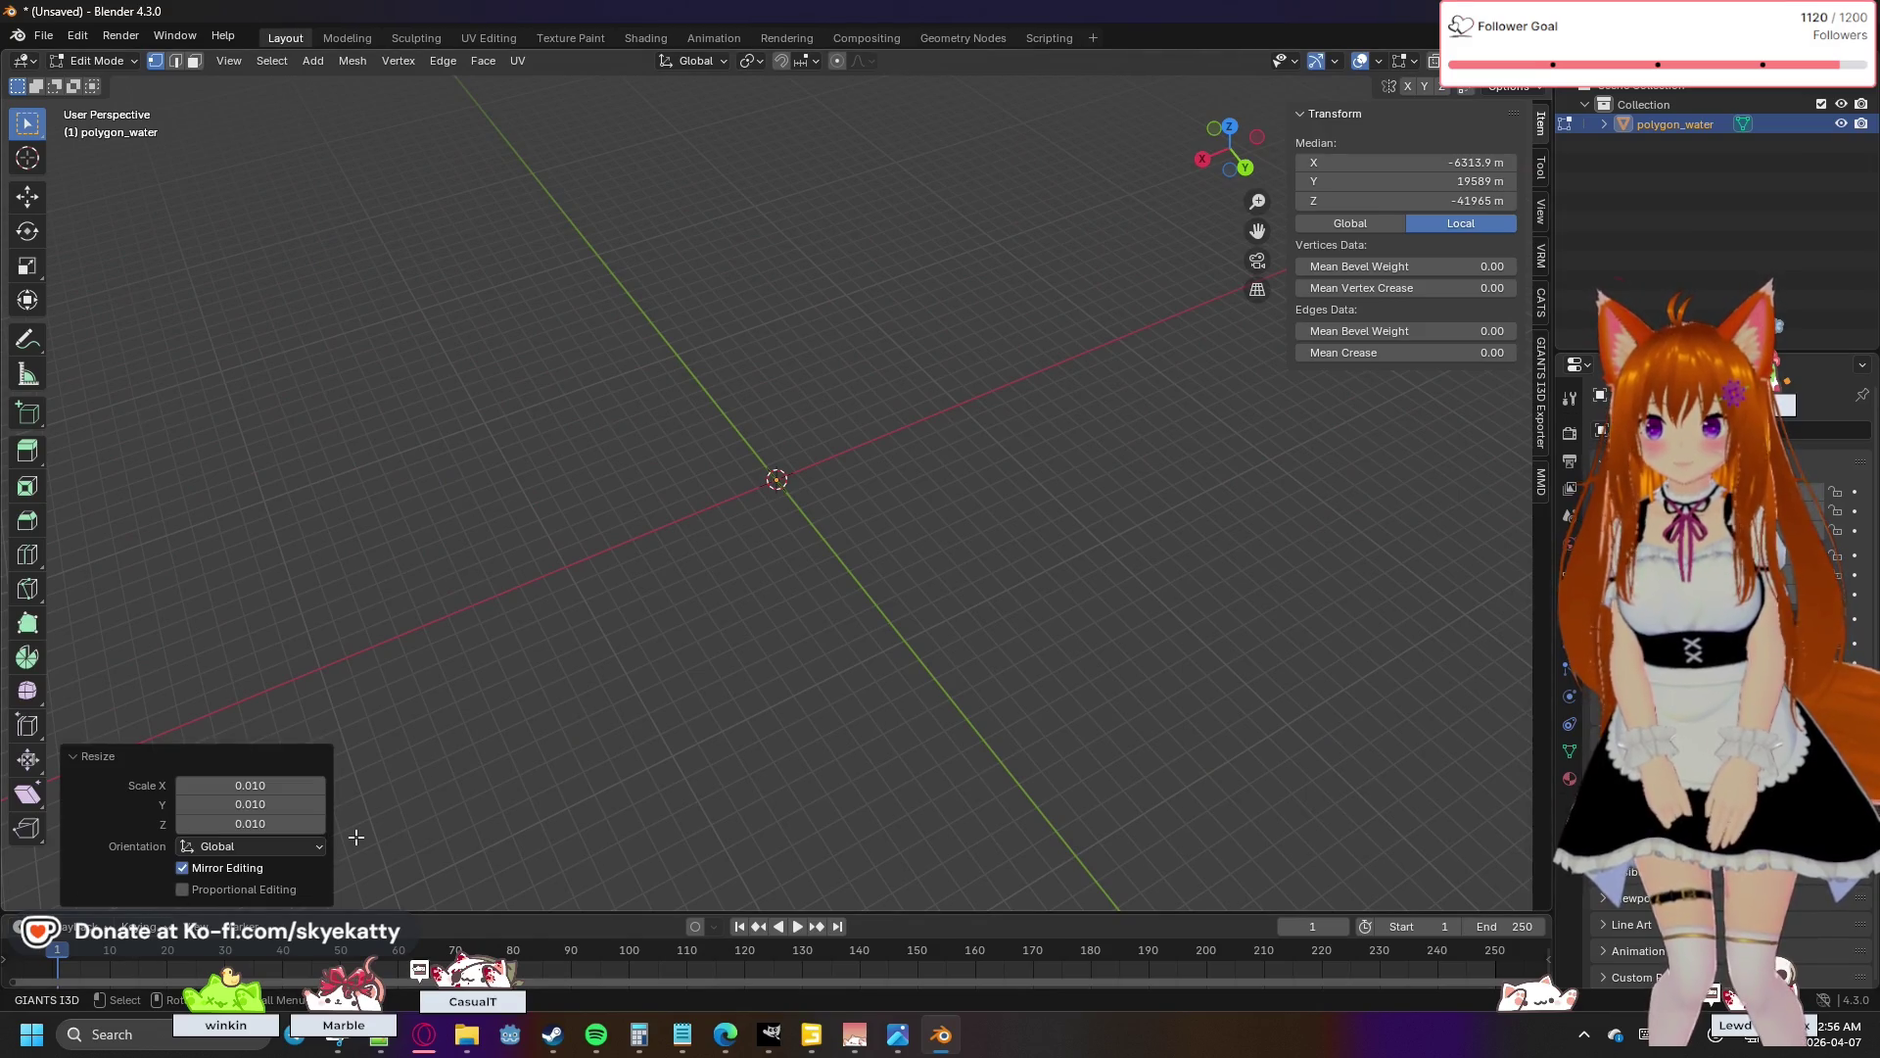
- Compare the water scale against GIANTS Editor and return to Blender
mouse_move(588, 735)
left_mouse_down()
mouse_move(642, 735)
mouse_move(860, 977)
left_mouse_up()
left_click(812, 1040)
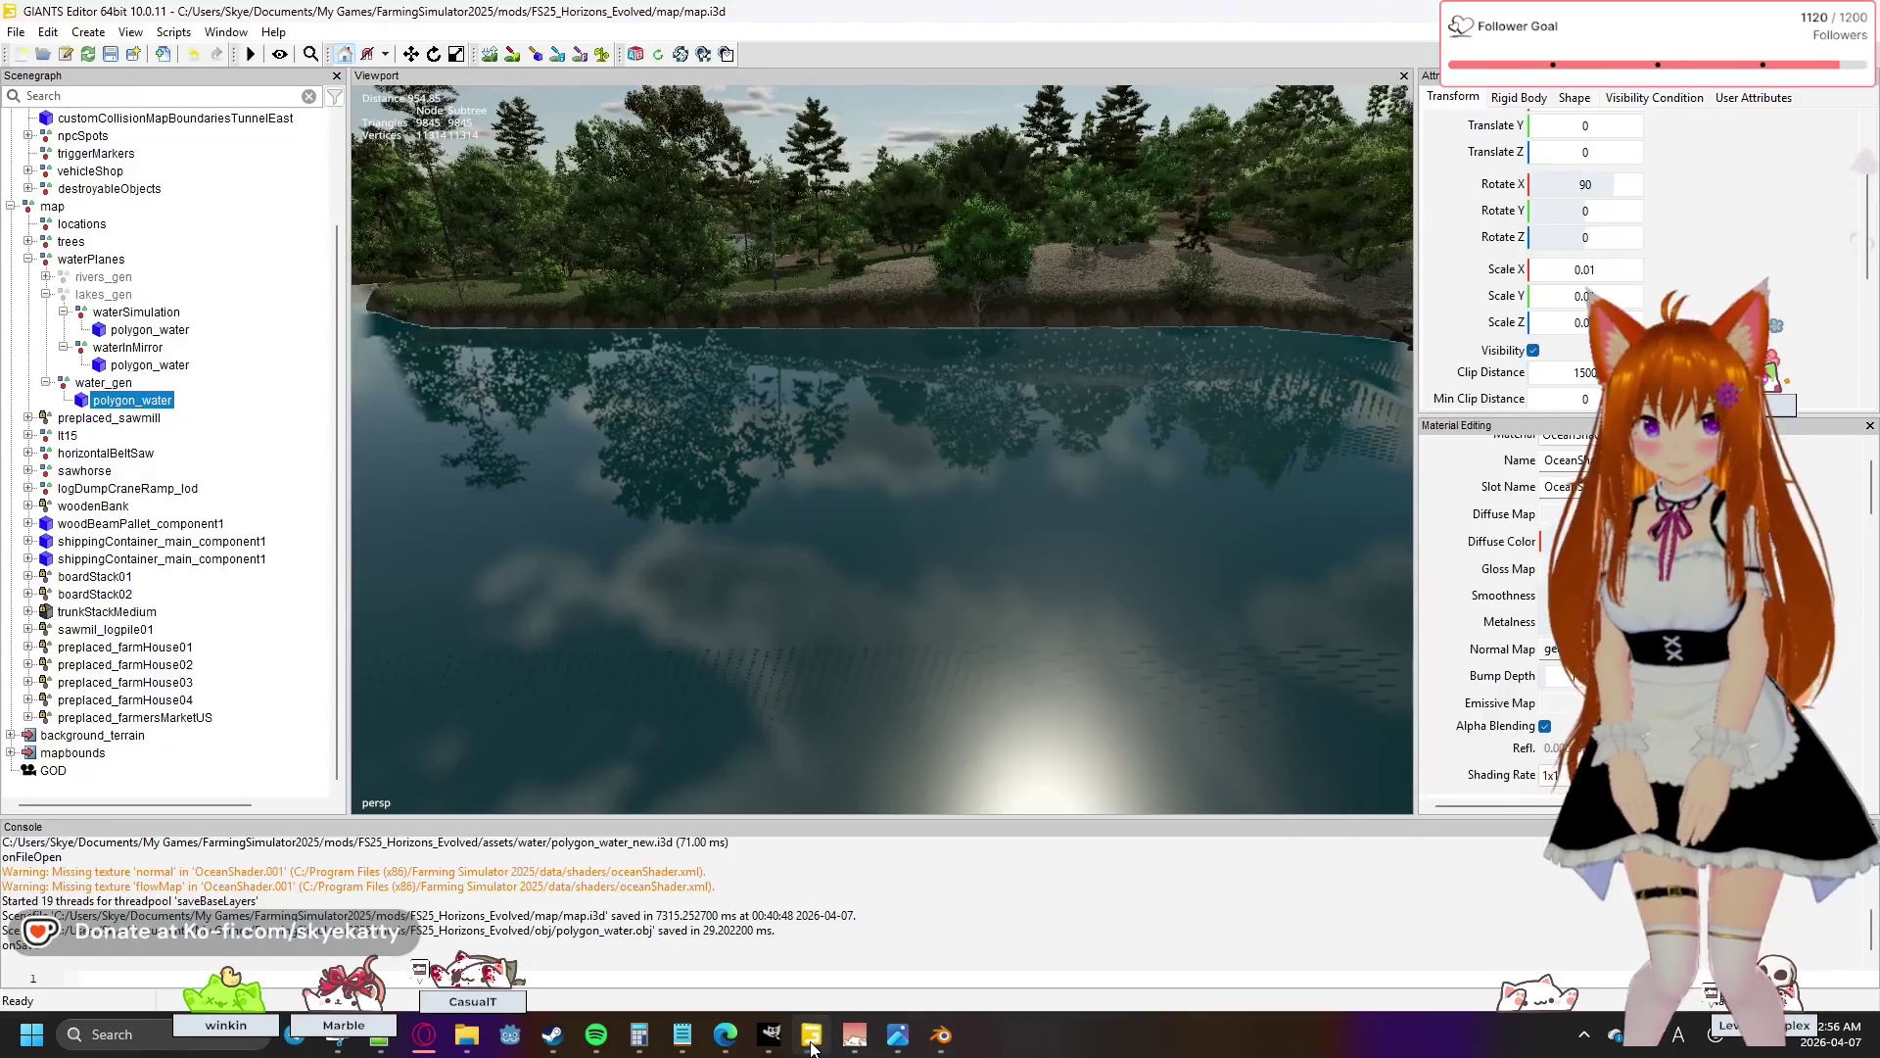
left_click(812, 1044)
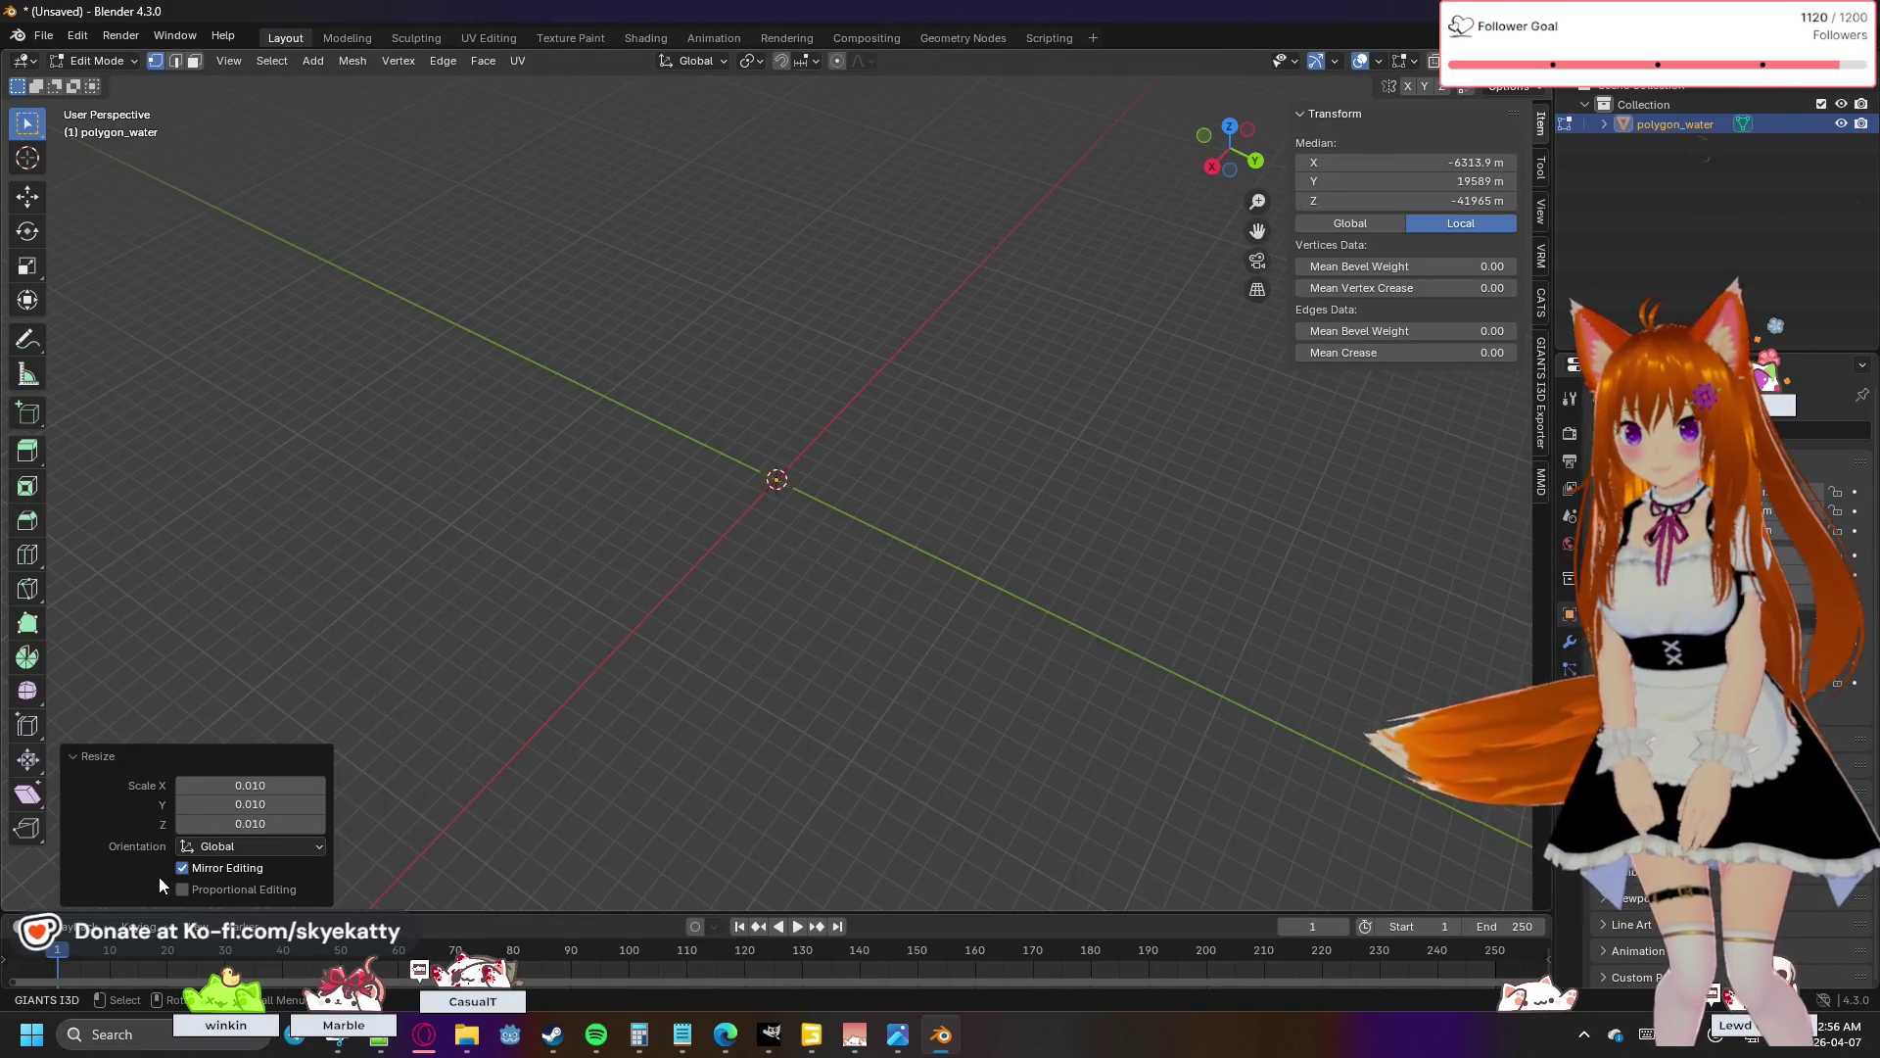
- Deselect the mesh, expand and collapse polygon_water in the Outliner, then delete the object
mouse_move(747, 642)
left_mouse_down()
mouse_move(806, 537)
mouse_move(821, 581)
left_mouse_up()
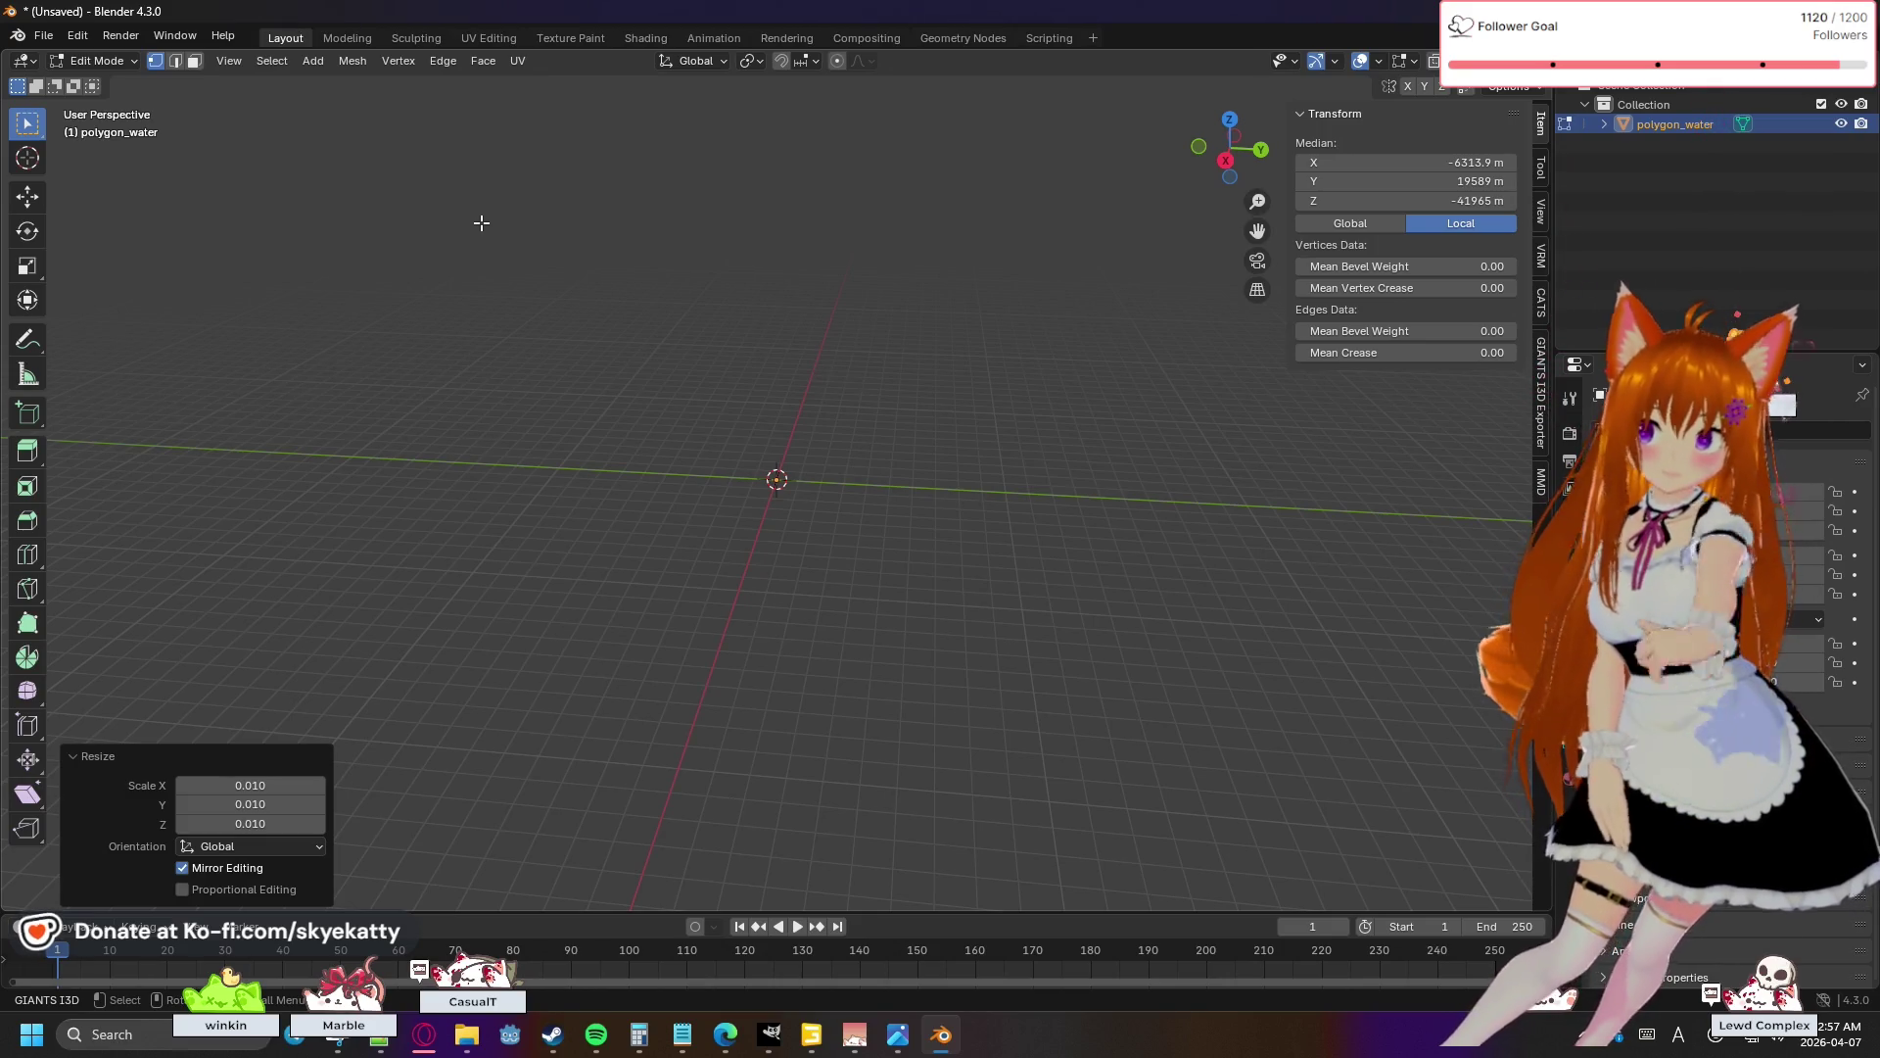
left_click(481, 223)
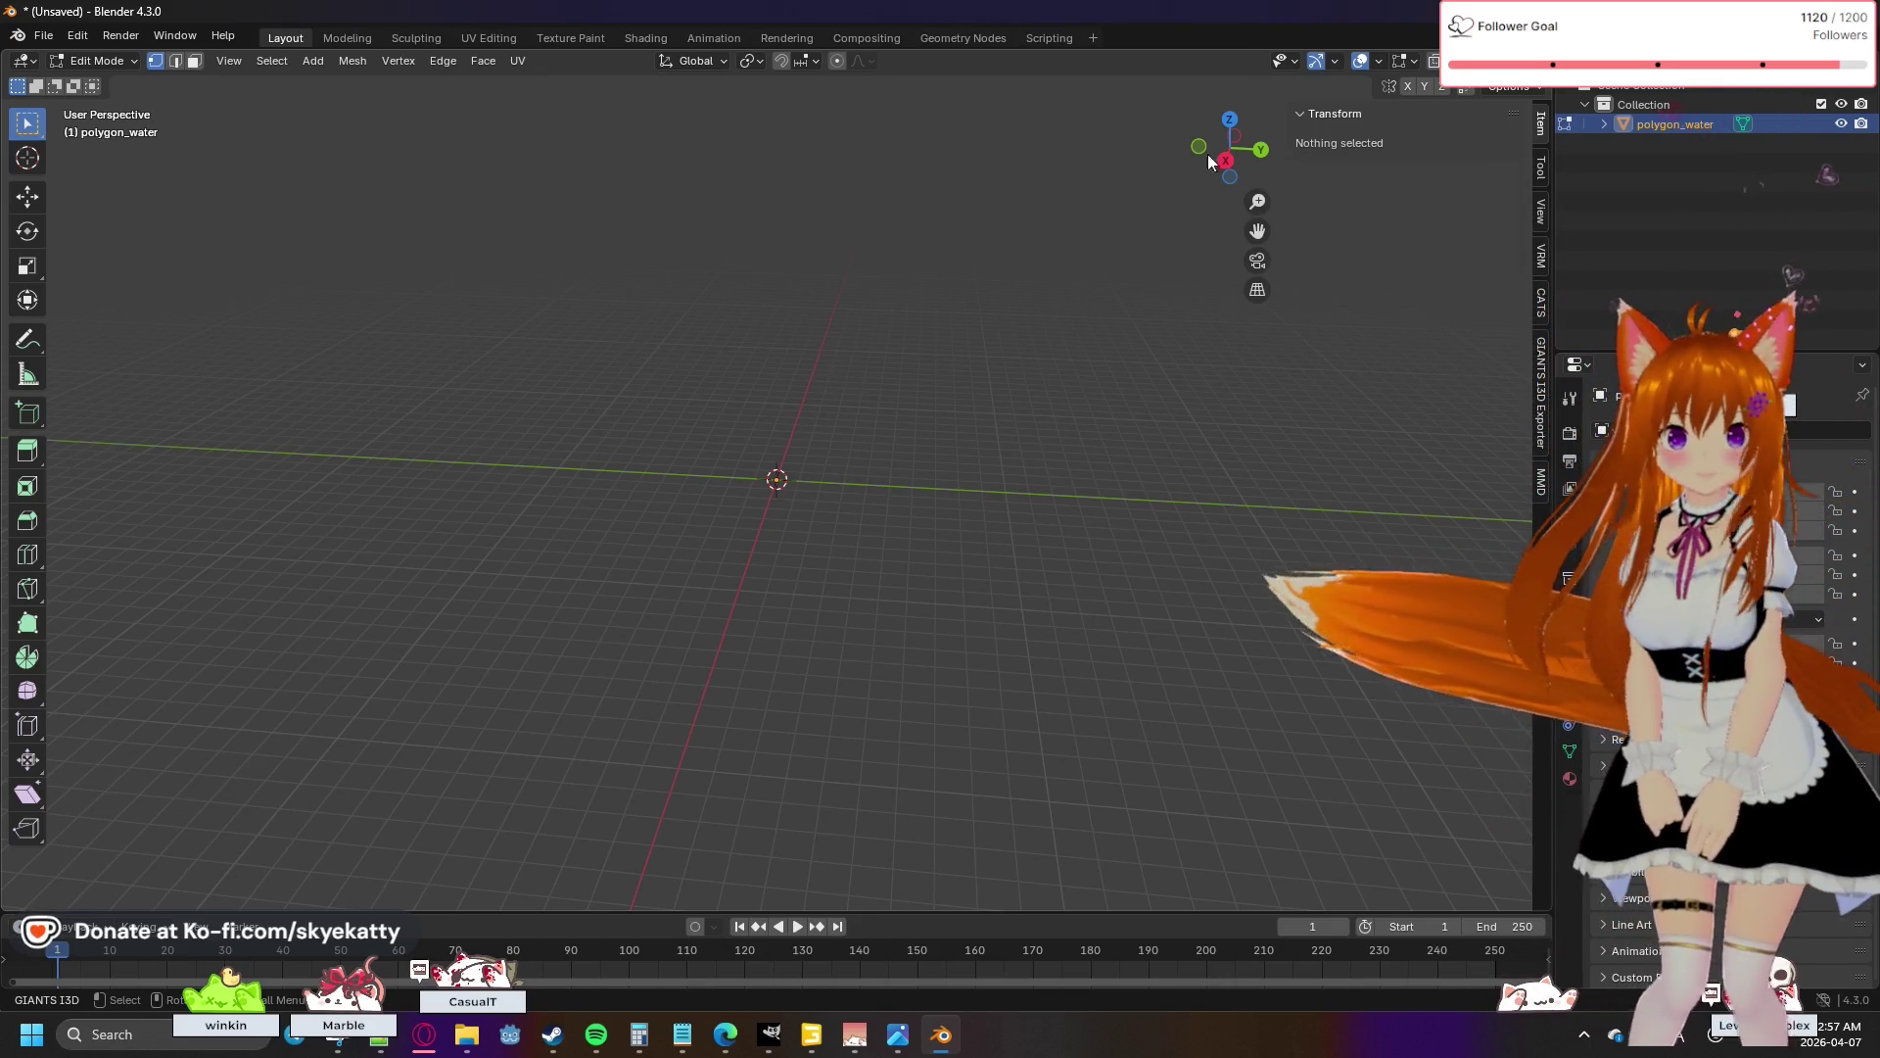
left_click(1605, 125)
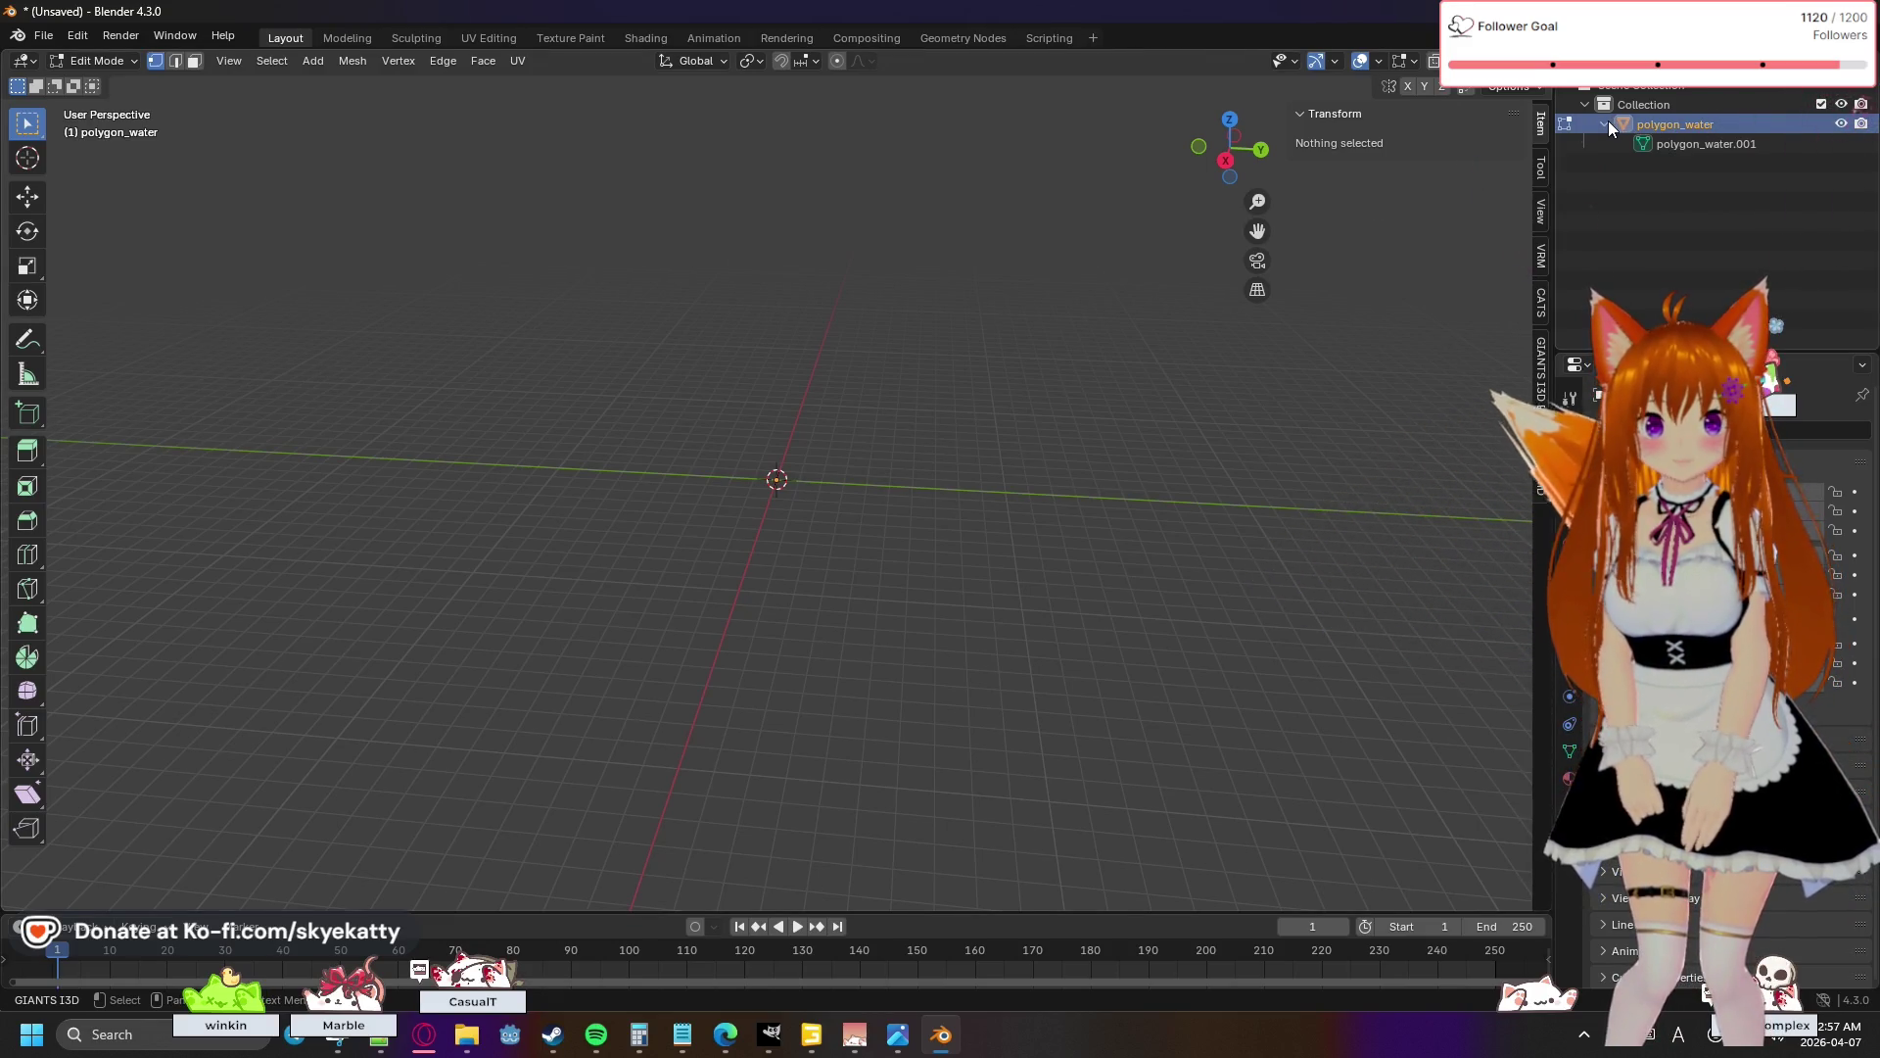
left_click(1605, 124)
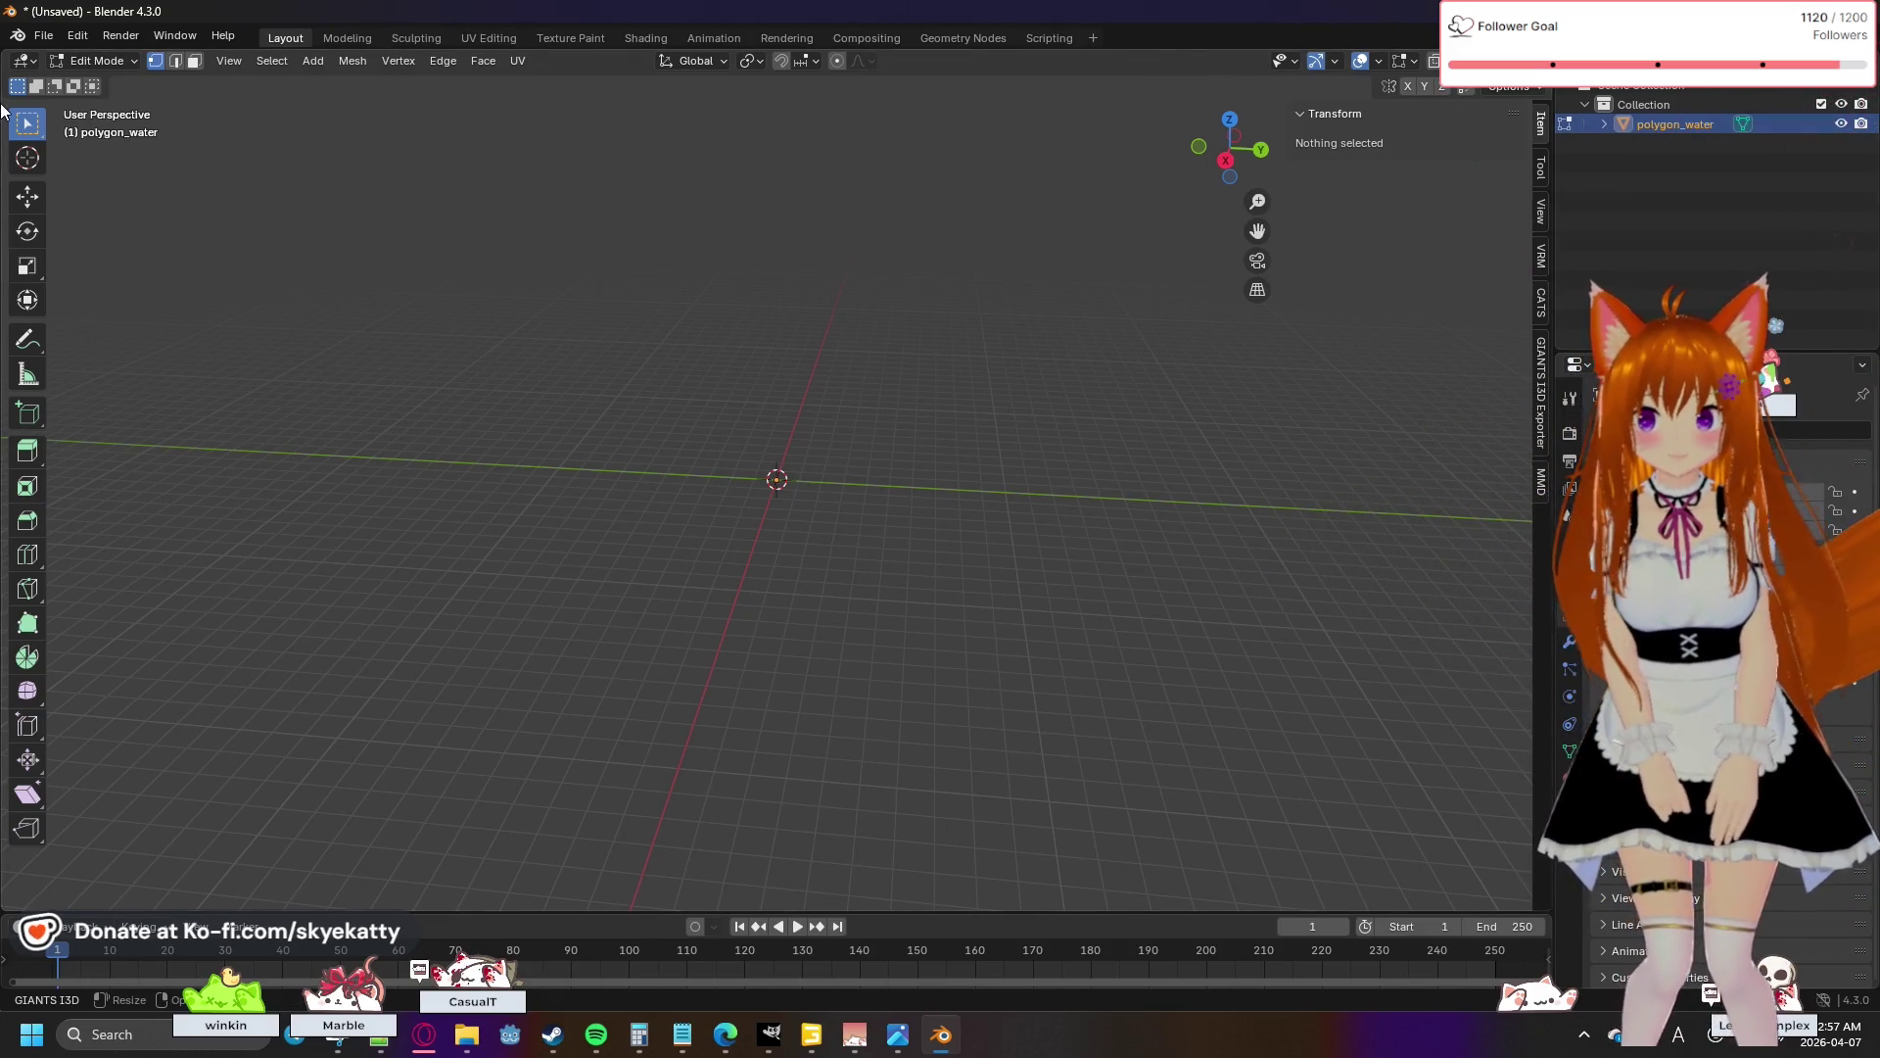
key("Delete")
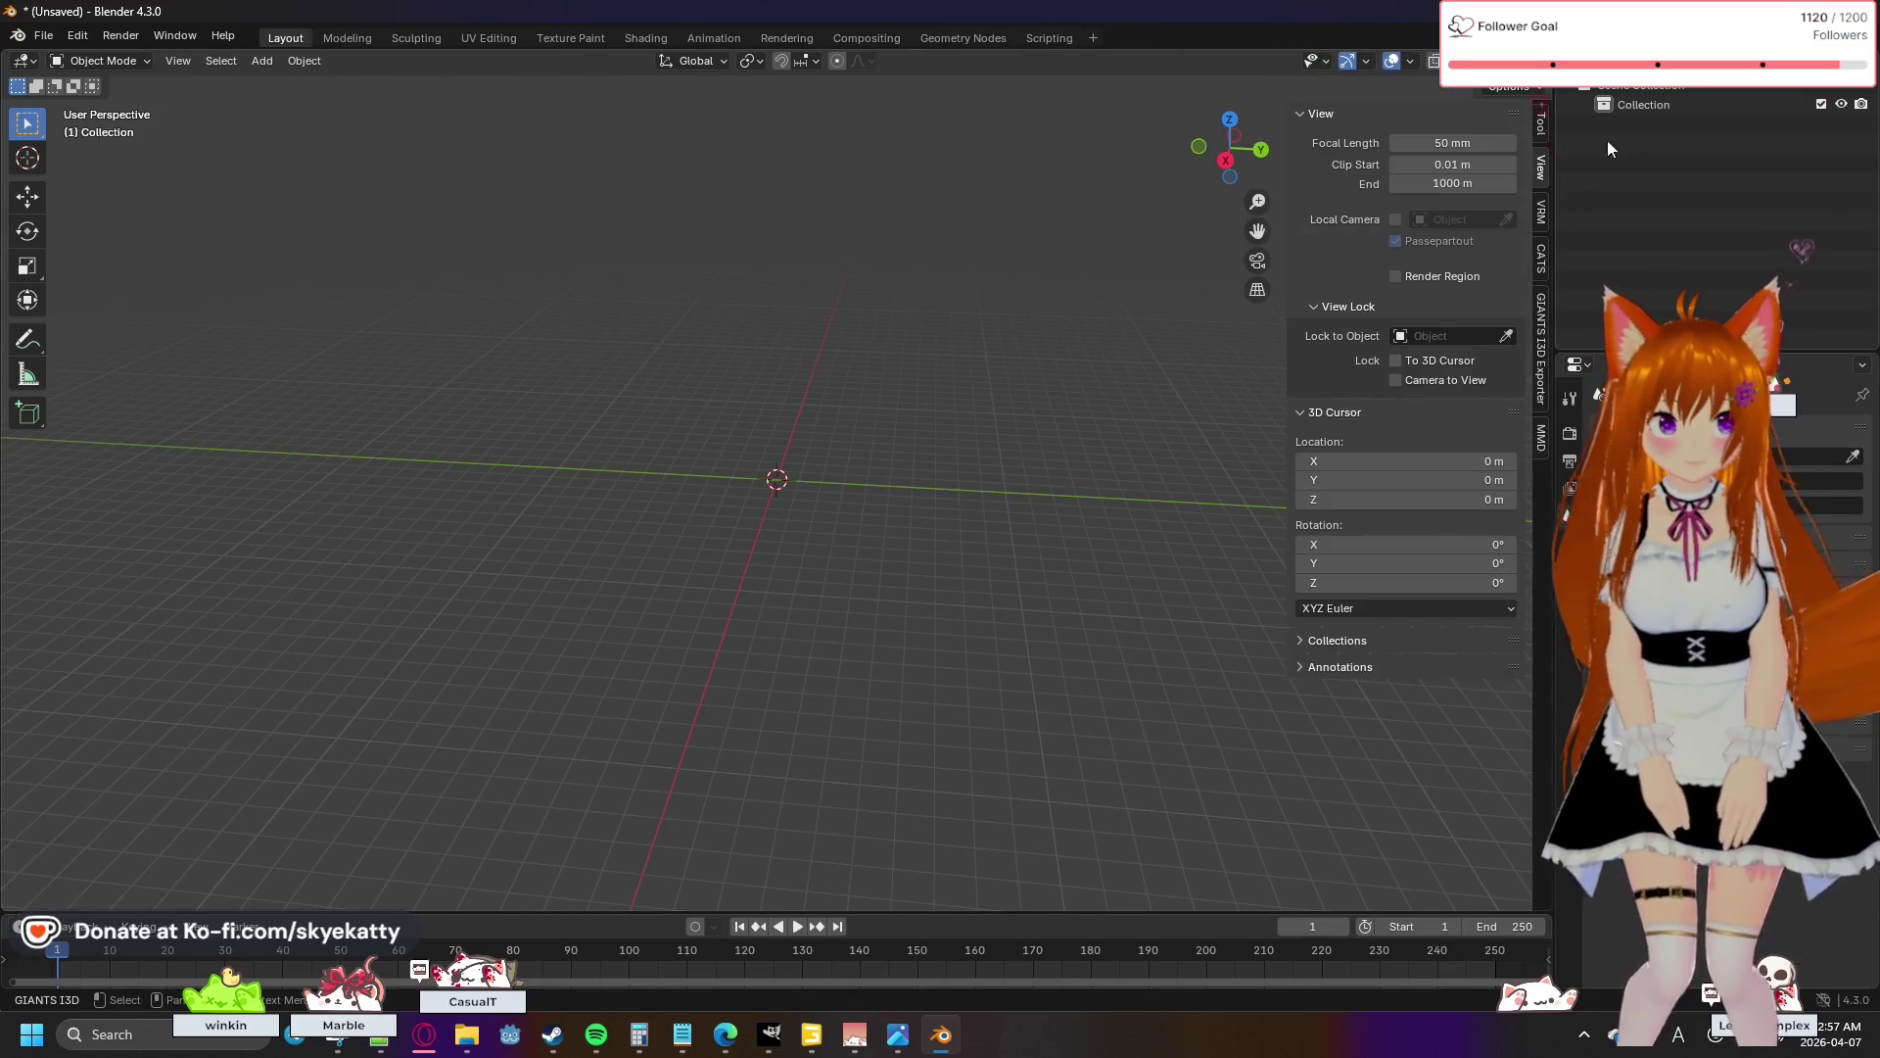
- Import polygon_water.obj as a Wavefront OBJ
left_click(47, 35)
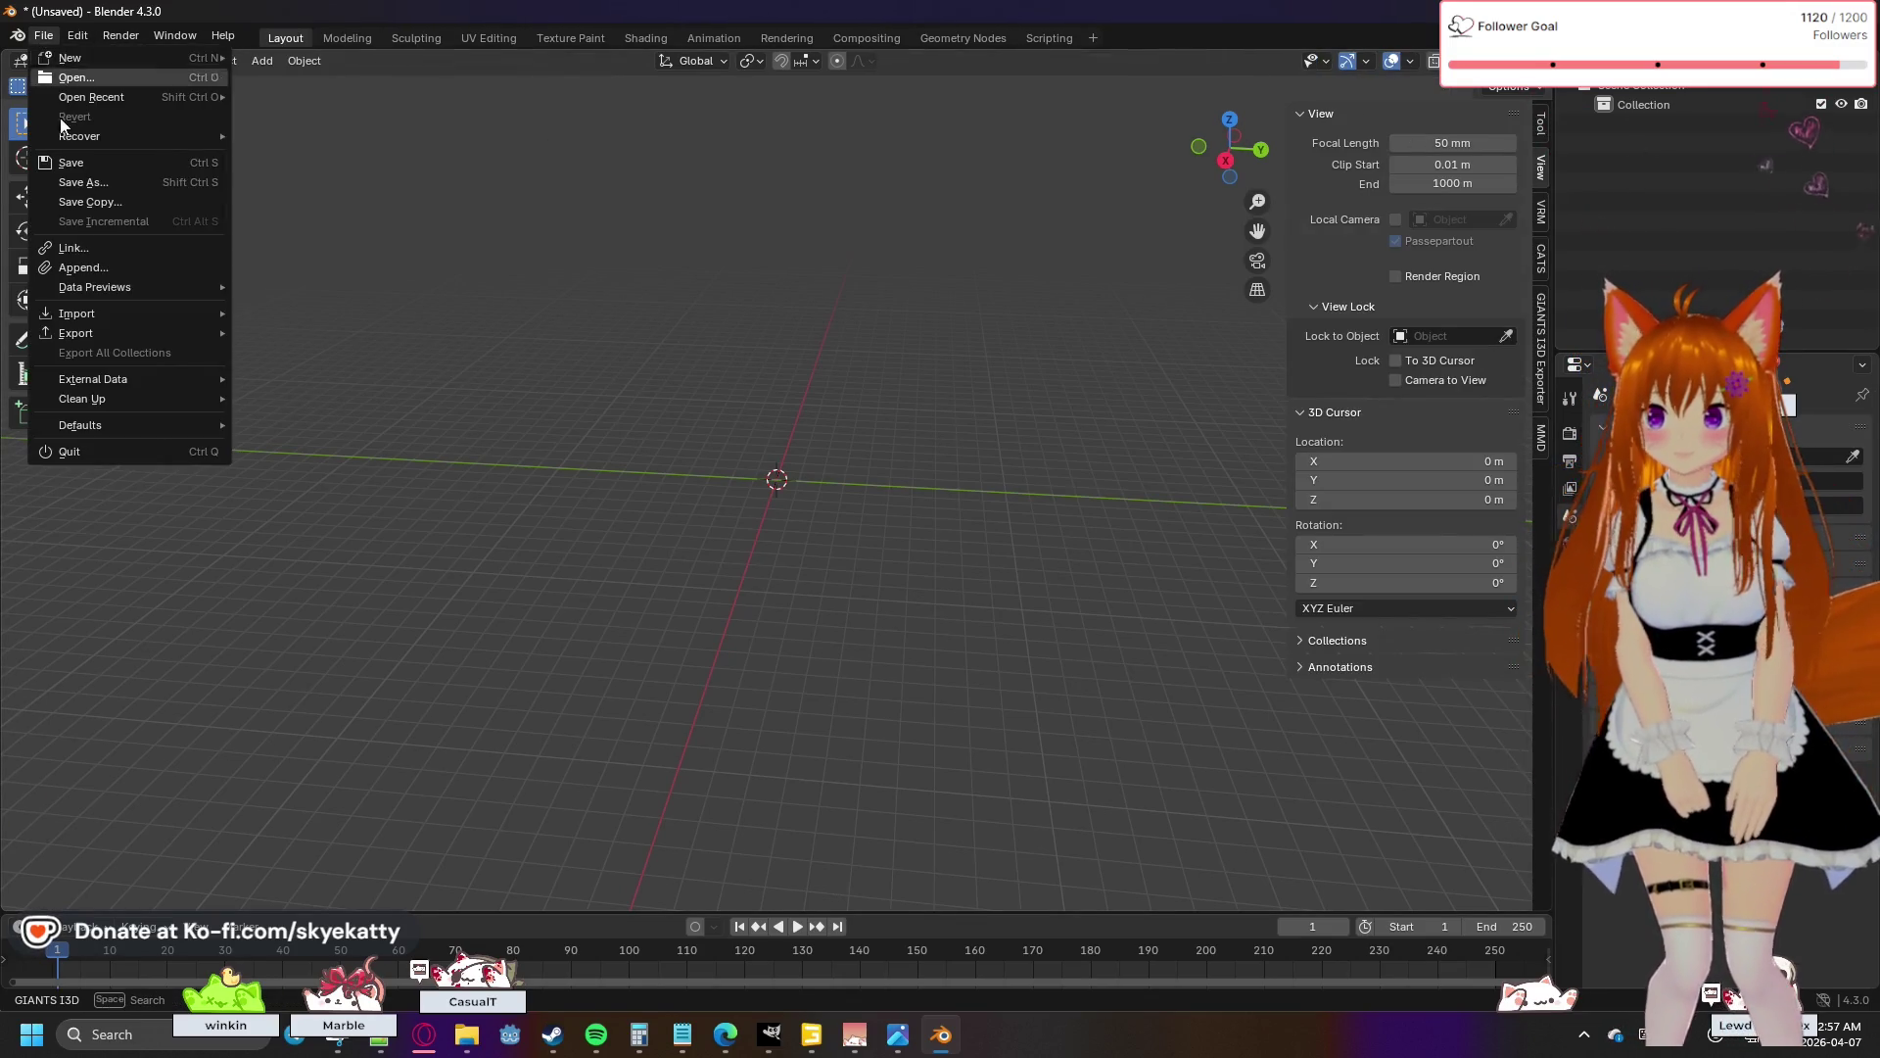
mouse_move(150, 315)
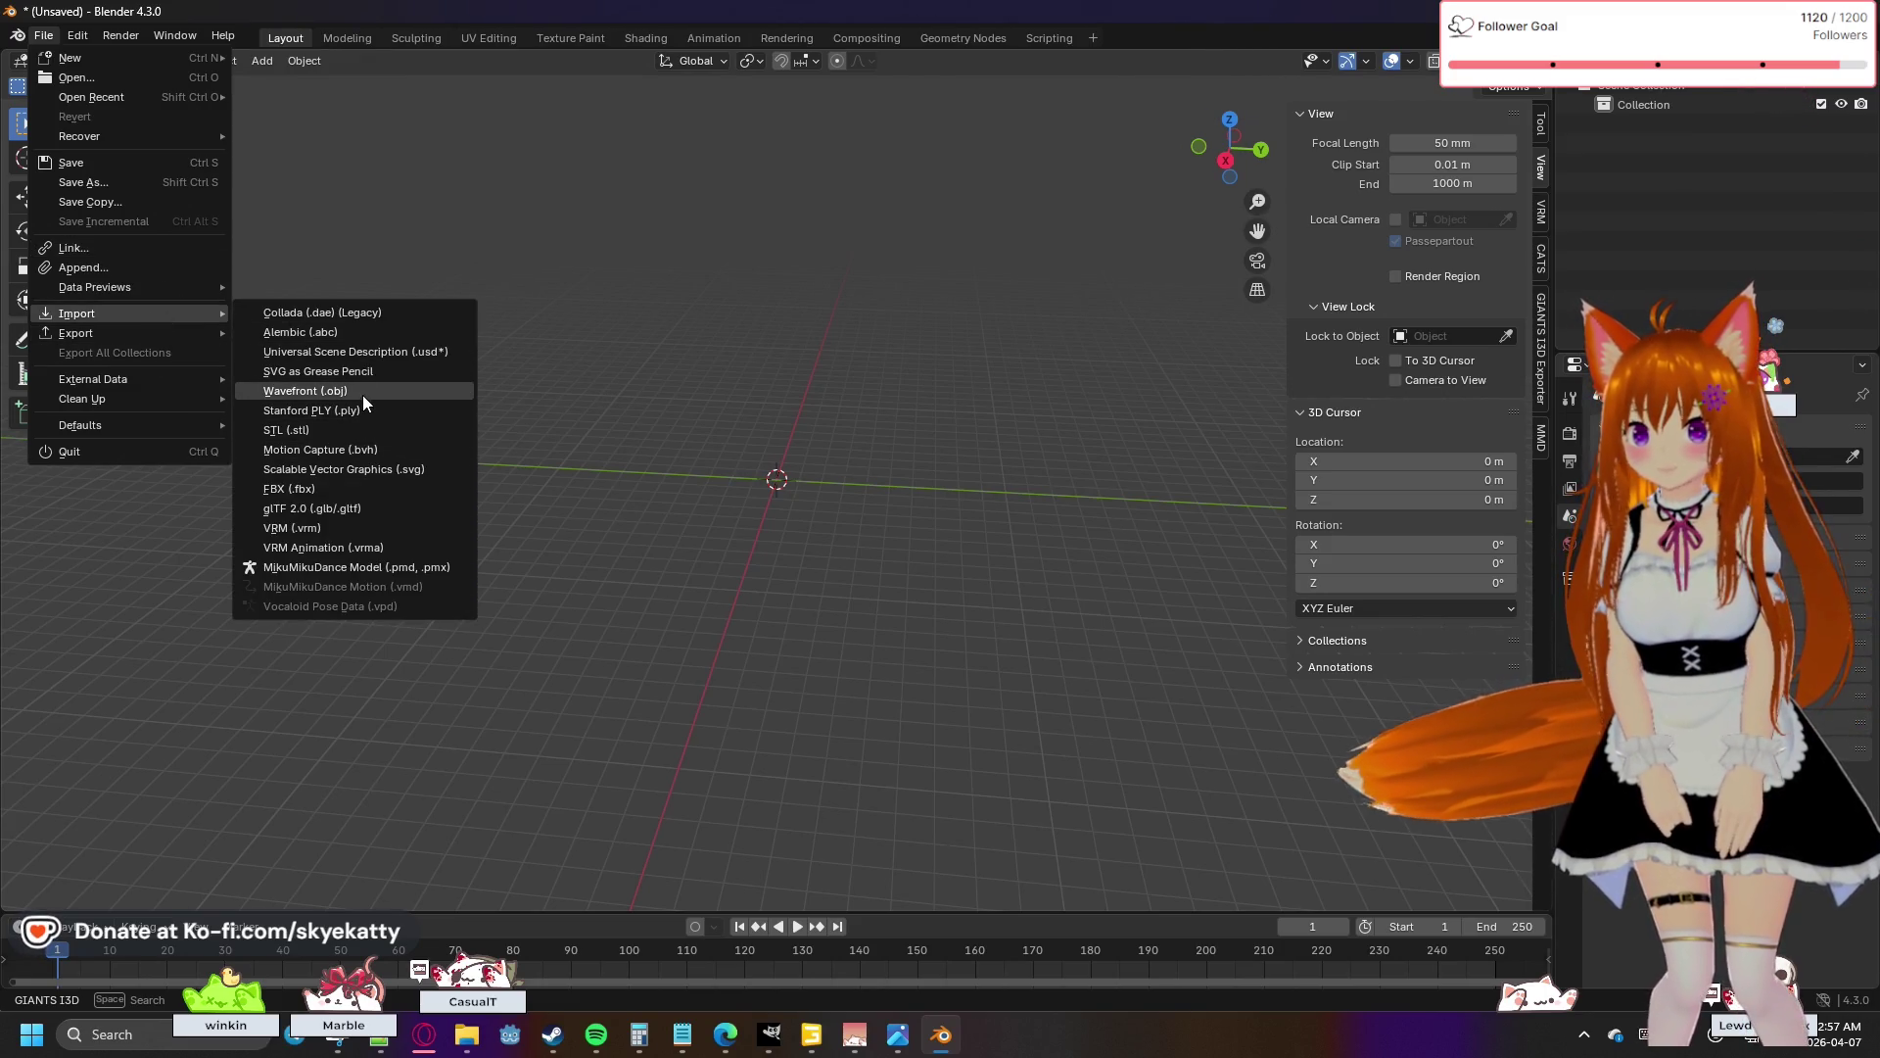
left_click(363, 393)
left_click(772, 284)
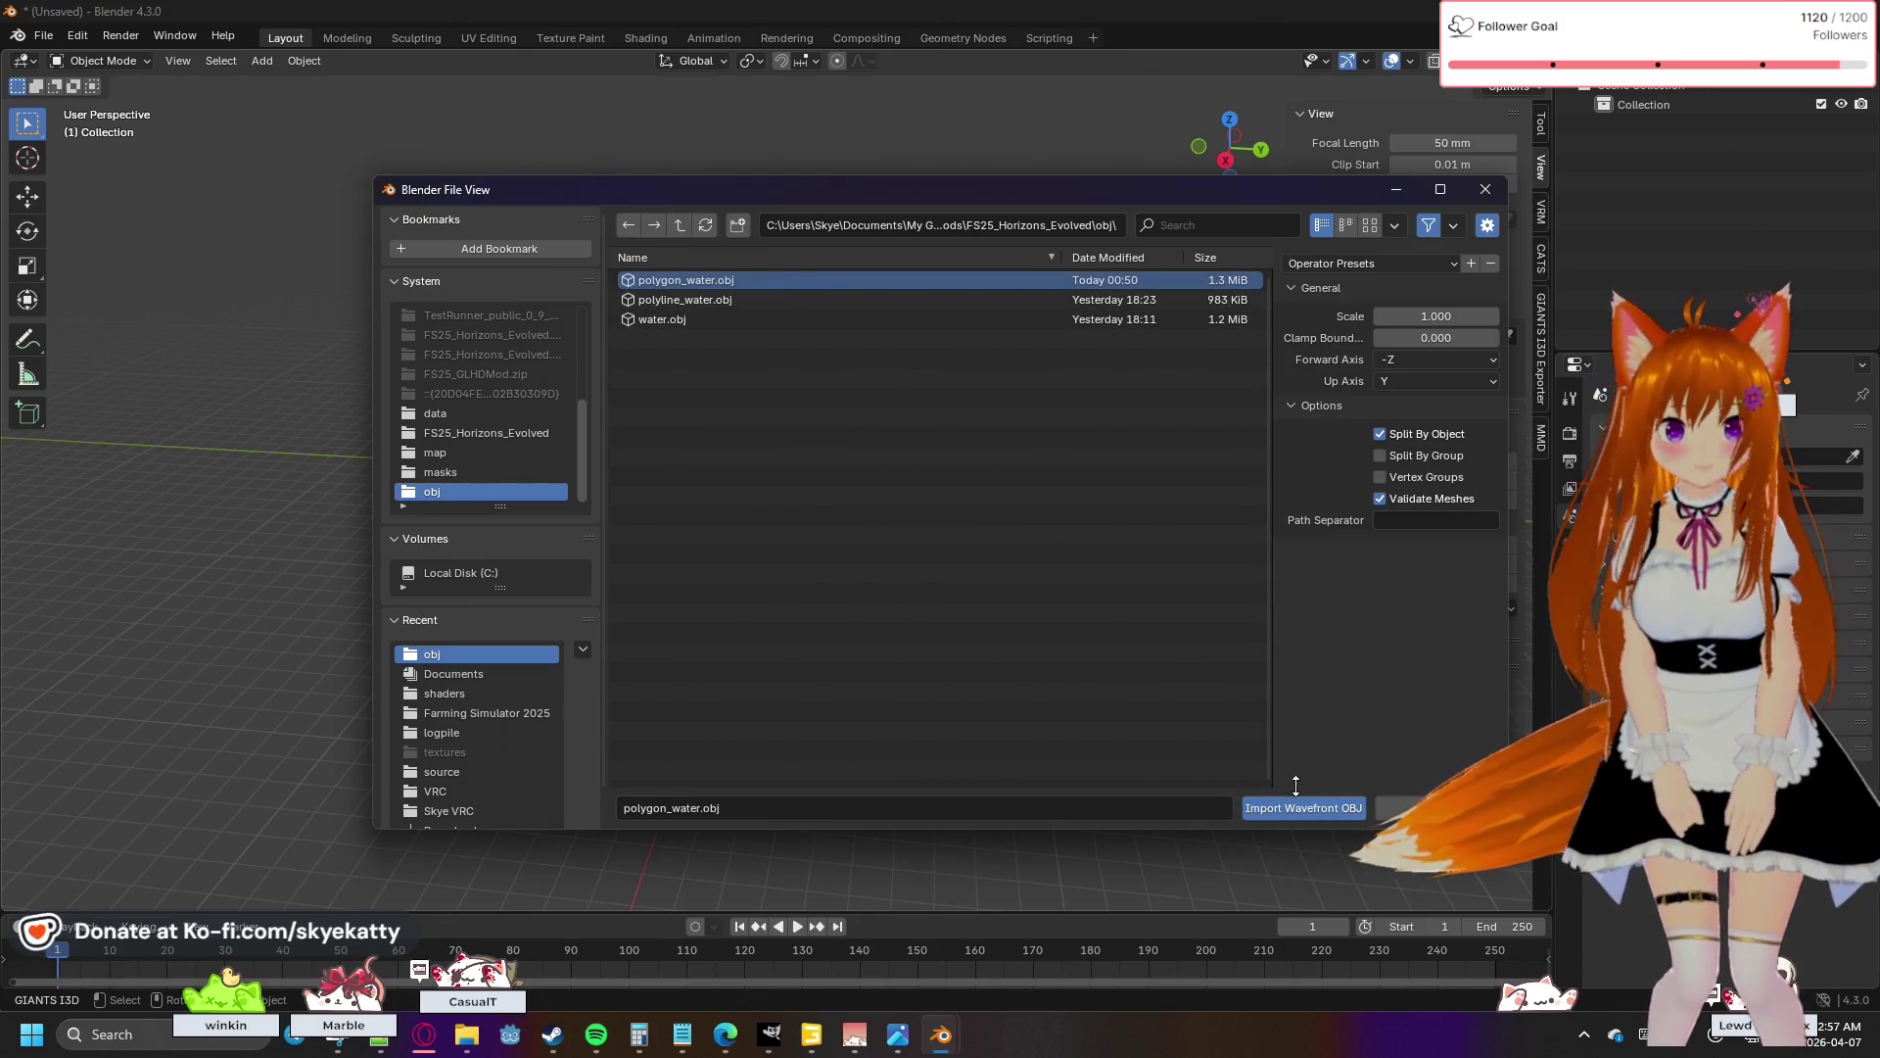
left_click(1302, 811)
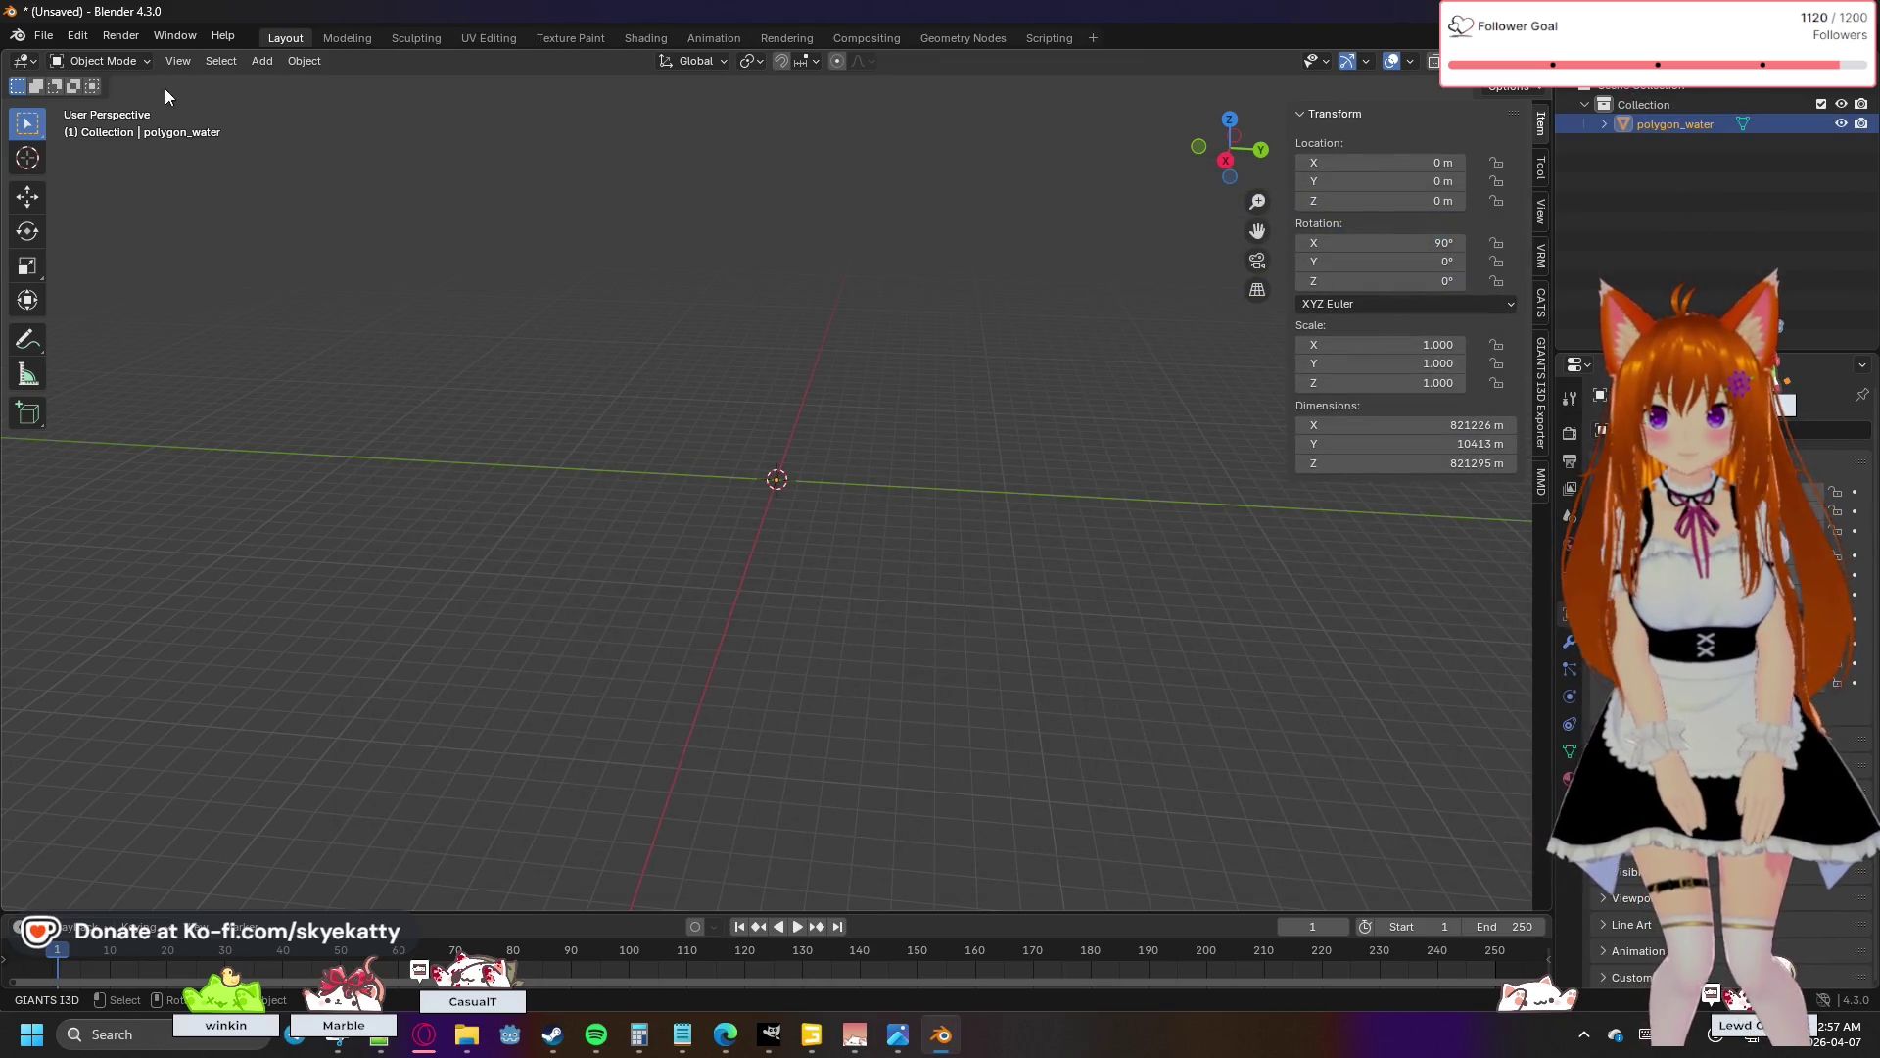
- In Edit Mode, select the whole mesh, scale it by 0.01, then deselect
key("Tab")
key("a")
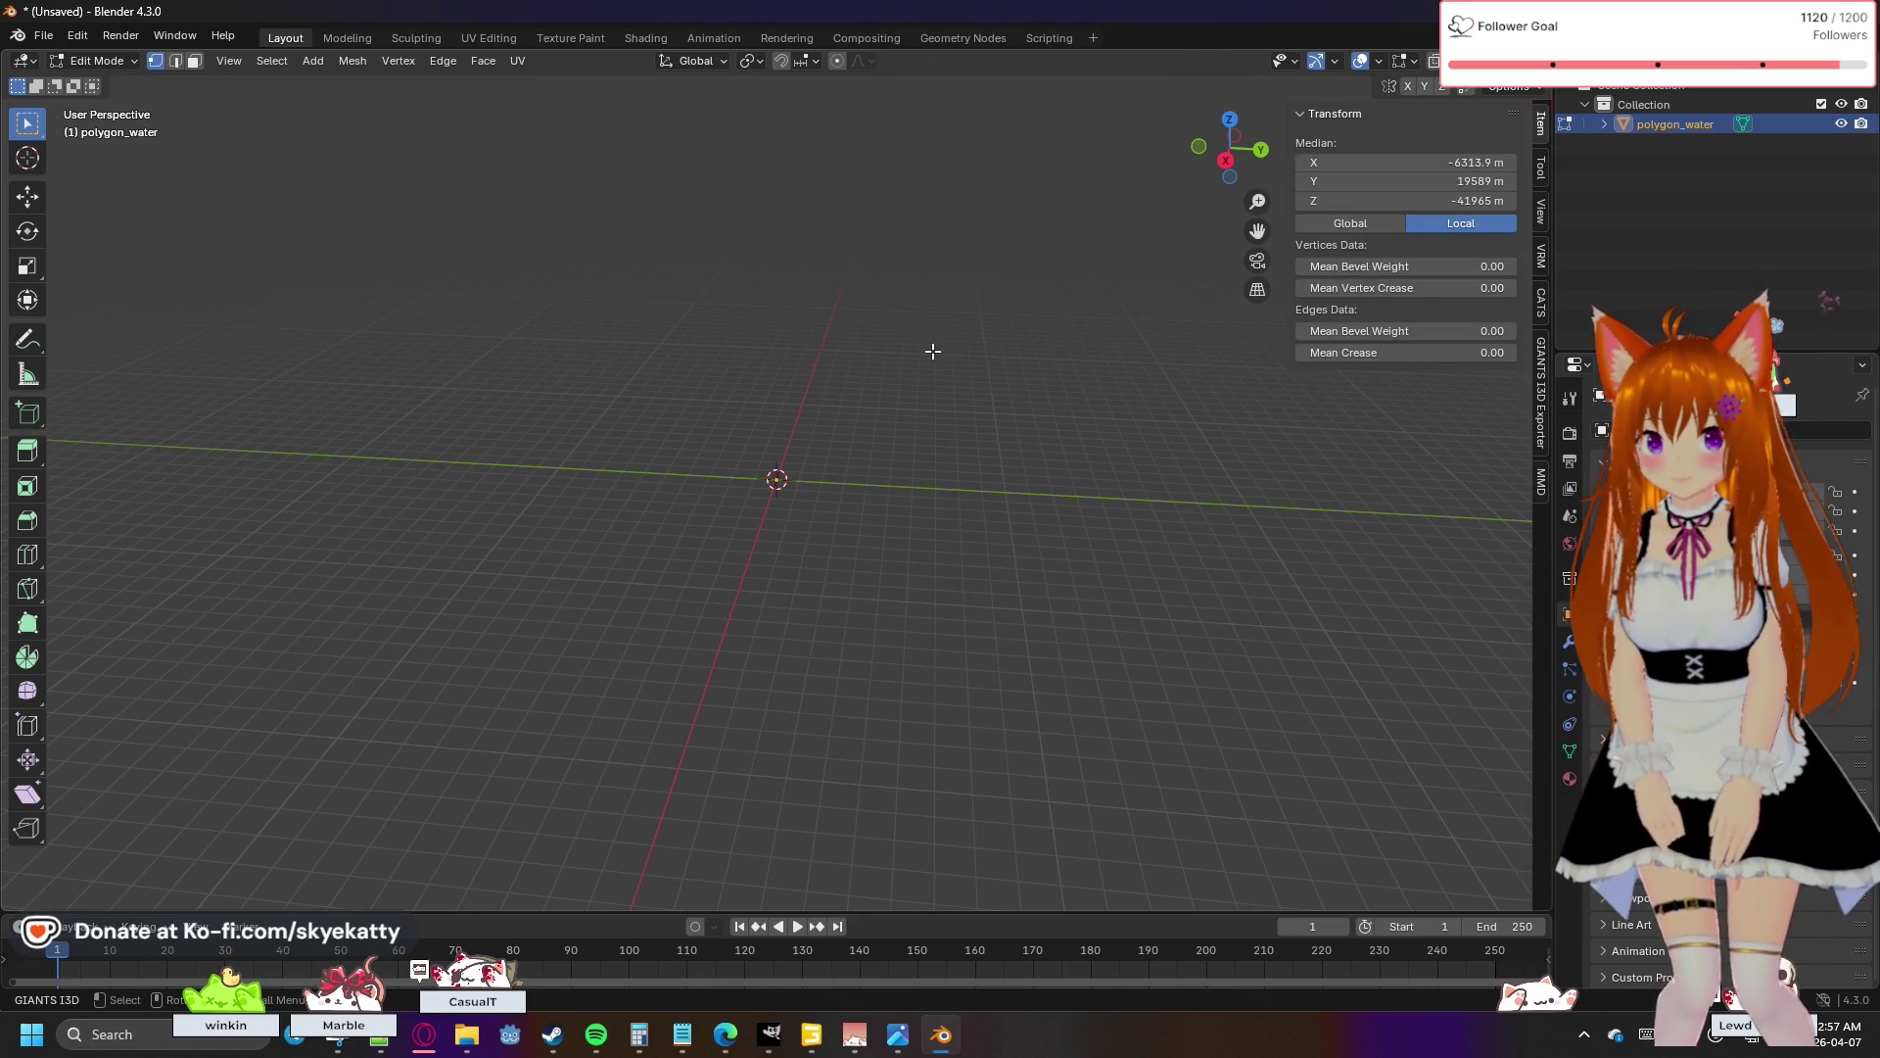
type("s01")
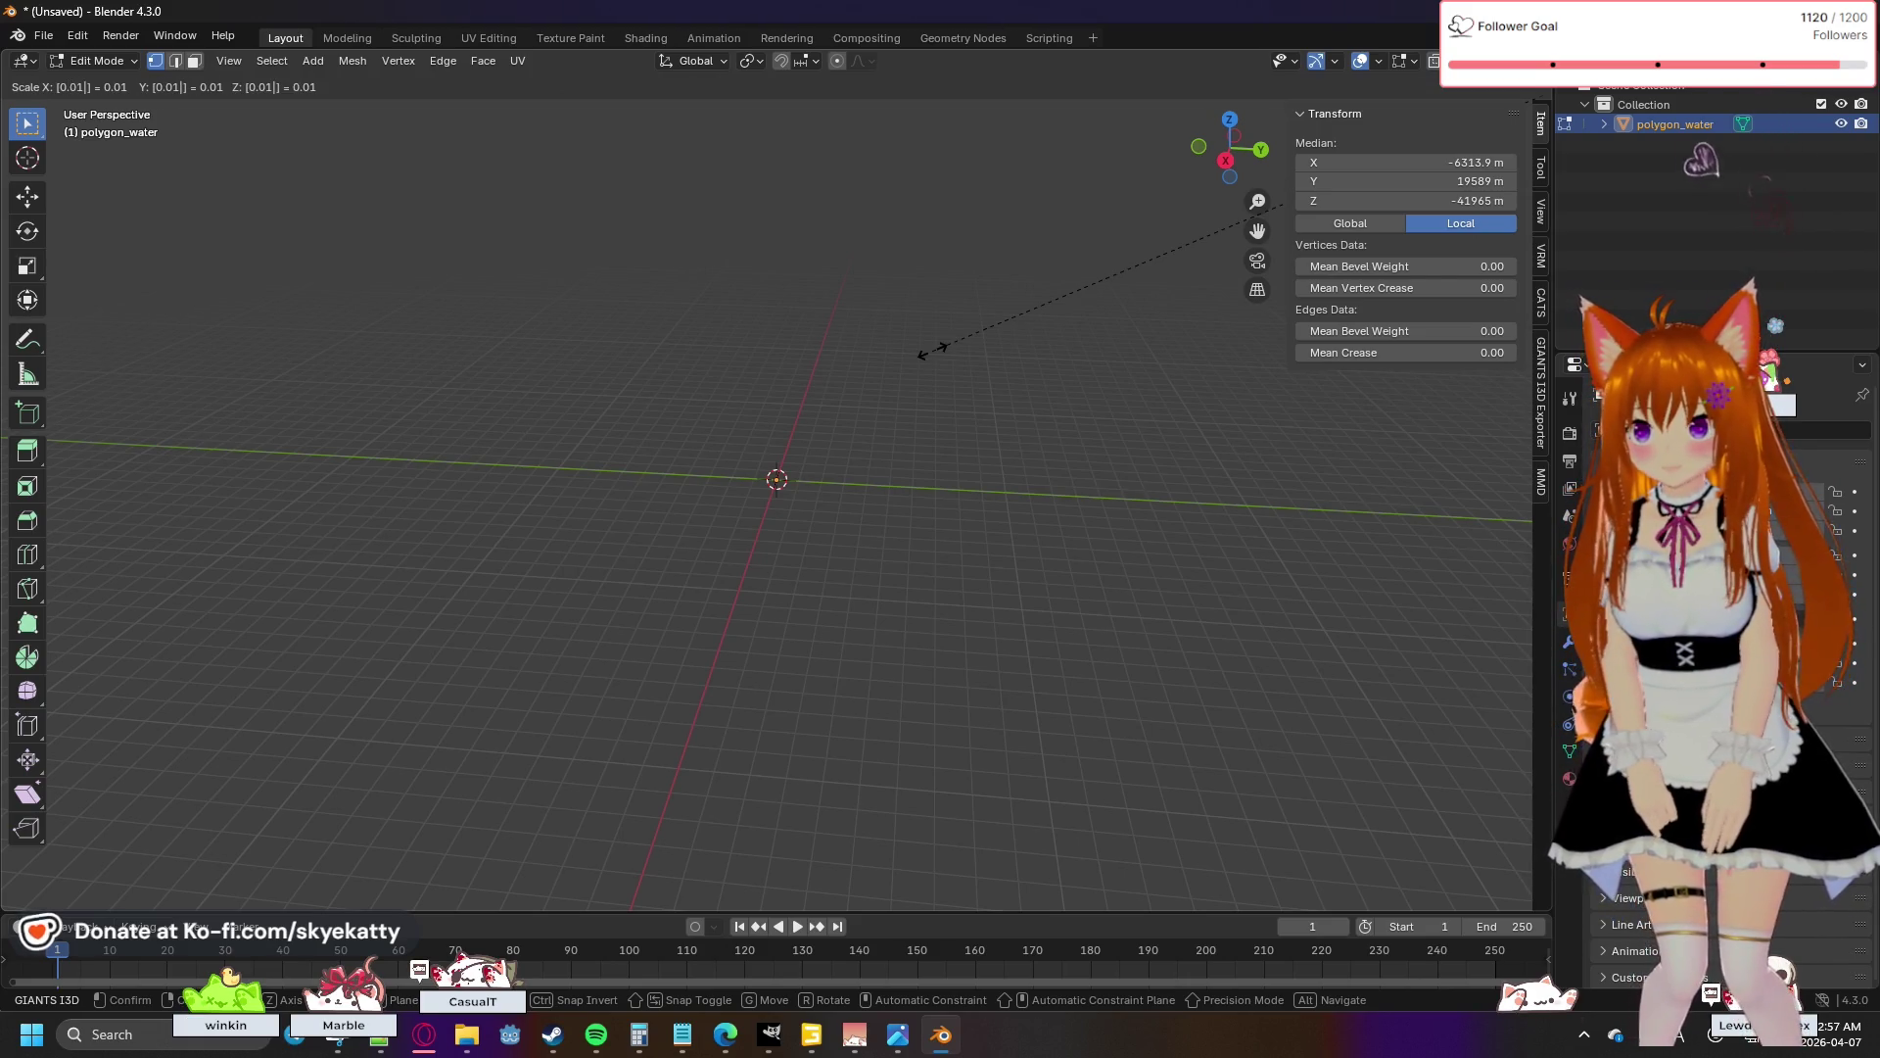
key("Return")
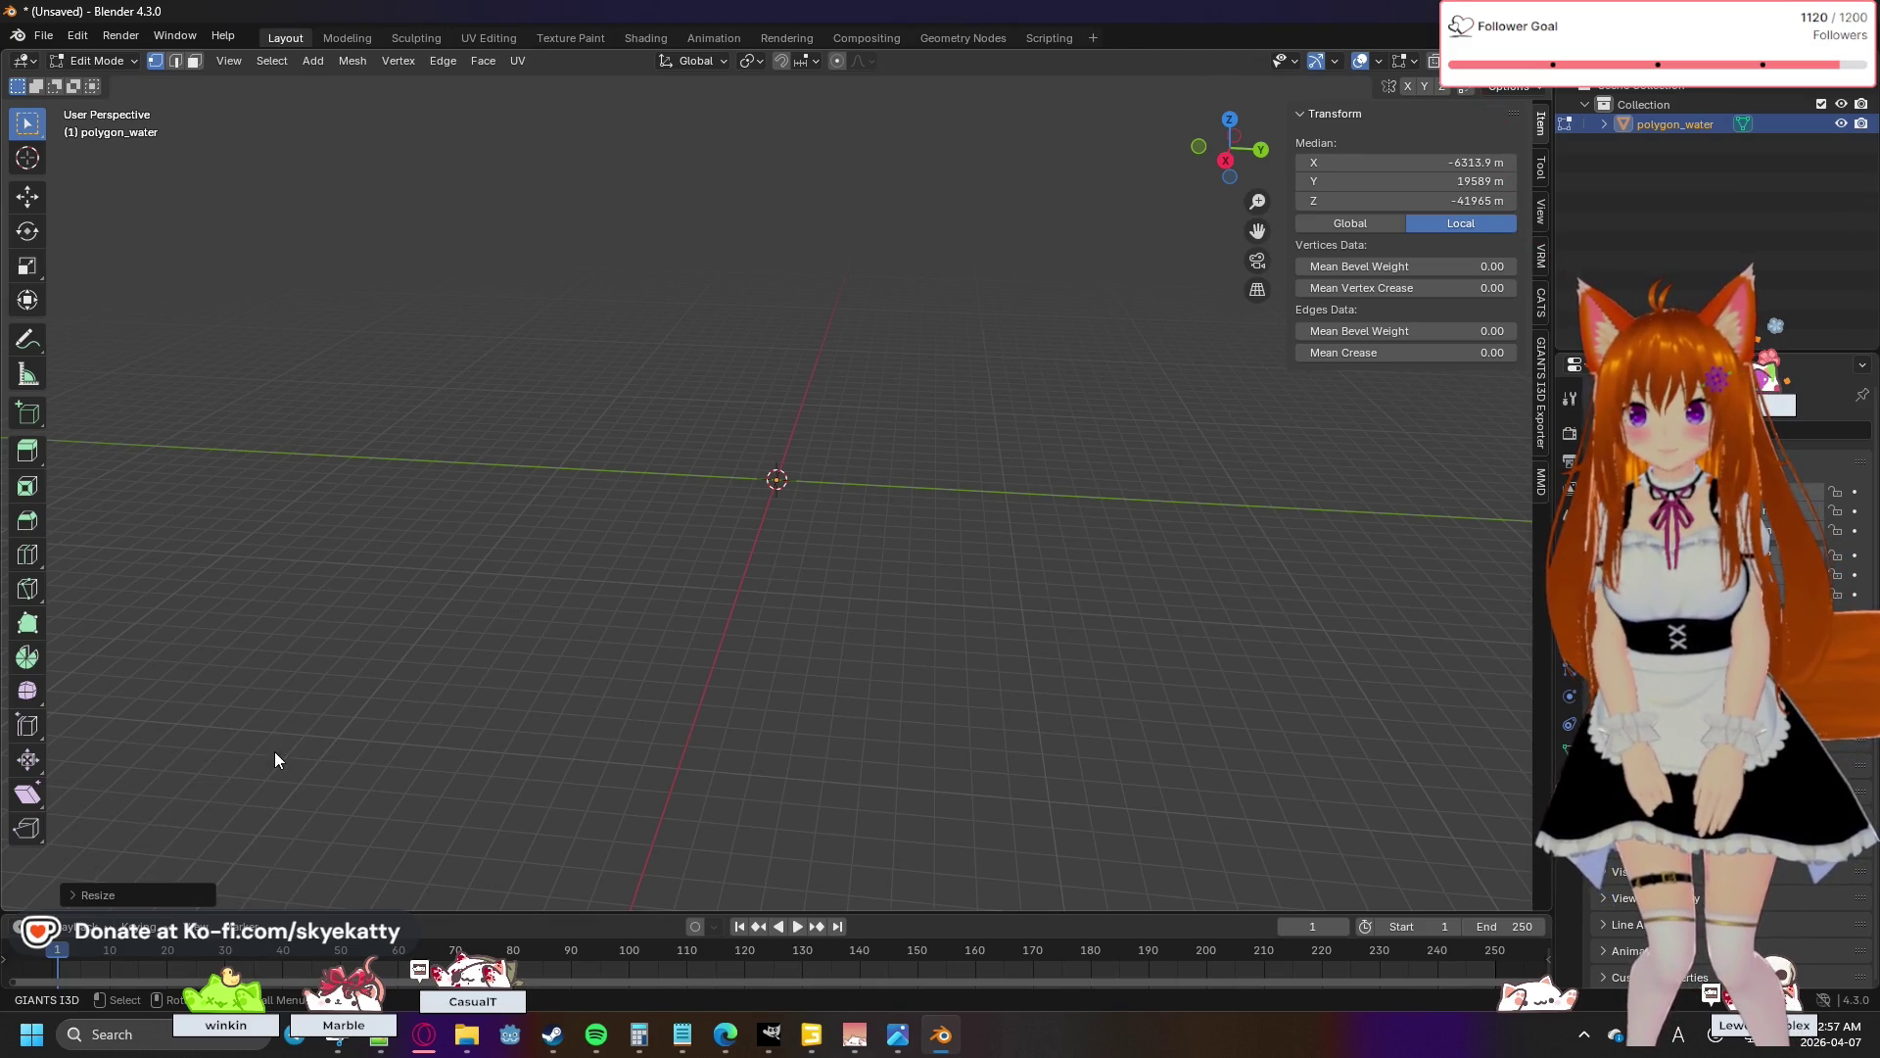
left_click(600, 621)
- Review the Undo History and step back with undo and redo
left_click(77, 36)
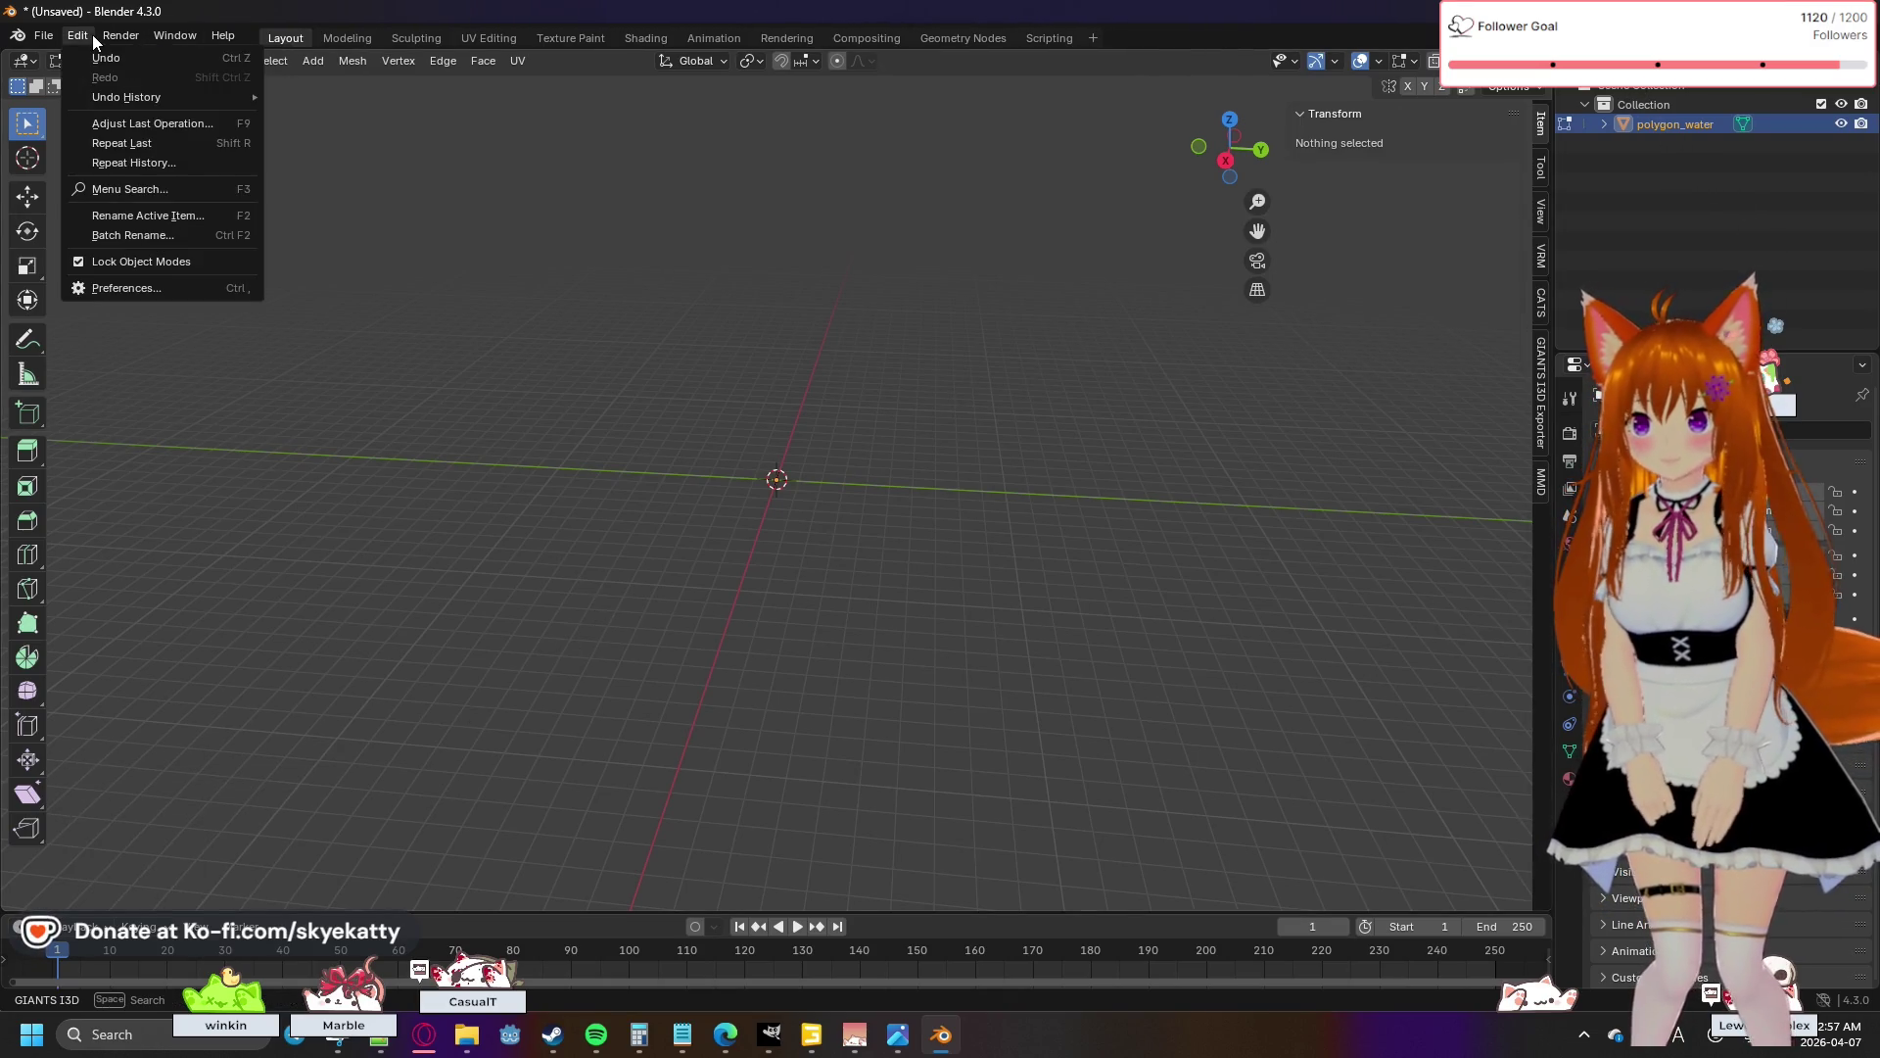
mouse_move(129, 98)
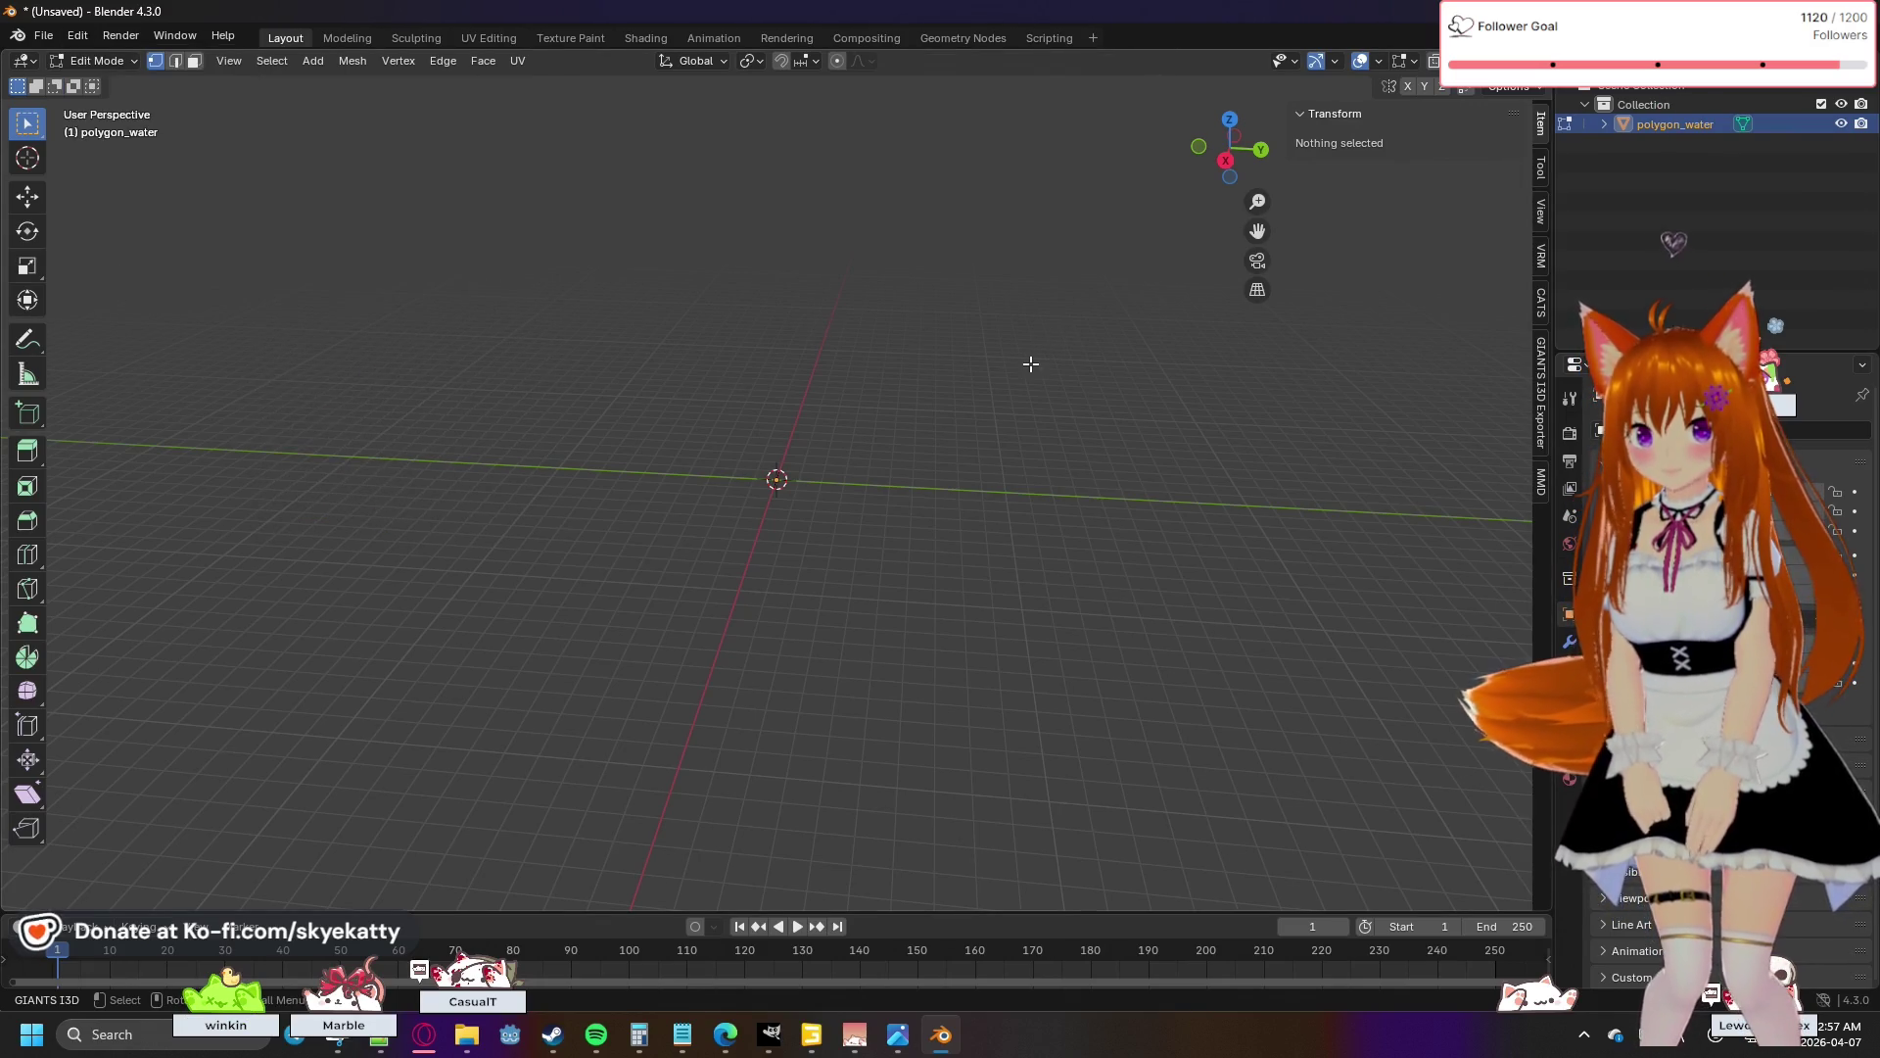
key("ctrl+z")
key("ctrl+z")
key("ctrl+shift+z")
key("ctrl+z")
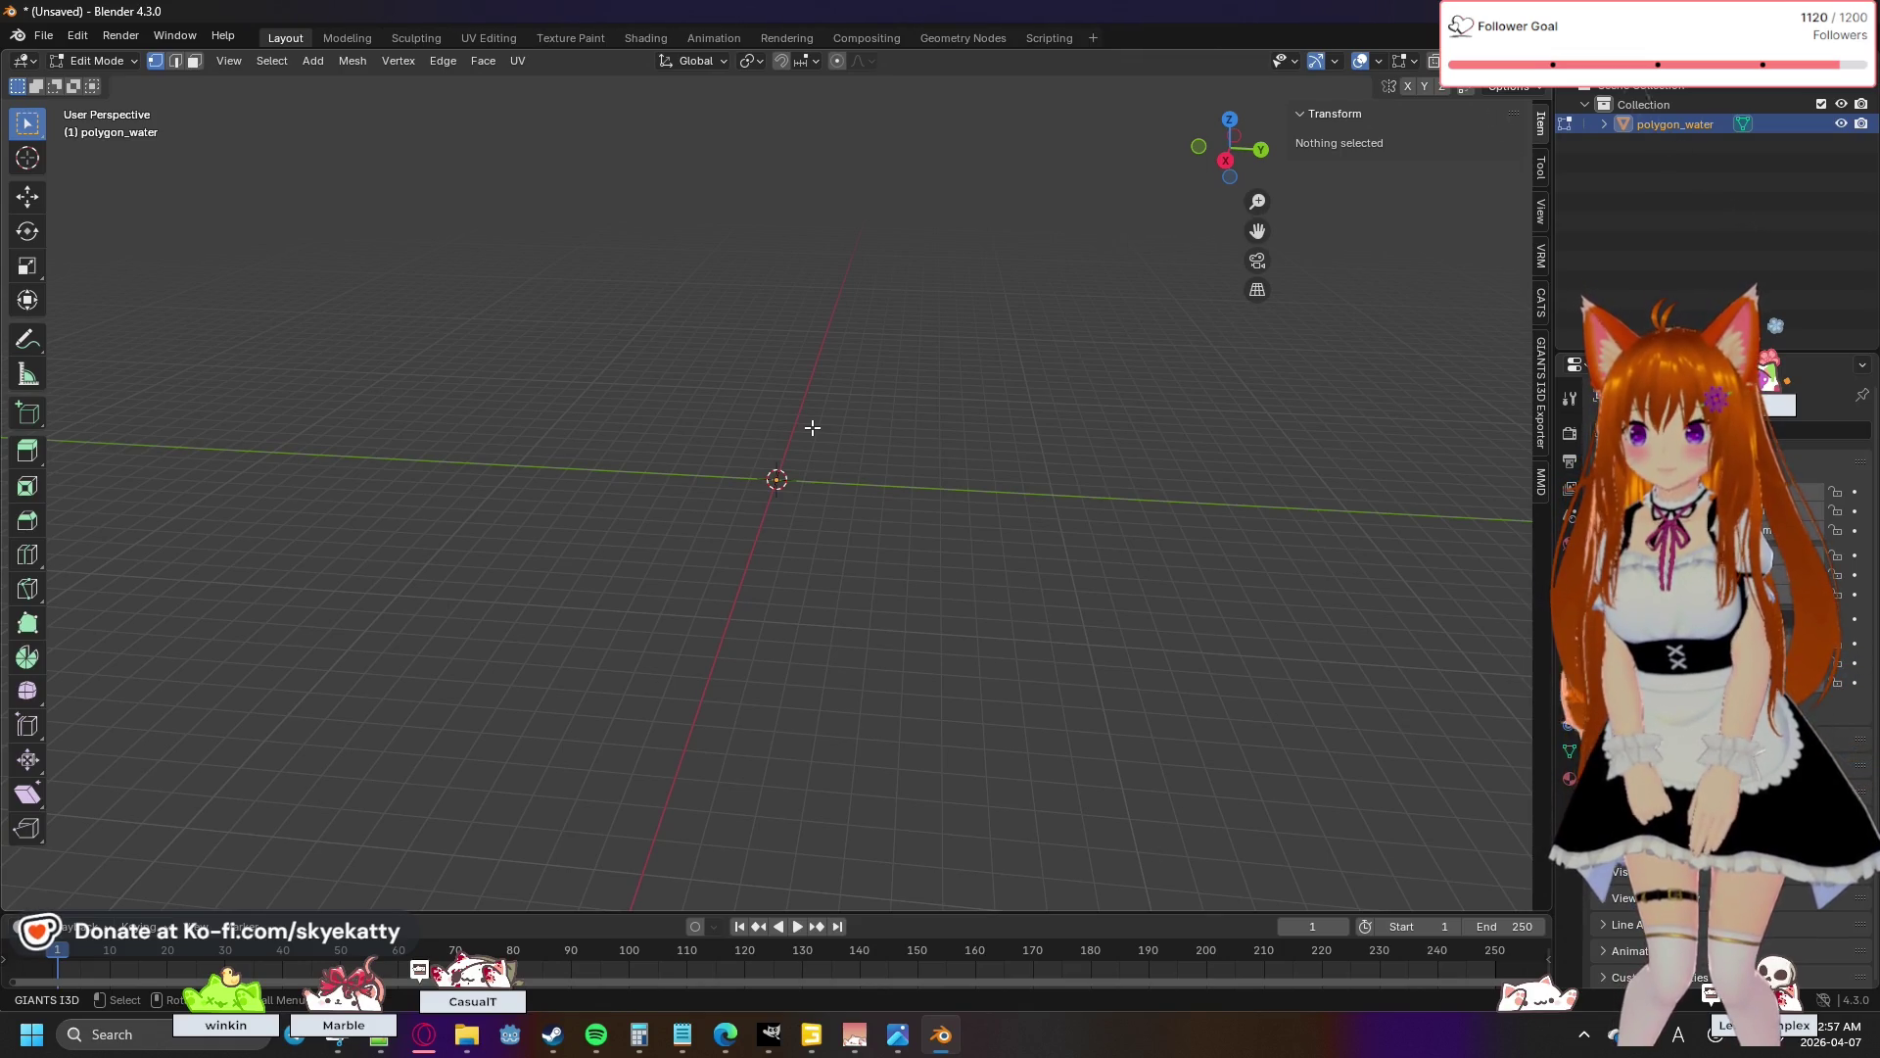
- Select all vertices, scale them by 0.01, and clear the selection
key("a")
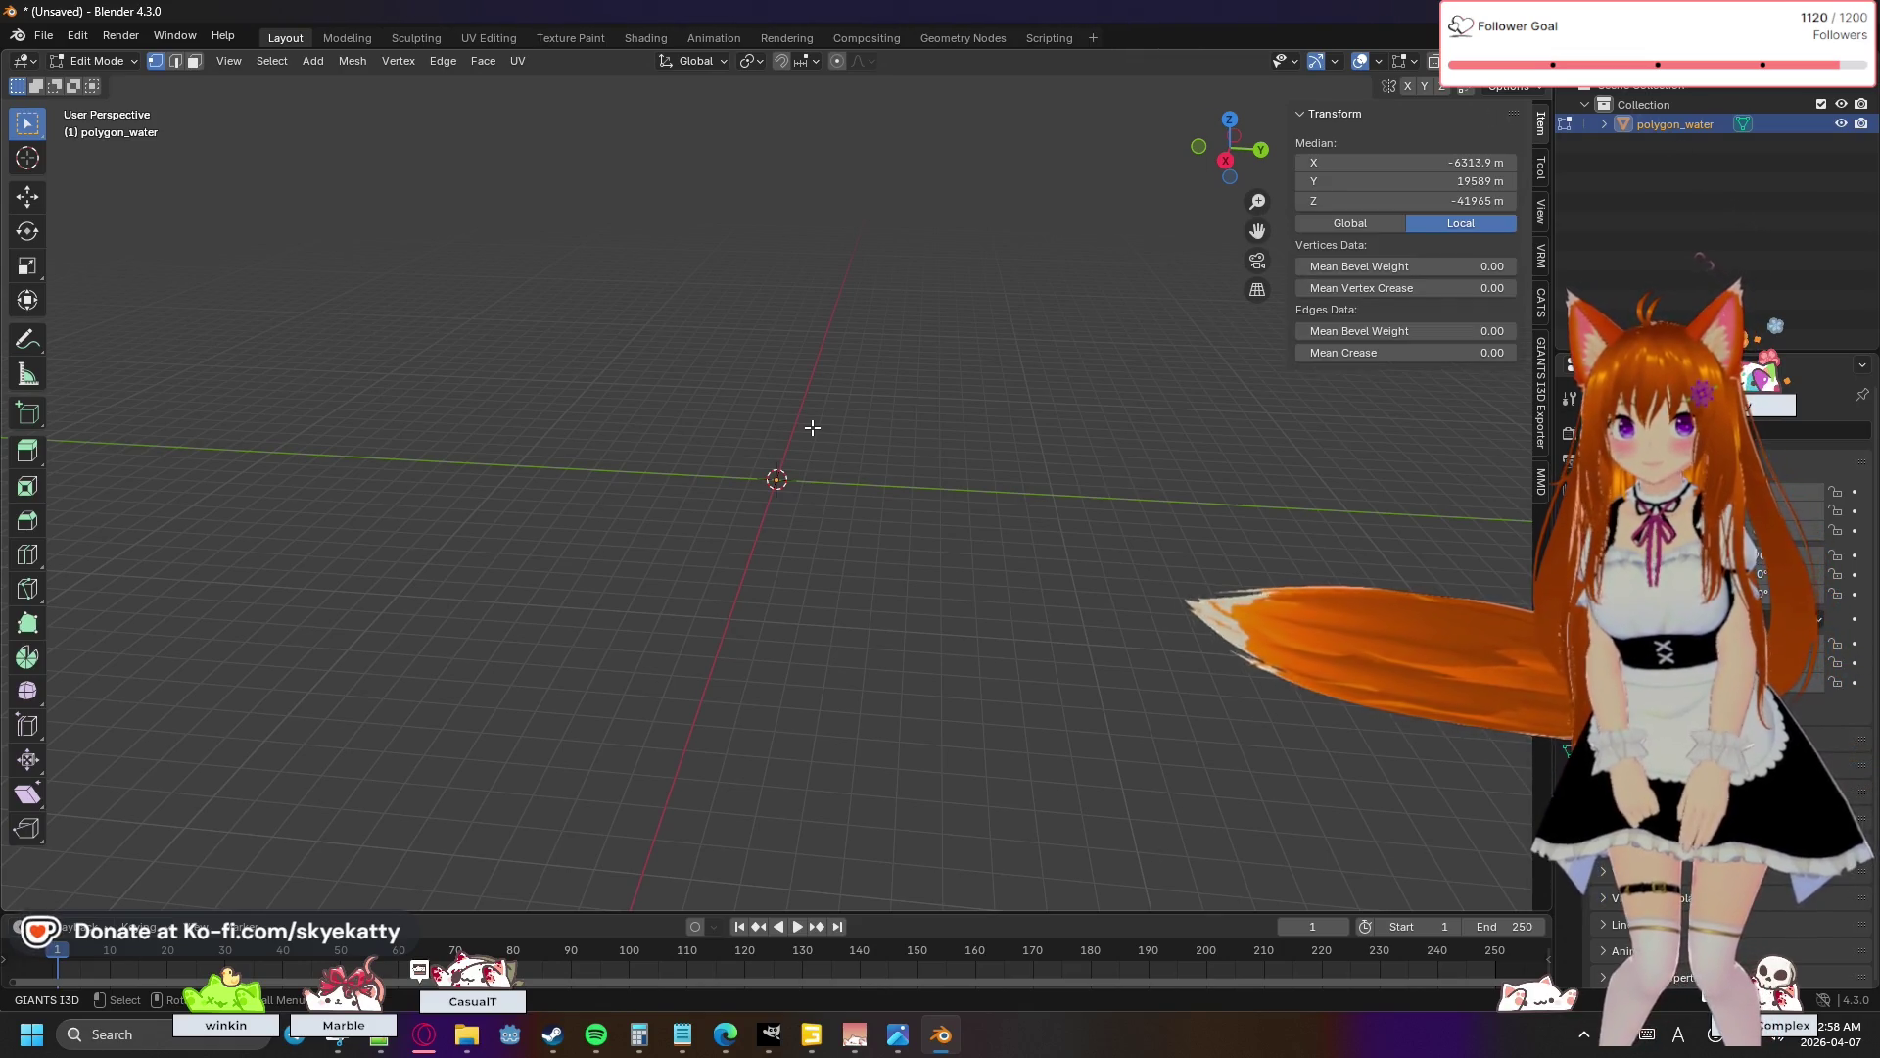
key("s")
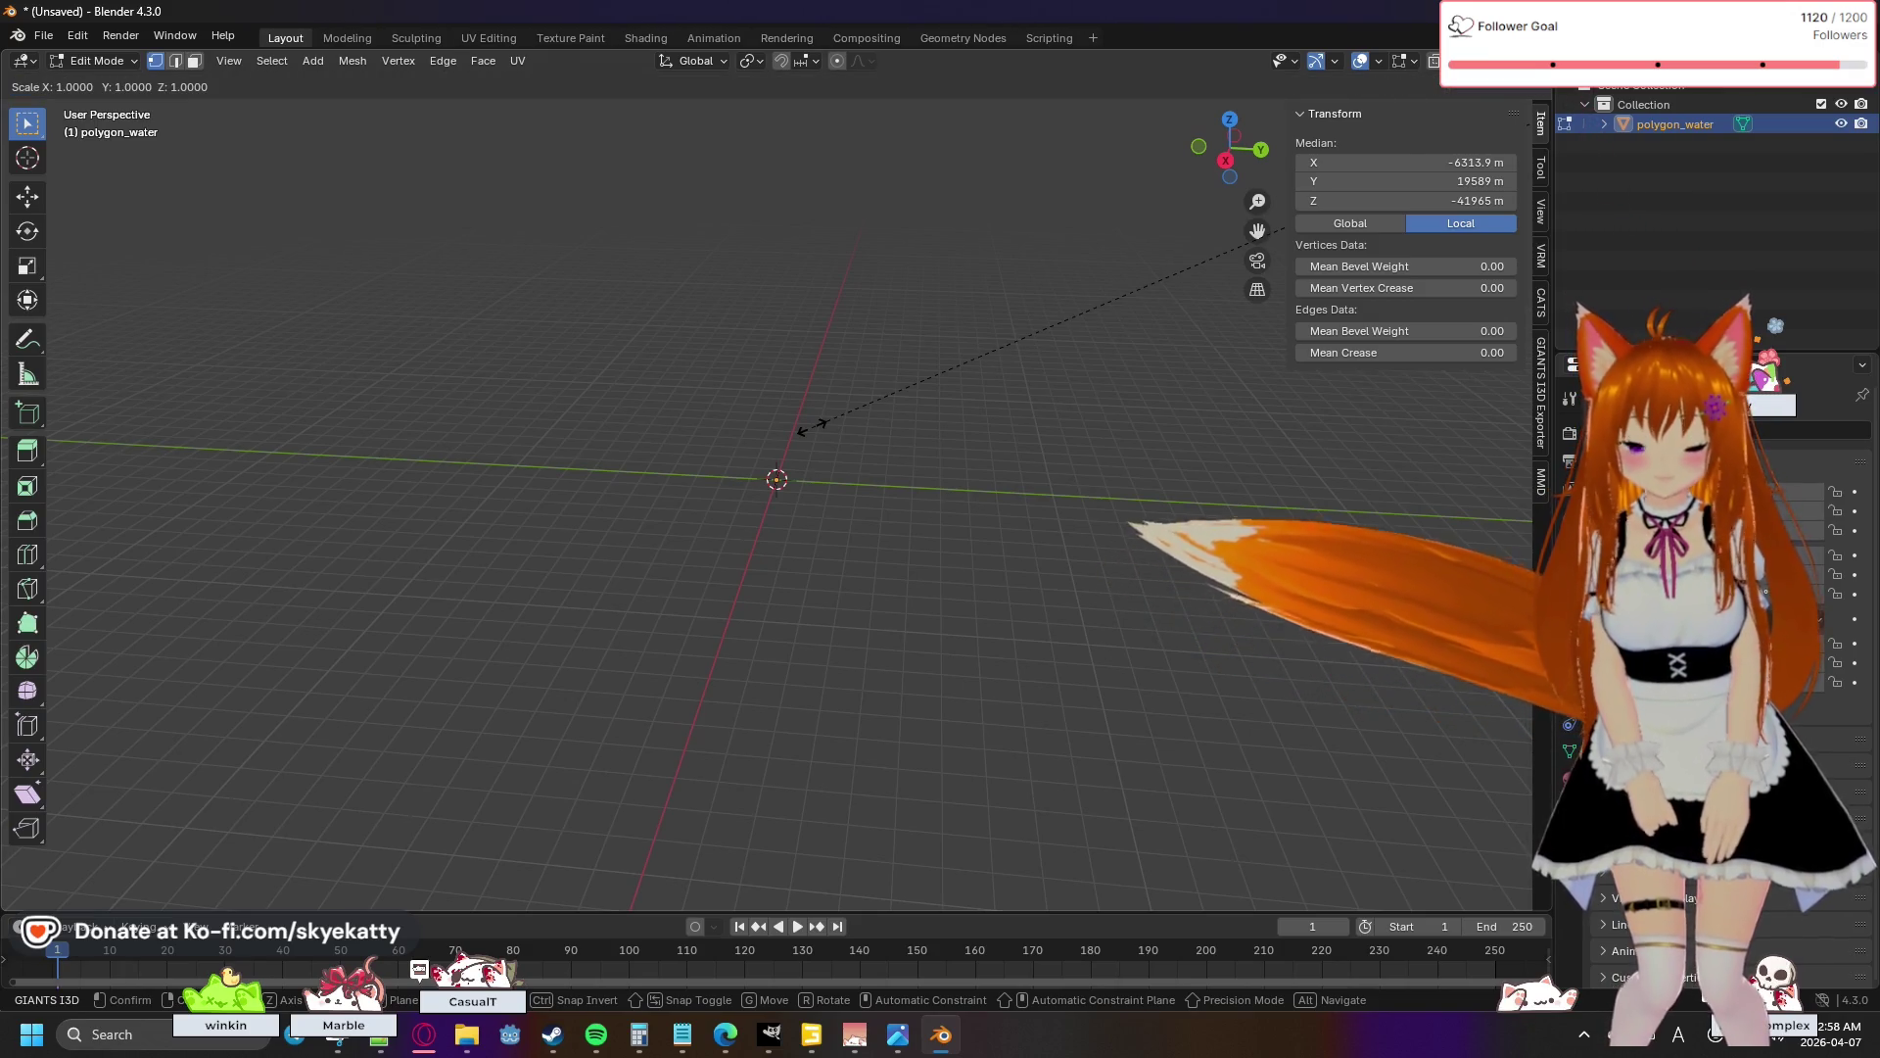
type("0.014")
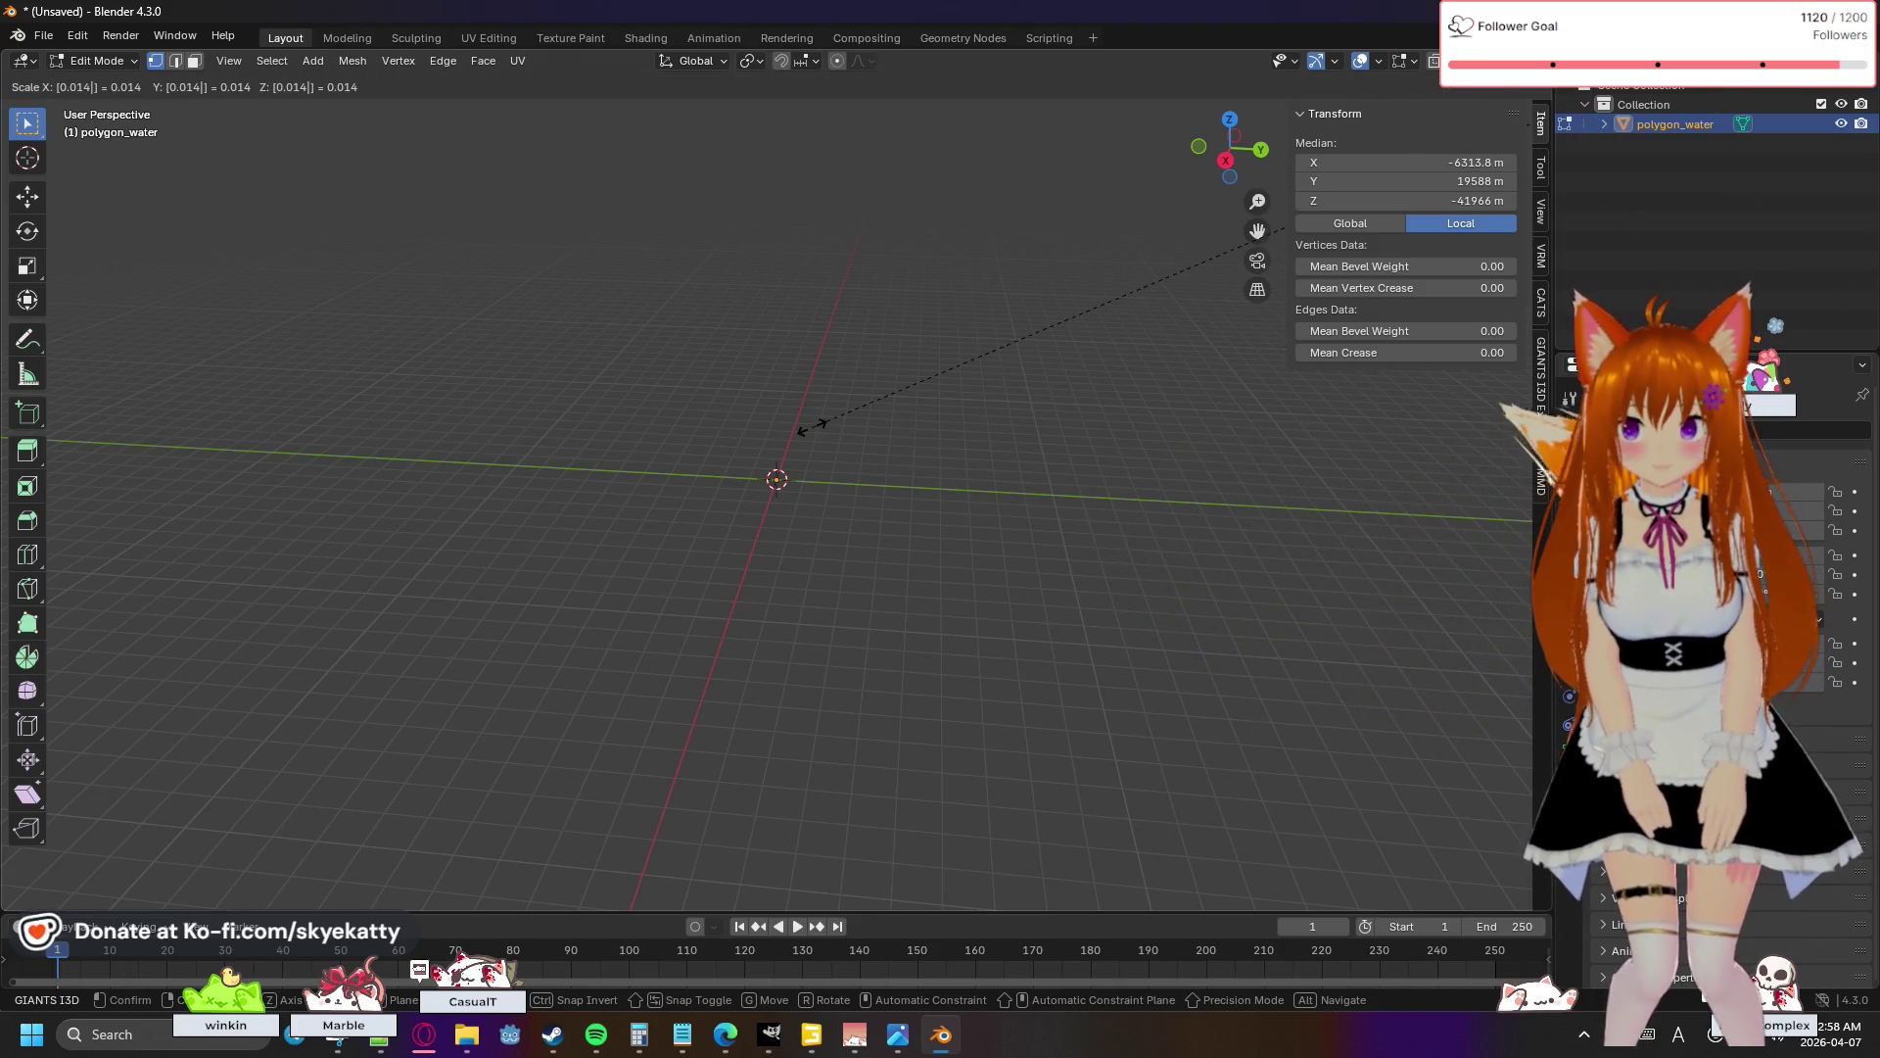
type("0")
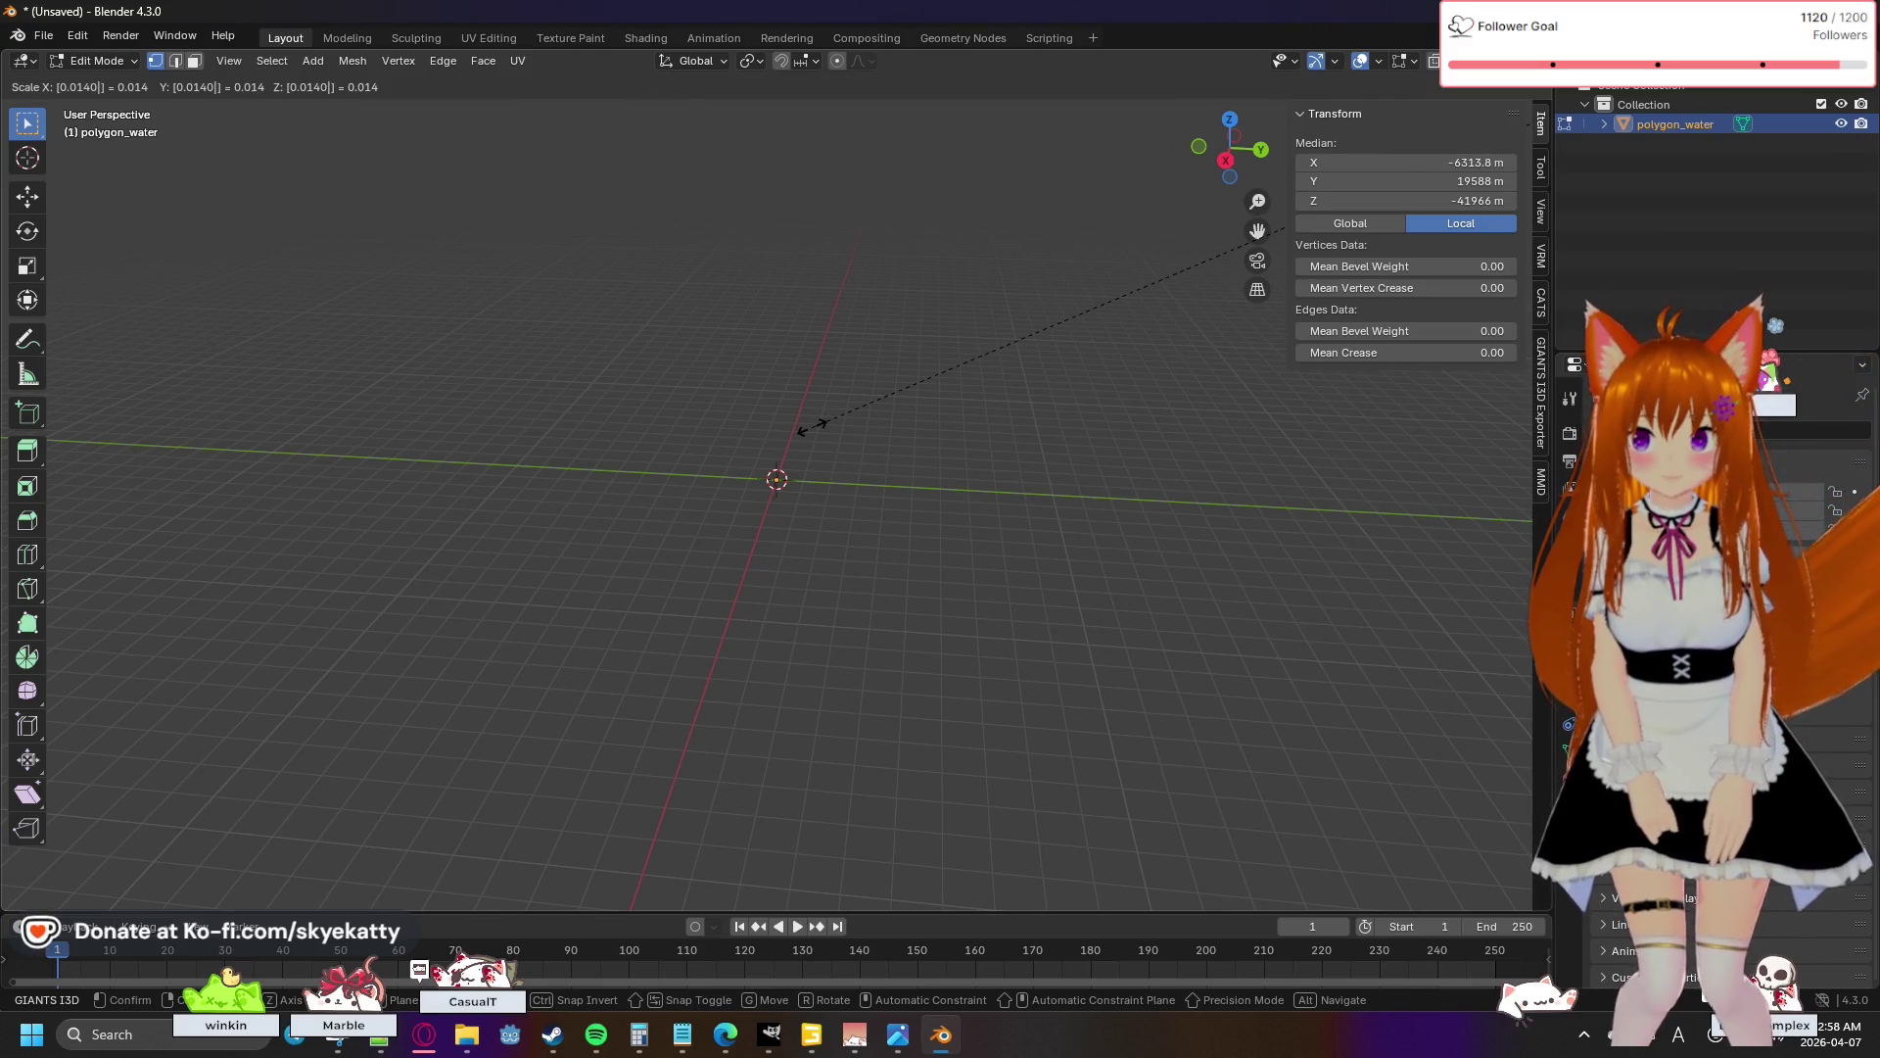
key("BackSpace")
key("BackSpace")
key("BackSpace")
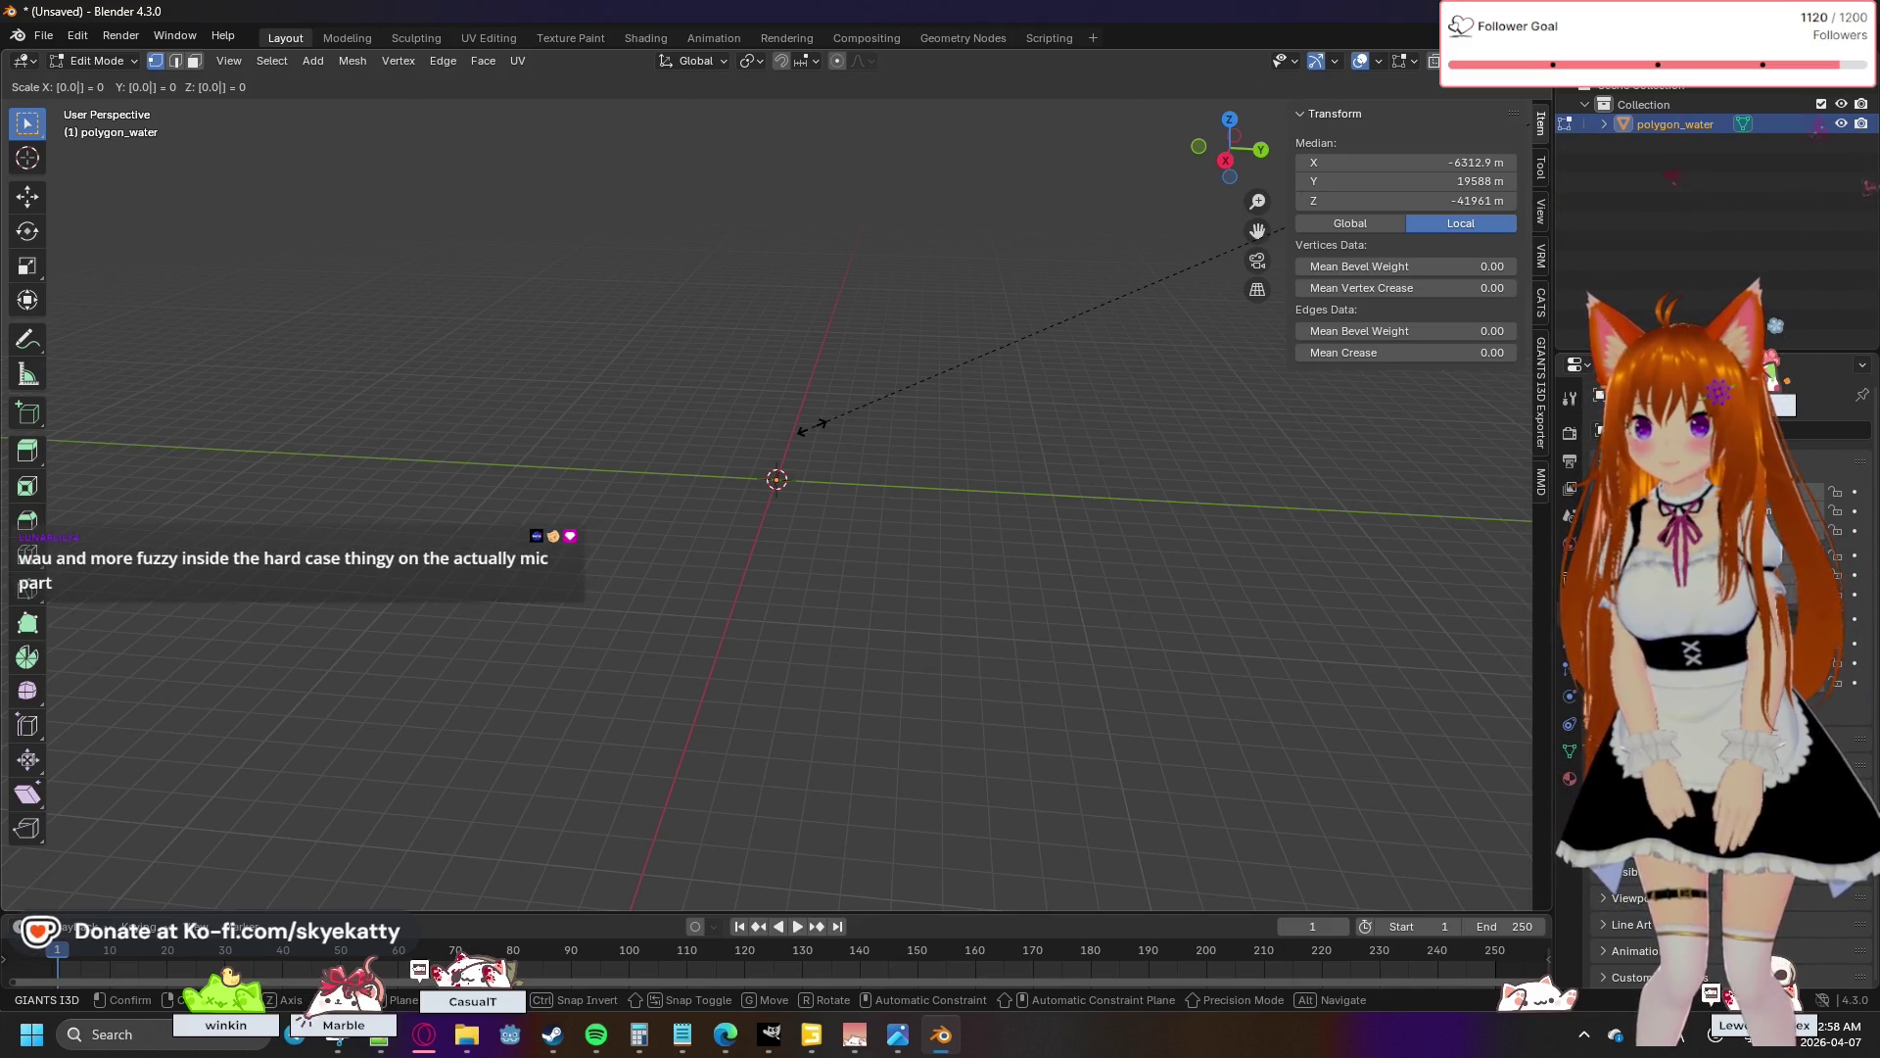
type("1")
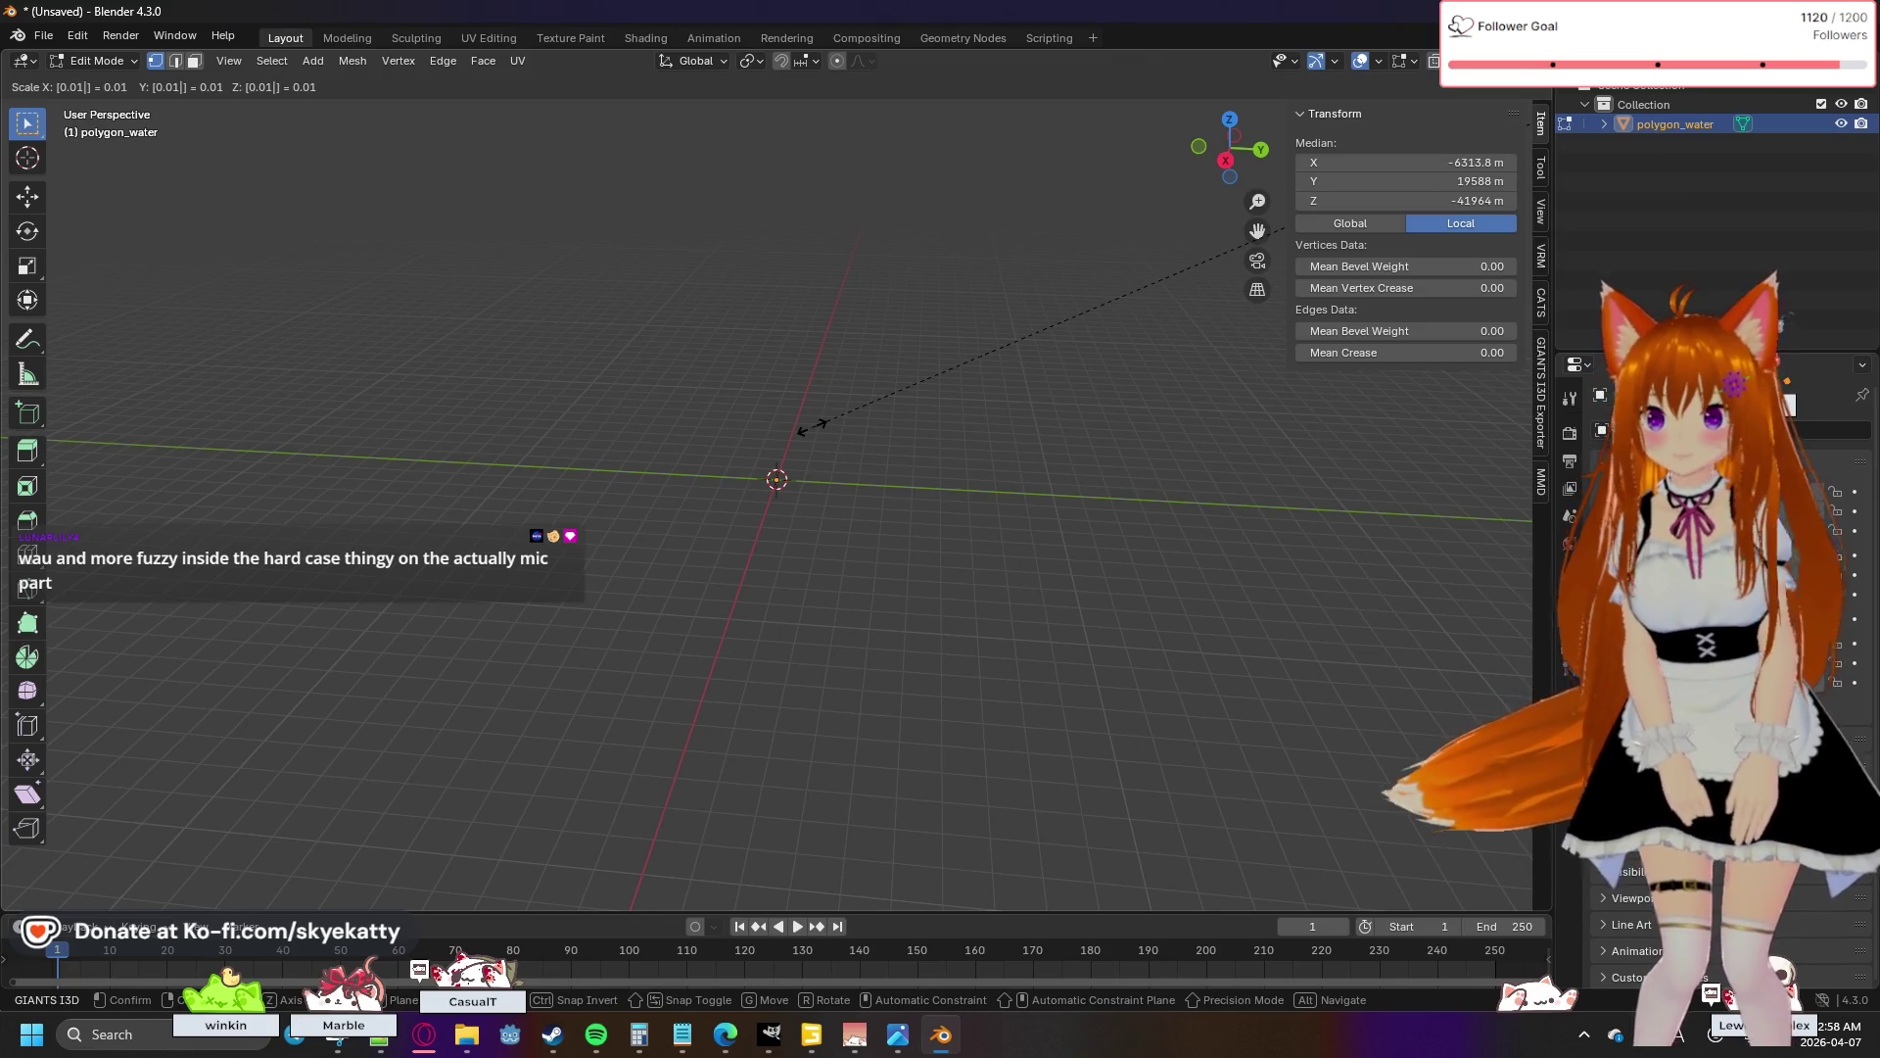
key("Return")
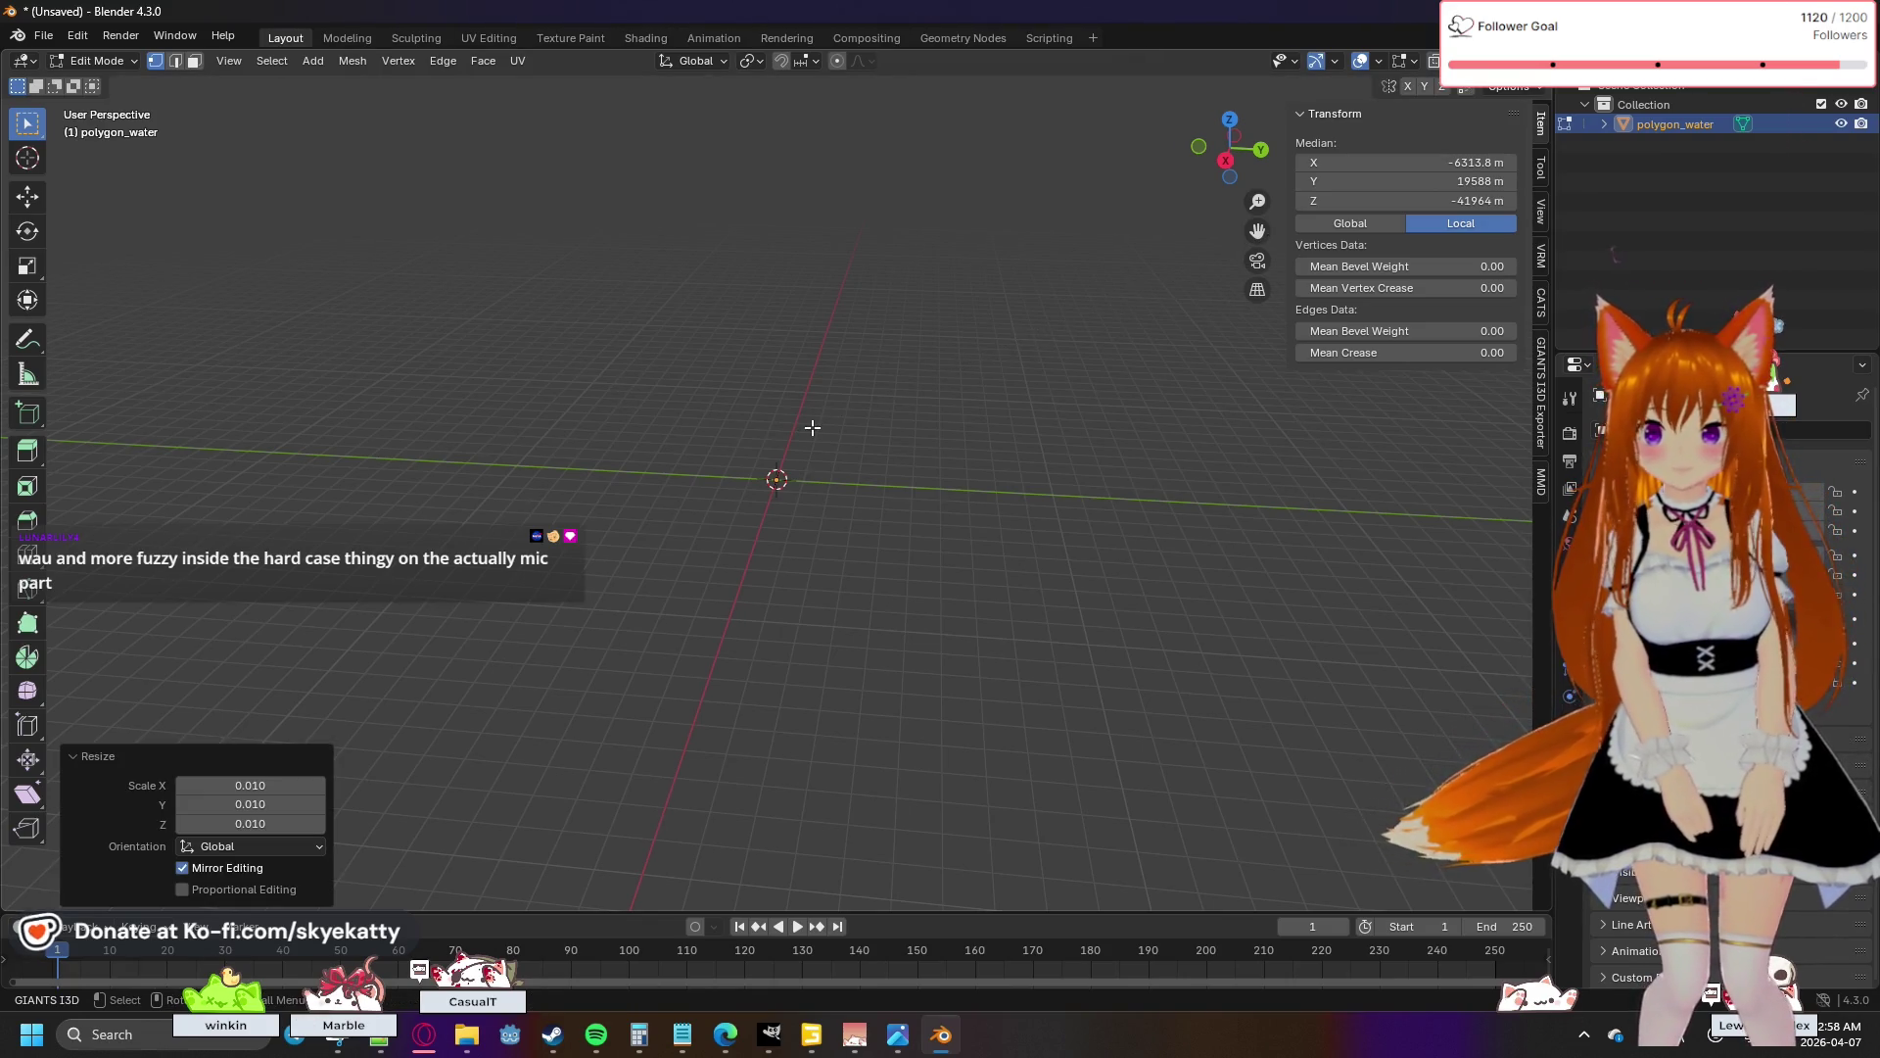
left_click(812, 427)
right_click(813, 437)
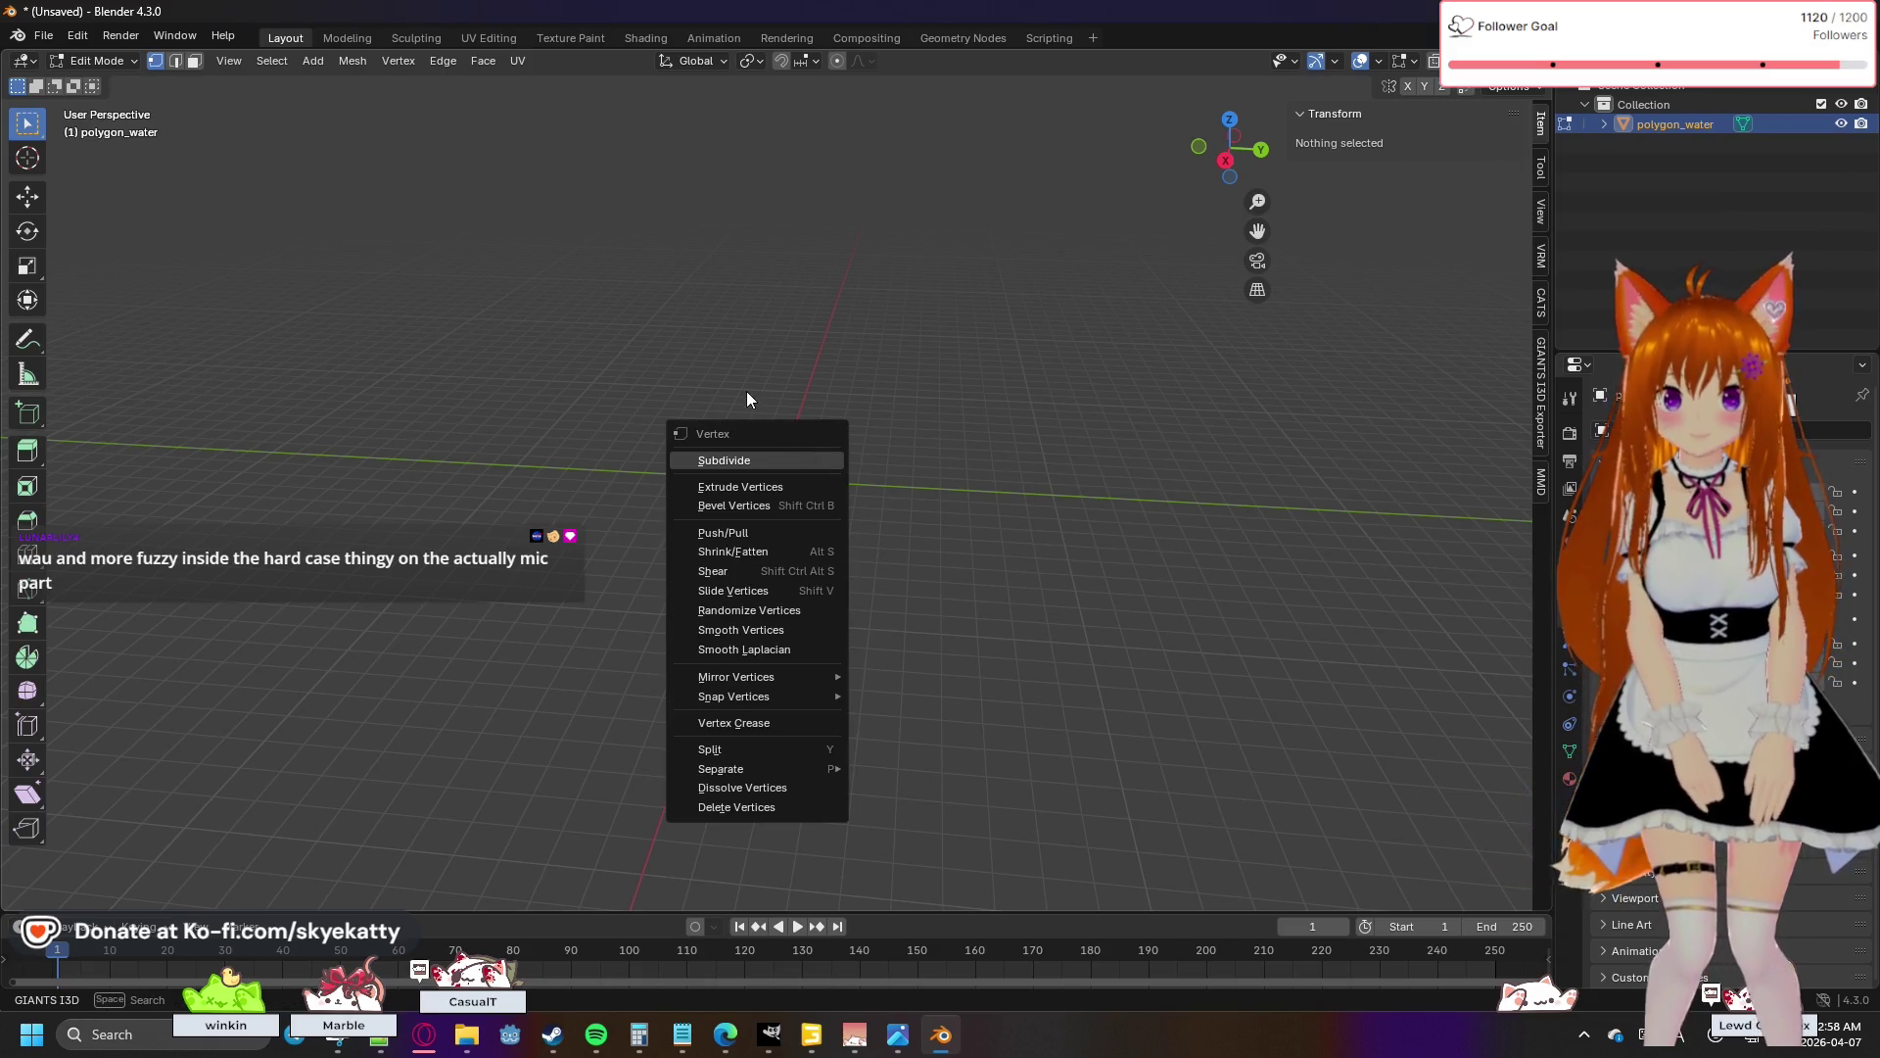
mouse_move(873, 336)
left_mouse_down()
mouse_move(579, 235)
mouse_move(436, 381)
mouse_move(353, 231)
mouse_move(915, 268)
mouse_move(994, 418)
mouse_move(982, 391)
mouse_move(748, 285)
mouse_move(924, 407)
left_mouse_up()
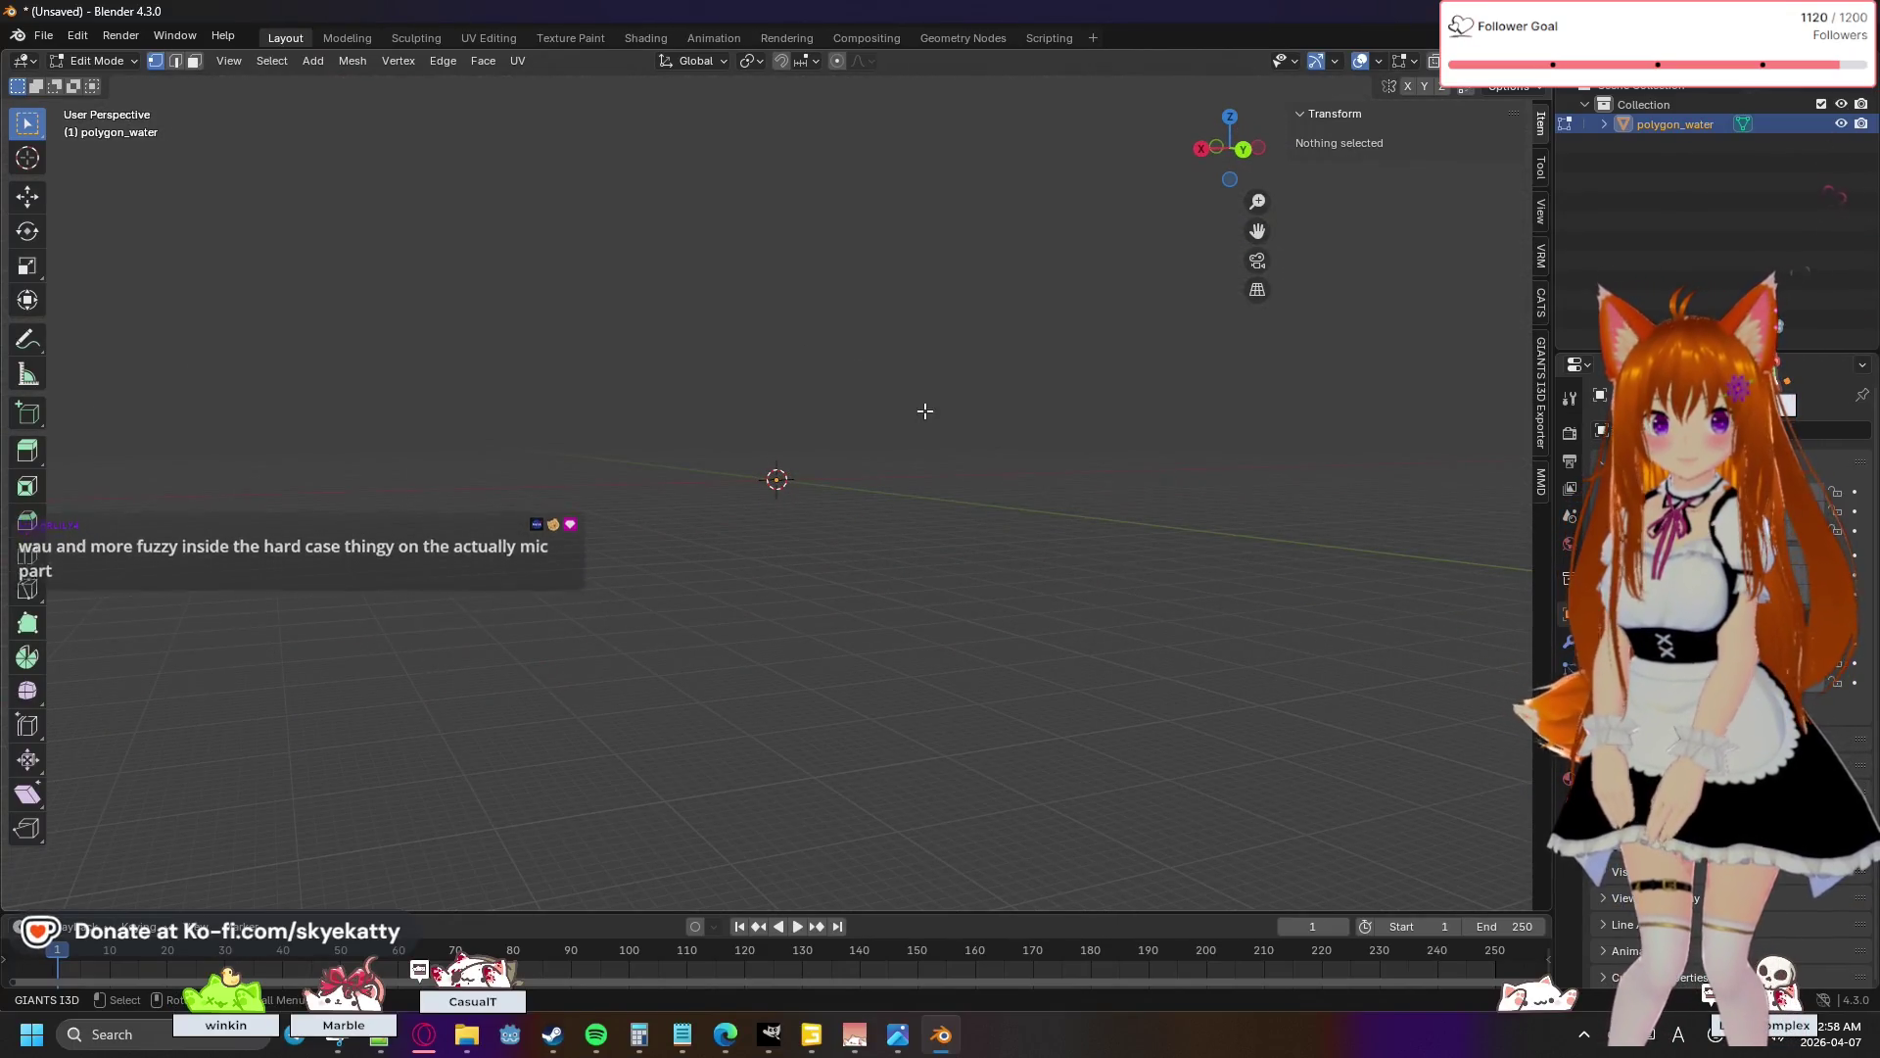
mouse_move(1032, 448)
left_mouse_down()
mouse_move(1003, 340)
mouse_move(1130, 446)
left_mouse_up()
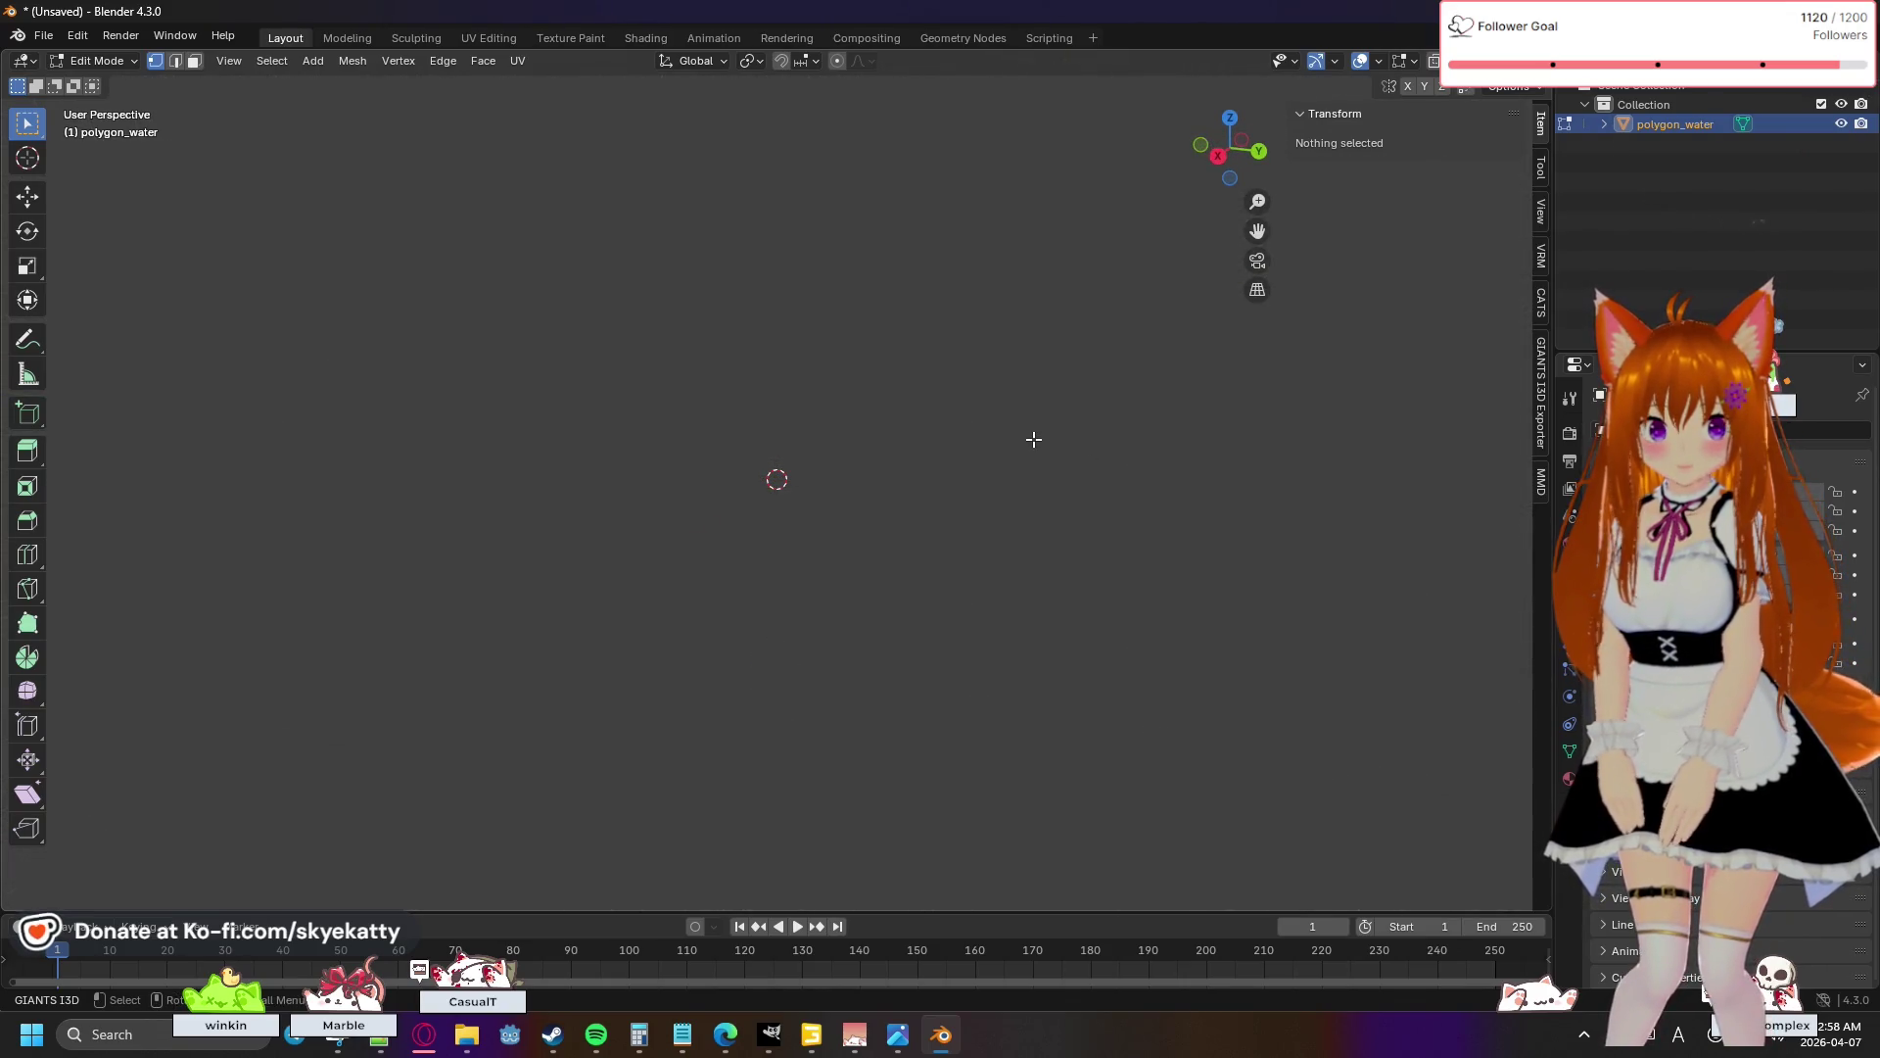
mouse_move(907, 403)
left_mouse_down()
mouse_move(780, 474)
mouse_move(643, 450)
mouse_move(650, 361)
mouse_move(902, 339)
mouse_move(1016, 487)
left_mouse_up()
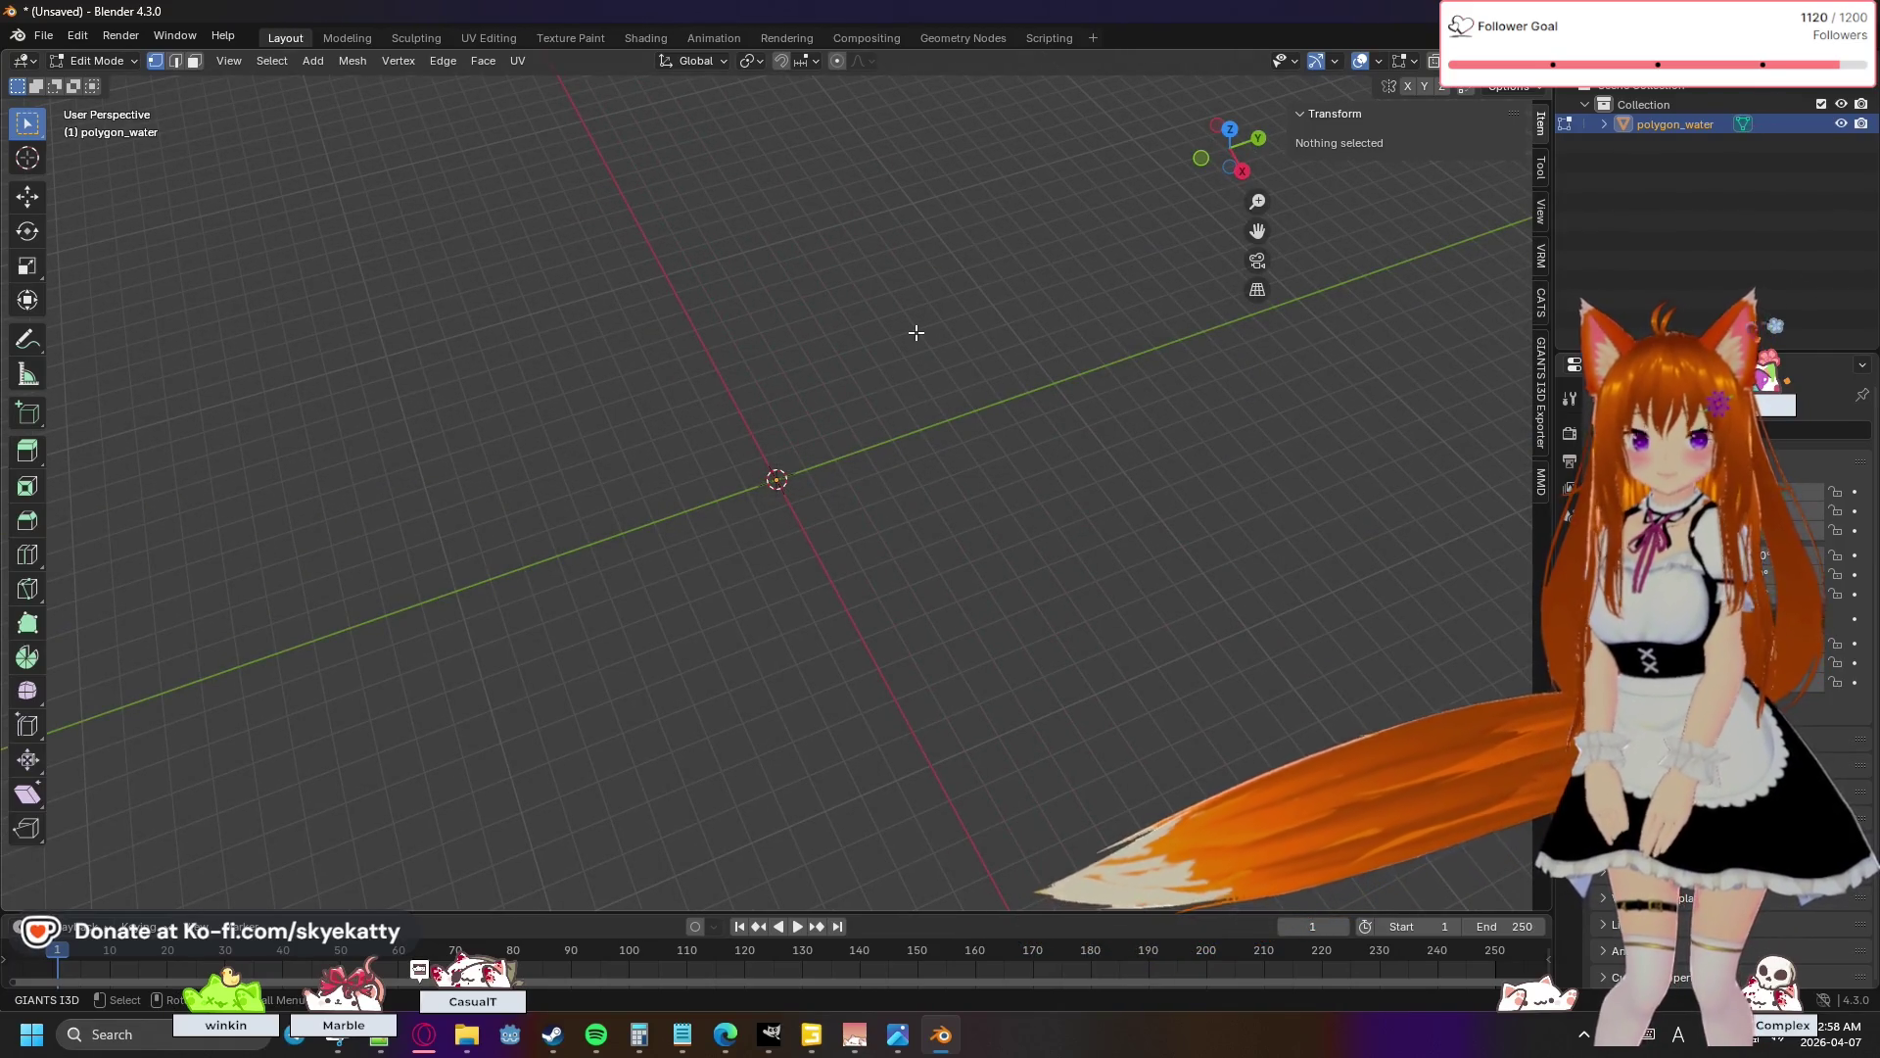
mouse_move(922, 427)
left_mouse_down()
mouse_move(676, 415)
mouse_move(663, 303)
mouse_move(953, 403)
mouse_move(1054, 402)
left_mouse_up()
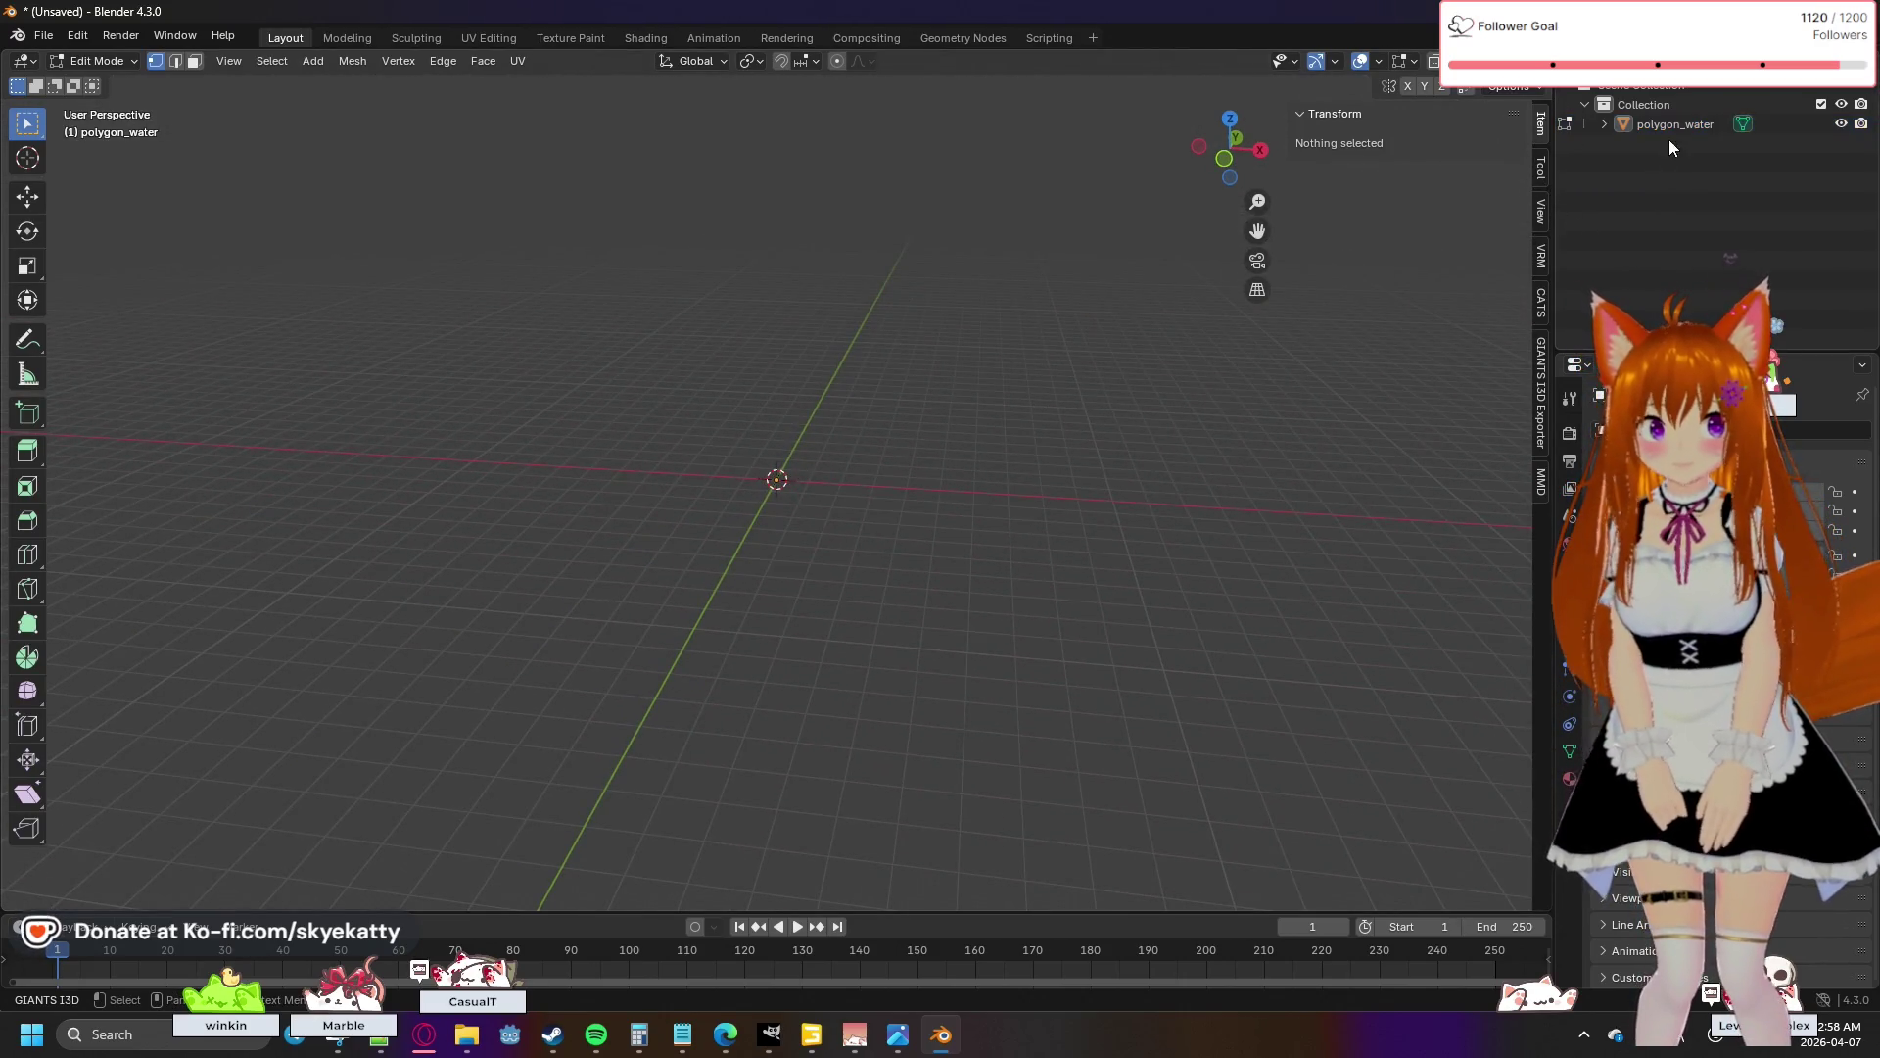
- Delete the existing polygon_water object and start a new Wavefront OBJ import
key("Delete")
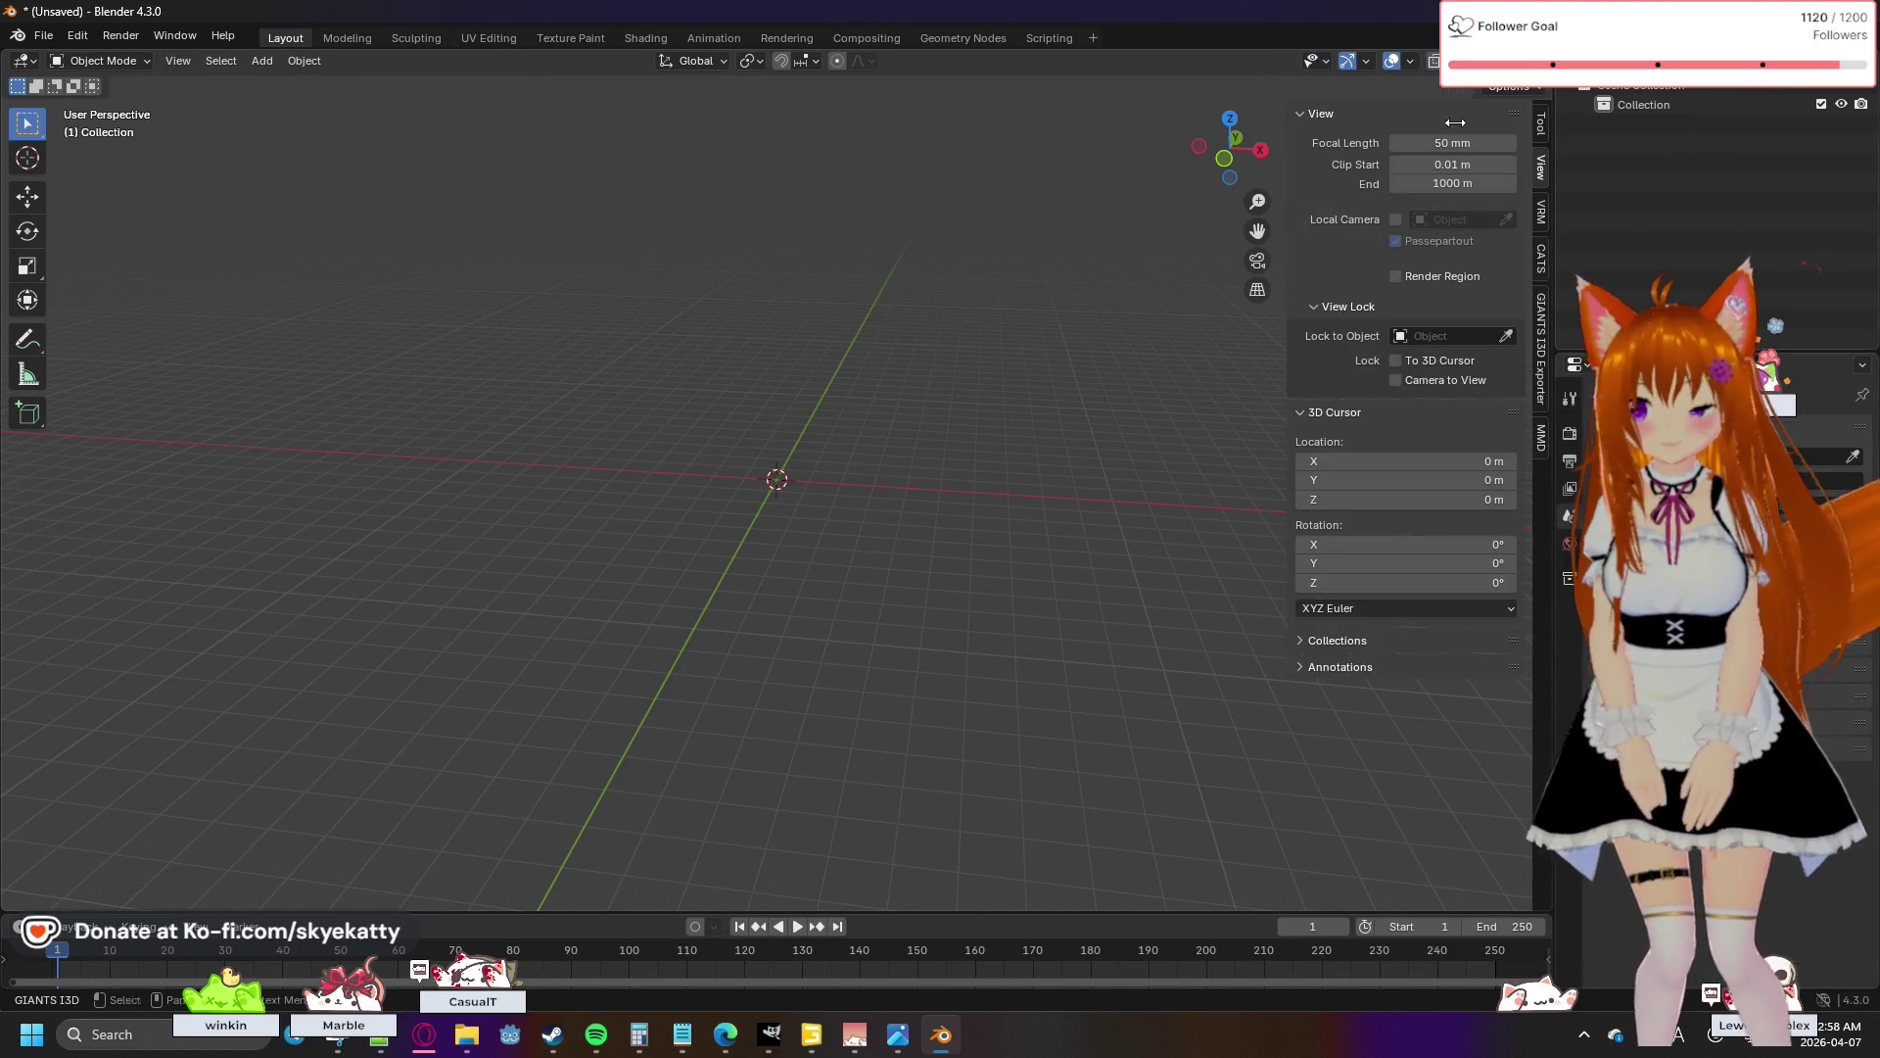
left_click(44, 37)
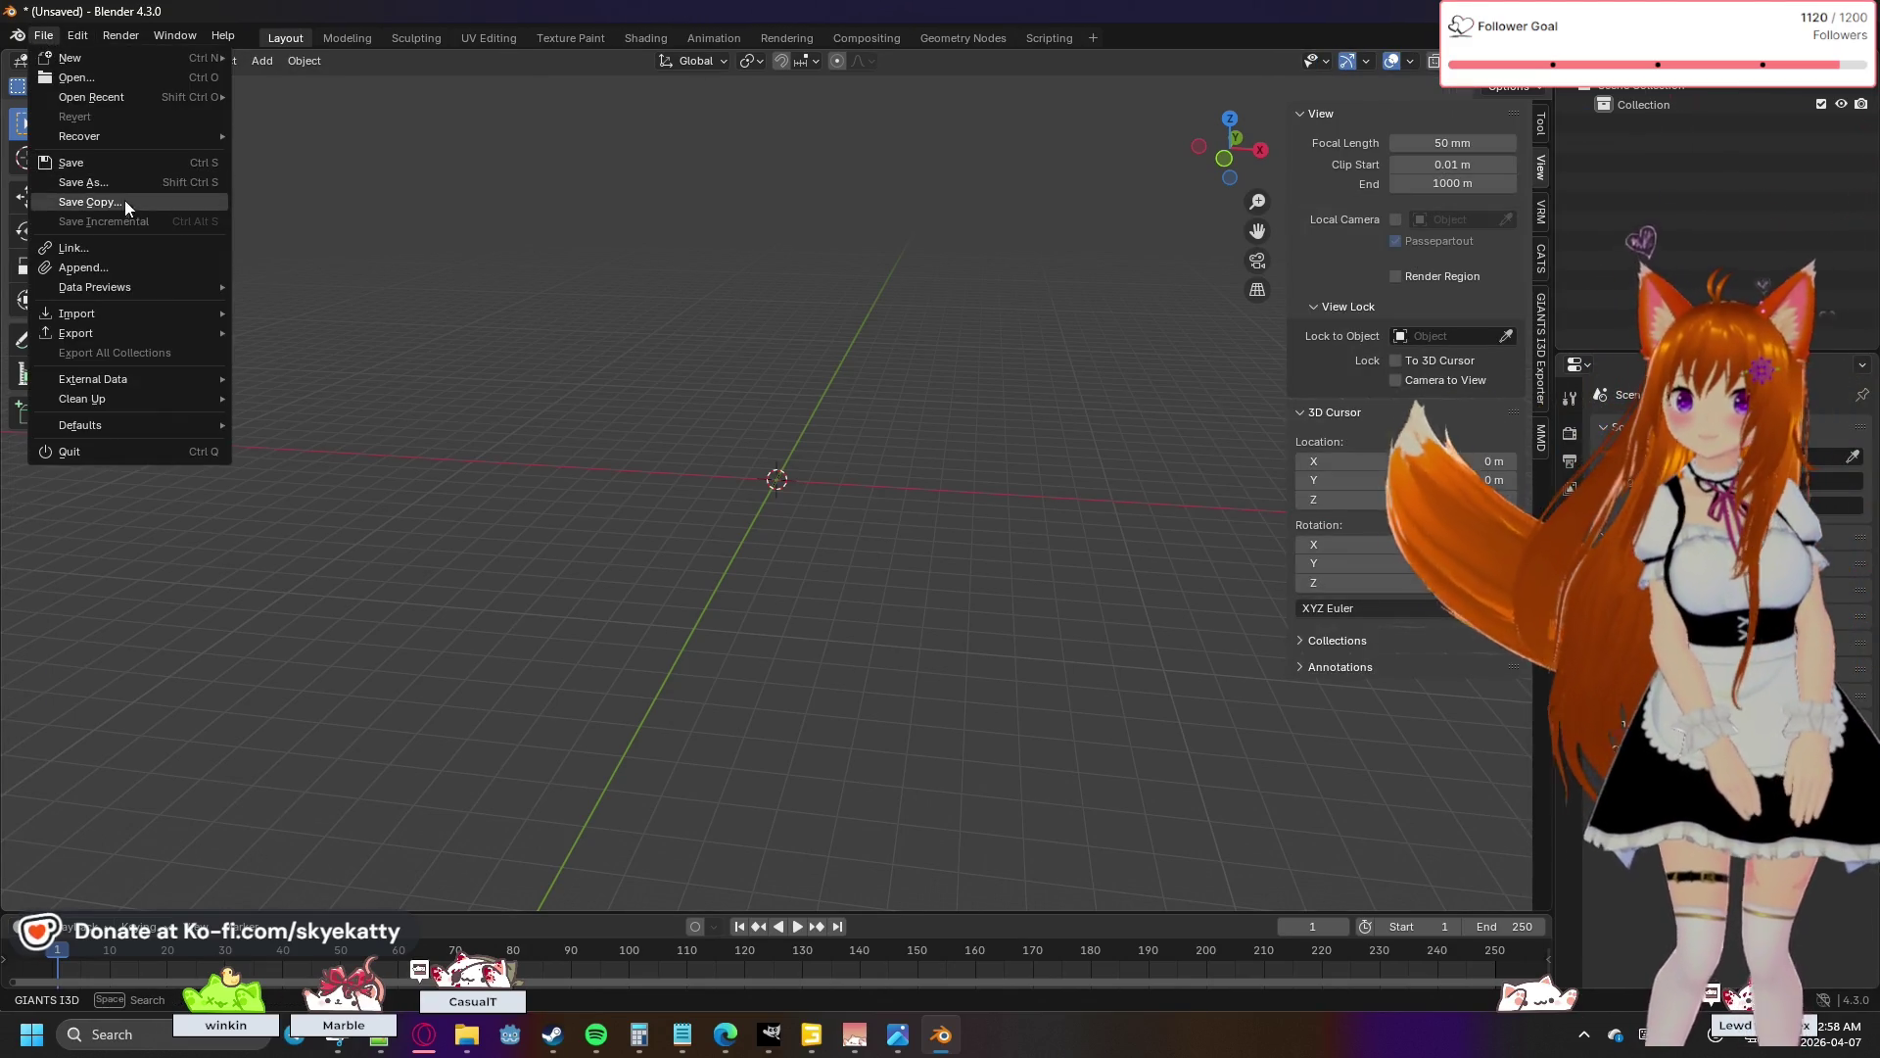
mouse_move(141, 312)
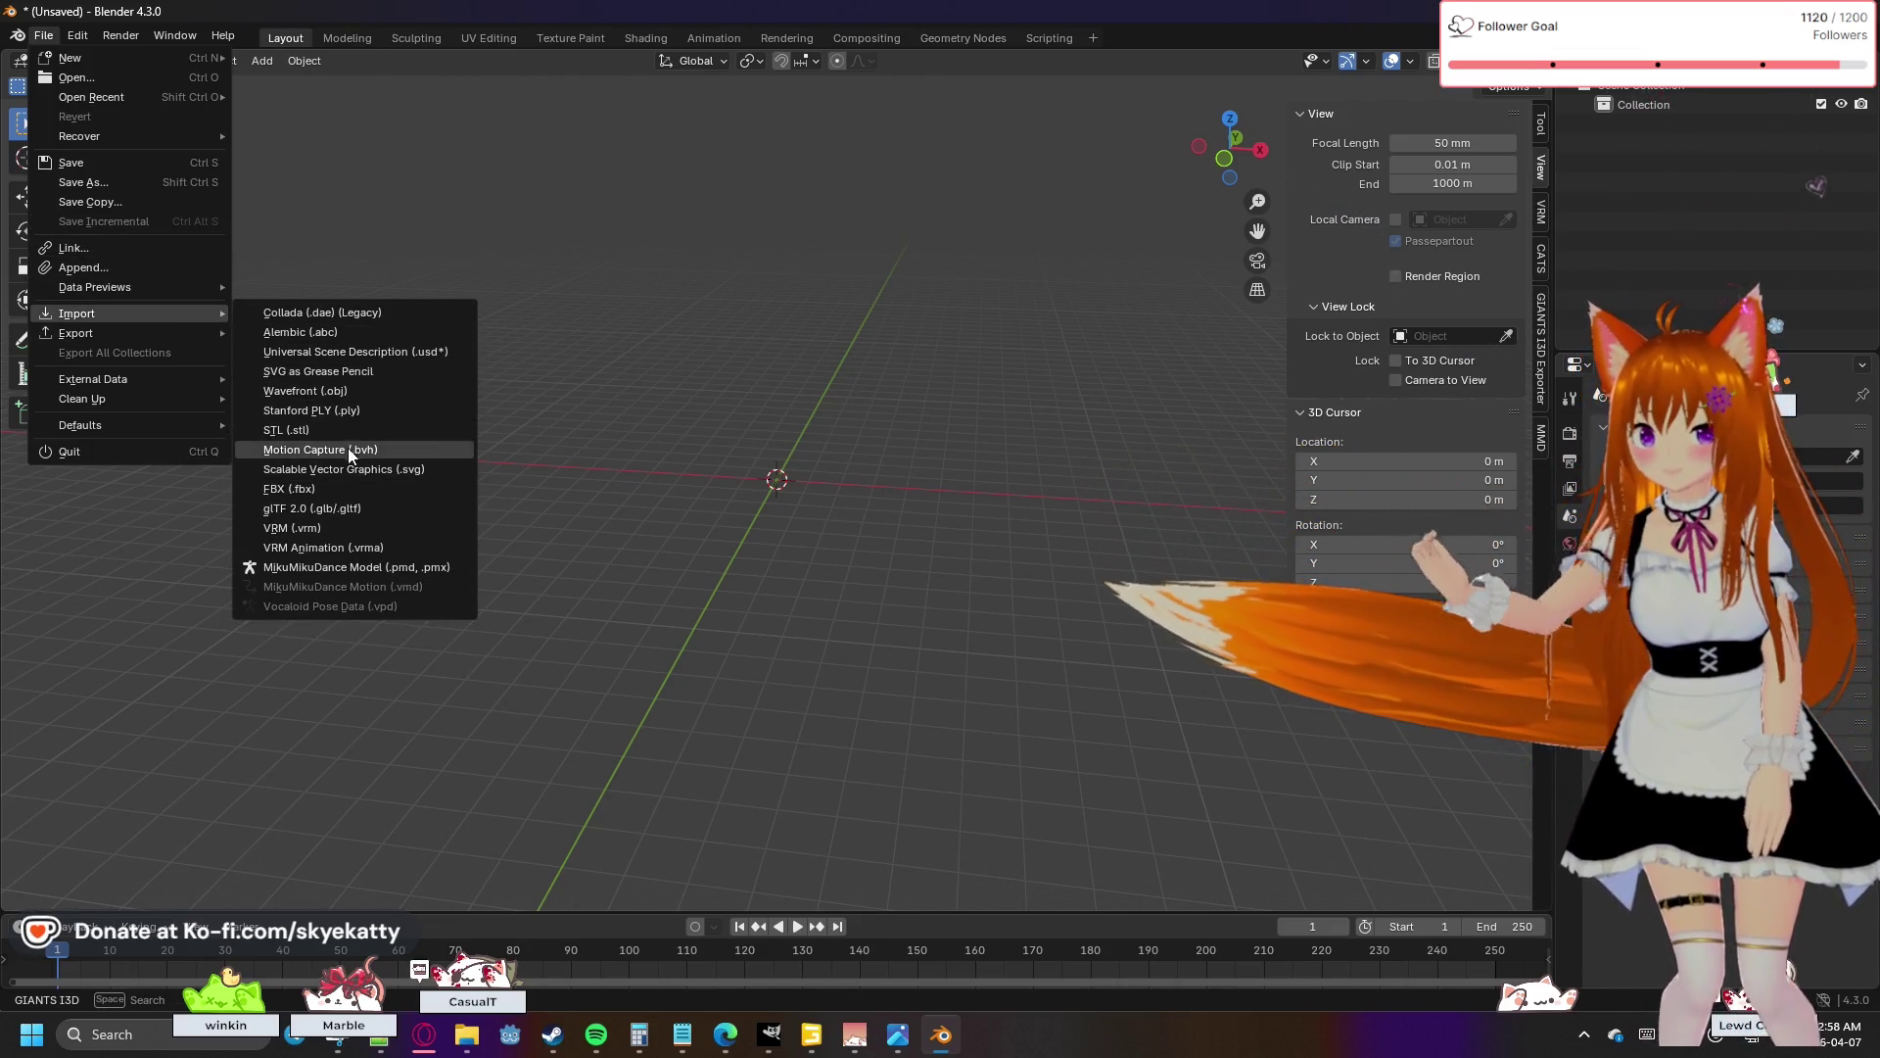
left_click(344, 392)
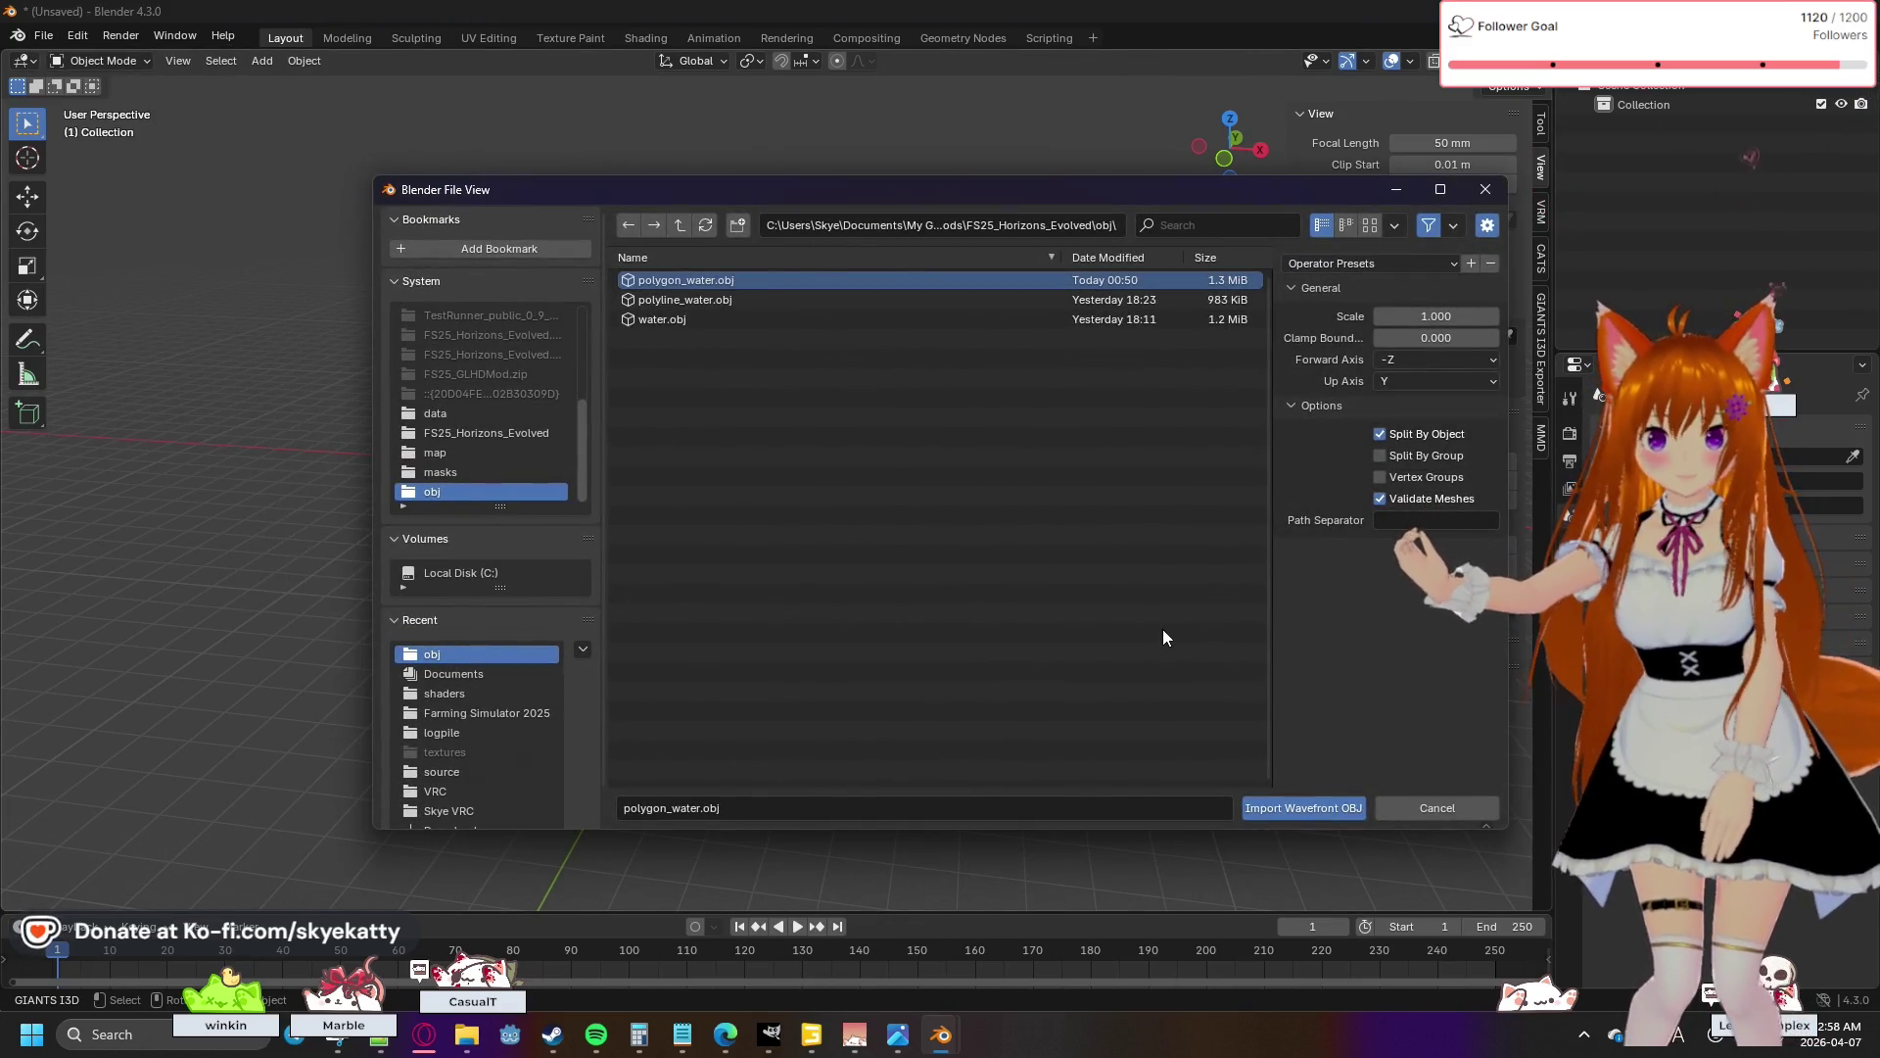
- Import polygon_water.obj at scale 0.01 with Split By Group, Vertex Groups and Validate Meshes on
left_click(1453, 318)
type("0")
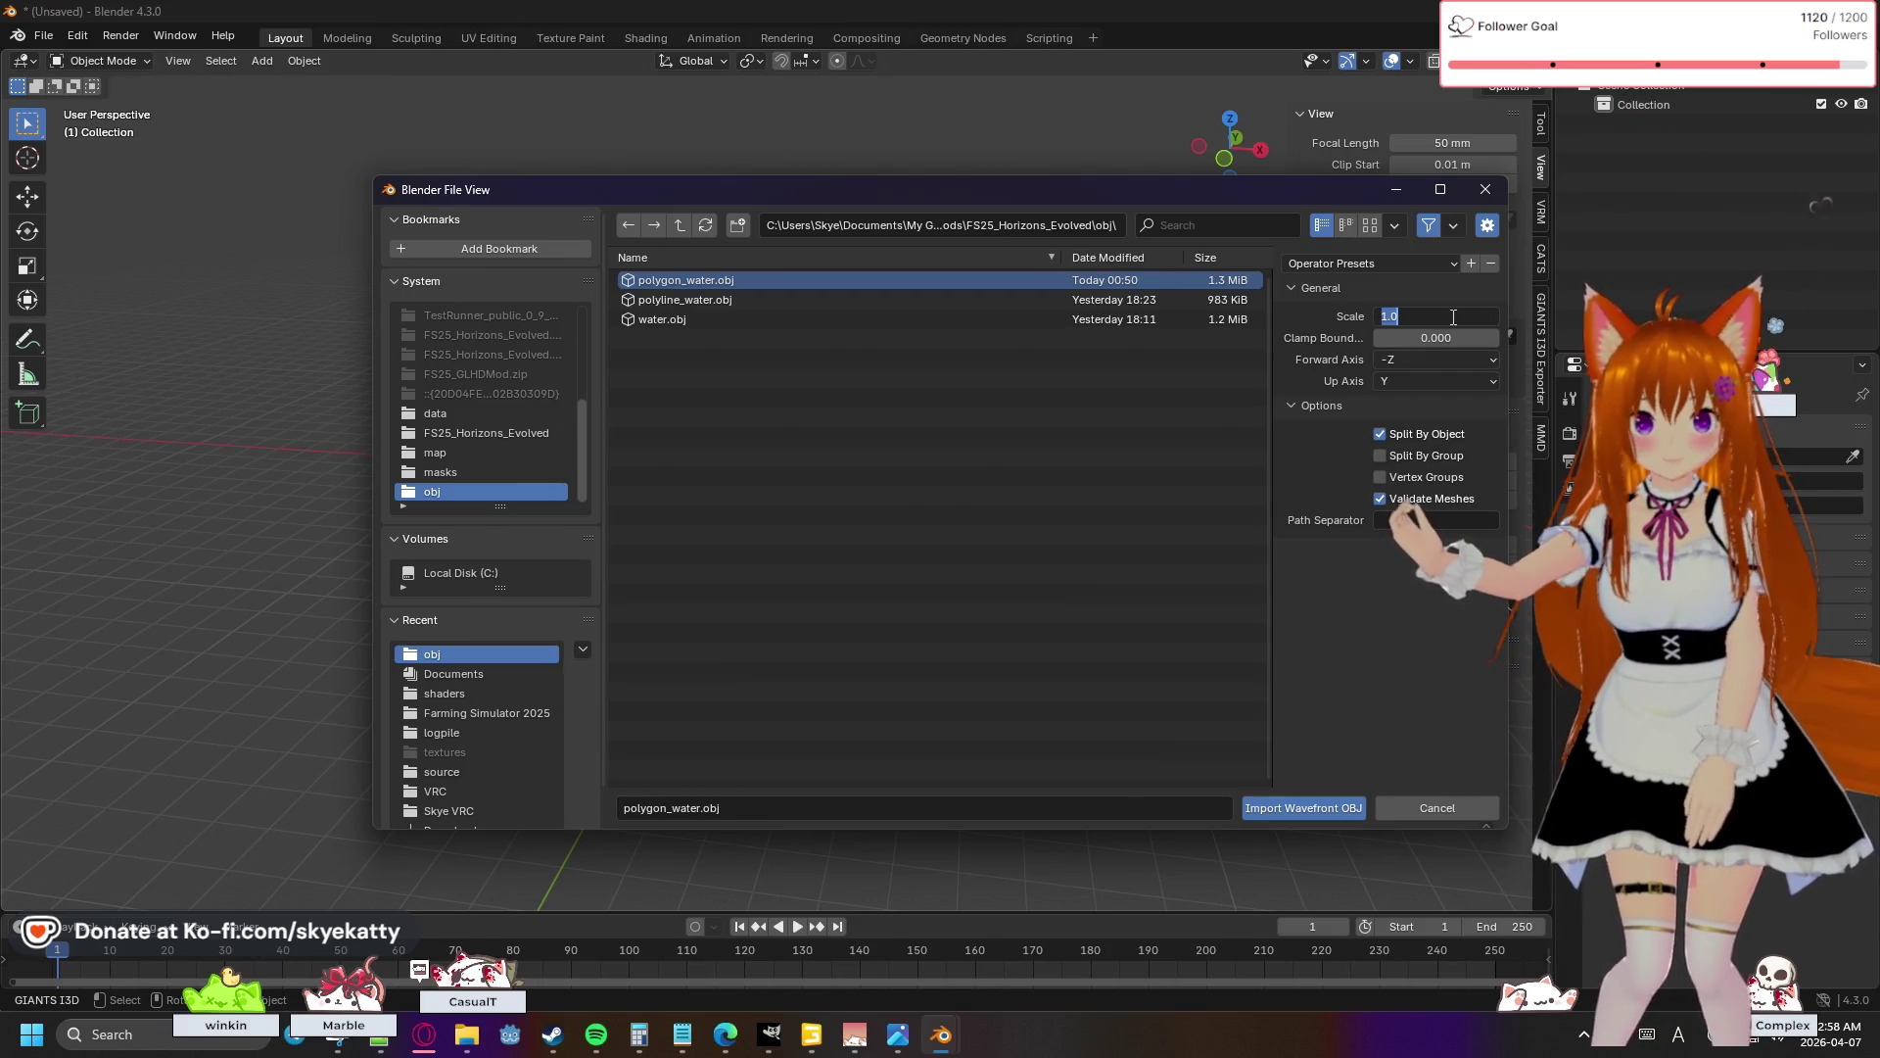
type(".01")
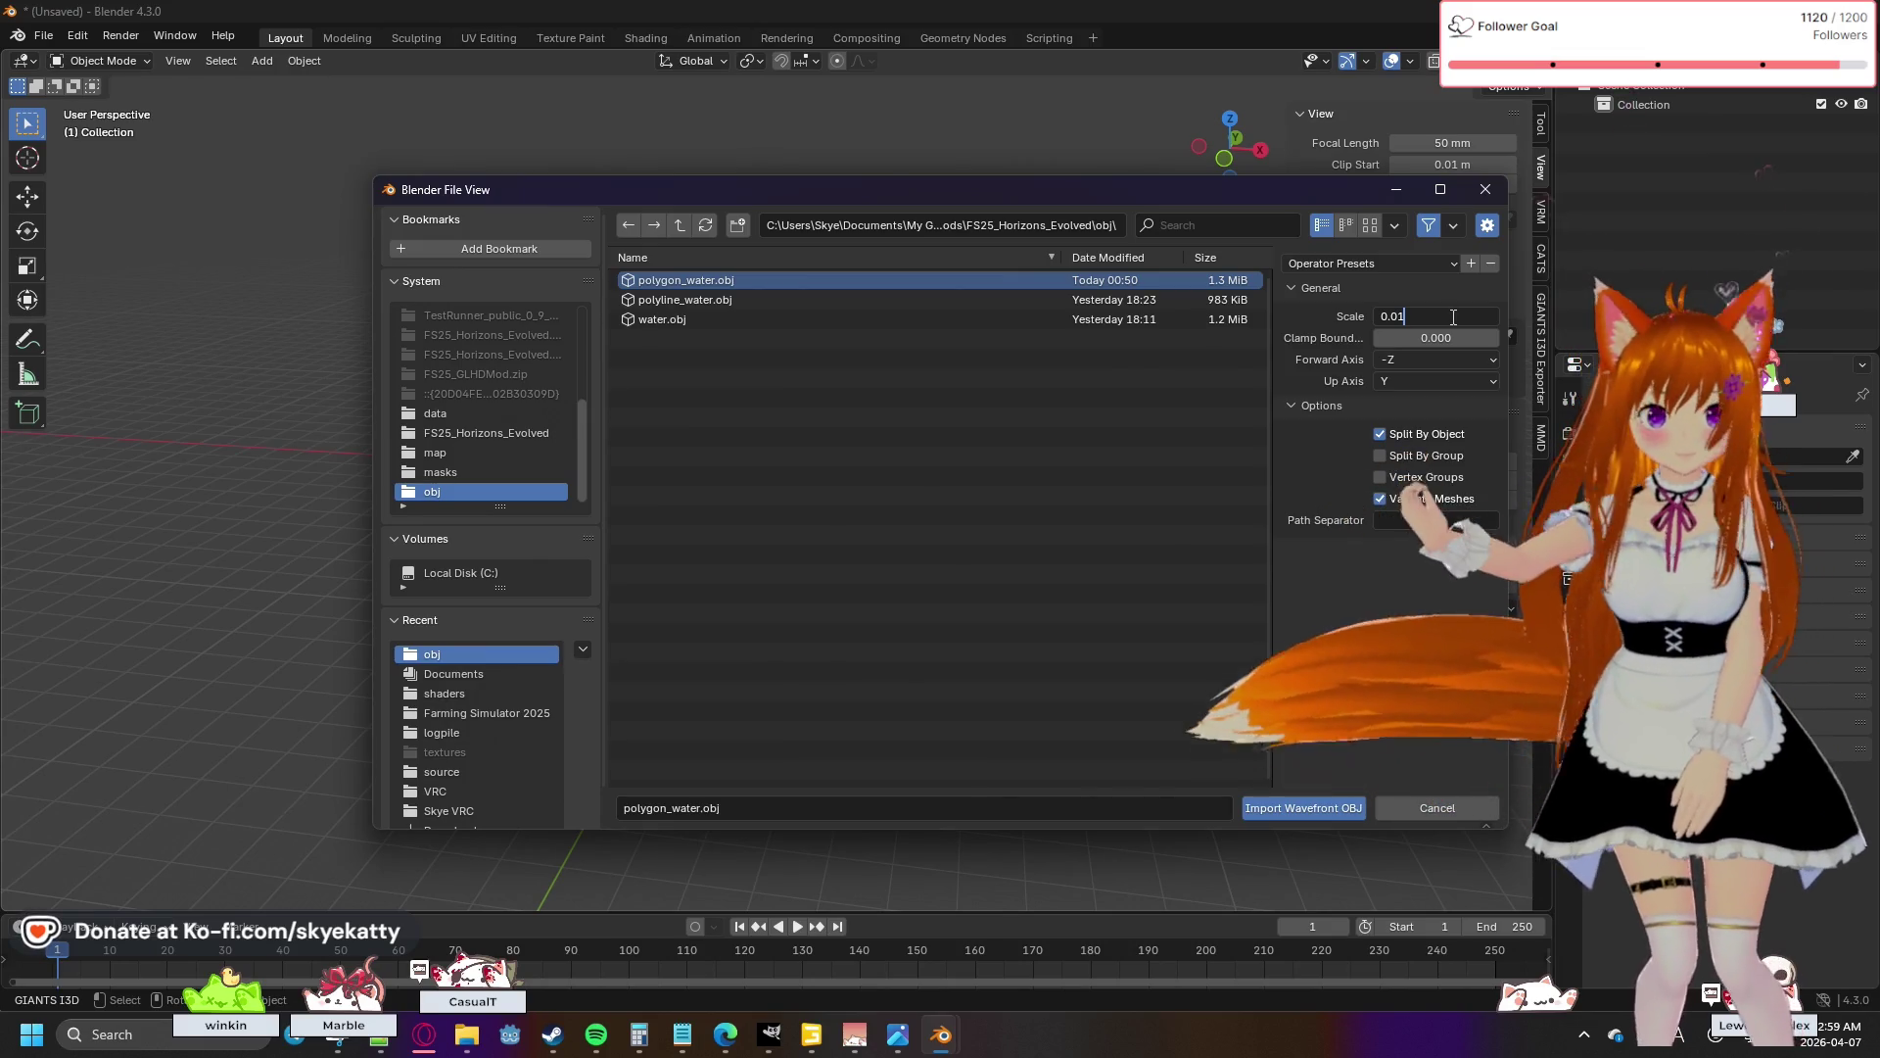
key("Return")
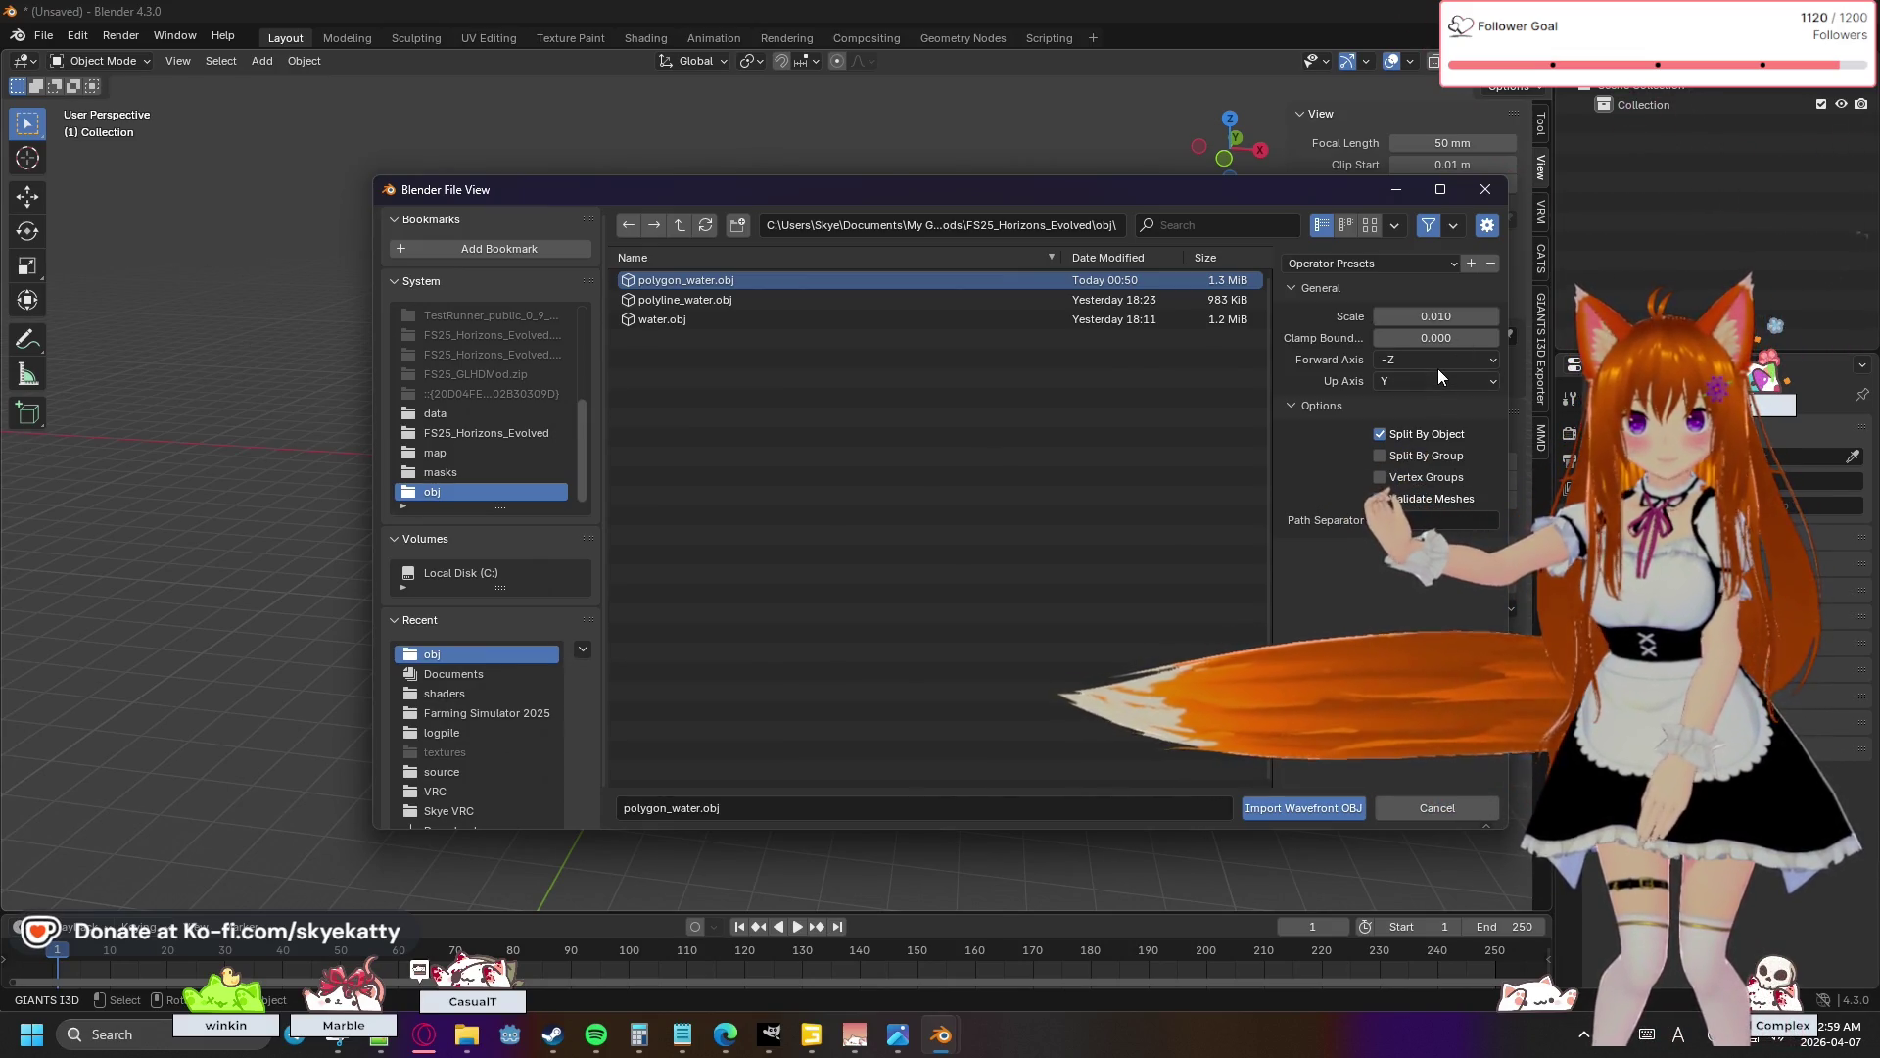
left_click(1426, 455)
left_click(1431, 498)
left_click(1448, 470)
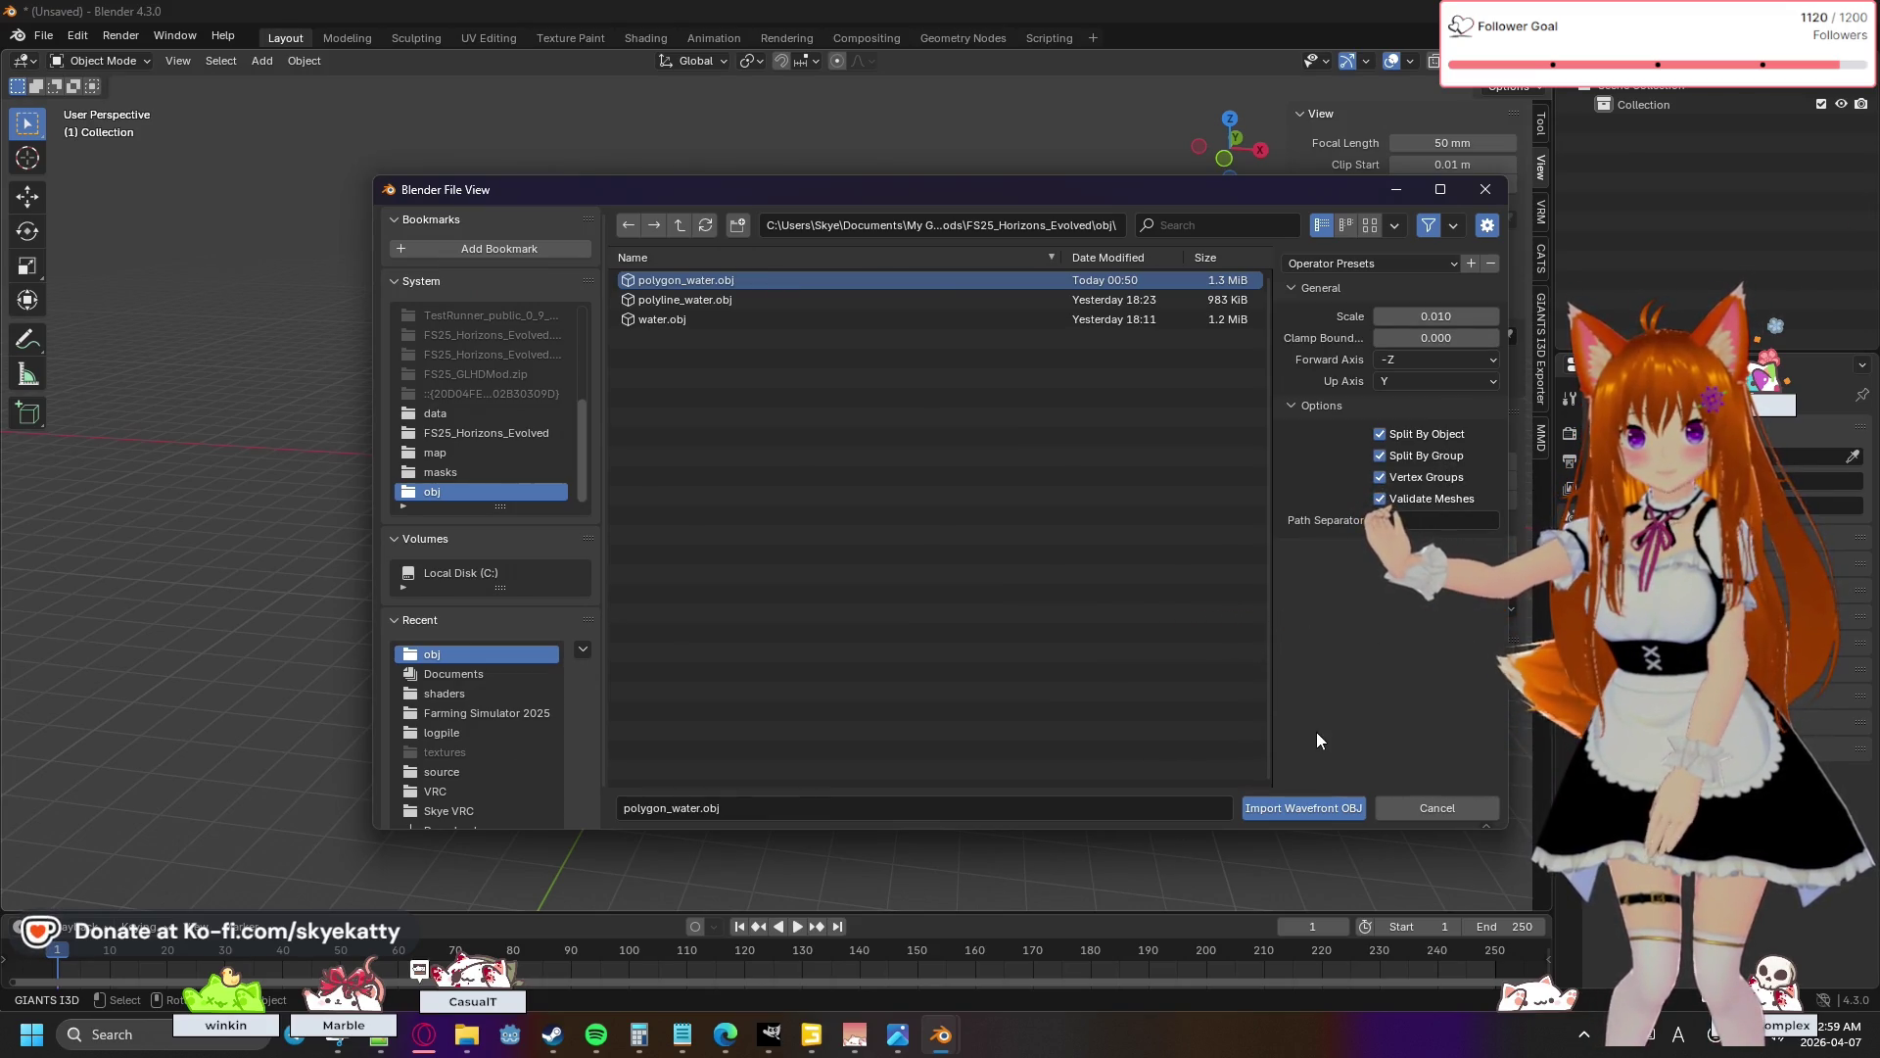
left_click(1302, 805)
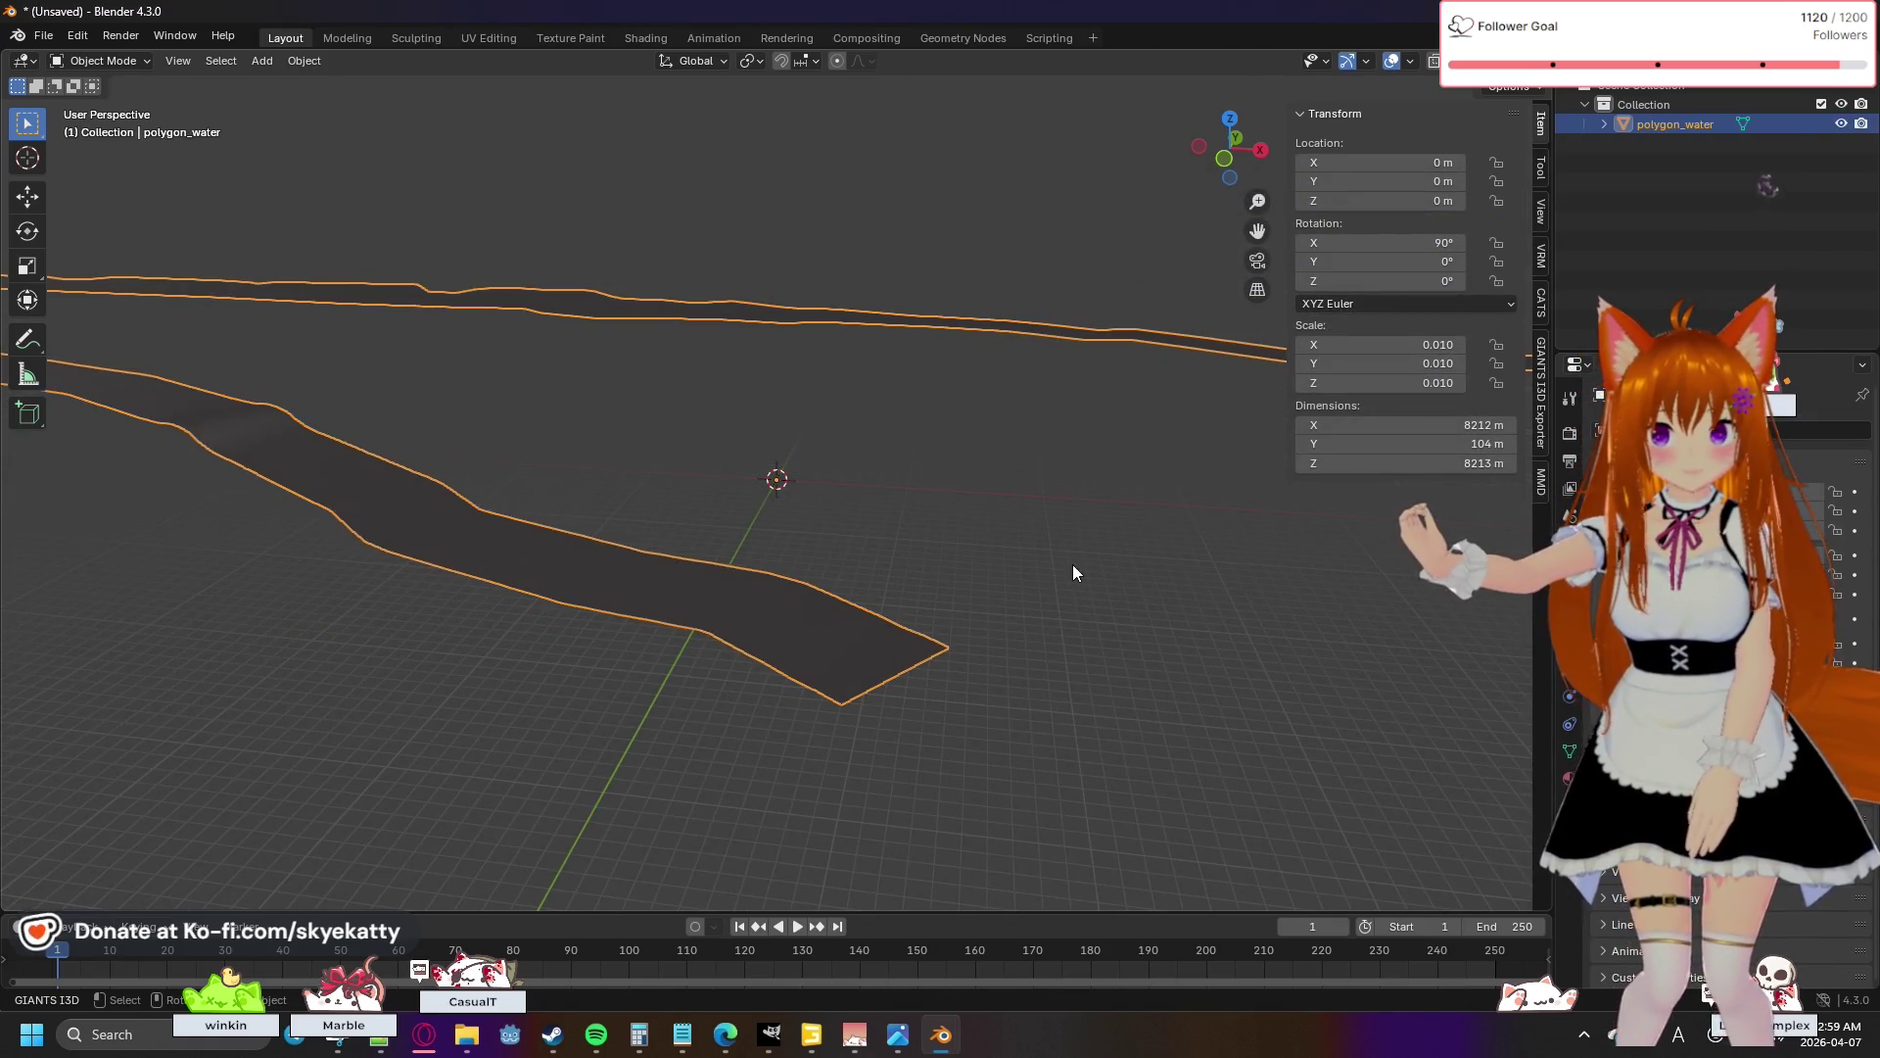
- Orbit, pan and zoom over the river water strips, then delete the polygon_water object
left_click_drag(1019, 495, 987, 545)
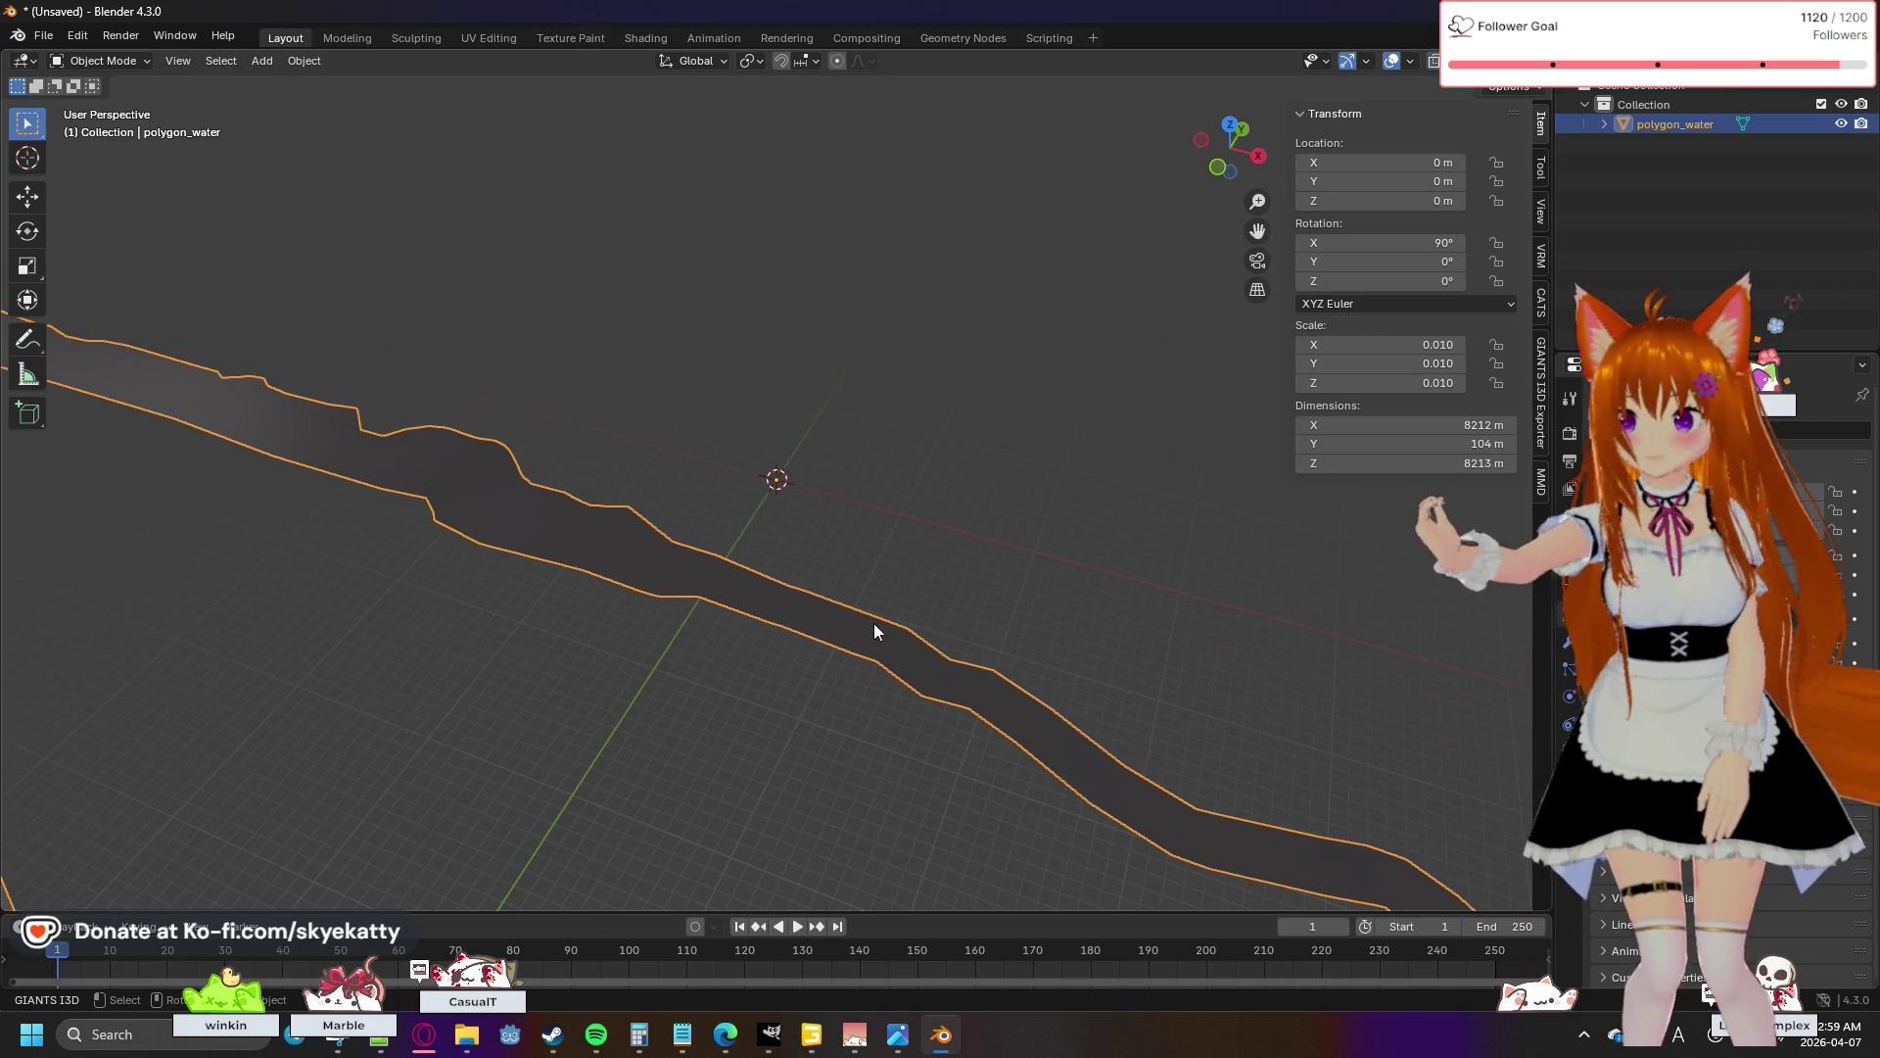
mouse_move(735, 672)
left_mouse_down()
mouse_move(1134, 491)
mouse_move(997, 527)
left_mouse_up()
scroll(997, 527, "down", 5)
scroll(990, 548, "up", 4)
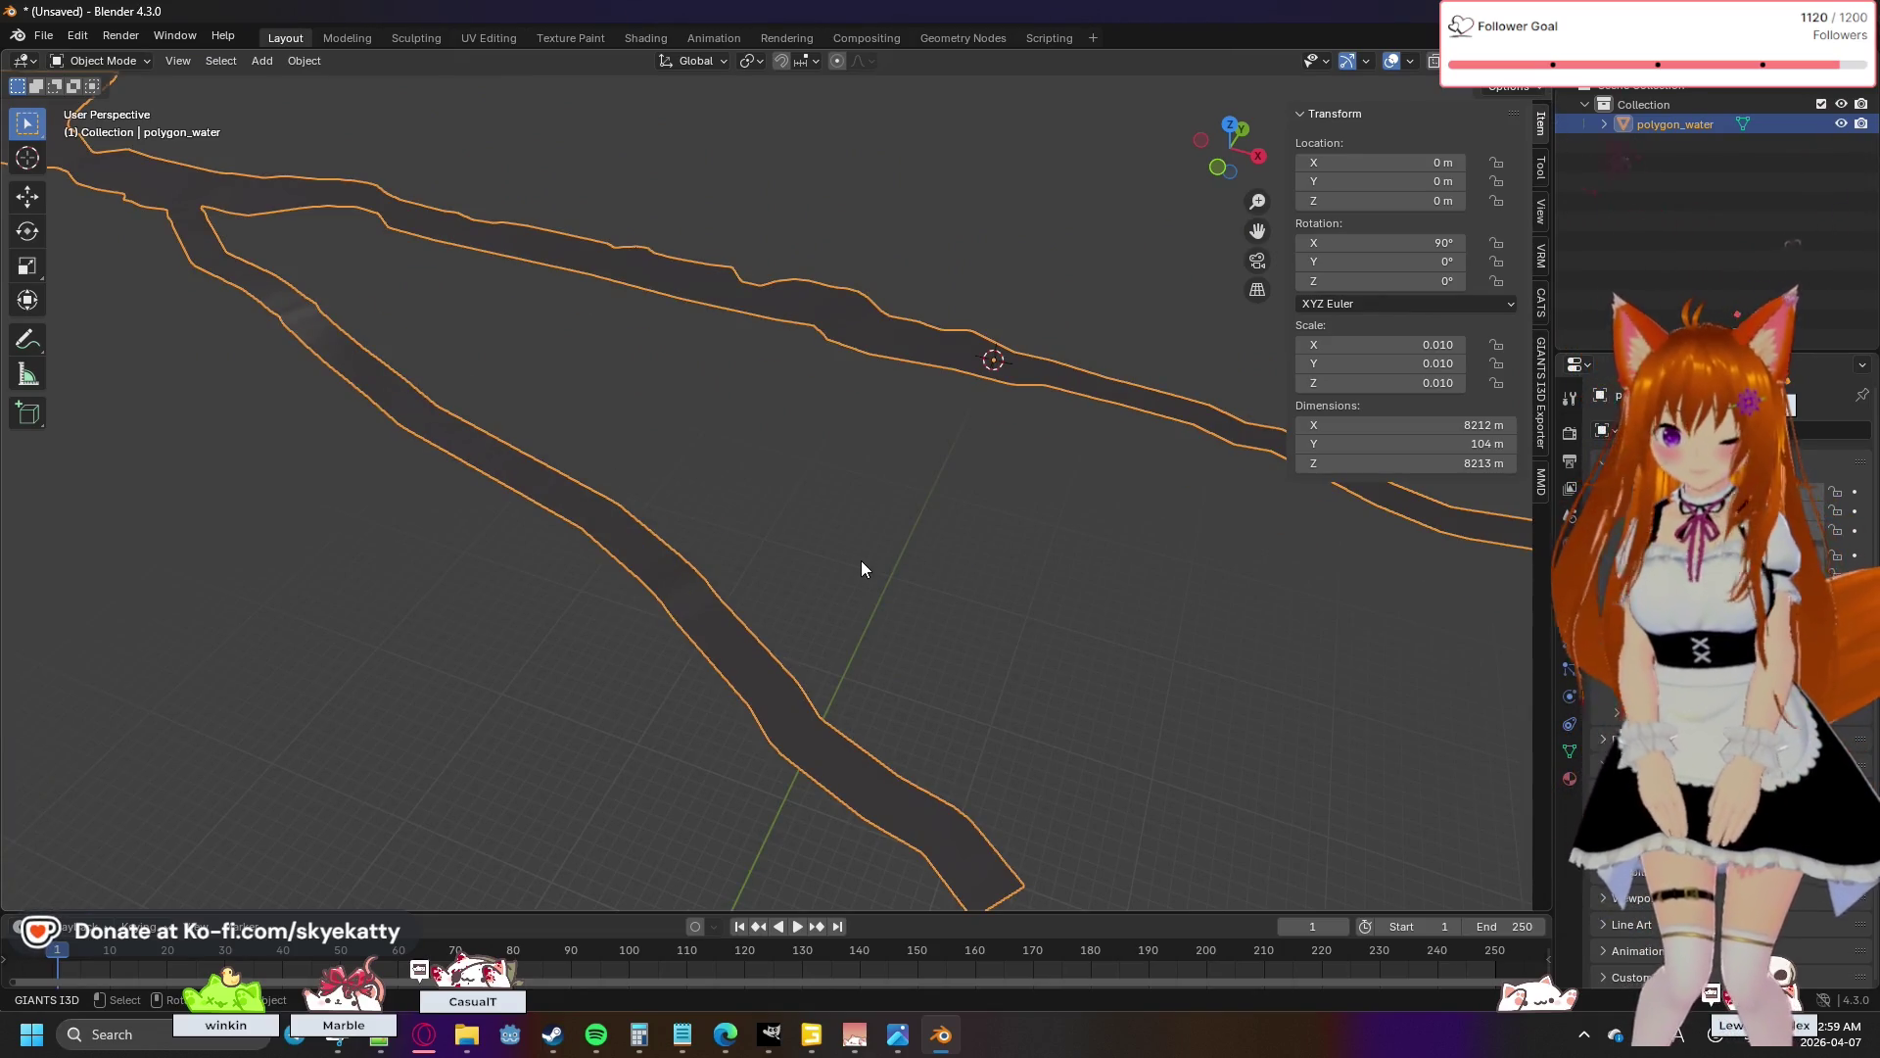
key("Delete")
left_click(71, 35)
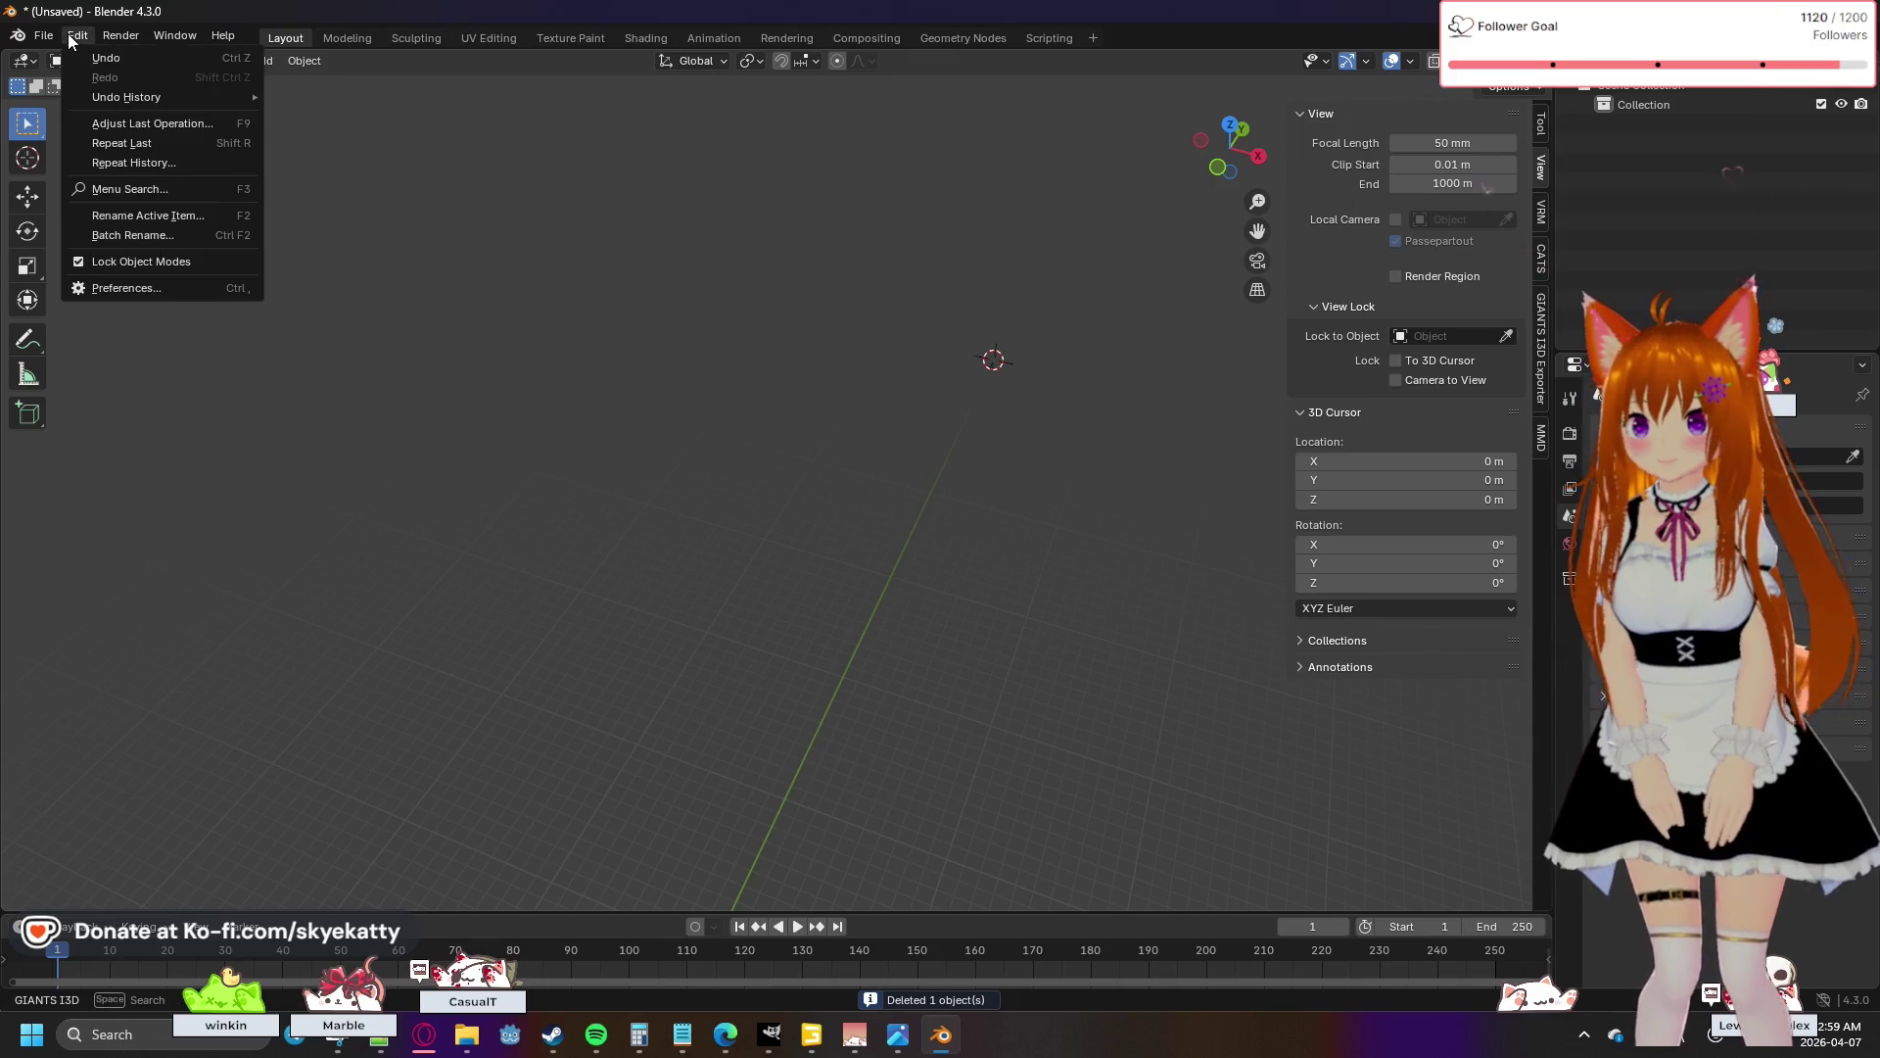
- Import polygon_water.obj as a Wavefront OBJ with the import scale set to 1
mouse_move(53, 35)
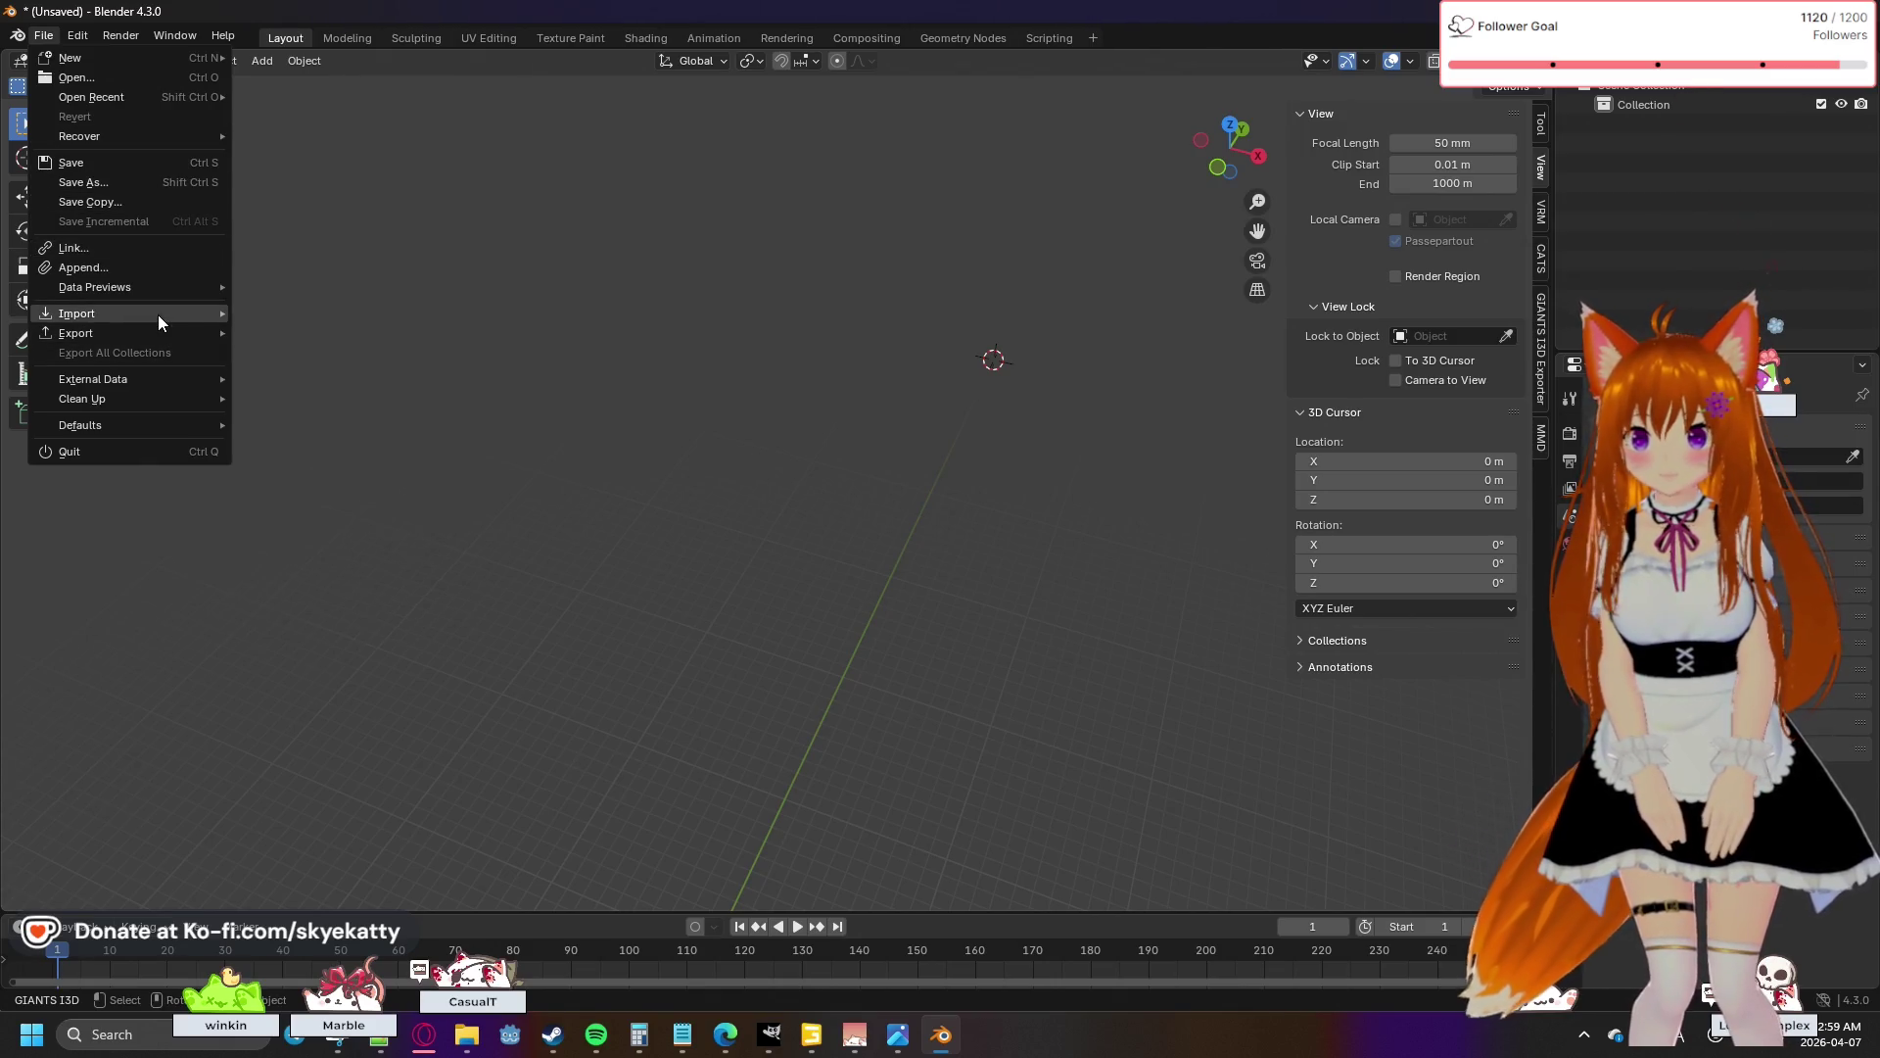
mouse_move(226, 313)
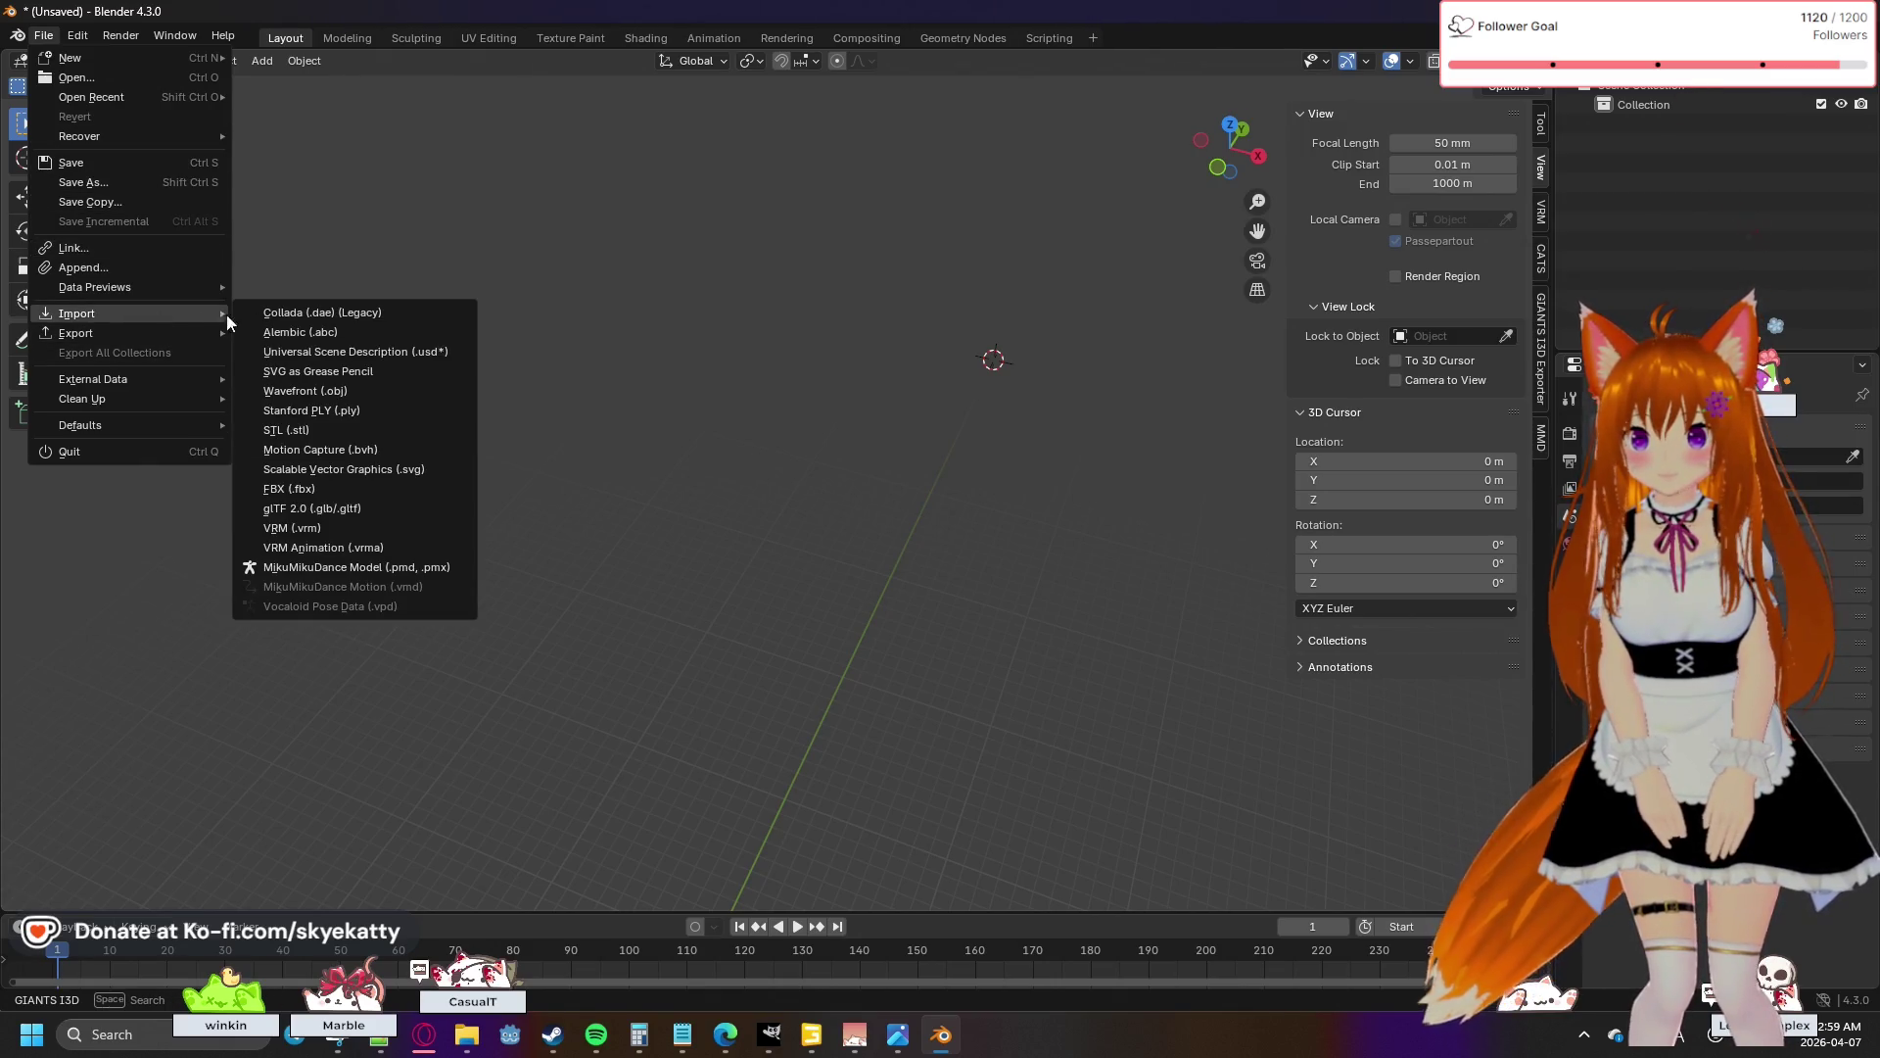
left_click(337, 395)
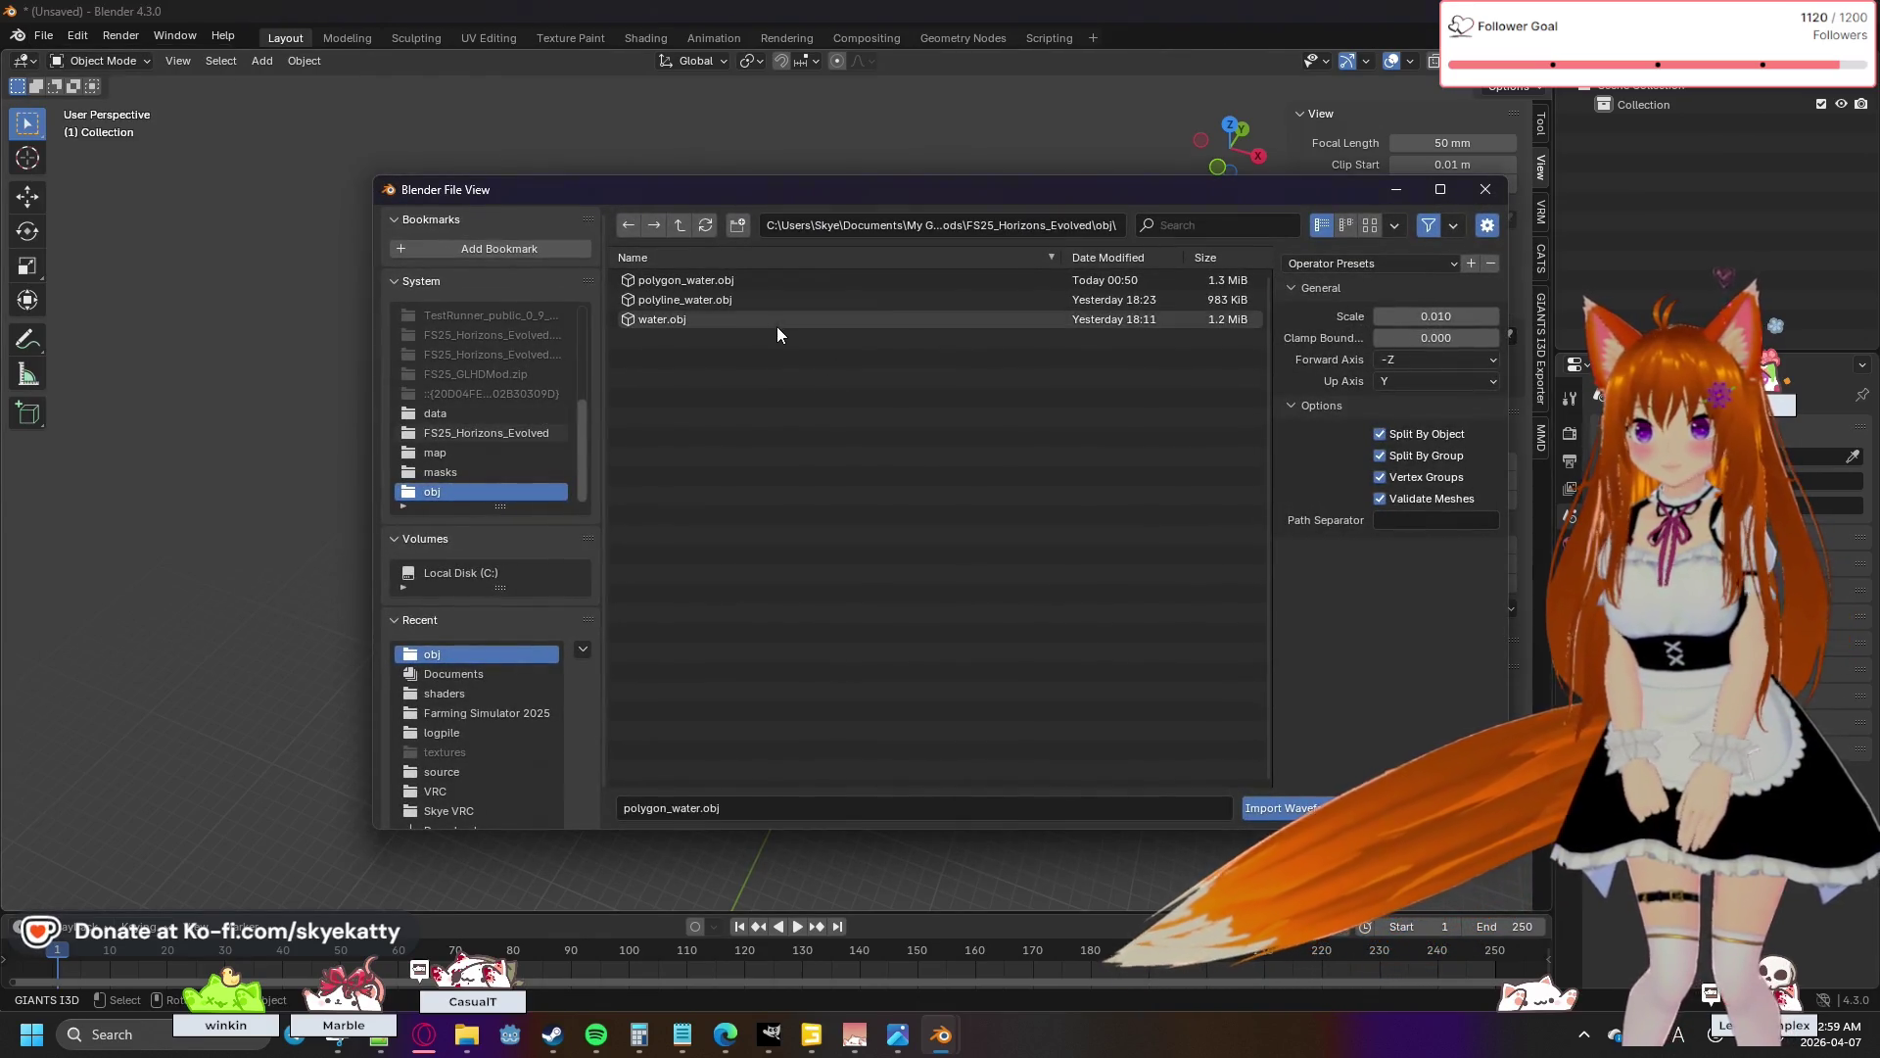
left_click(755, 281)
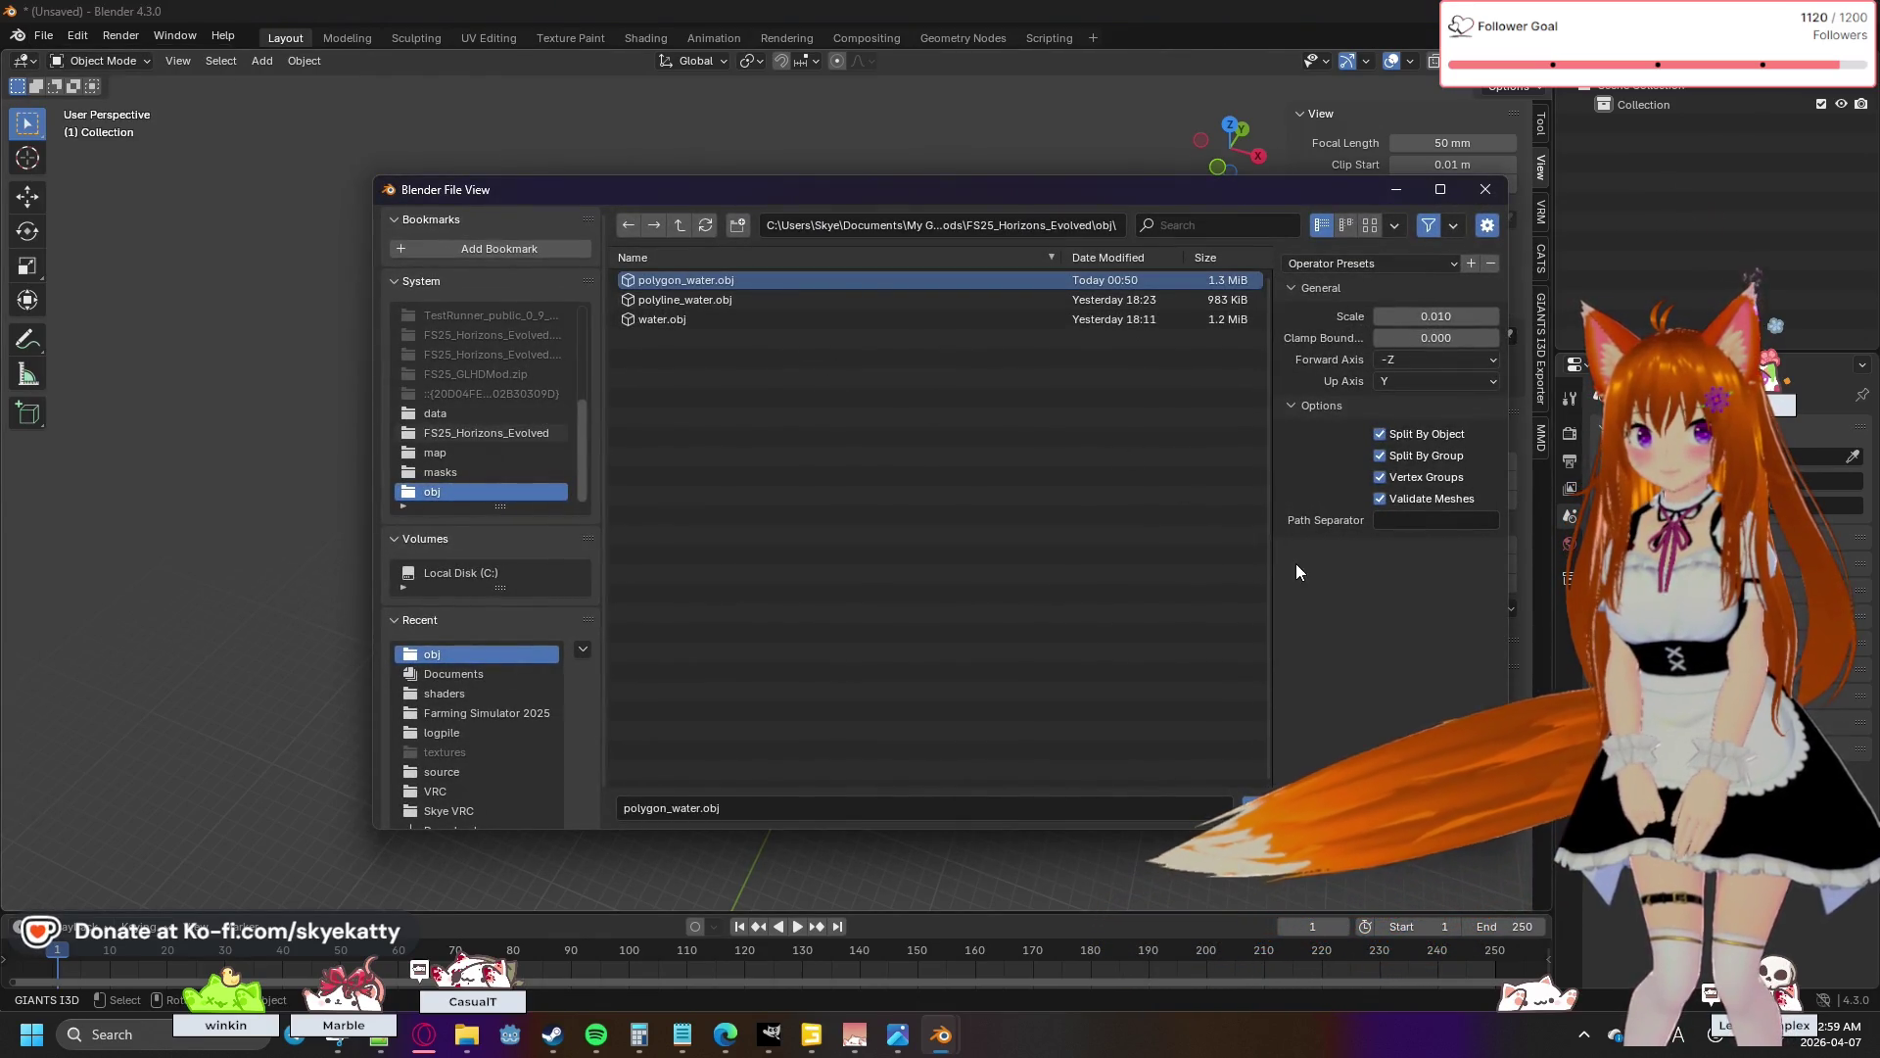
left_click(1419, 315)
type("1")
key("Return")
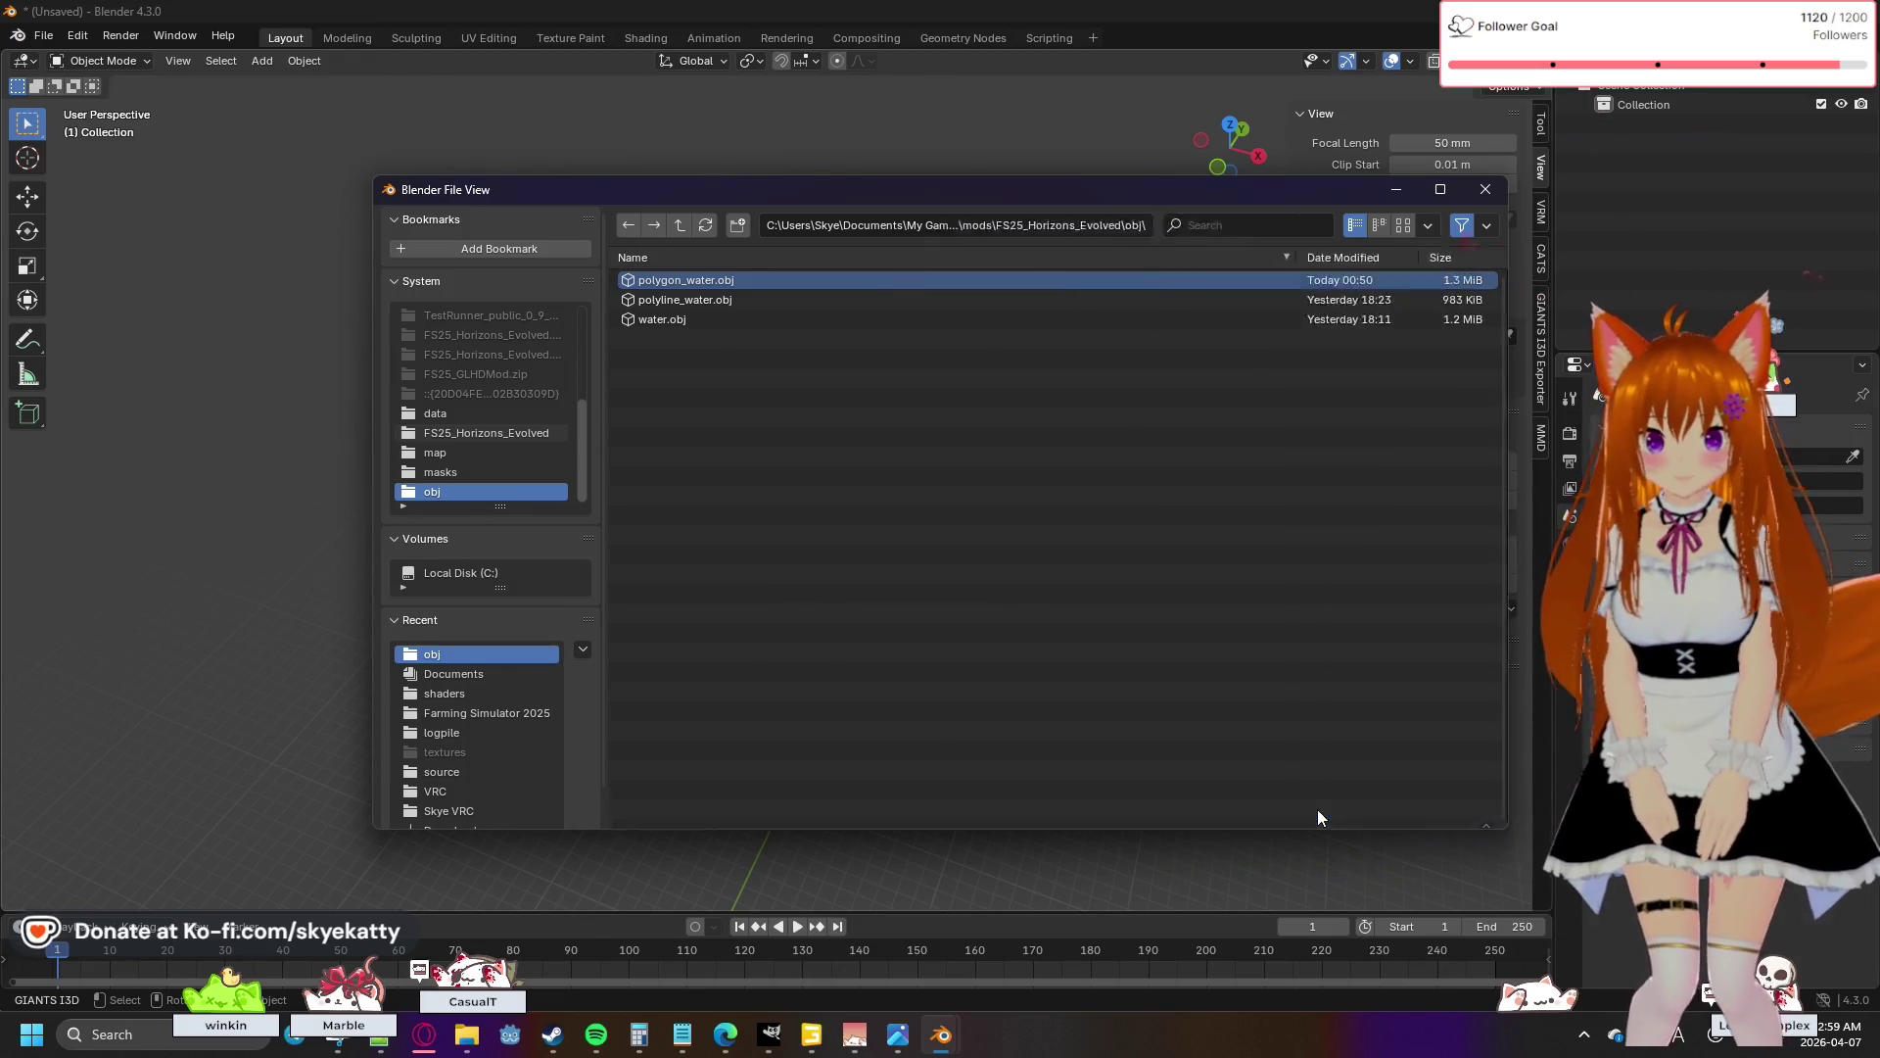
left_click(1312, 809)
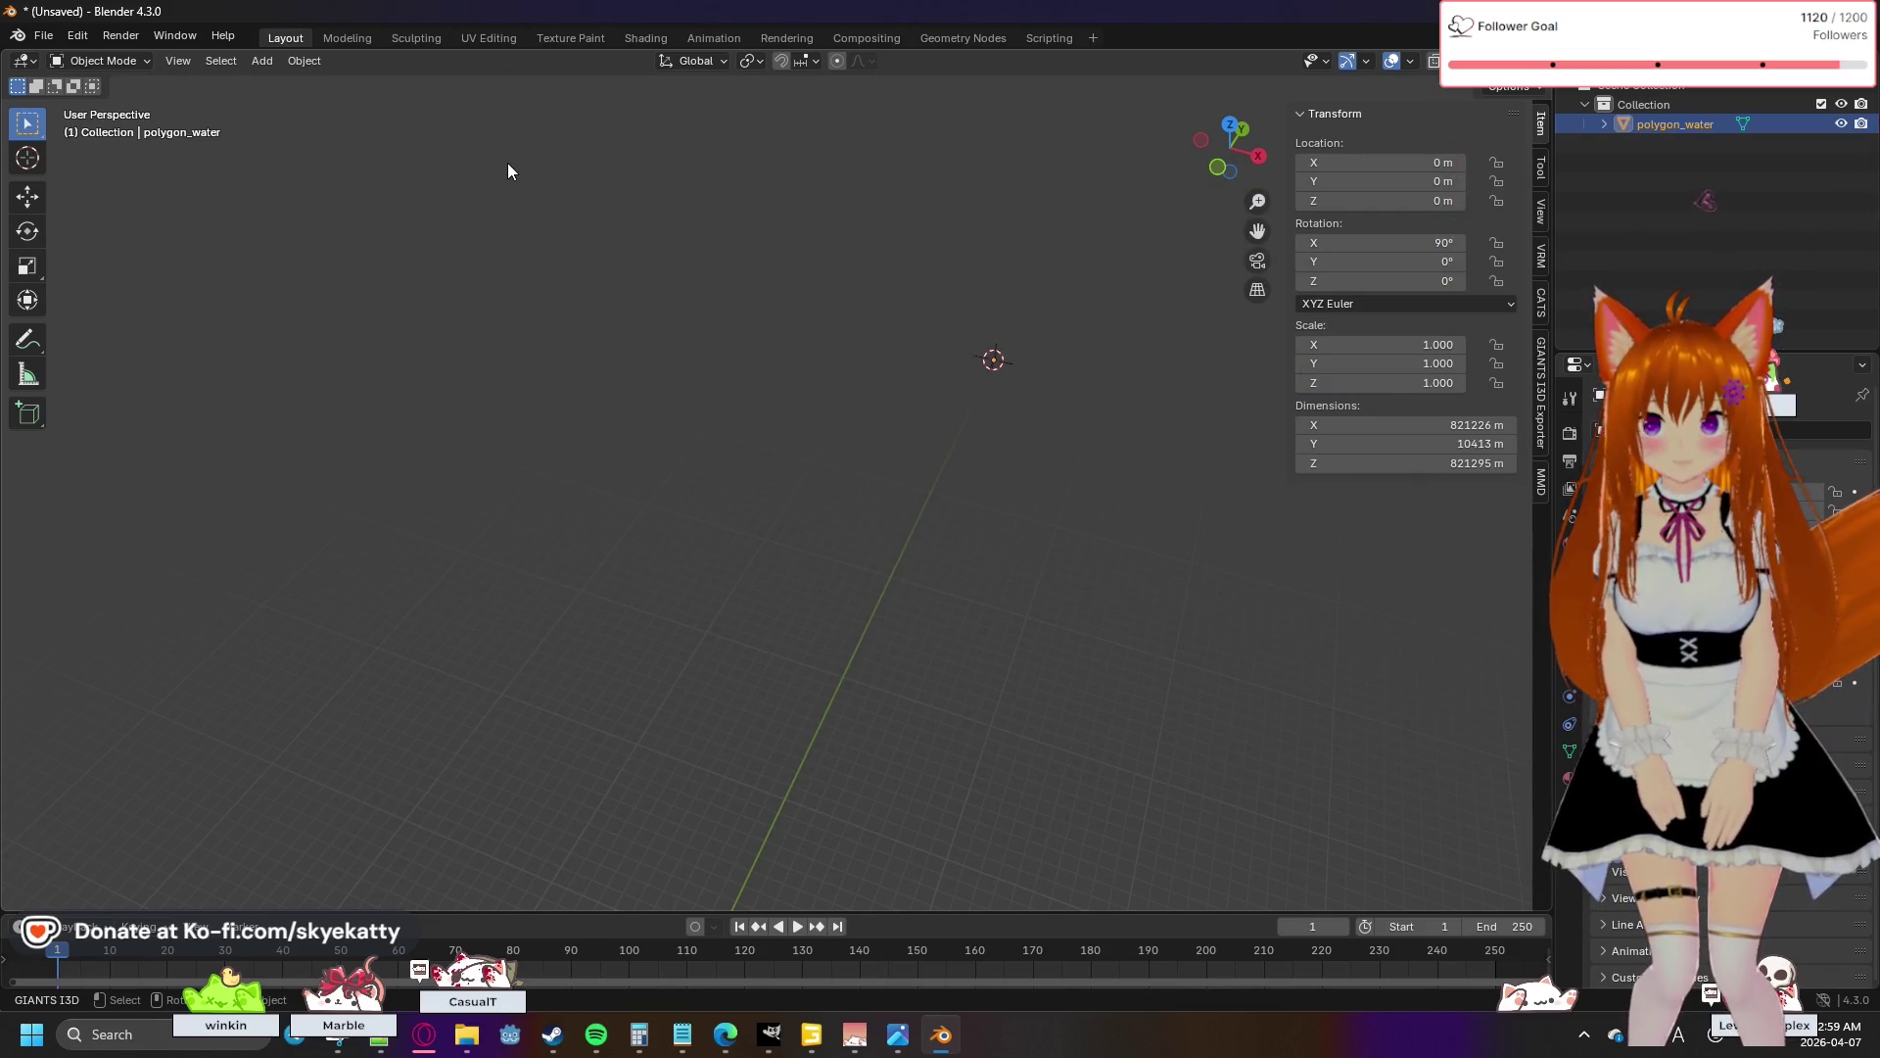
- In Edit Mode, scale the polygon_water mesh by 0.01, then deselect all vertices
key("Tab")
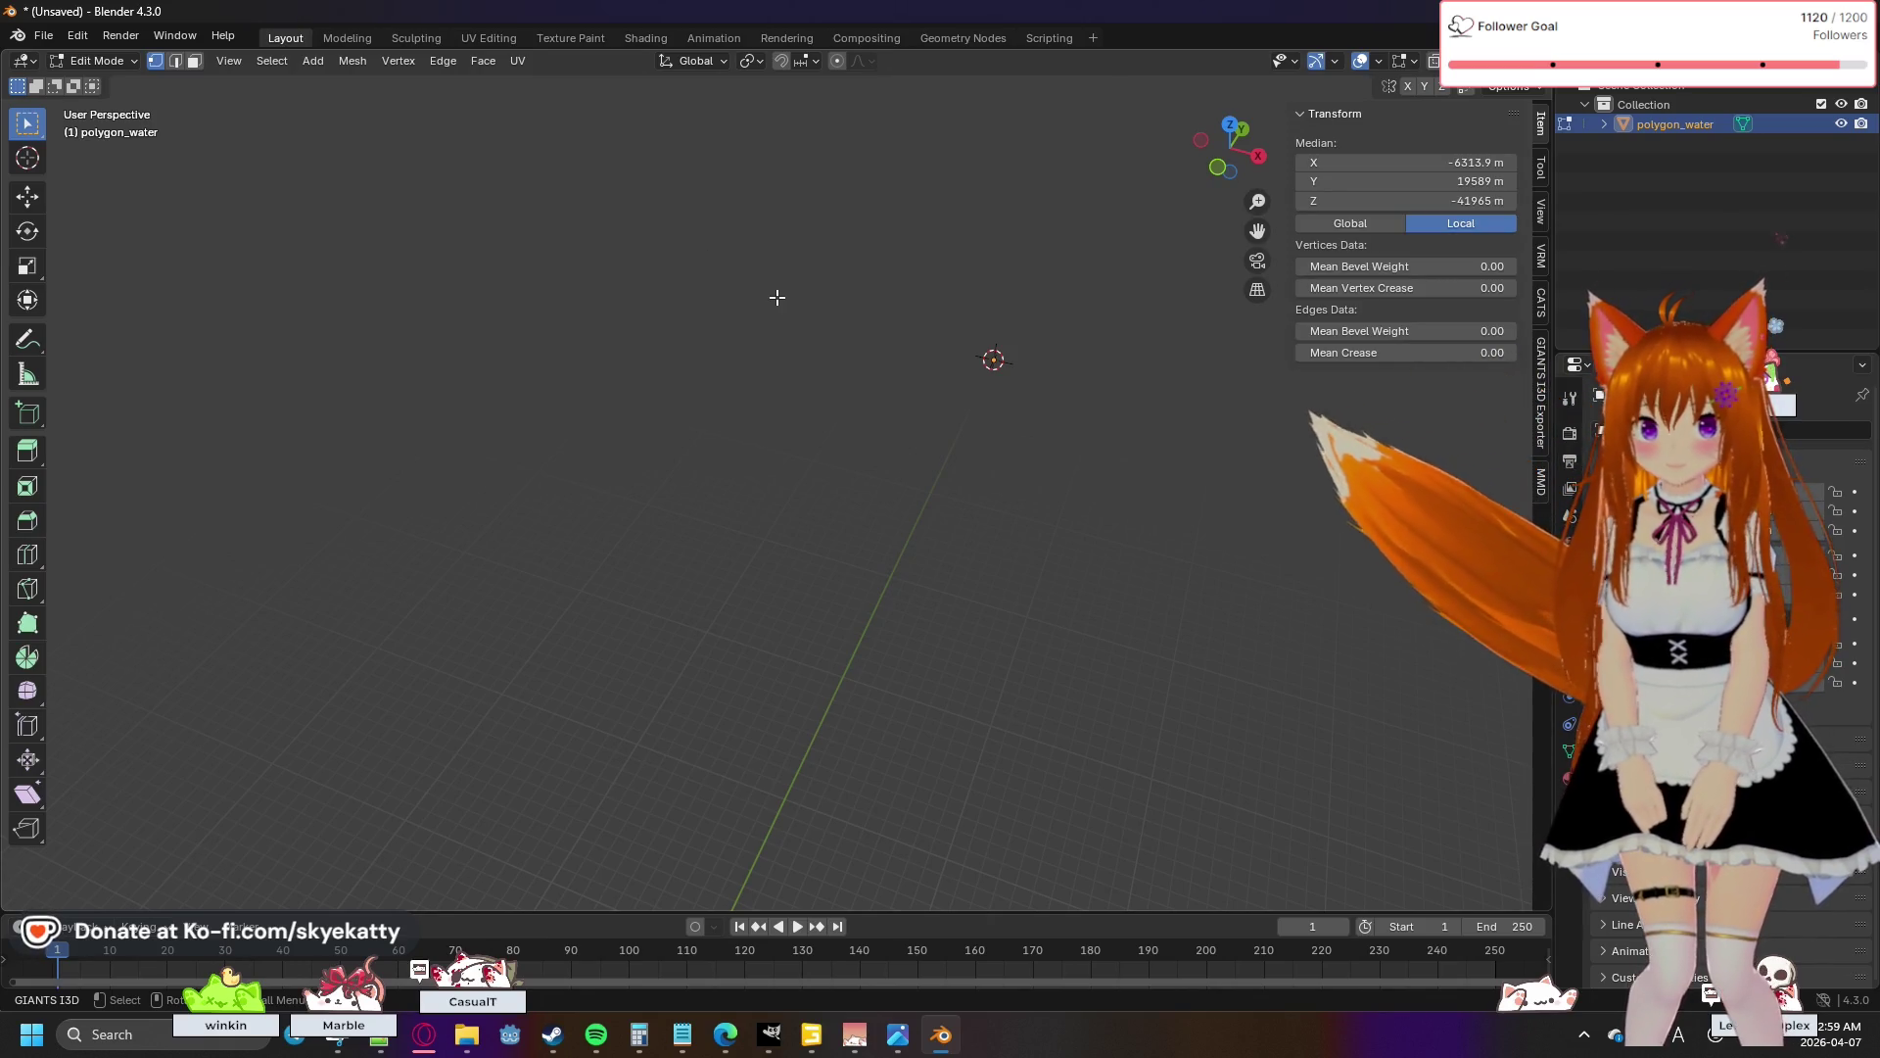
type("s0.01")
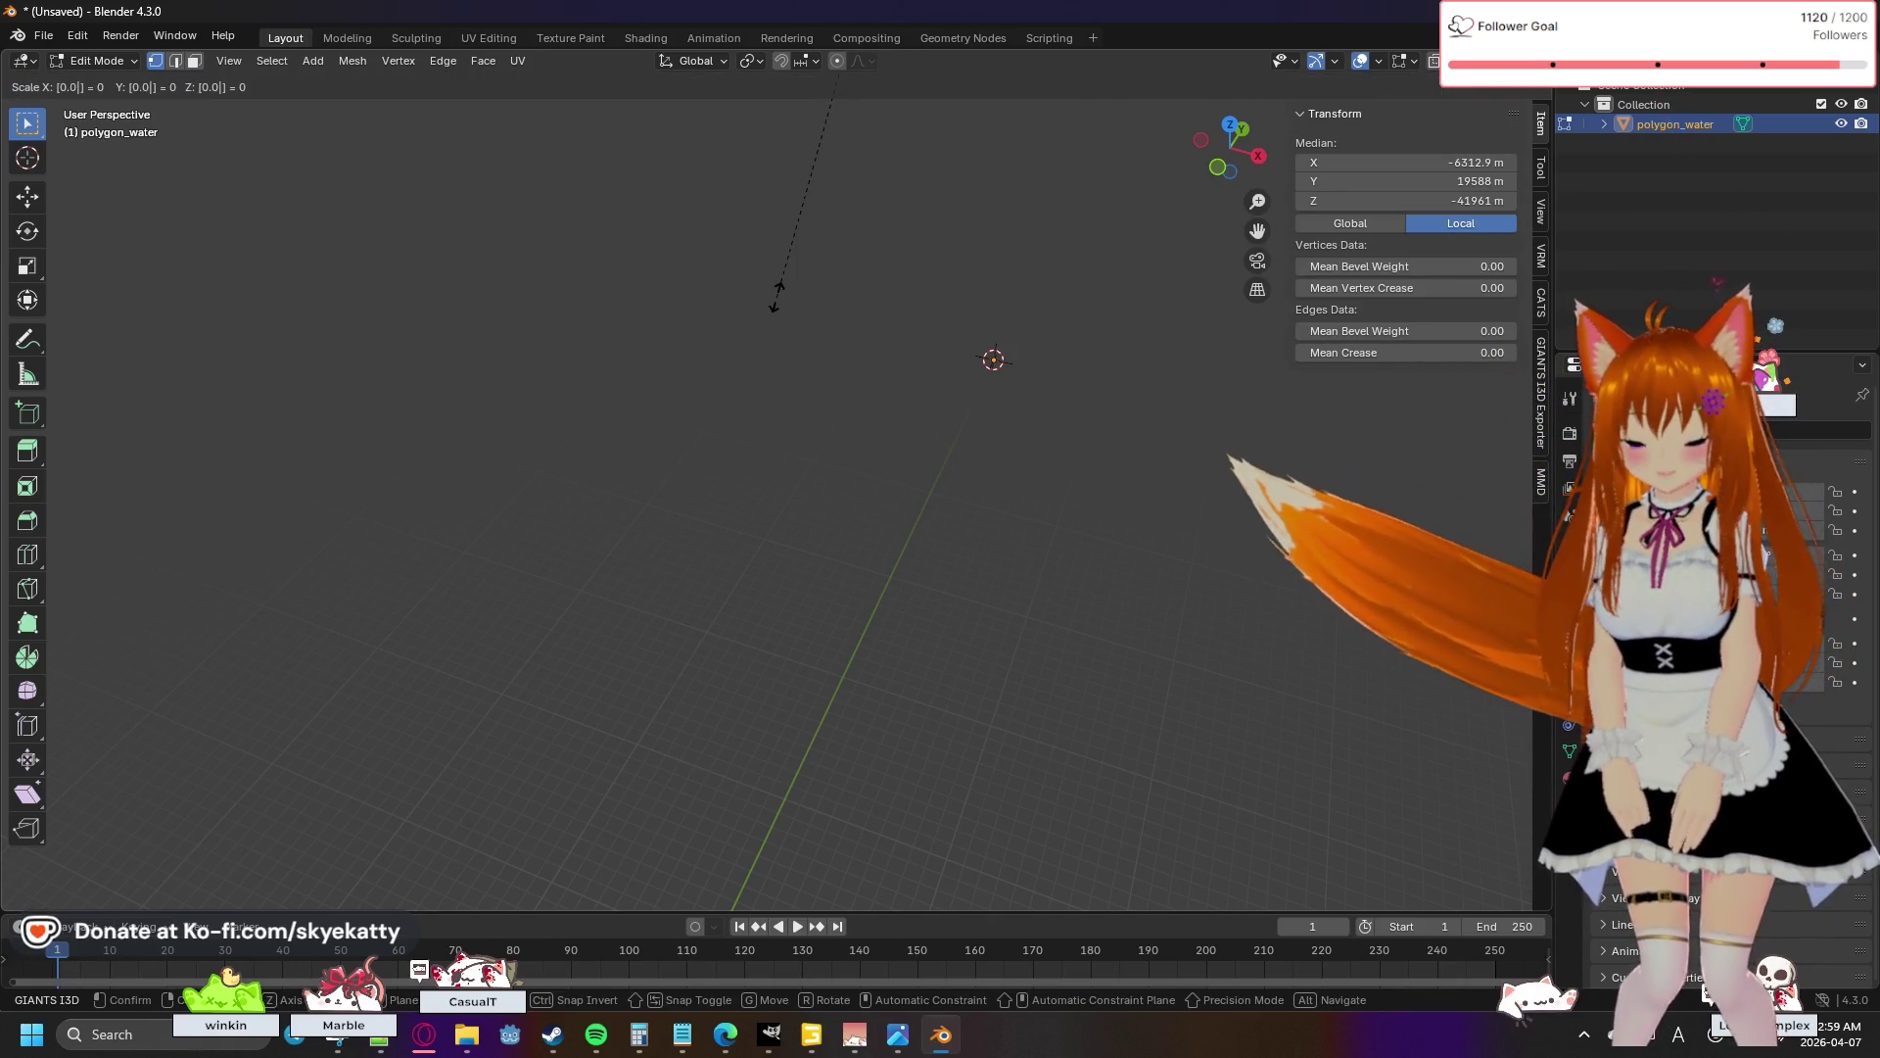
key("Return")
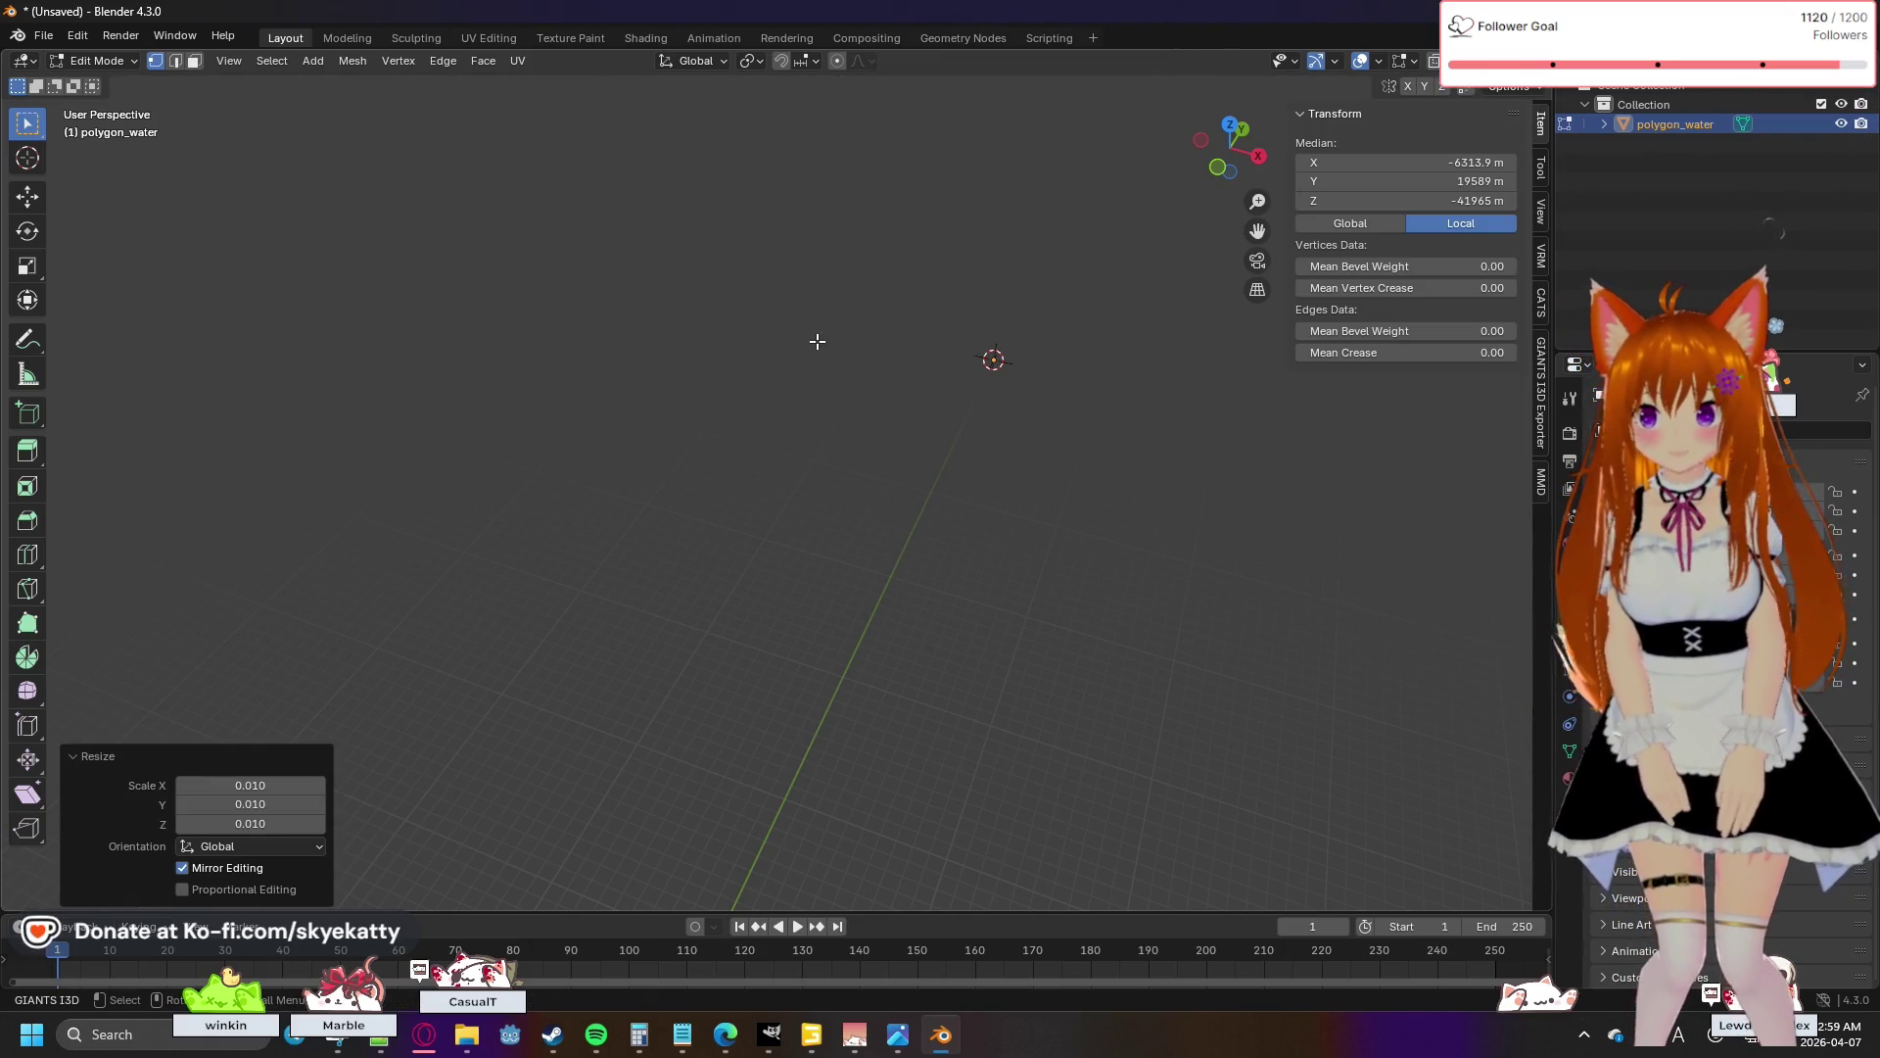
key("alt+a")
mouse_move(917, 440)
left_mouse_down()
mouse_move(656, 487)
mouse_move(542, 449)
mouse_move(663, 361)
mouse_move(837, 505)
left_mouse_up()
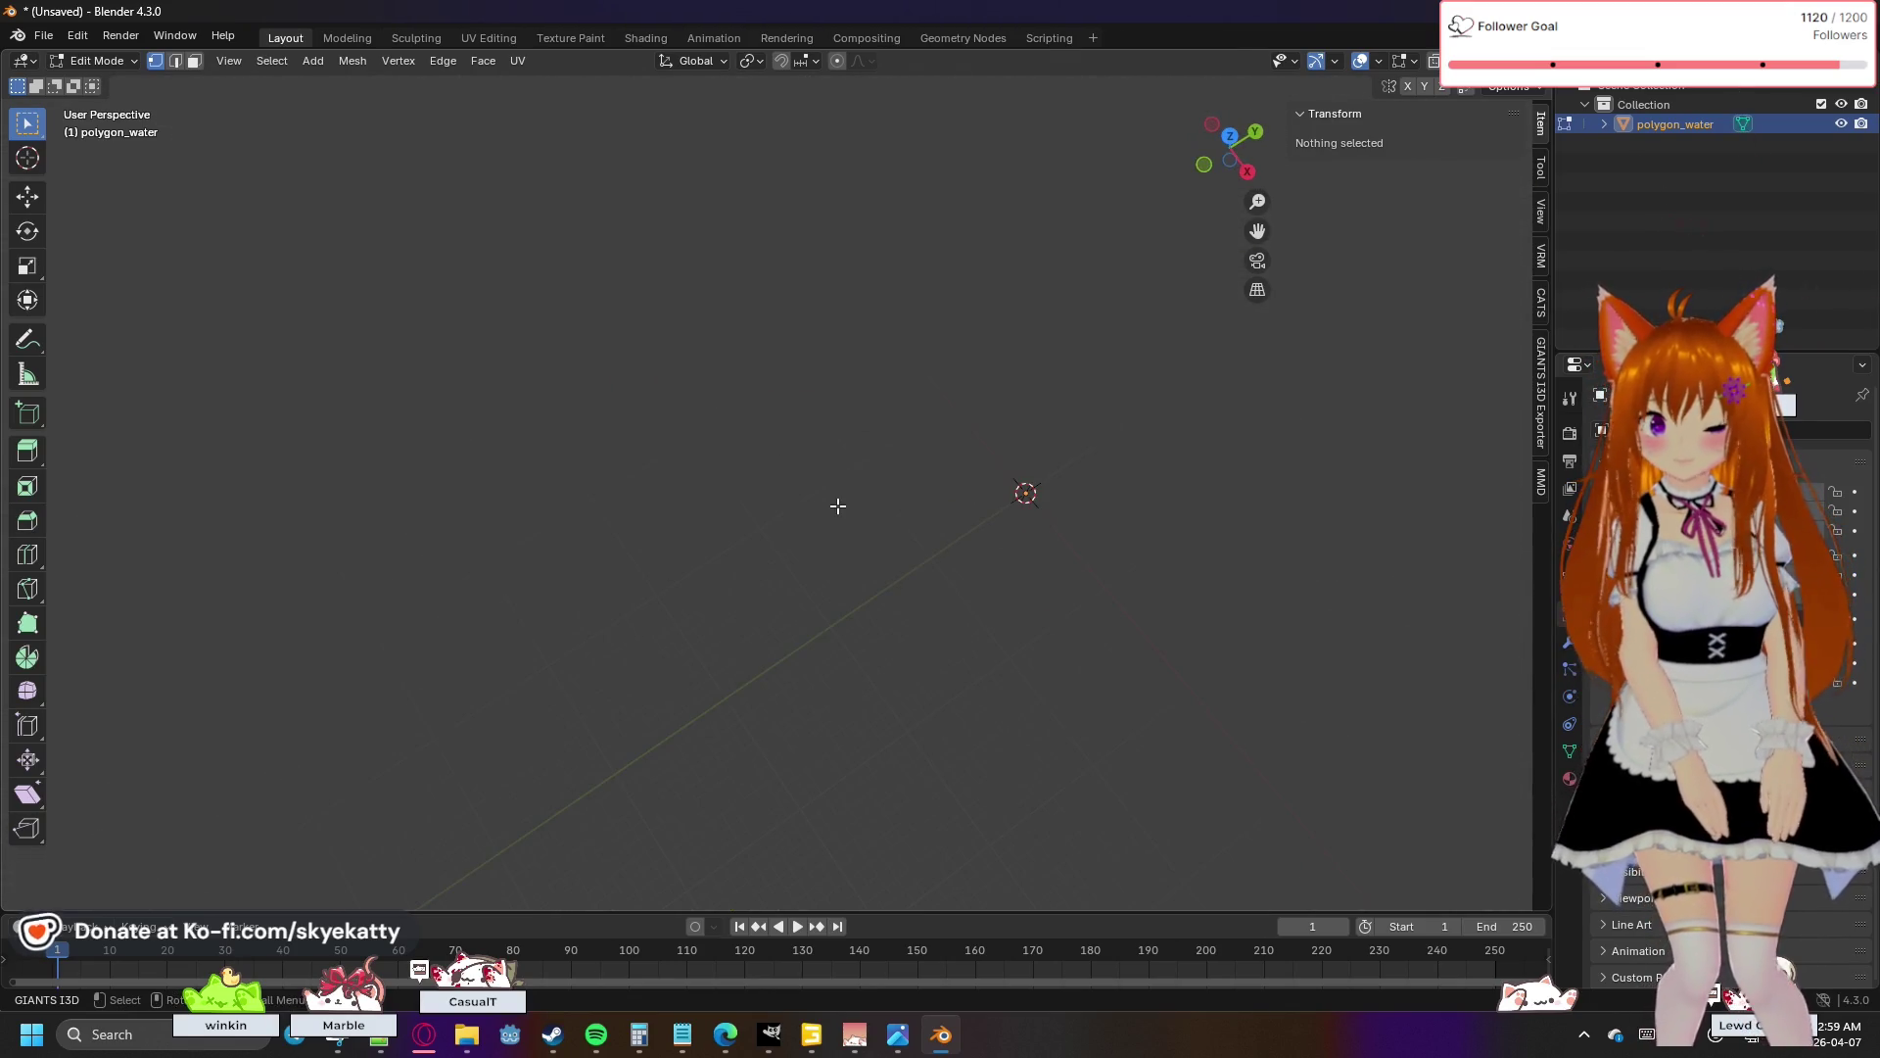
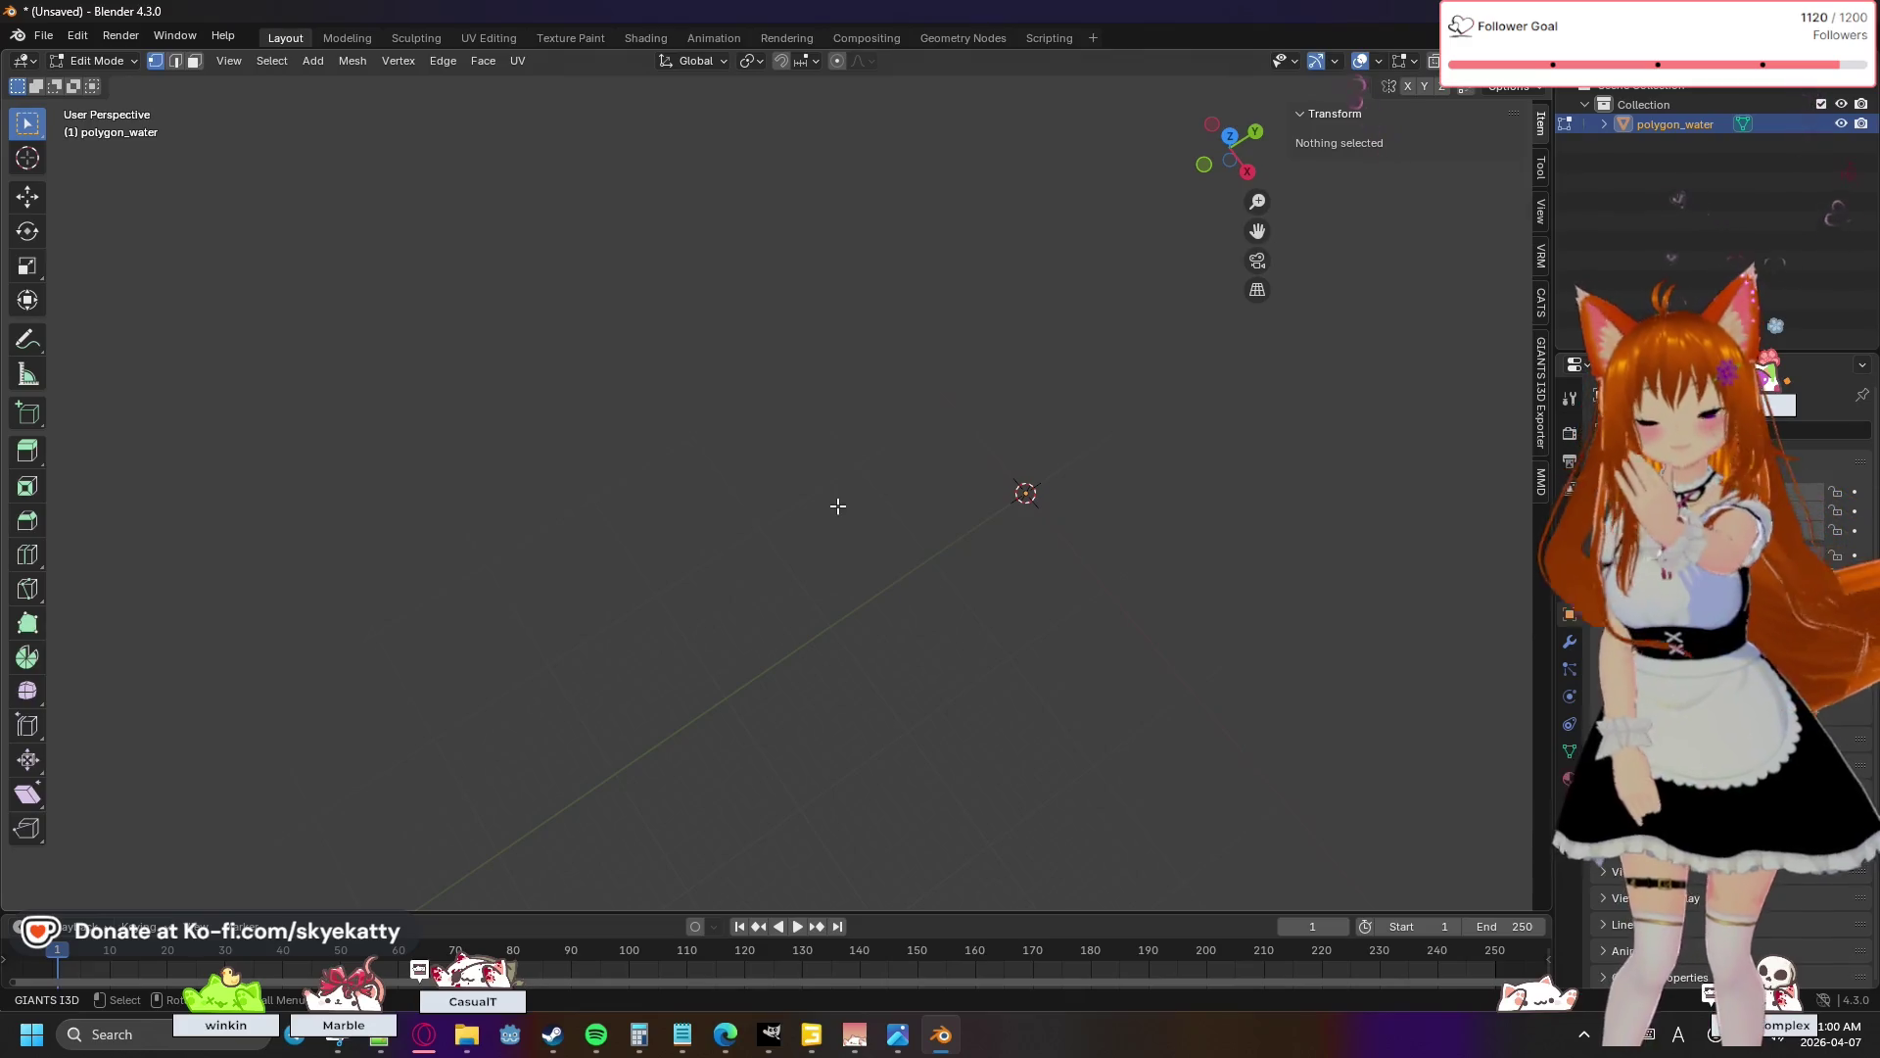
- Select all of polygon_water's mesh geometry, scale it to 0.01, then deselect
key("a")
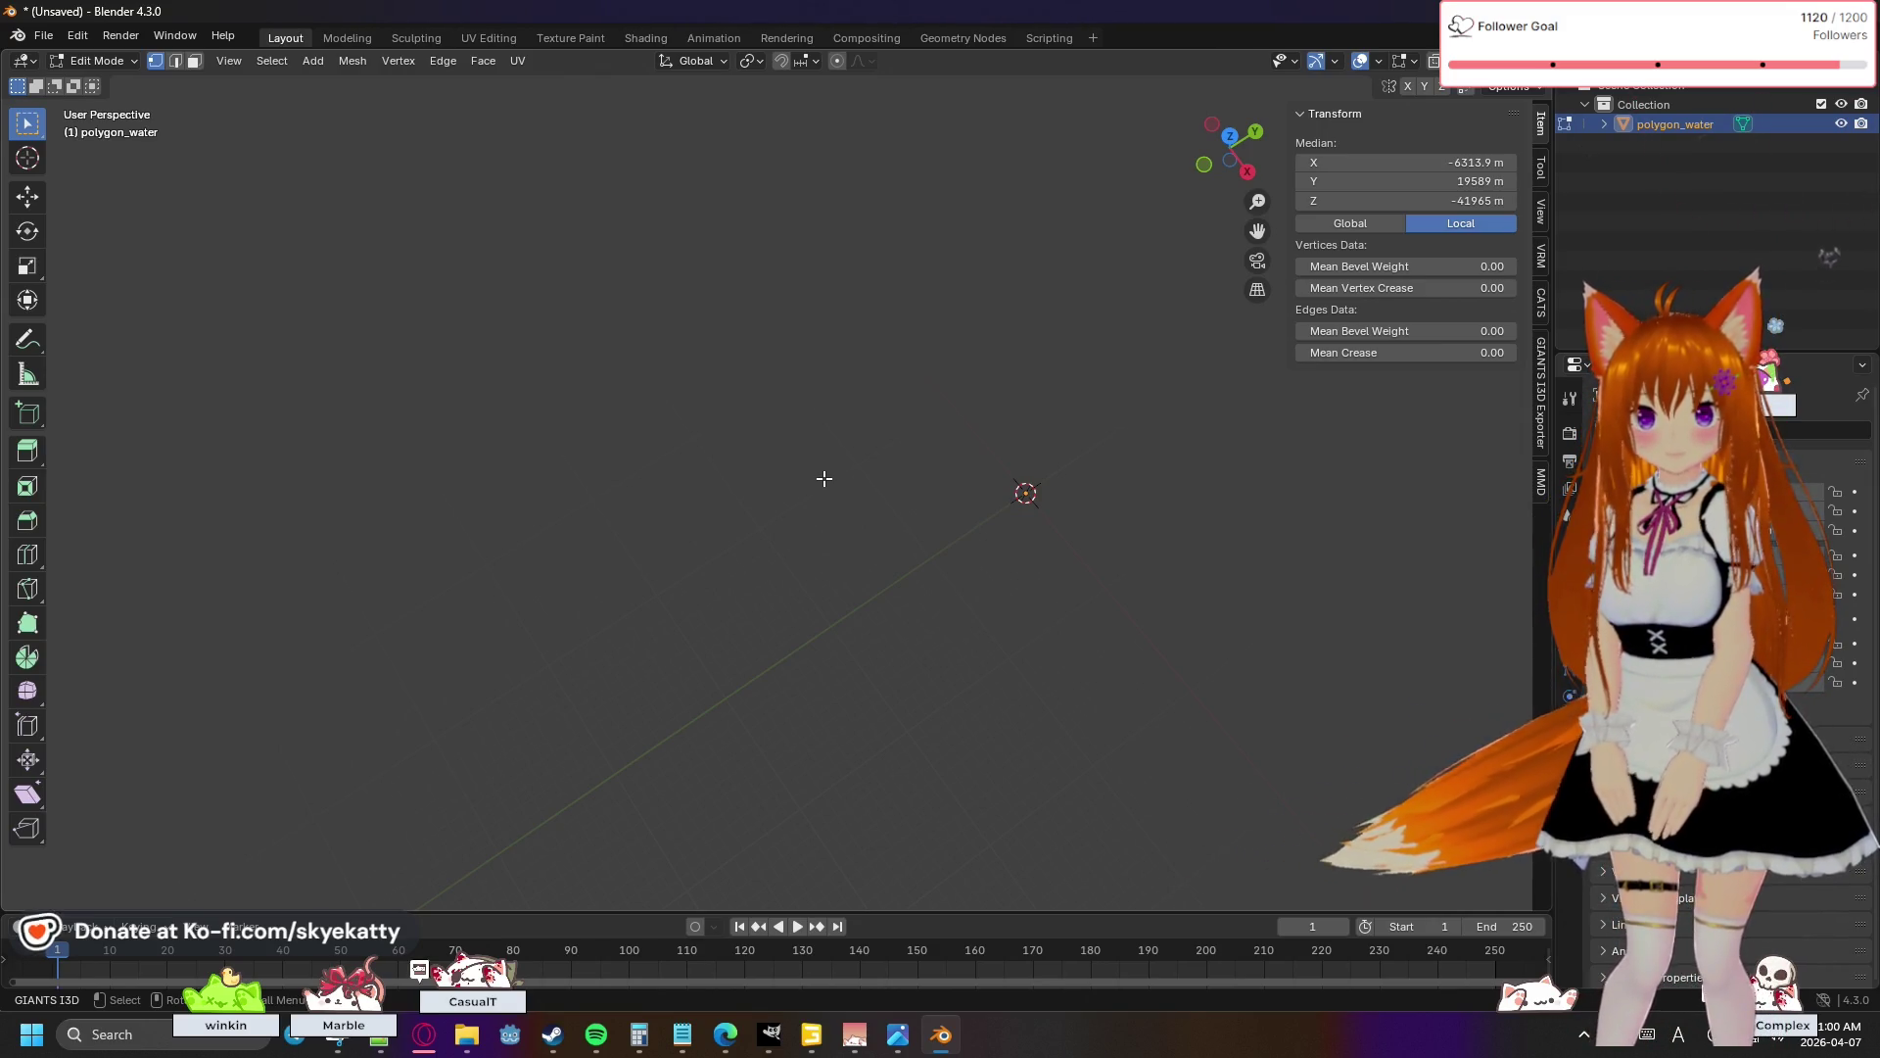
key("s")
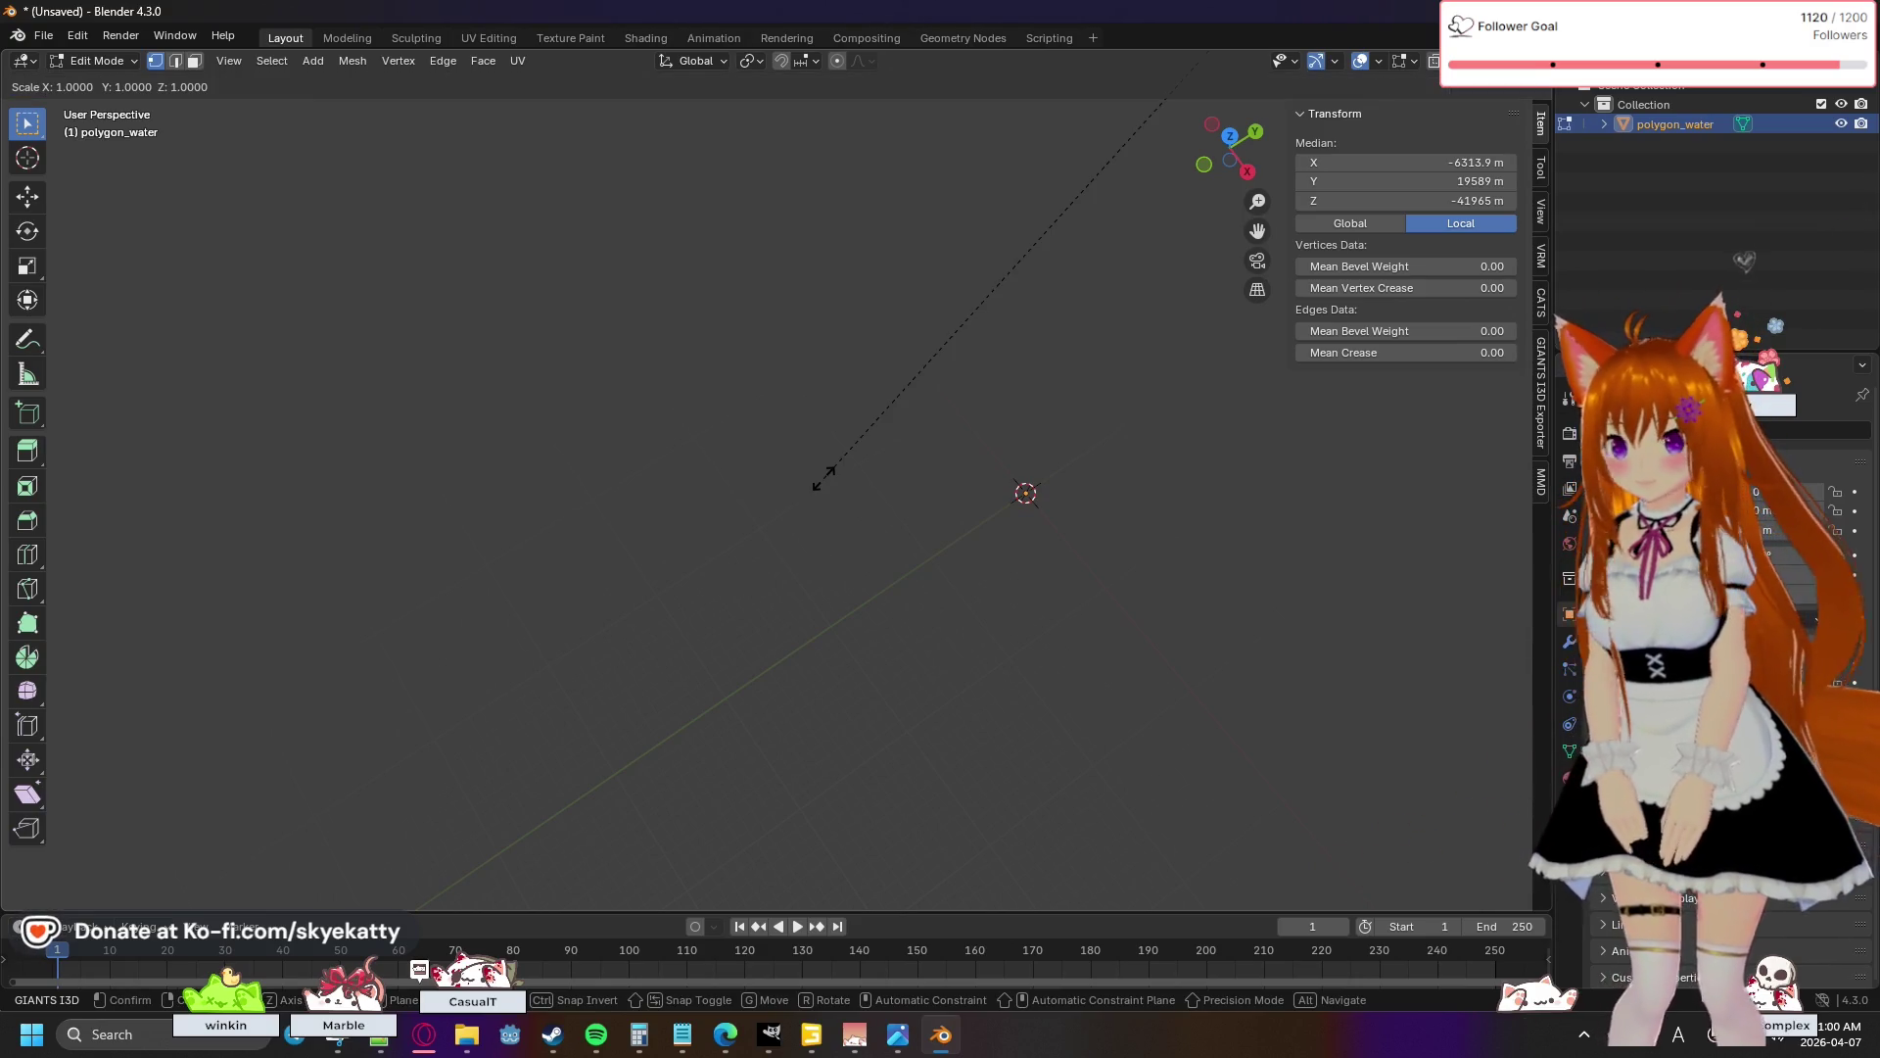
type("0.010")
key("Return")
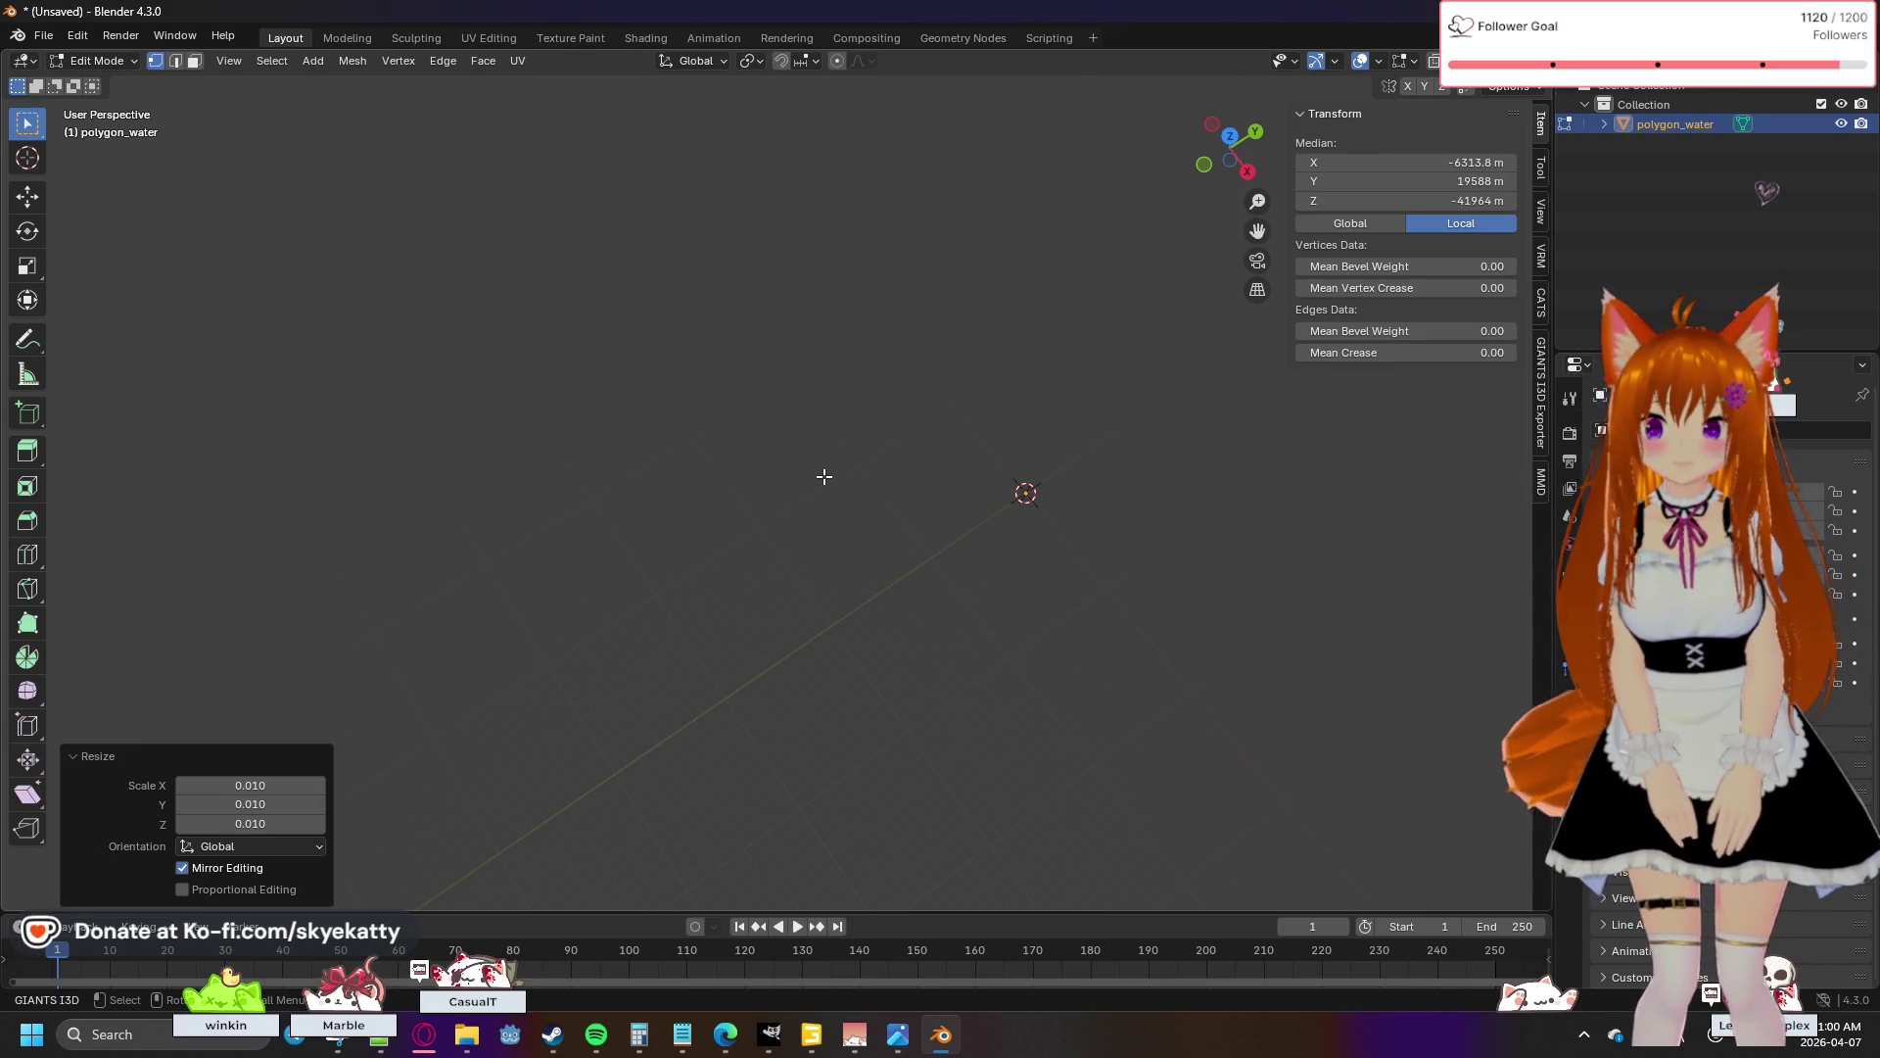
left_click(824, 477)
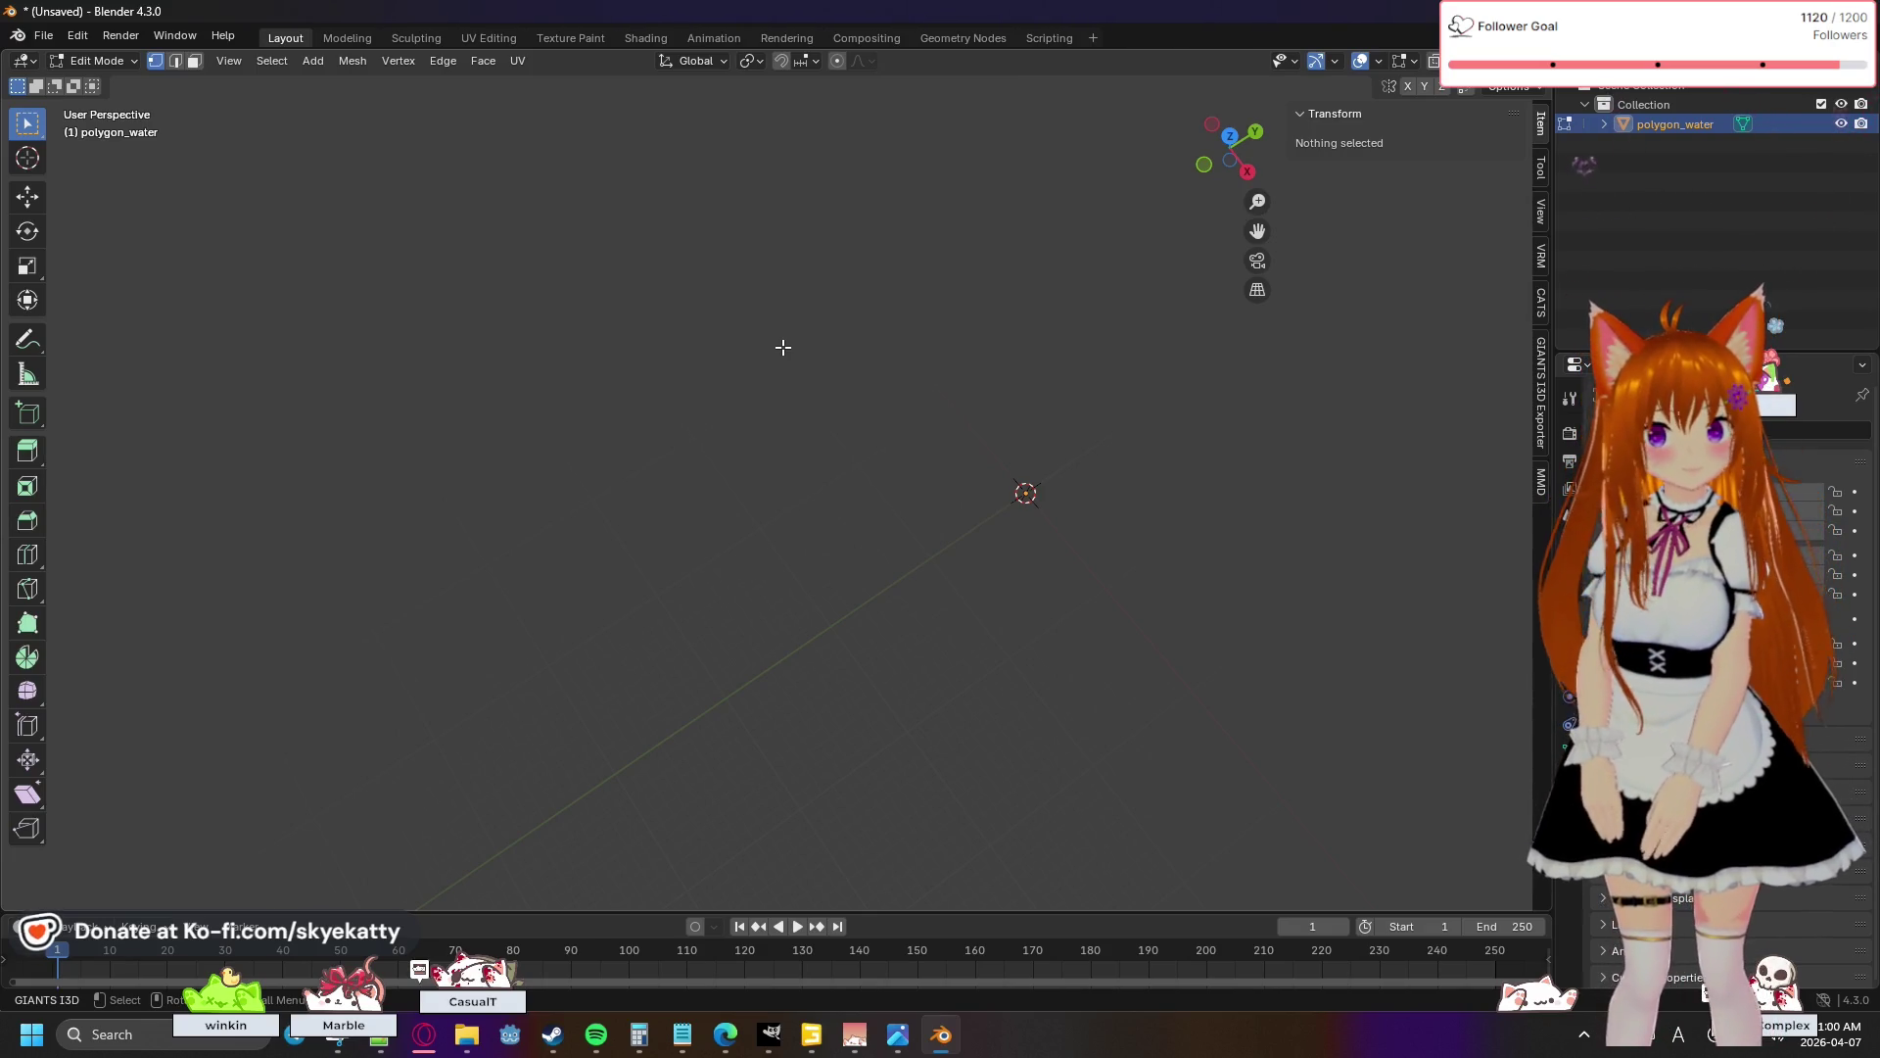
- Return to Object Mode and delete the polygon_water object
key("x")
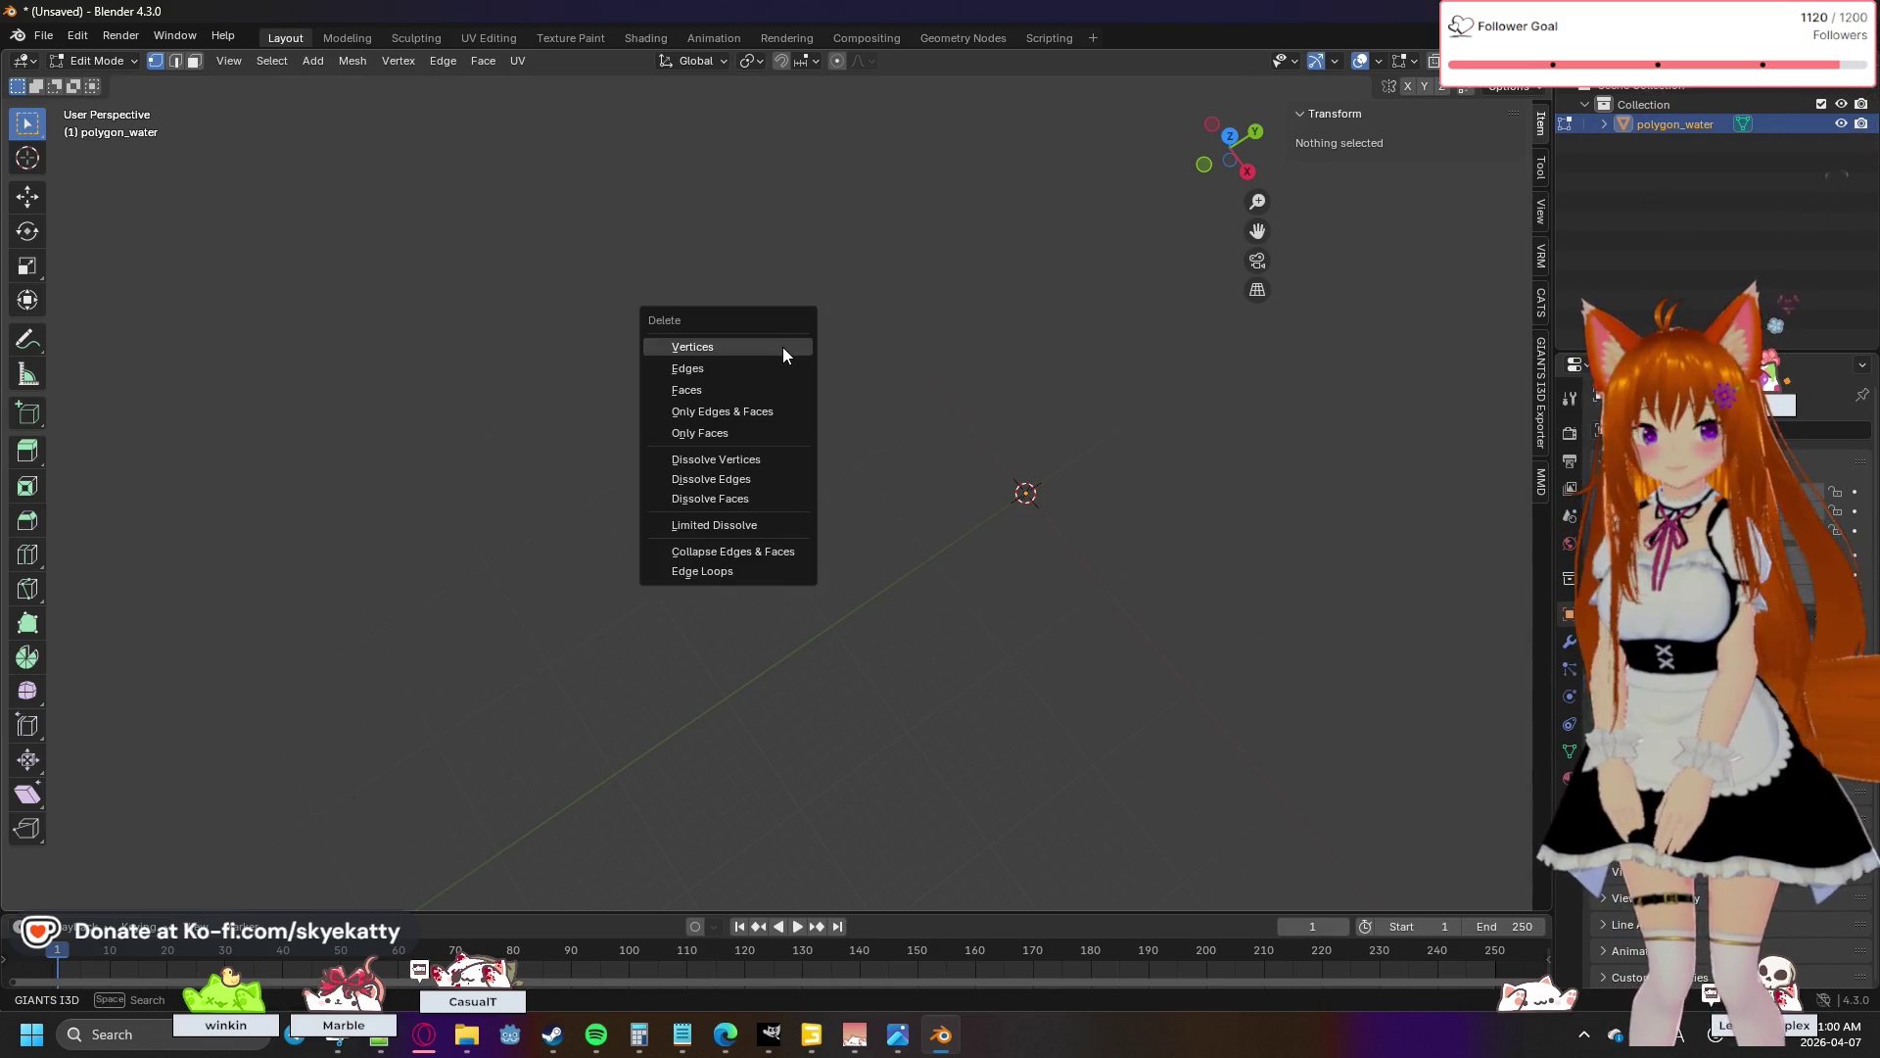
key("Escape")
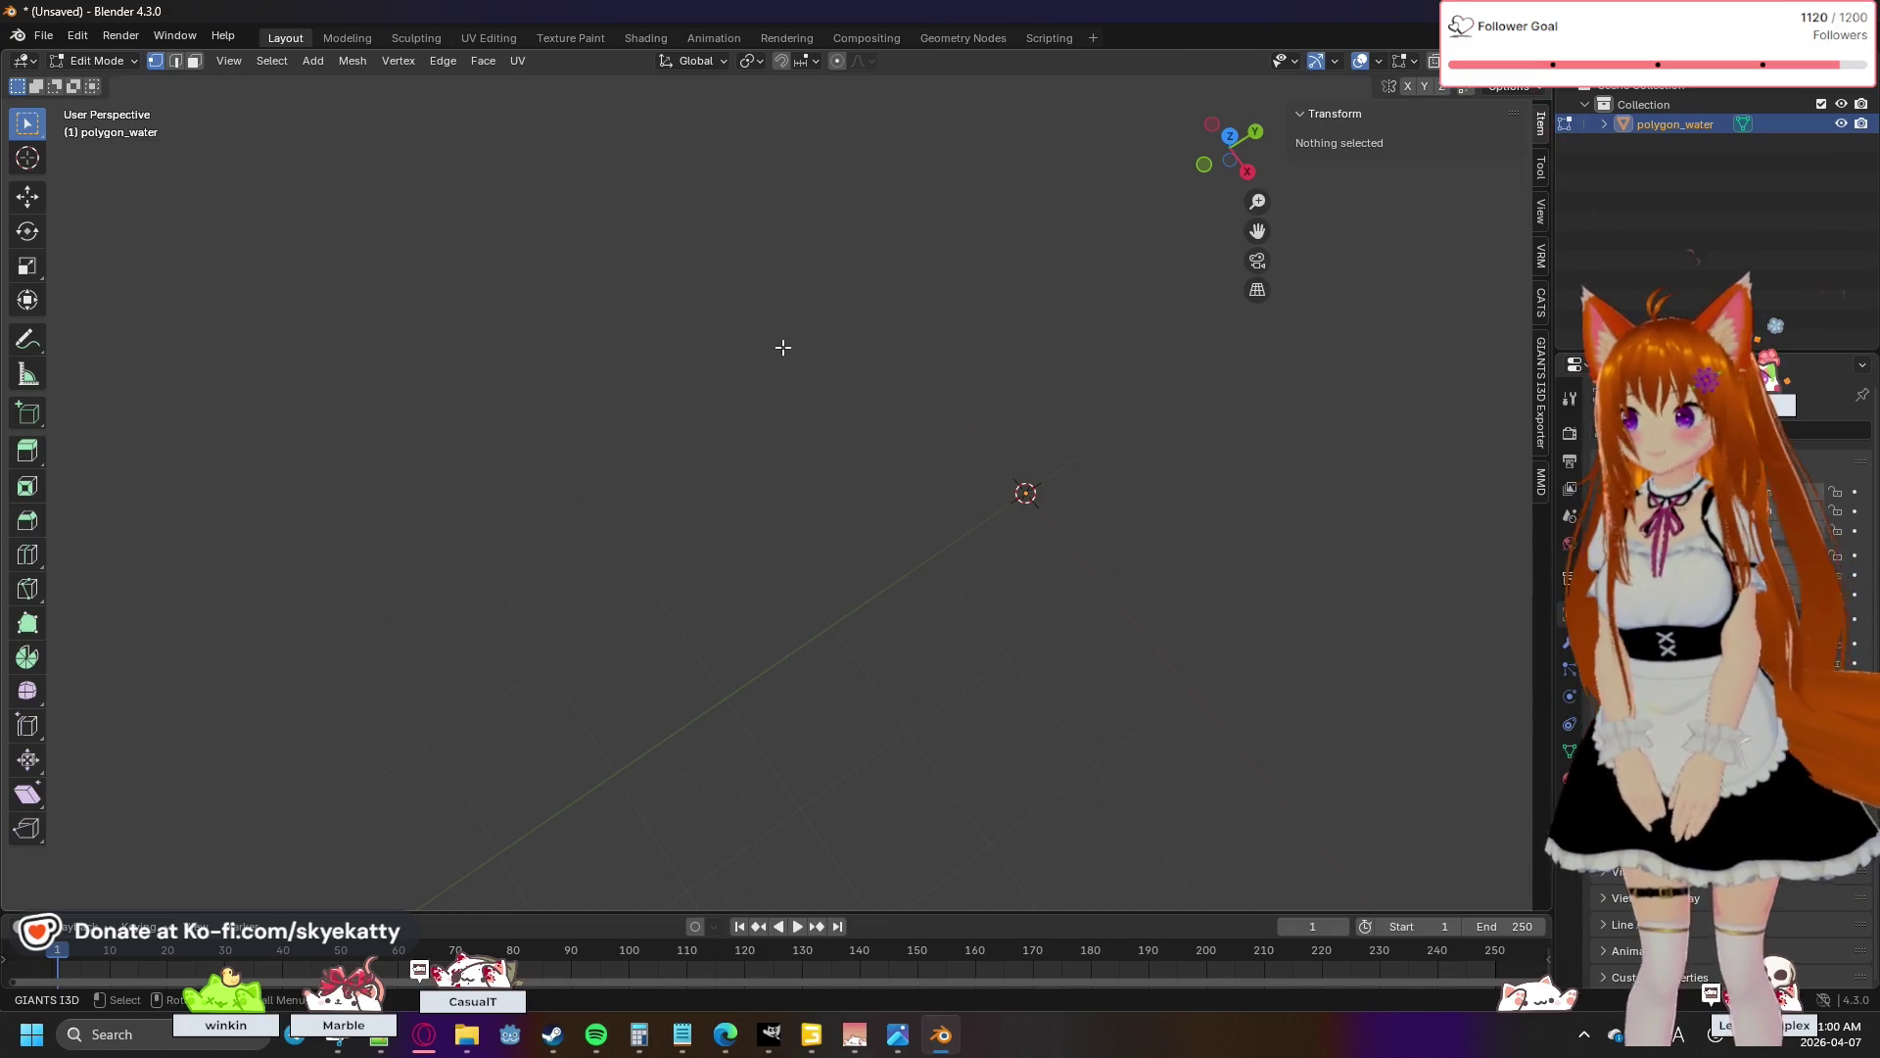
key("Tab")
key("Delete")
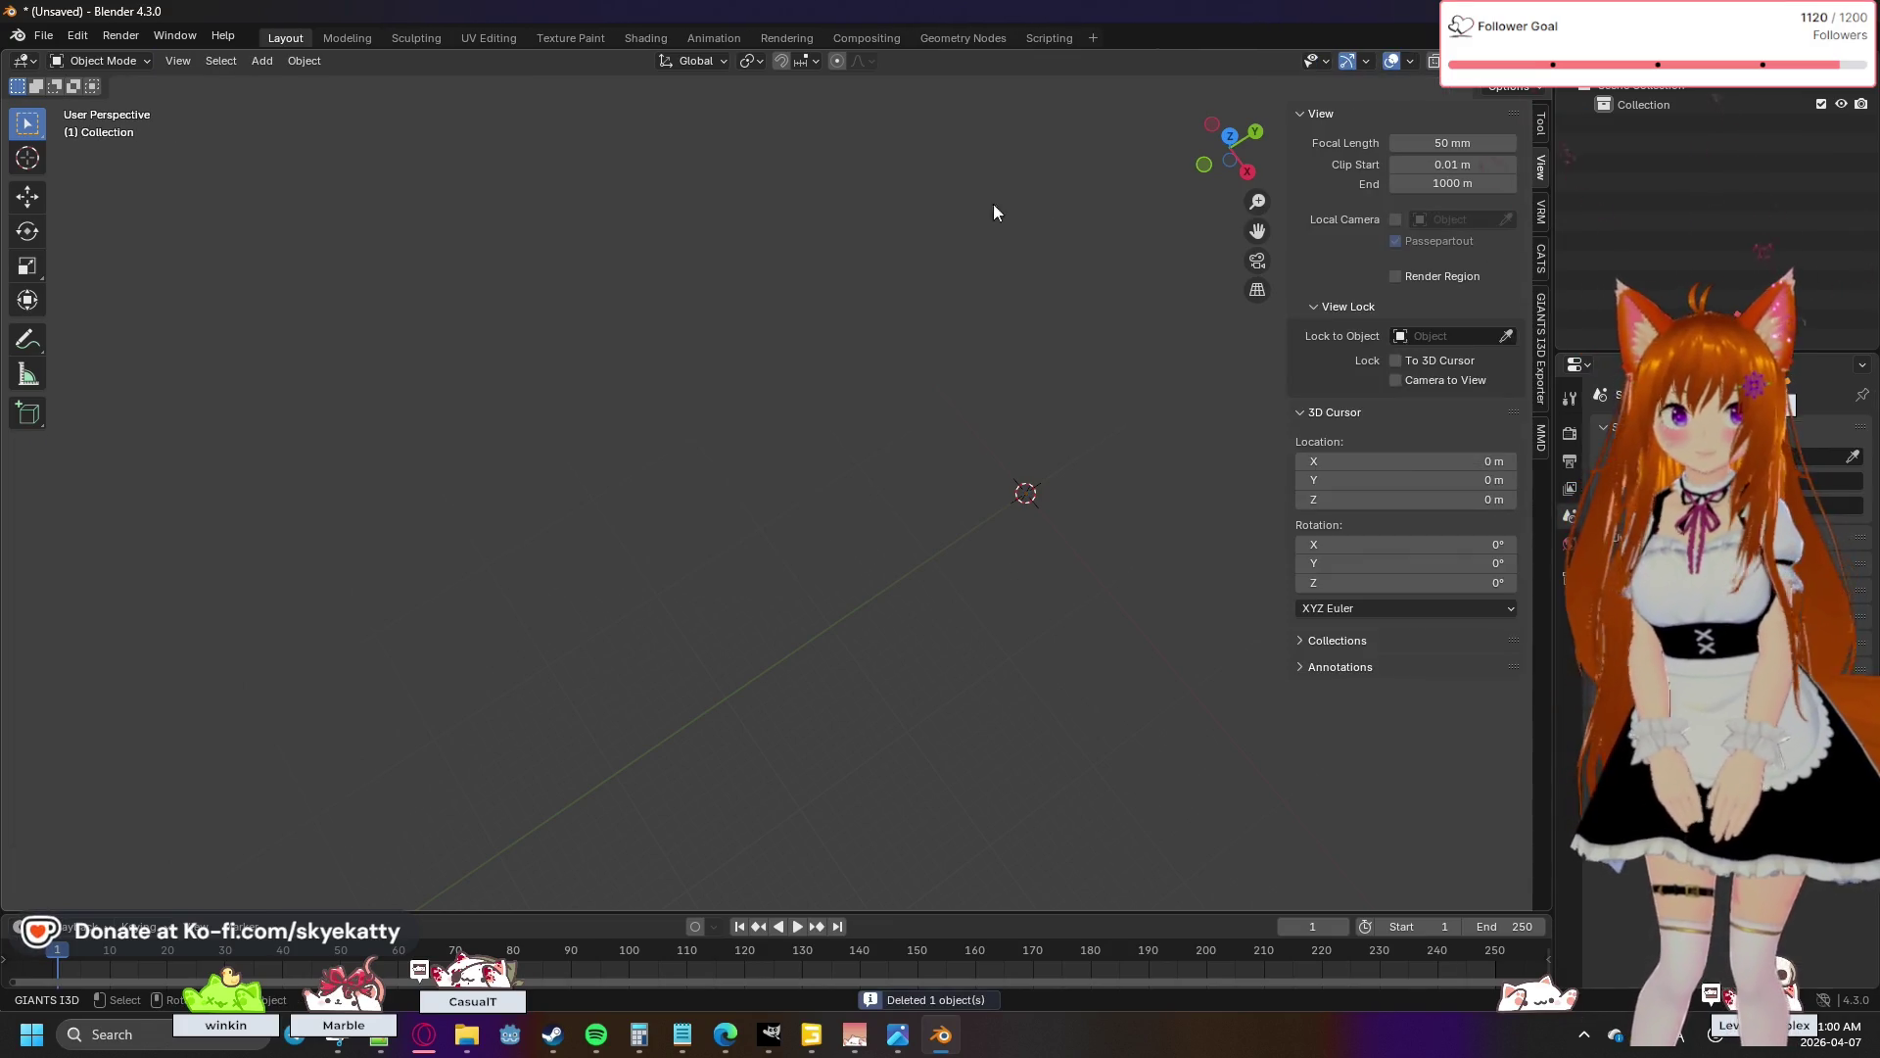
- Import polygon_water.obj as a Wavefront OBJ file
left_click(45, 37)
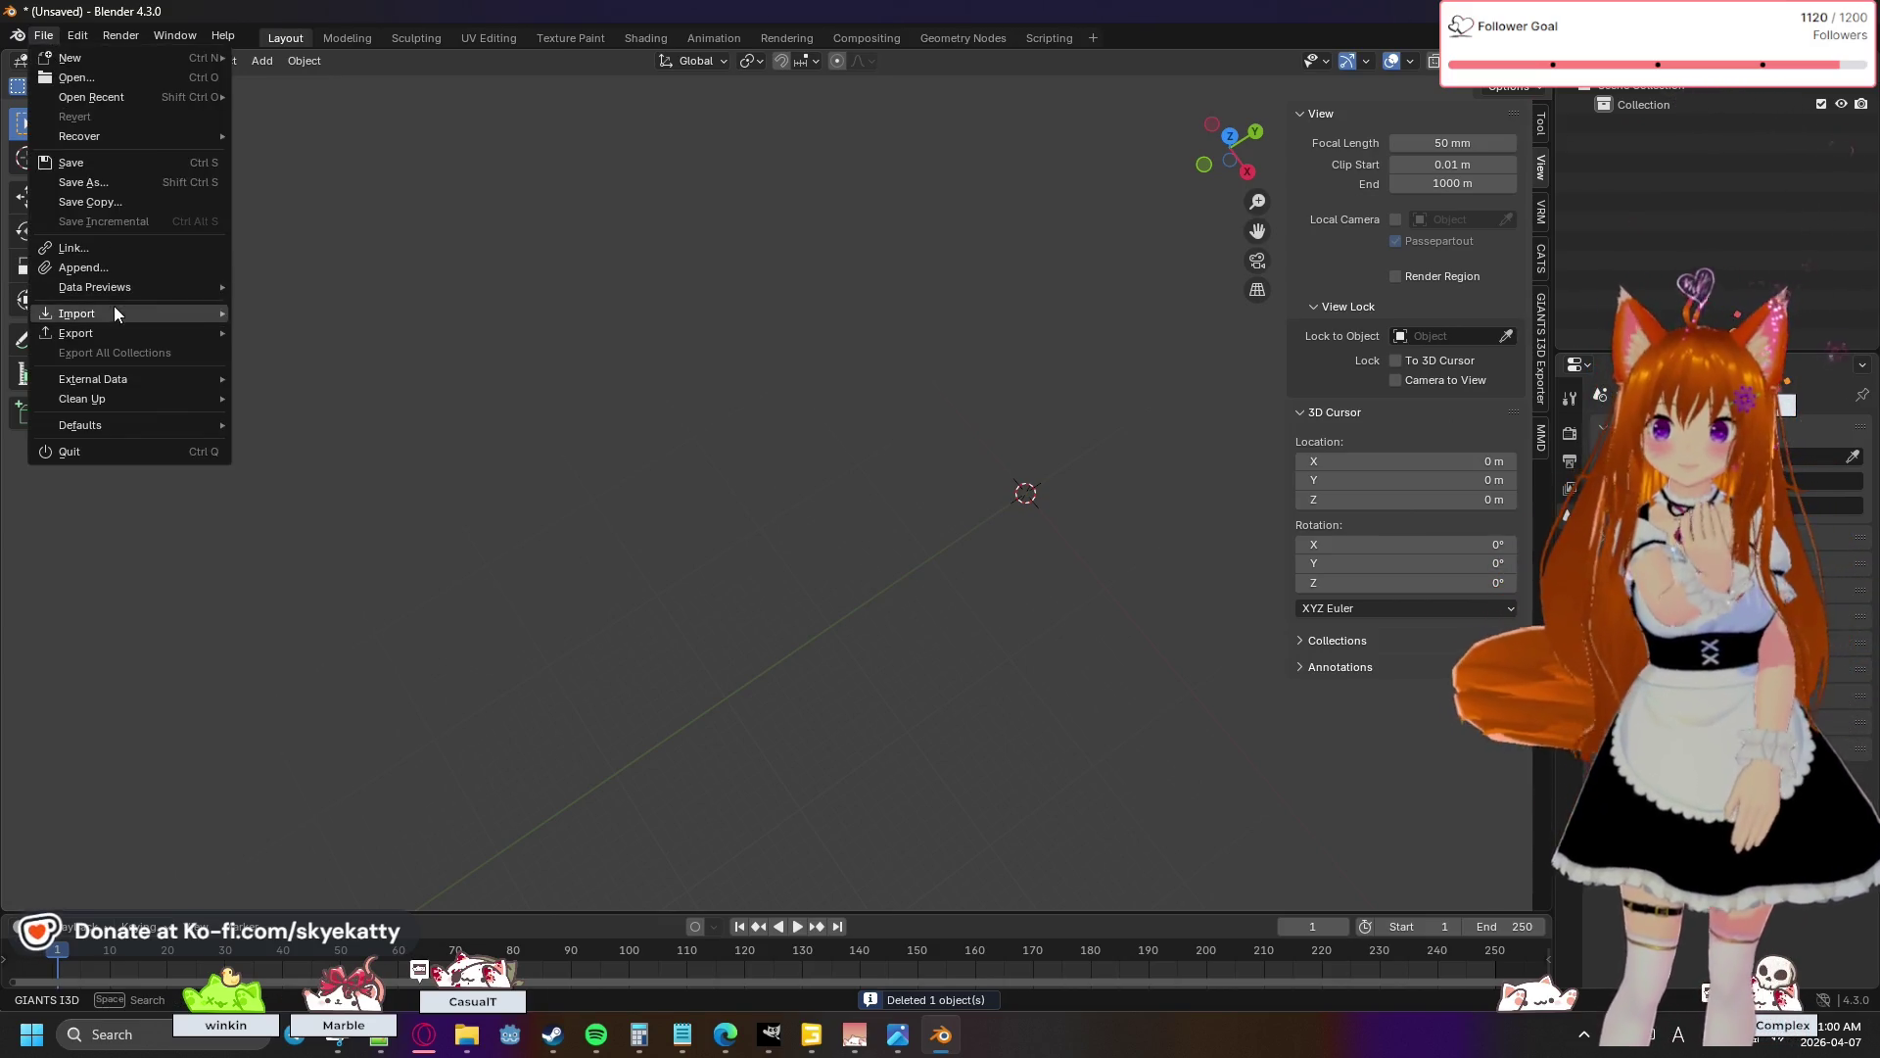
mouse_move(116, 314)
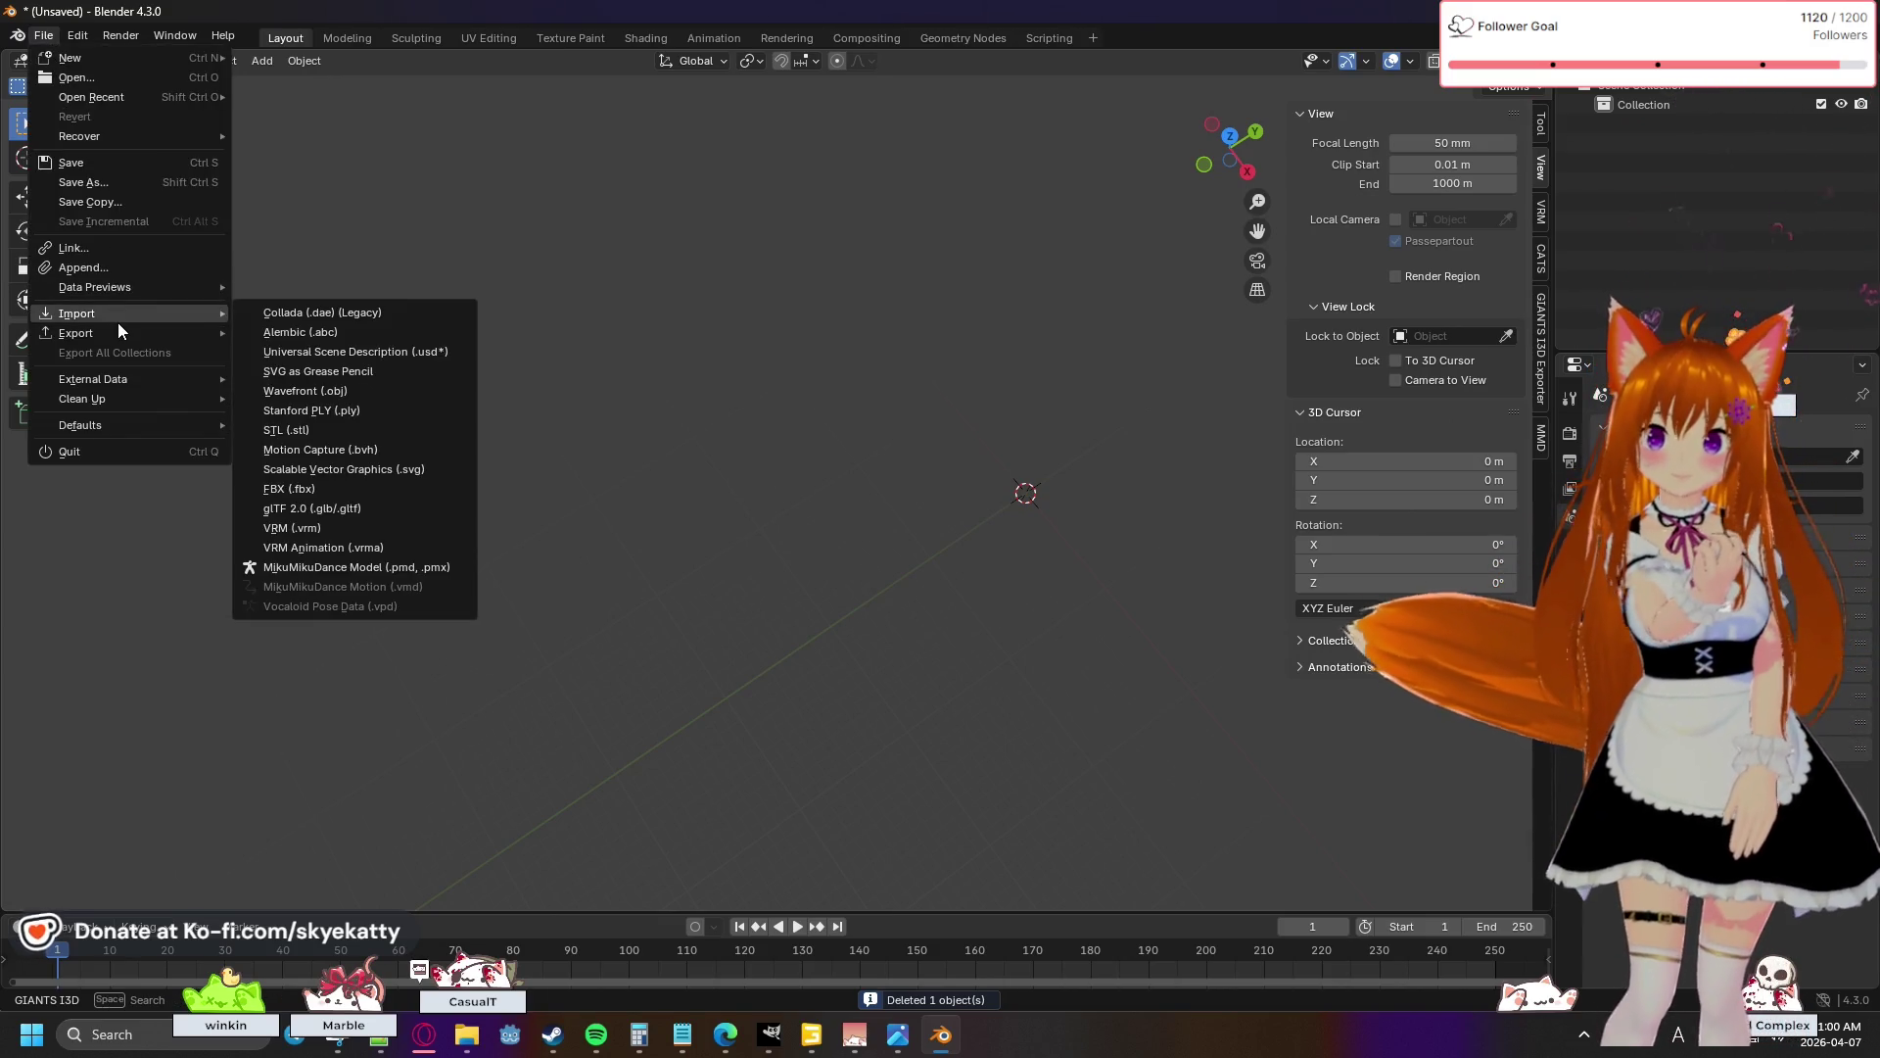
left_click(348, 396)
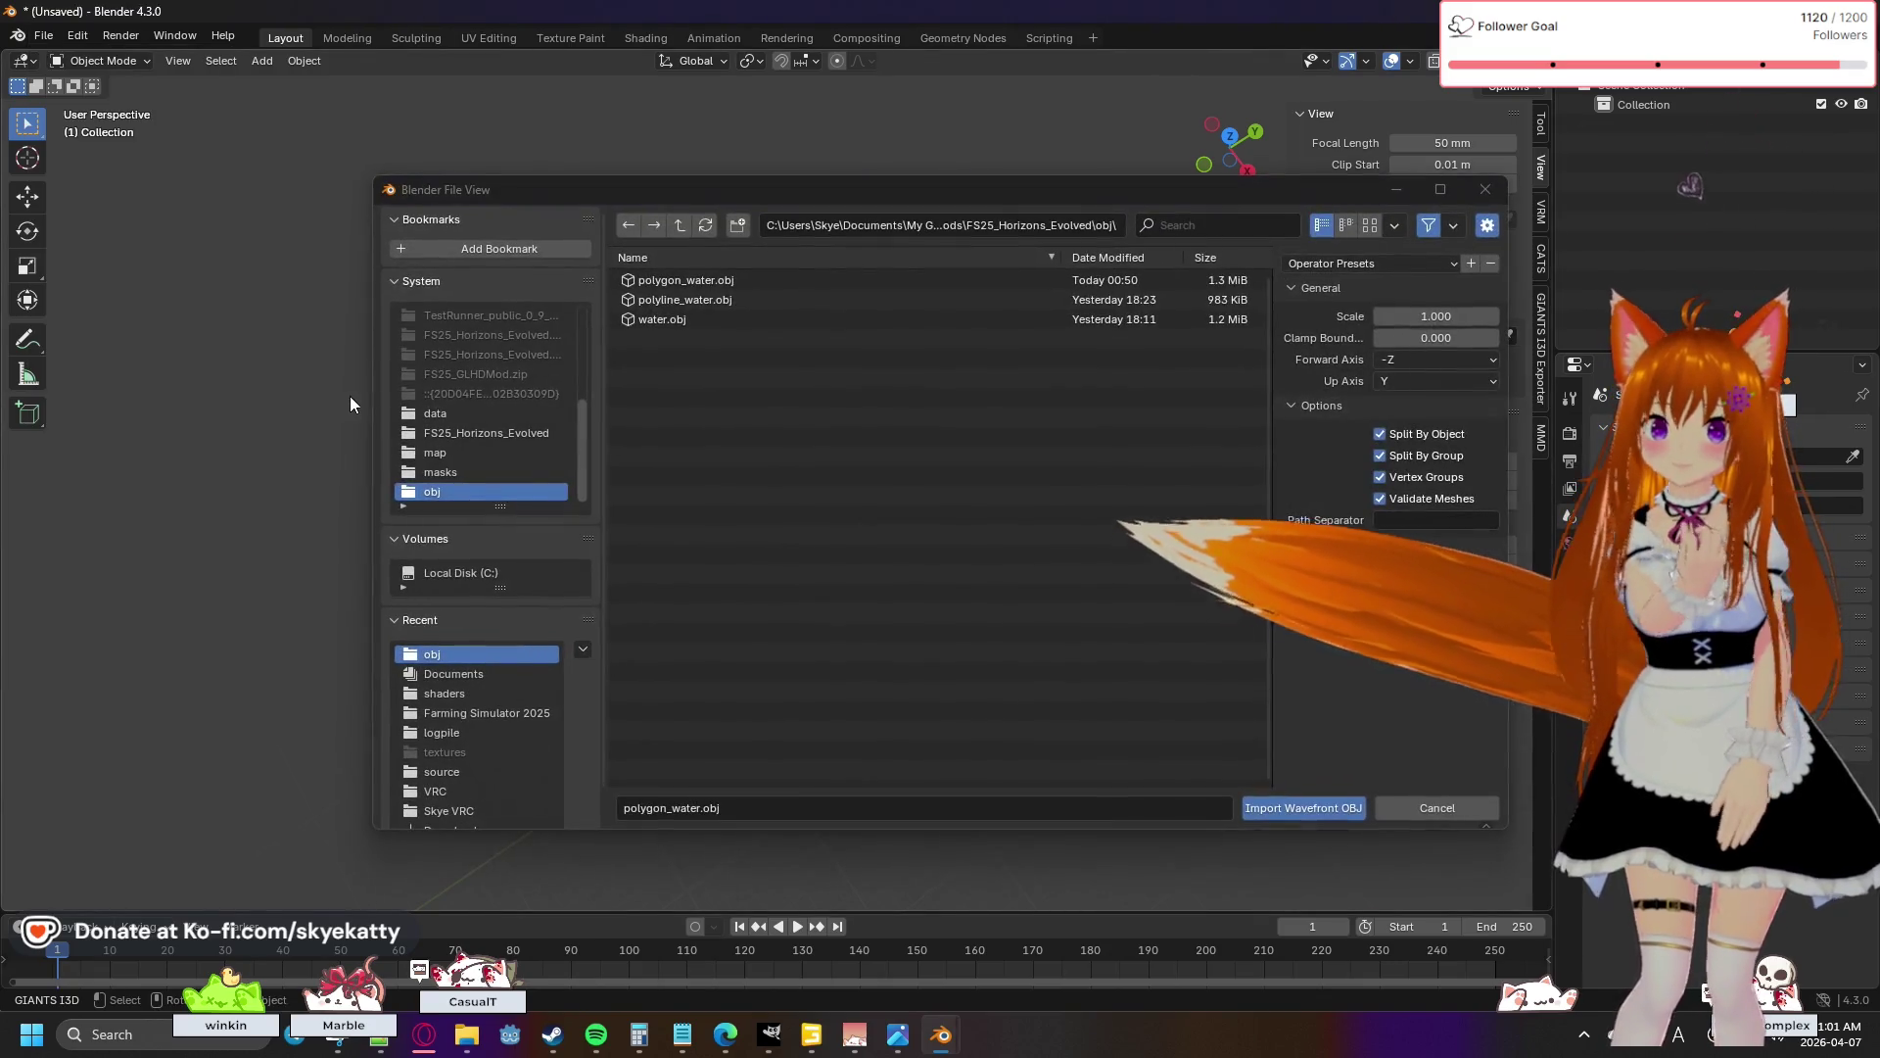
left_click(695, 281)
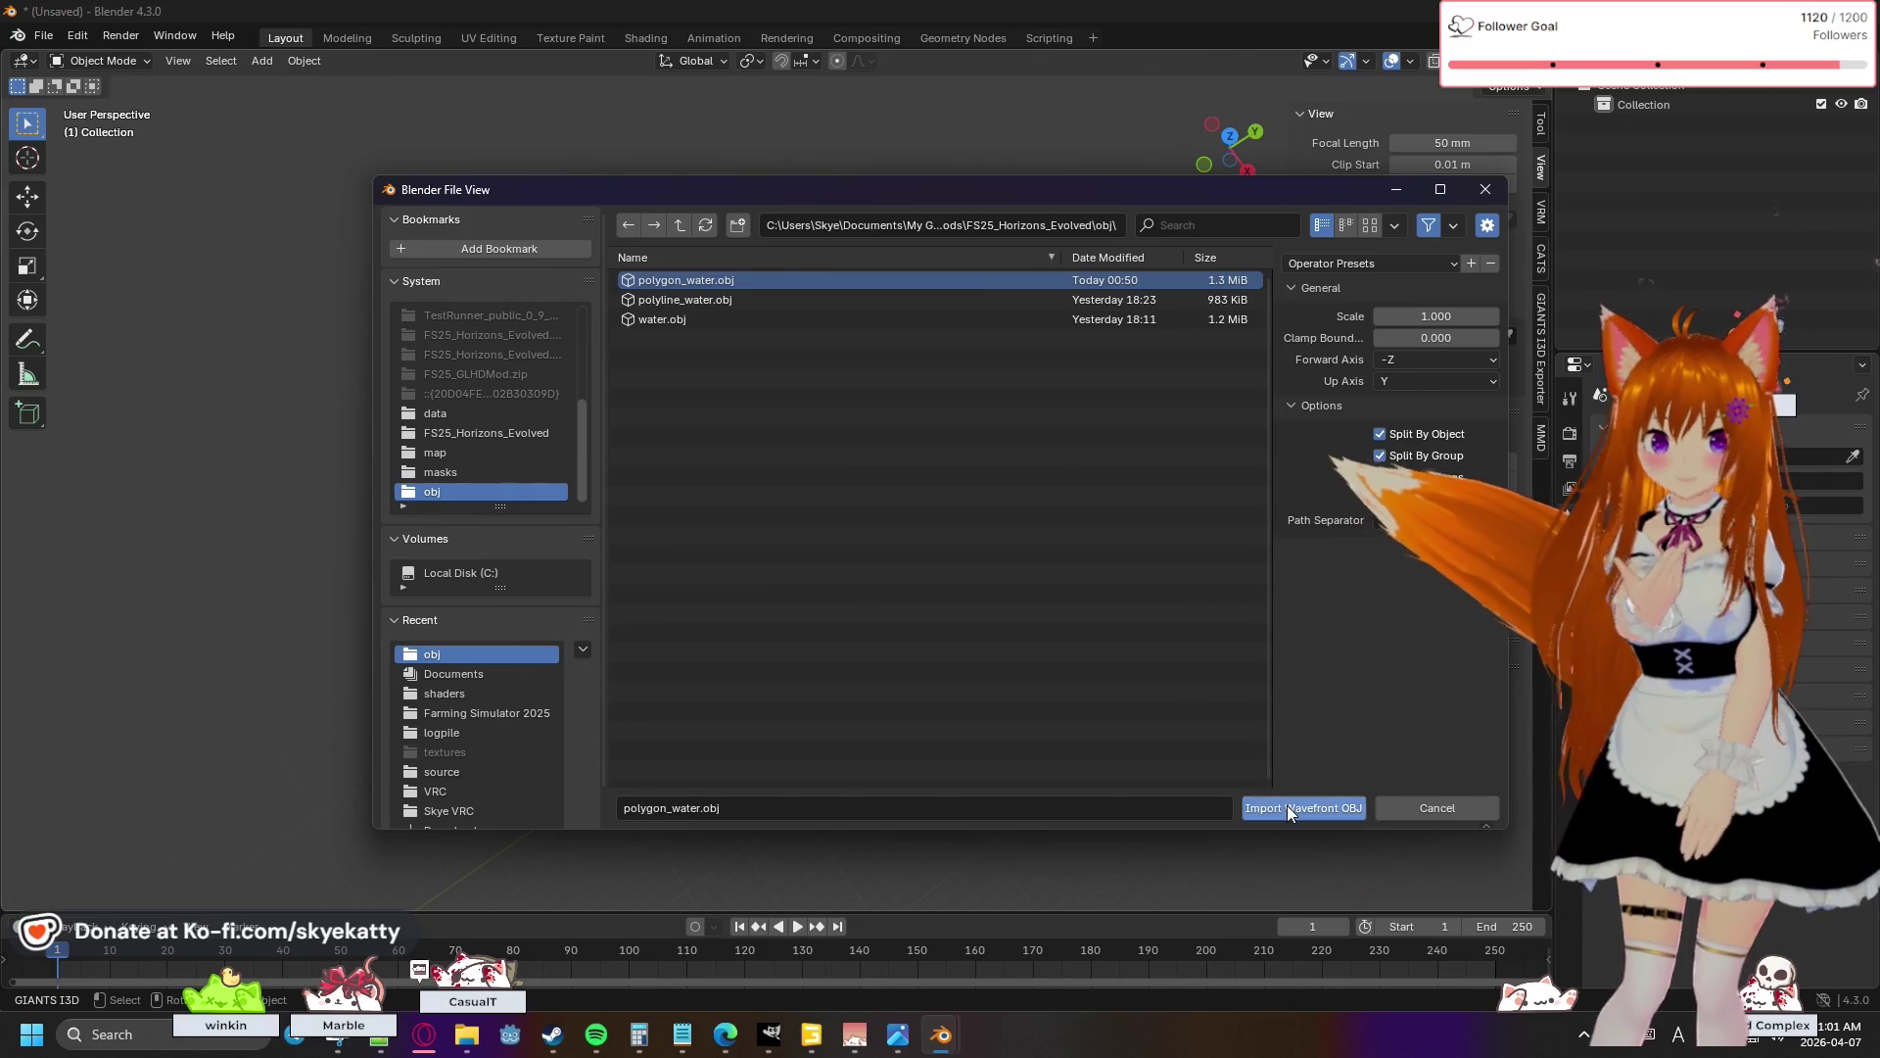
left_click(1287, 807)
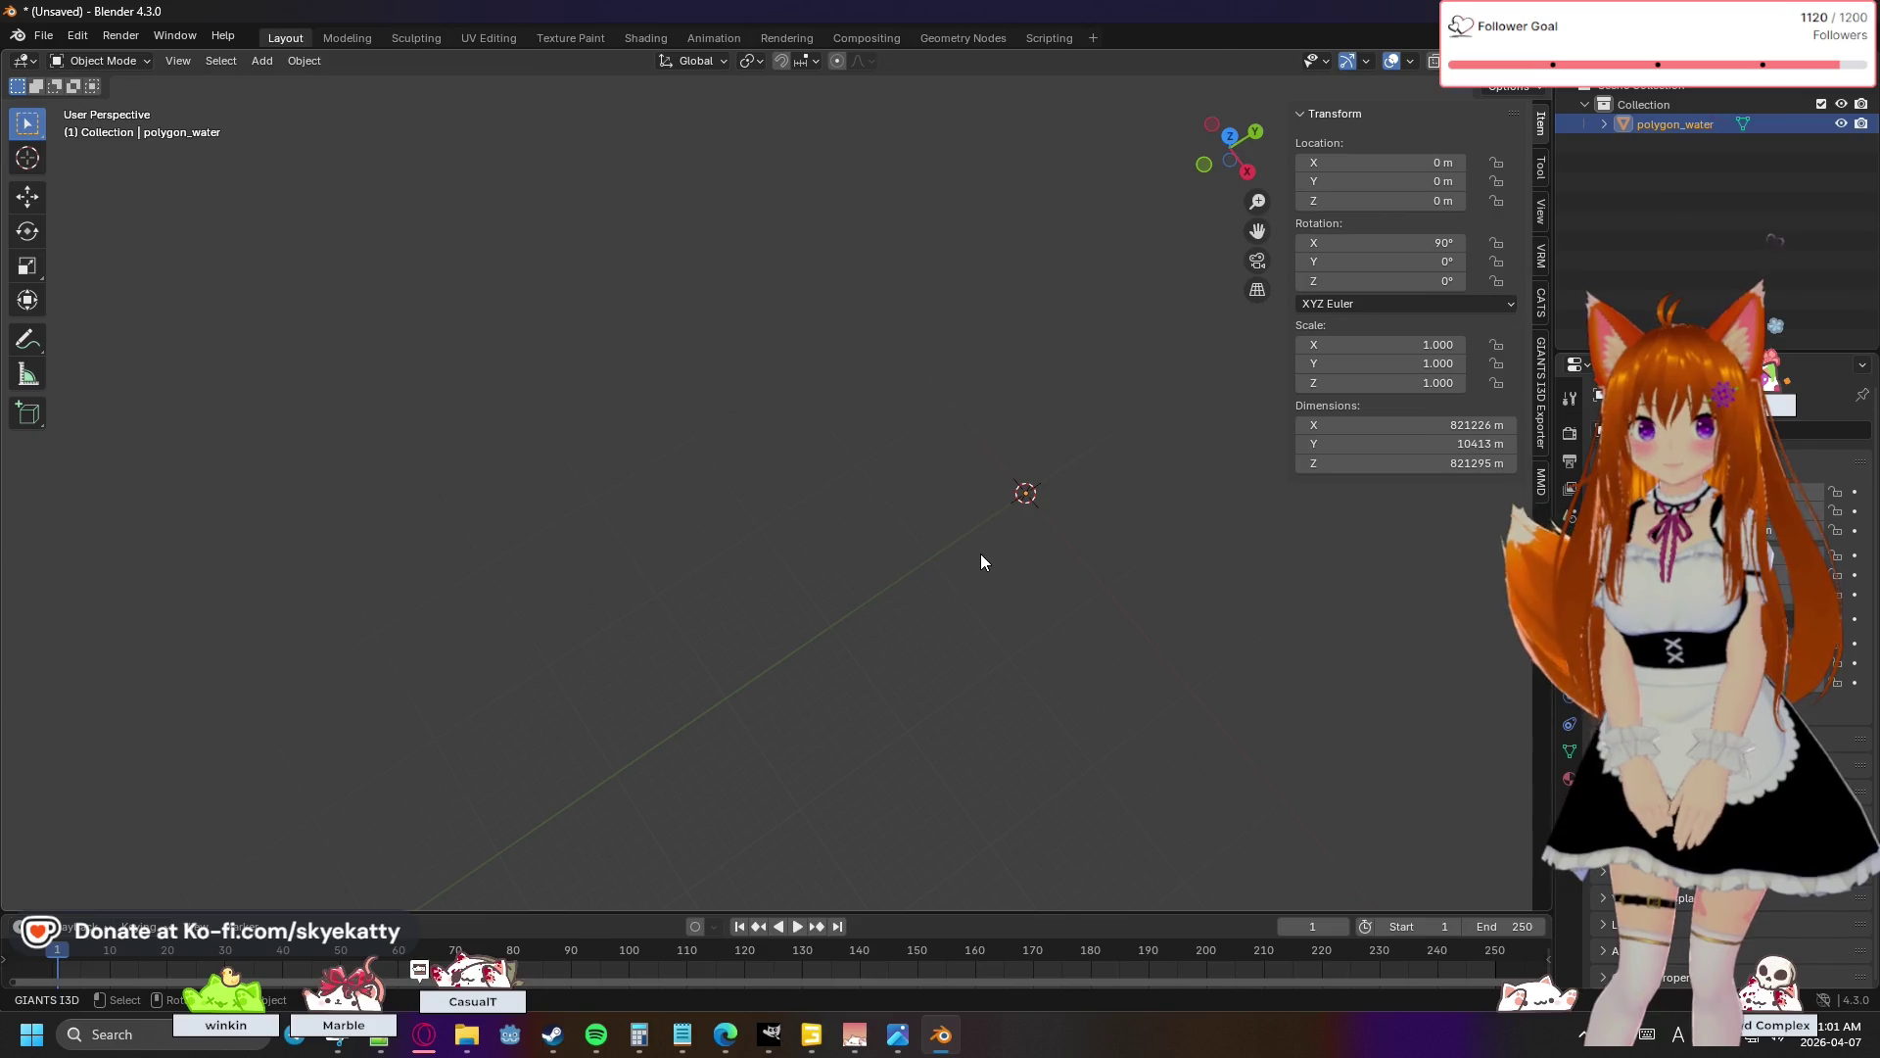
- Scale the re-imported polygon_water object by -0.99 on all axes, then deselect it
key("s")
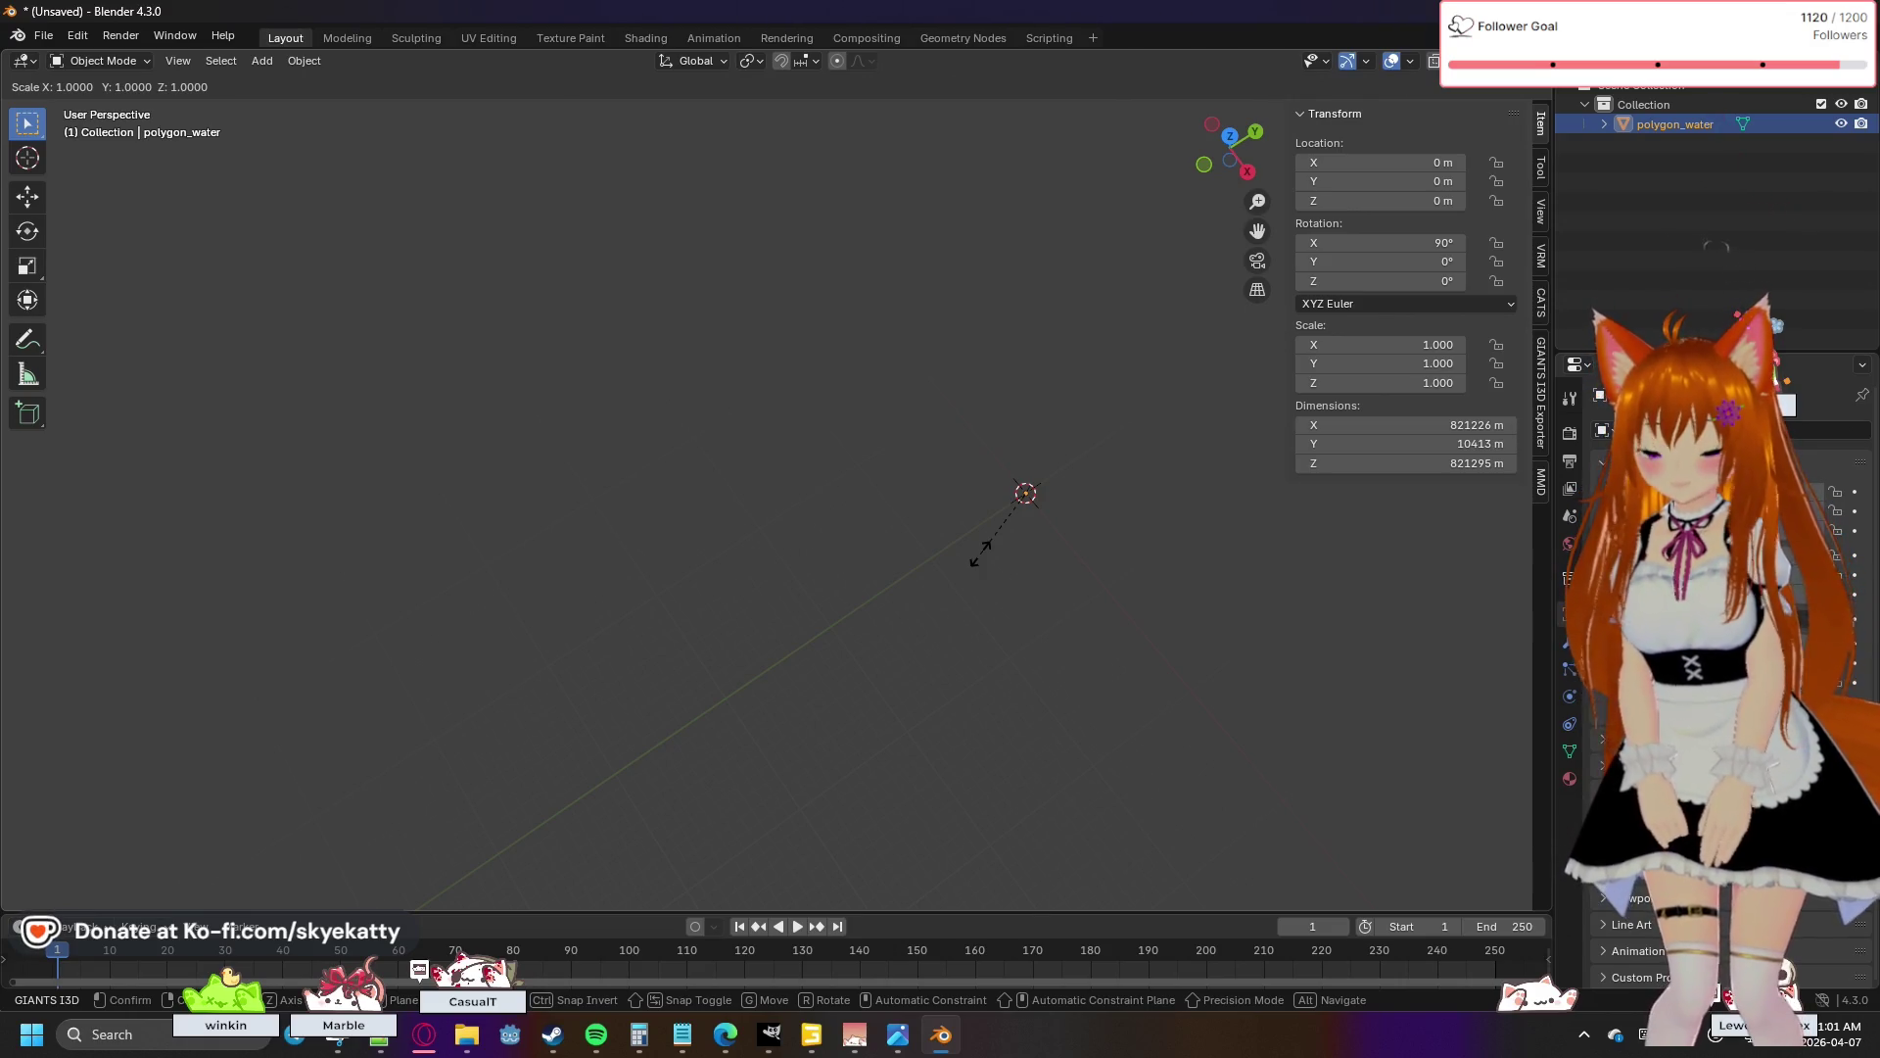
type("-0")
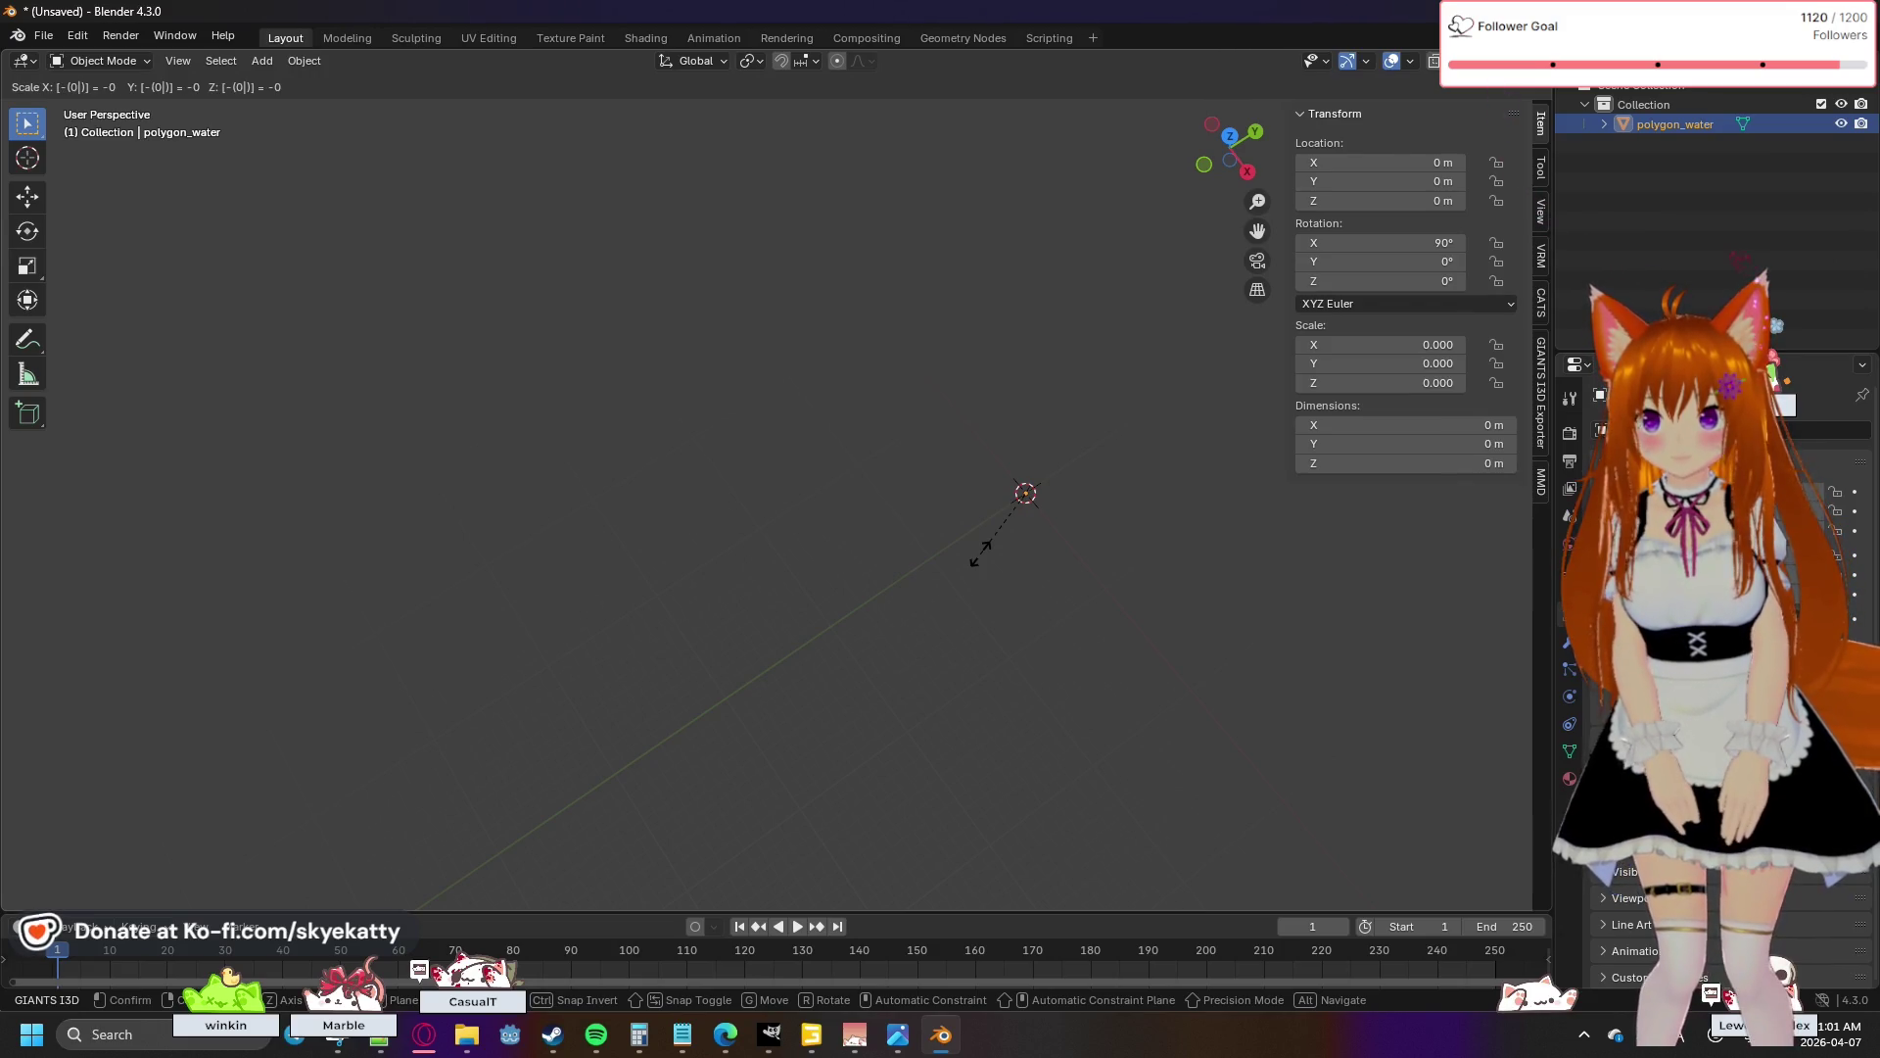
type(".99")
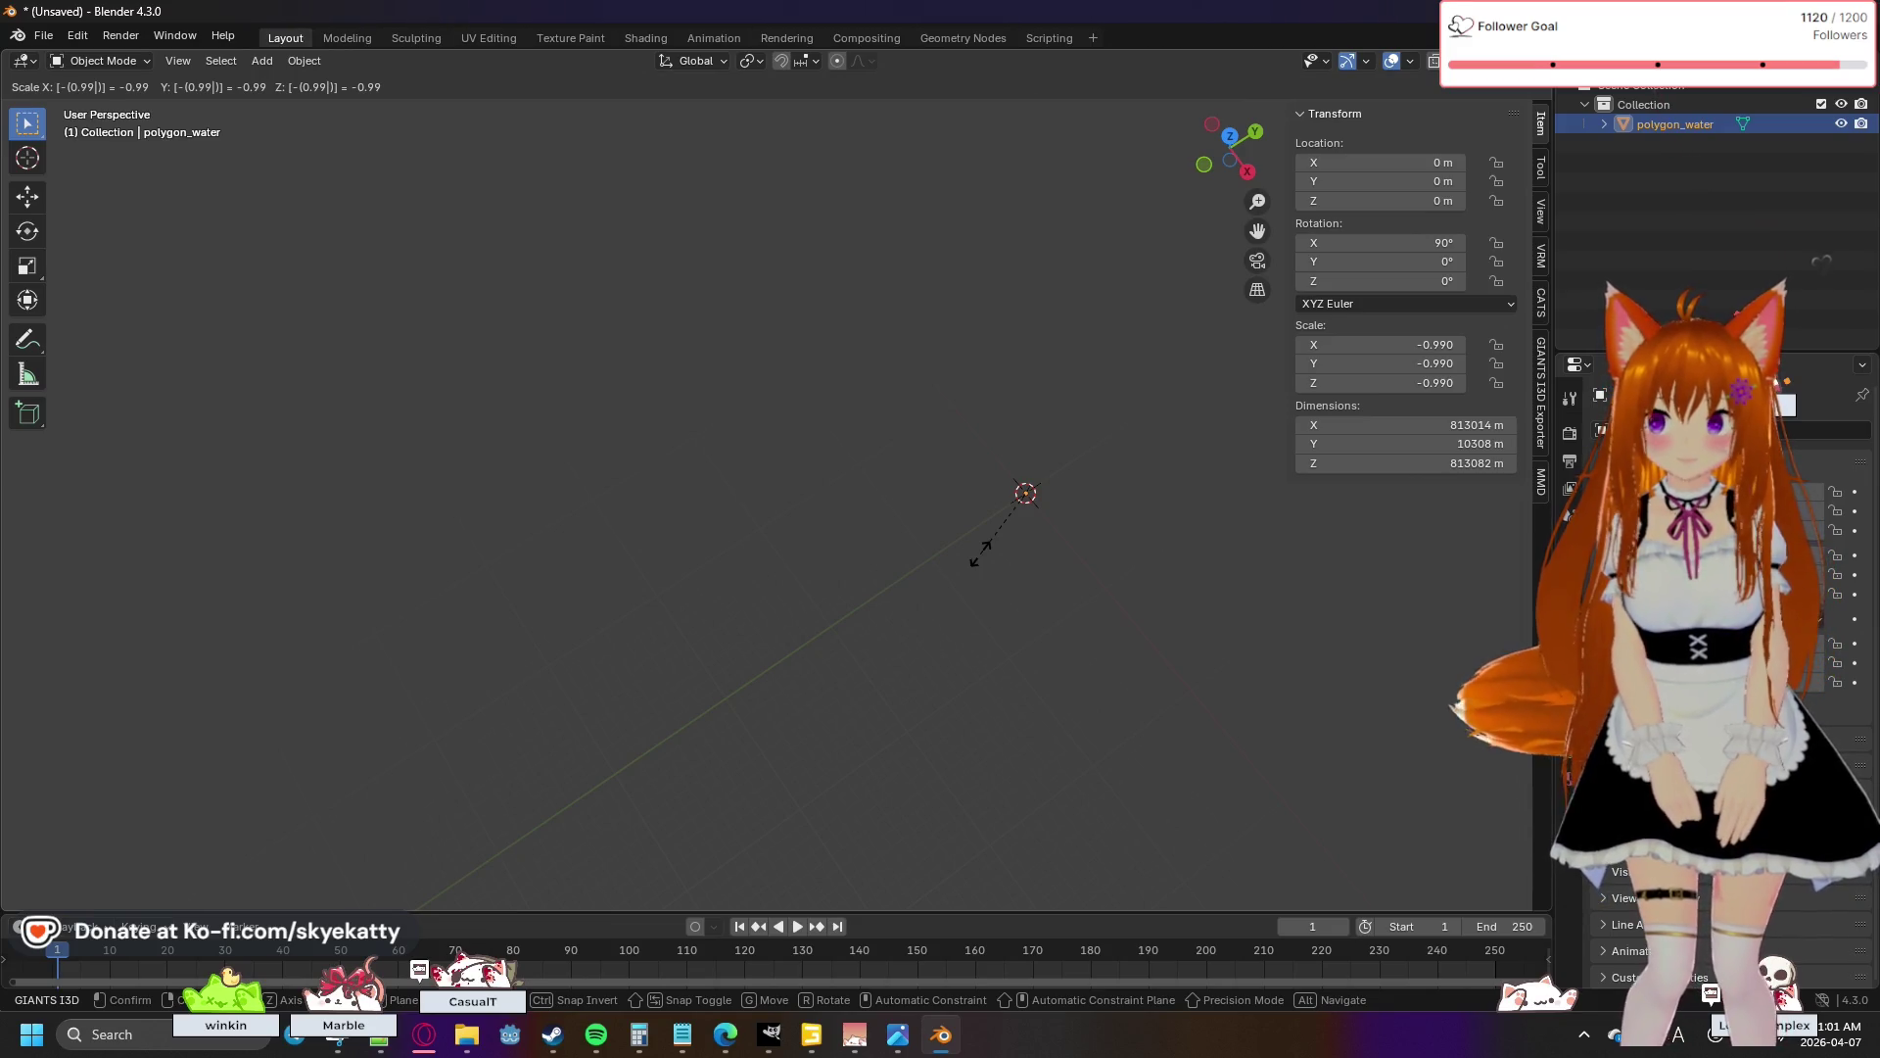
key("Return")
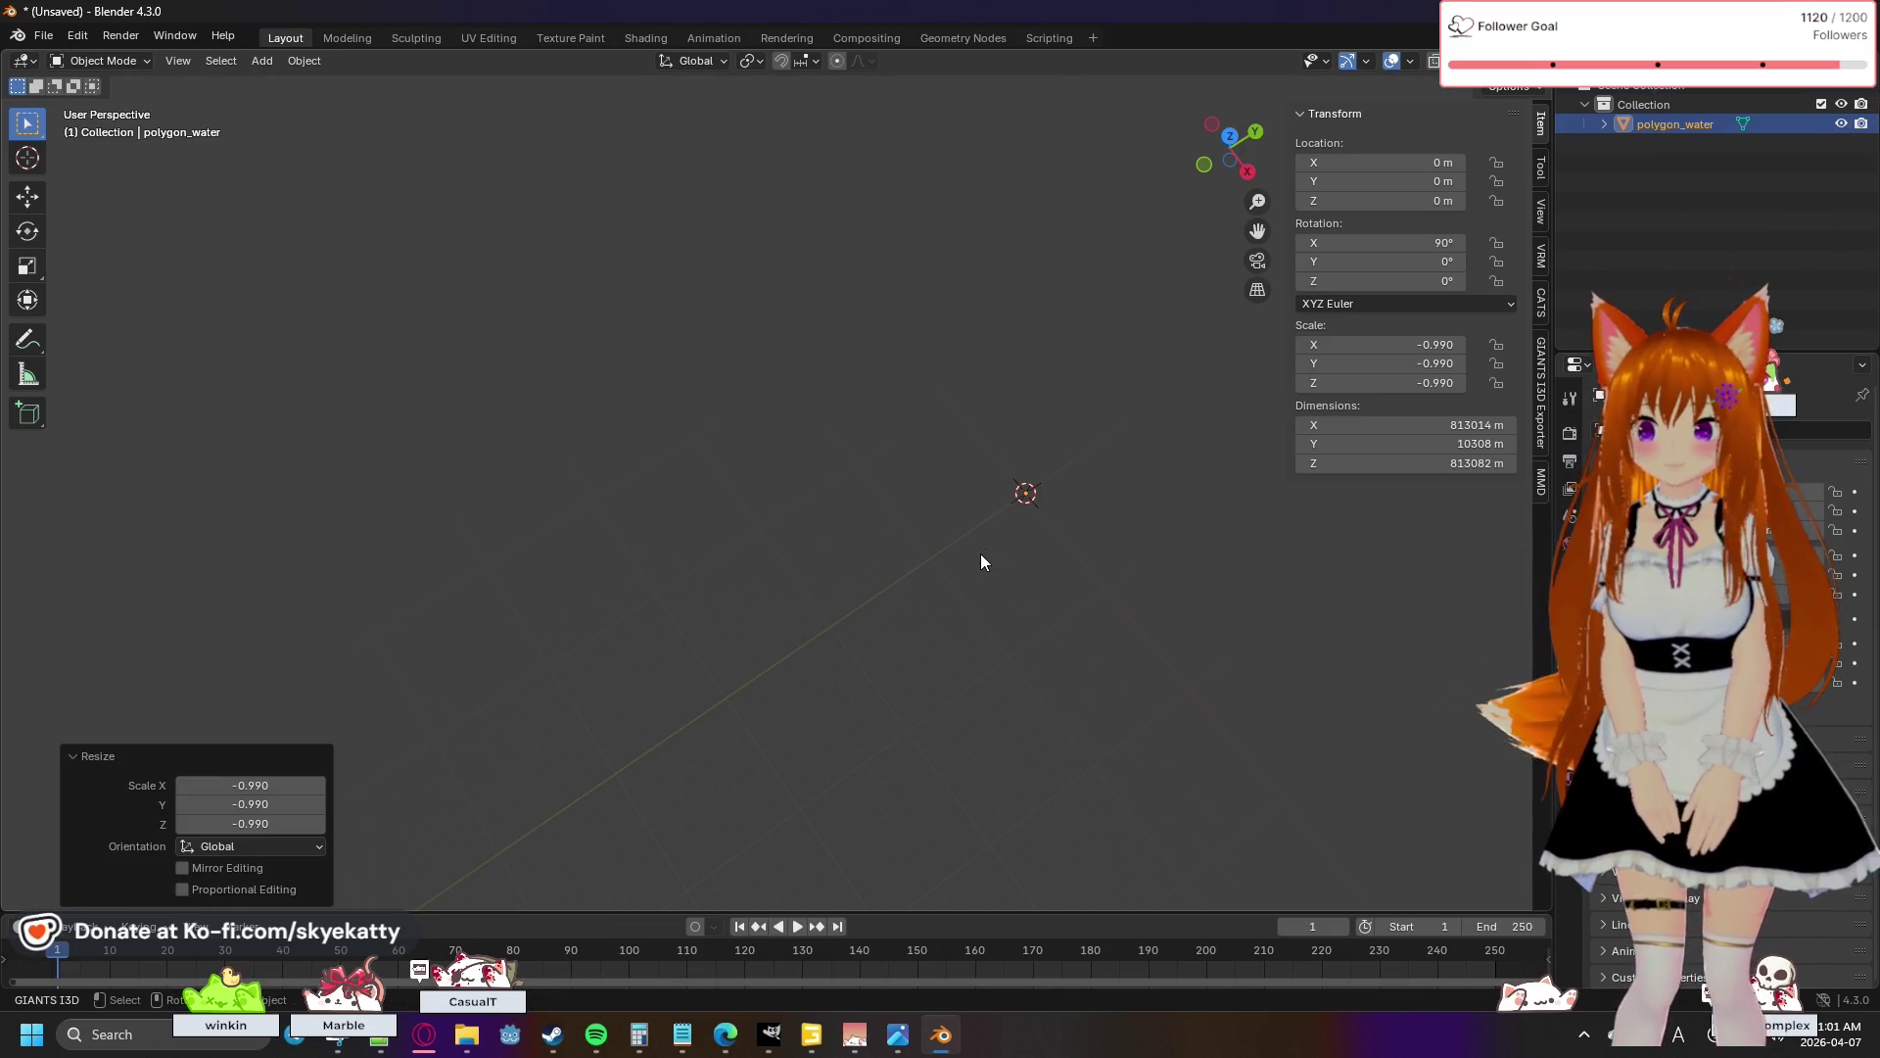
left_click(981, 555)
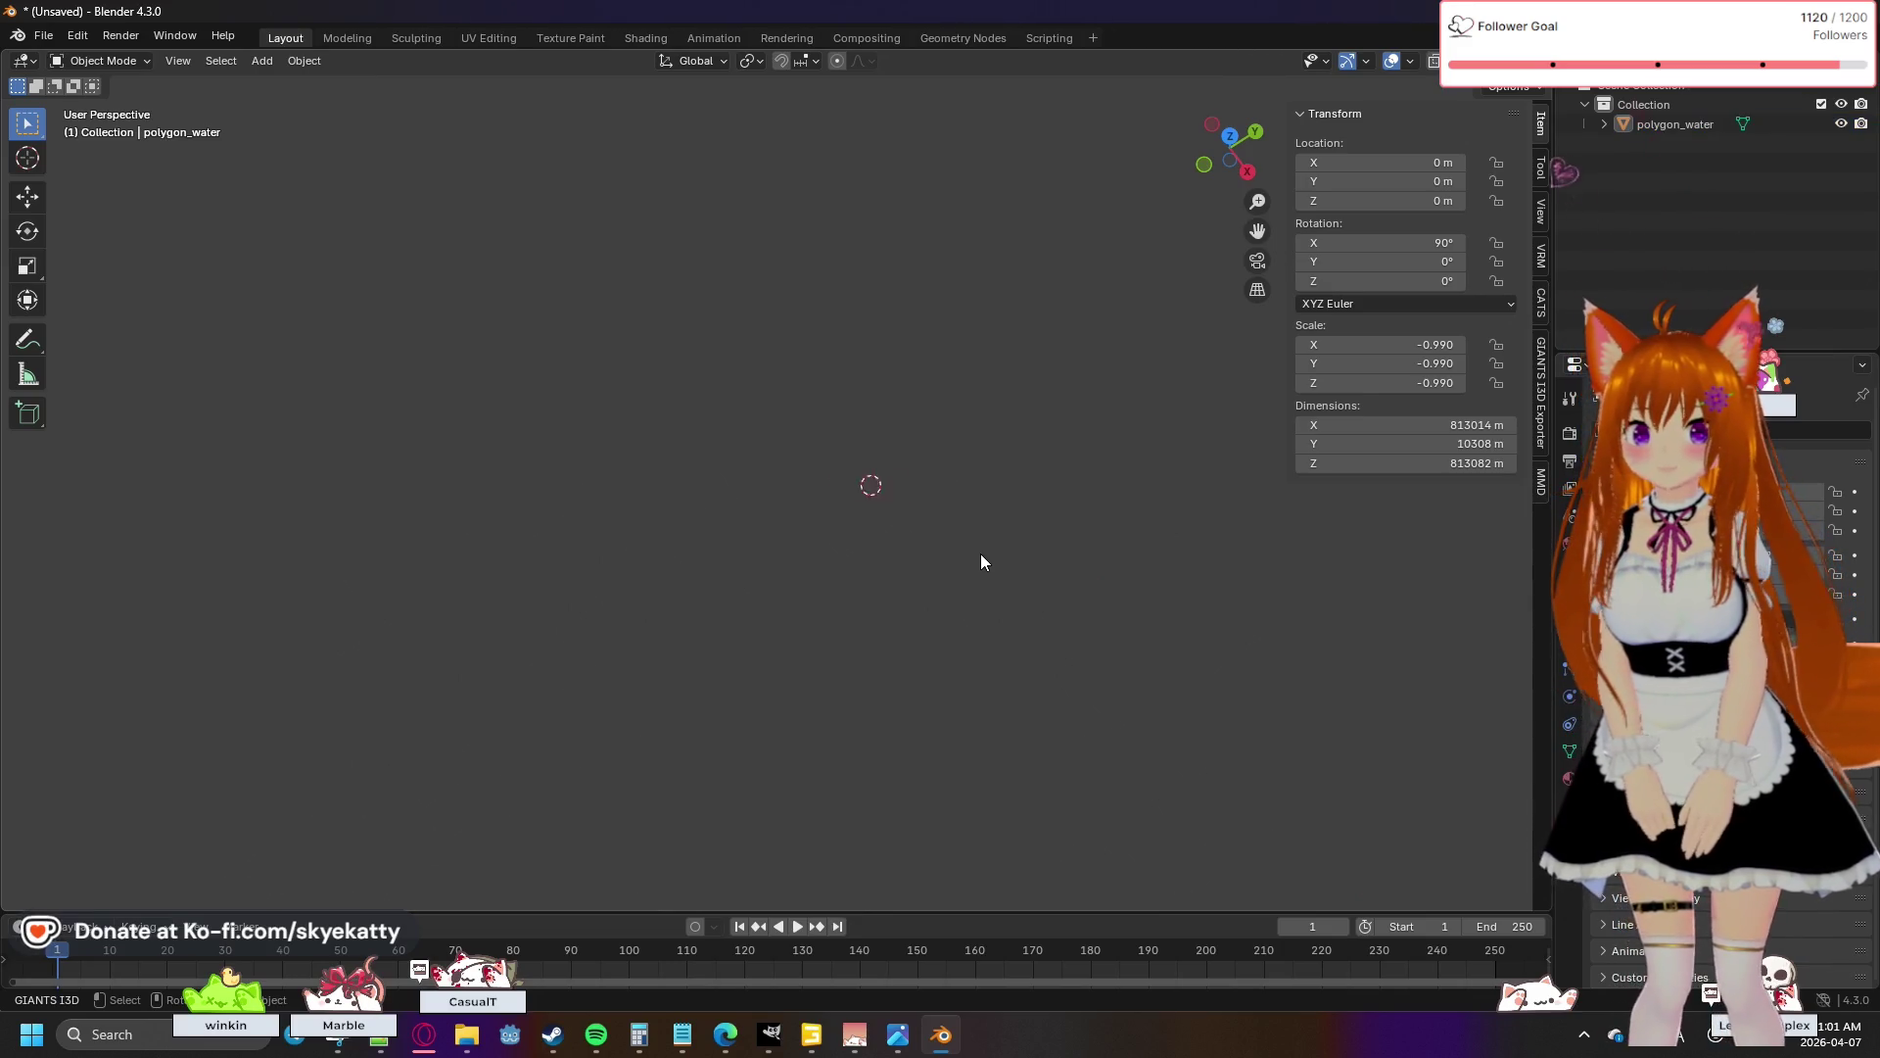
- Select polygon_water, adjust the view, and undo the last step
left_click(1669, 127)
mouse_move(895, 398)
left_mouse_down()
mouse_move(999, 228)
mouse_move(1132, 282)
mouse_move(1084, 468)
mouse_move(768, 273)
mouse_move(613, 290)
mouse_move(861, 468)
left_mouse_up()
scroll(862, 466, "up", 3)
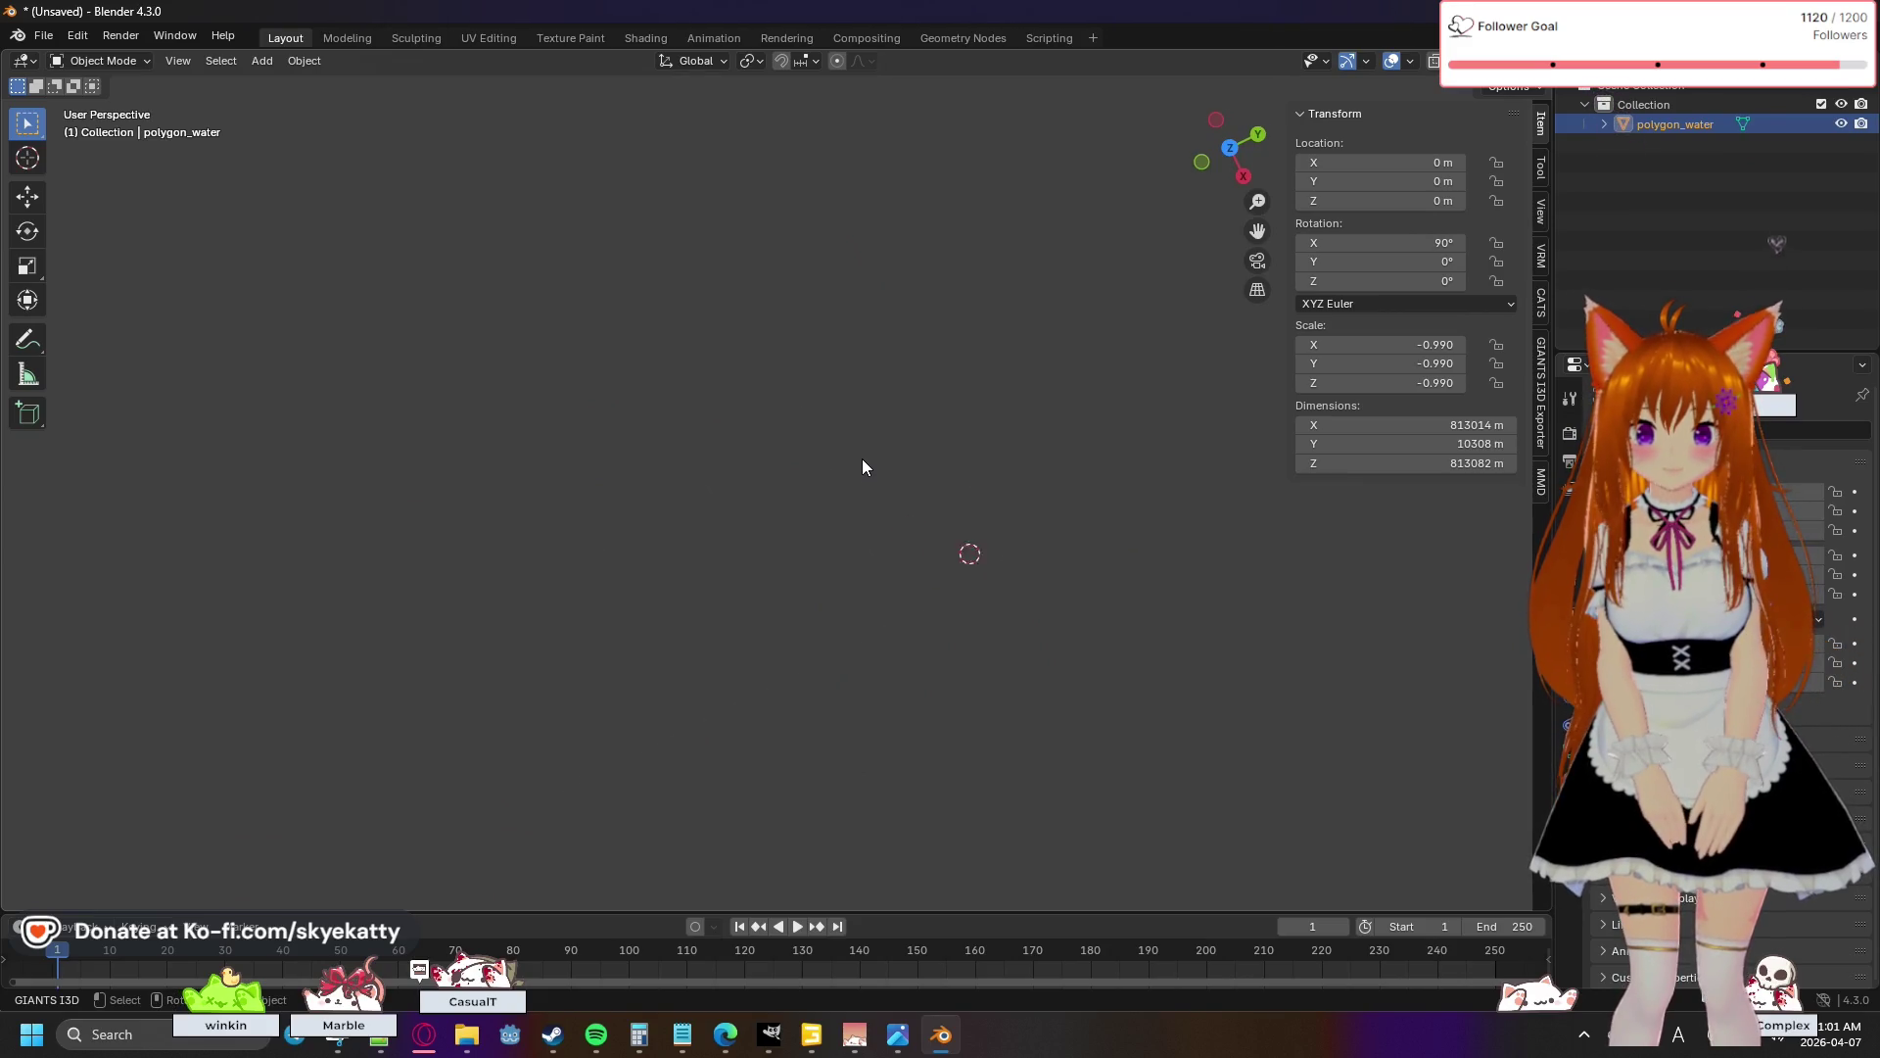
key("ctrl+z")
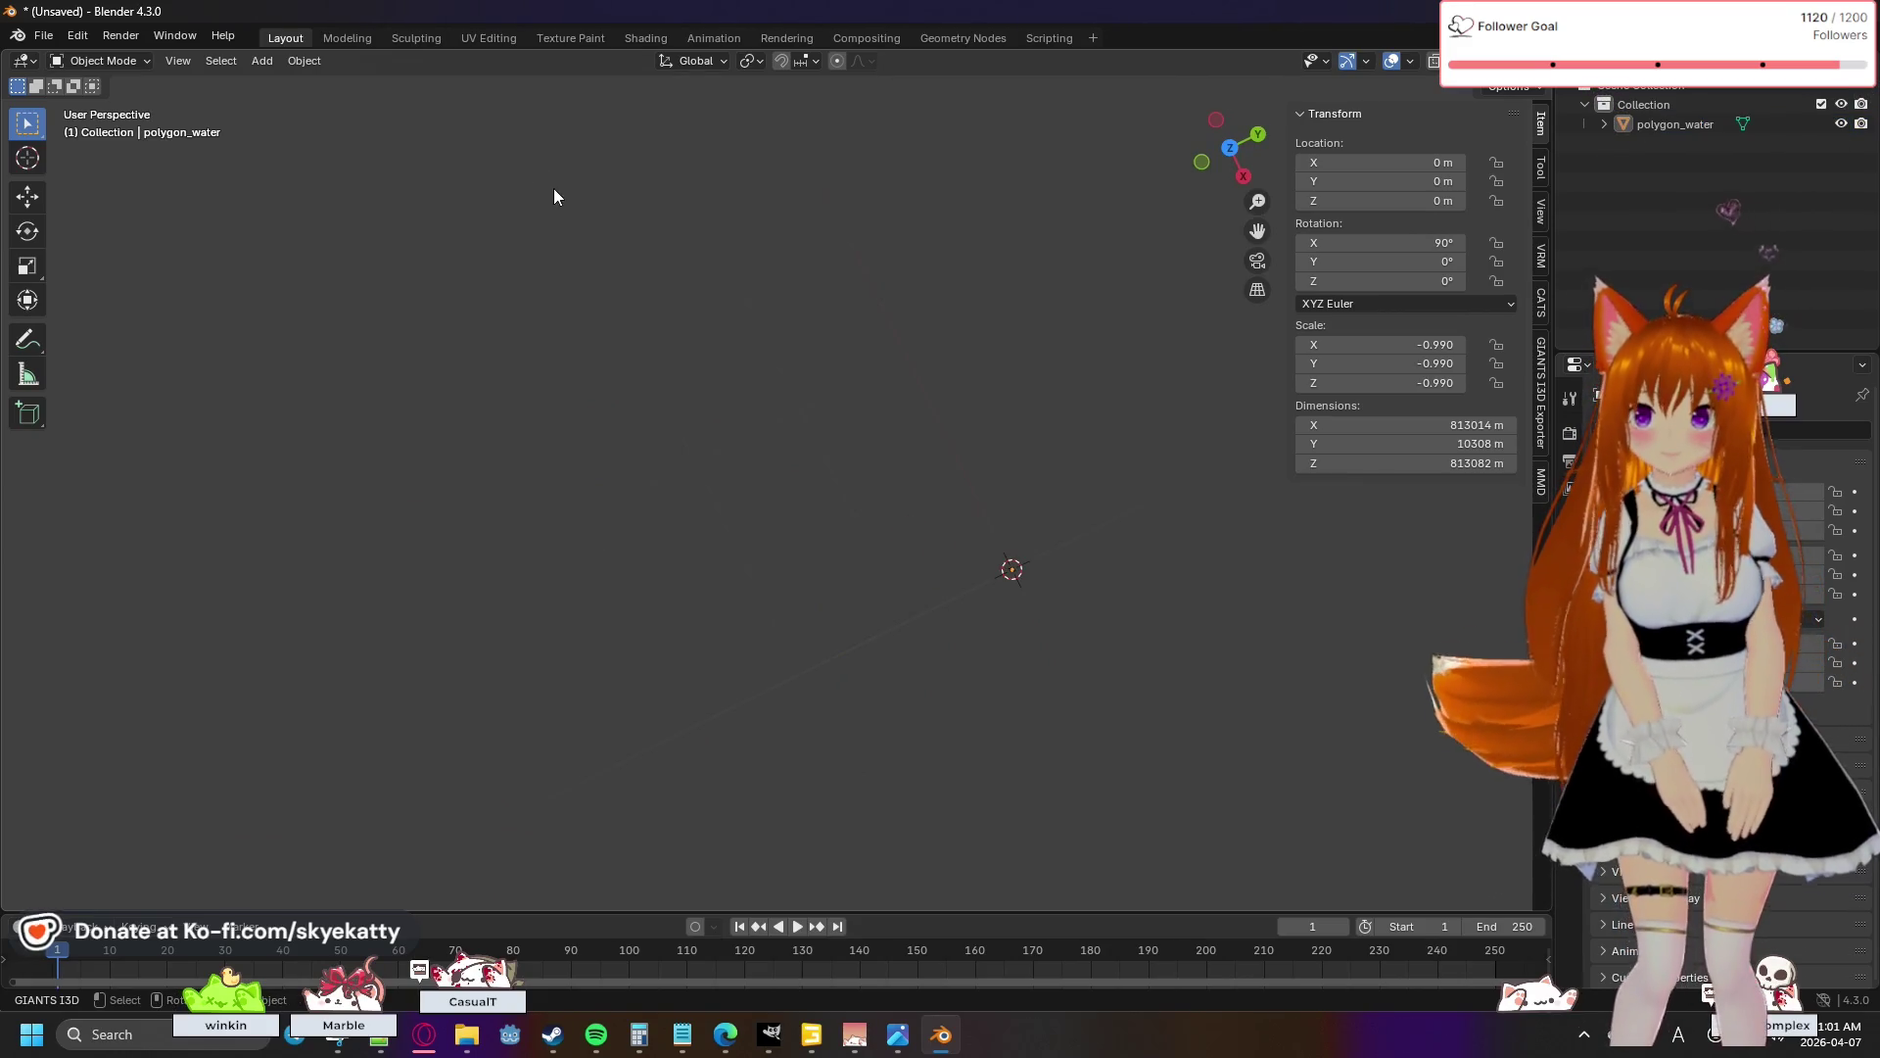
left_click(78, 35)
left_click(90, 56)
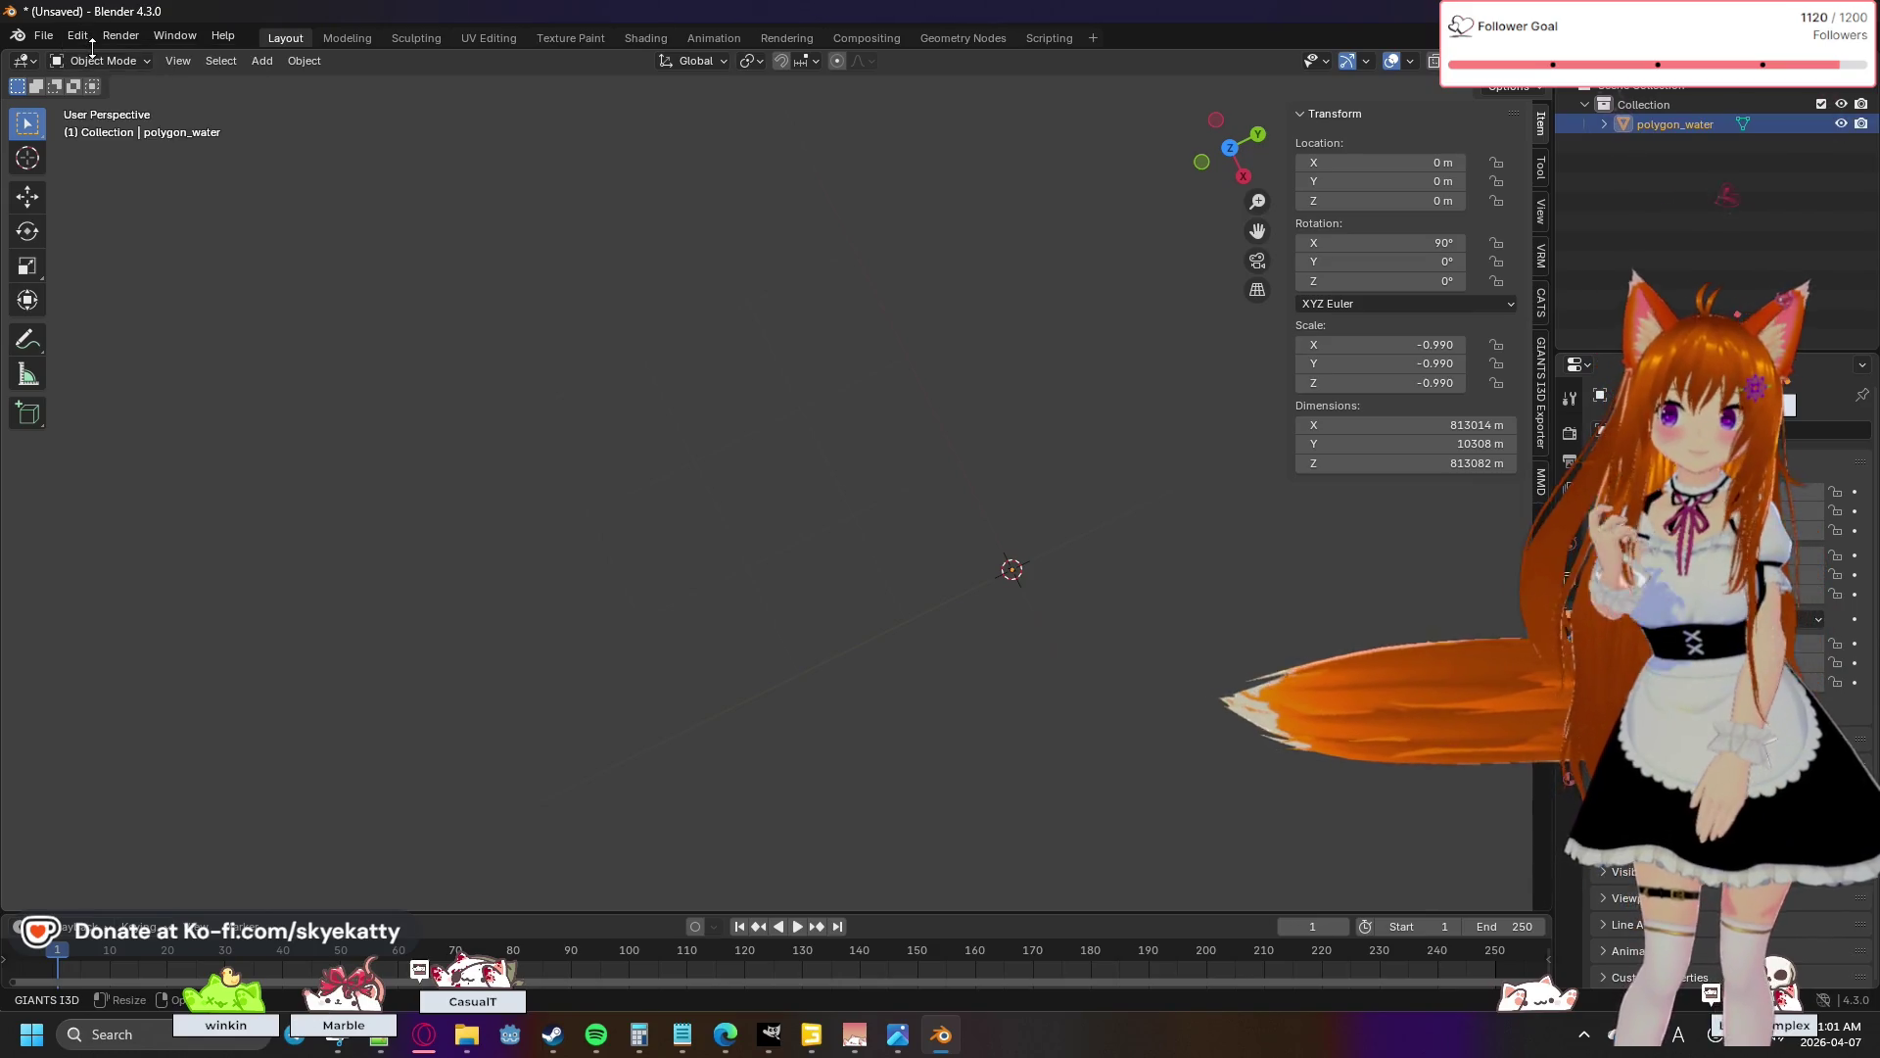
- Jump back in Undo History to just after the Wavefront OBJ import
left_click(87, 41)
mouse_move(122, 97)
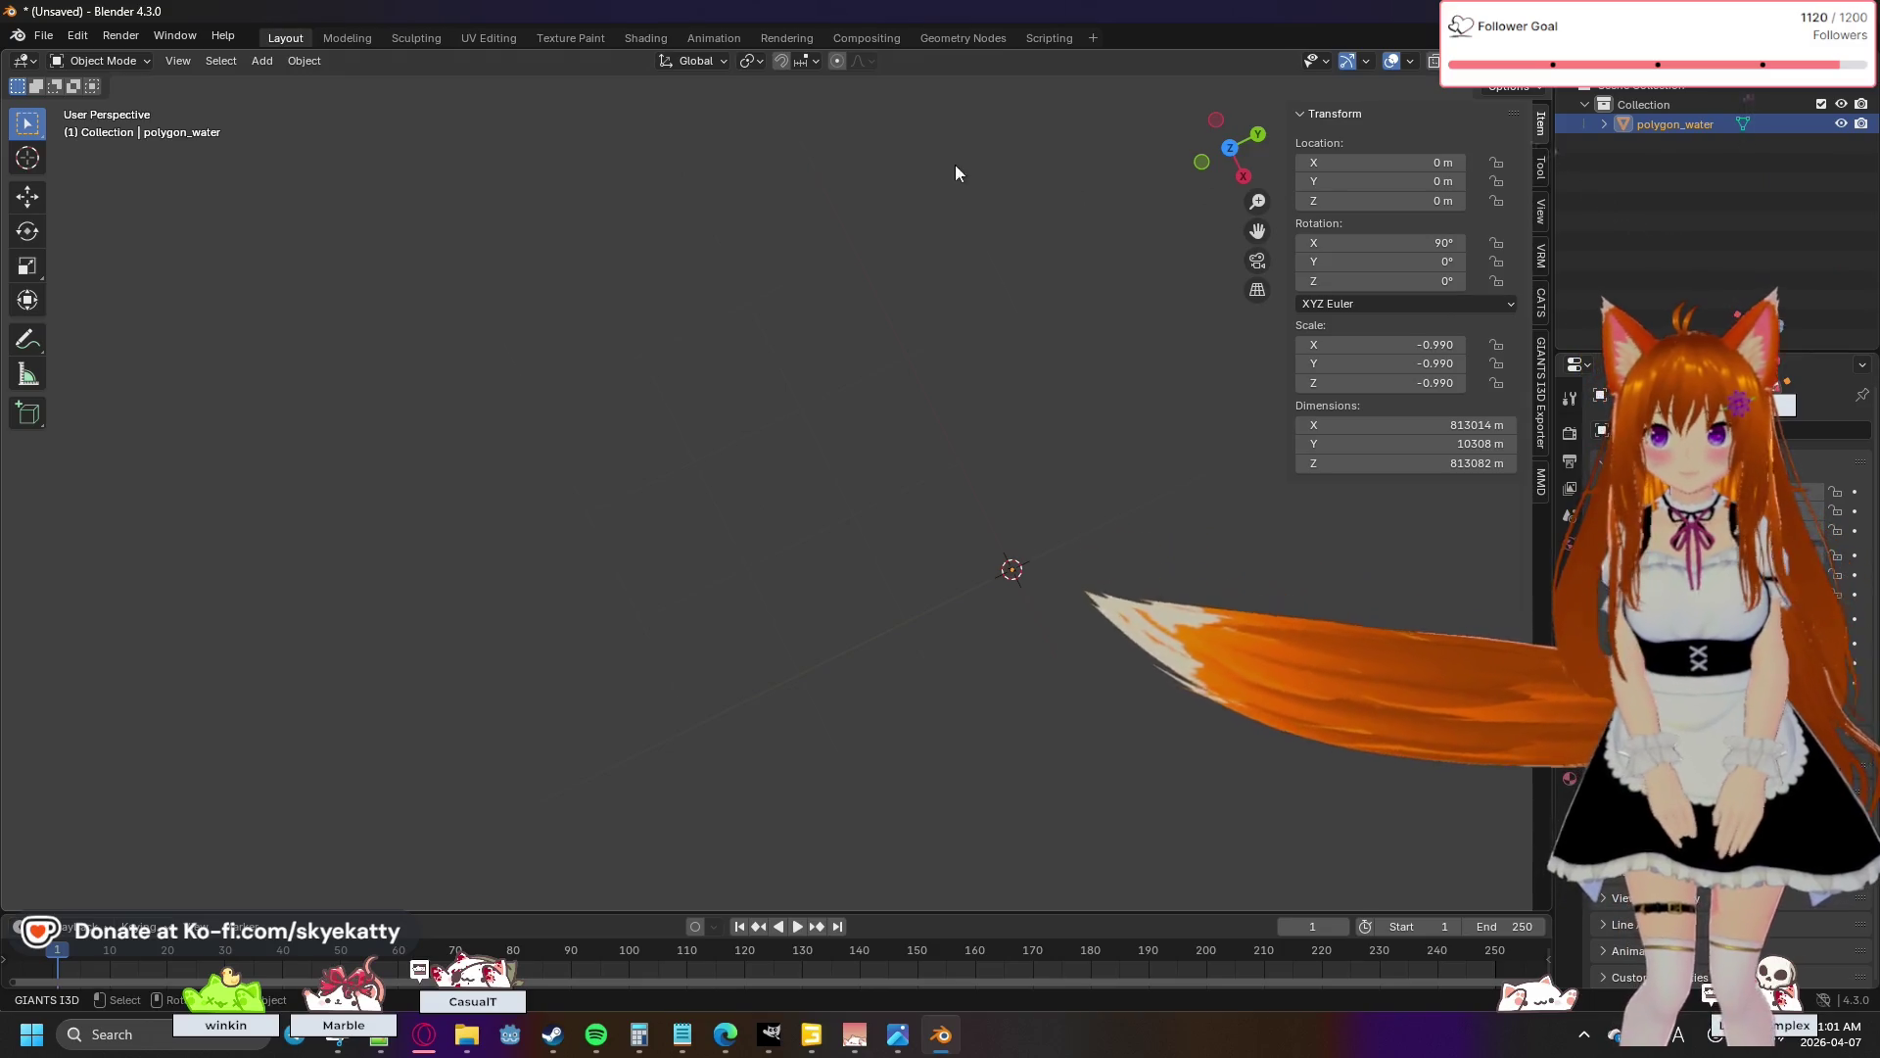
left_click(134, 37)
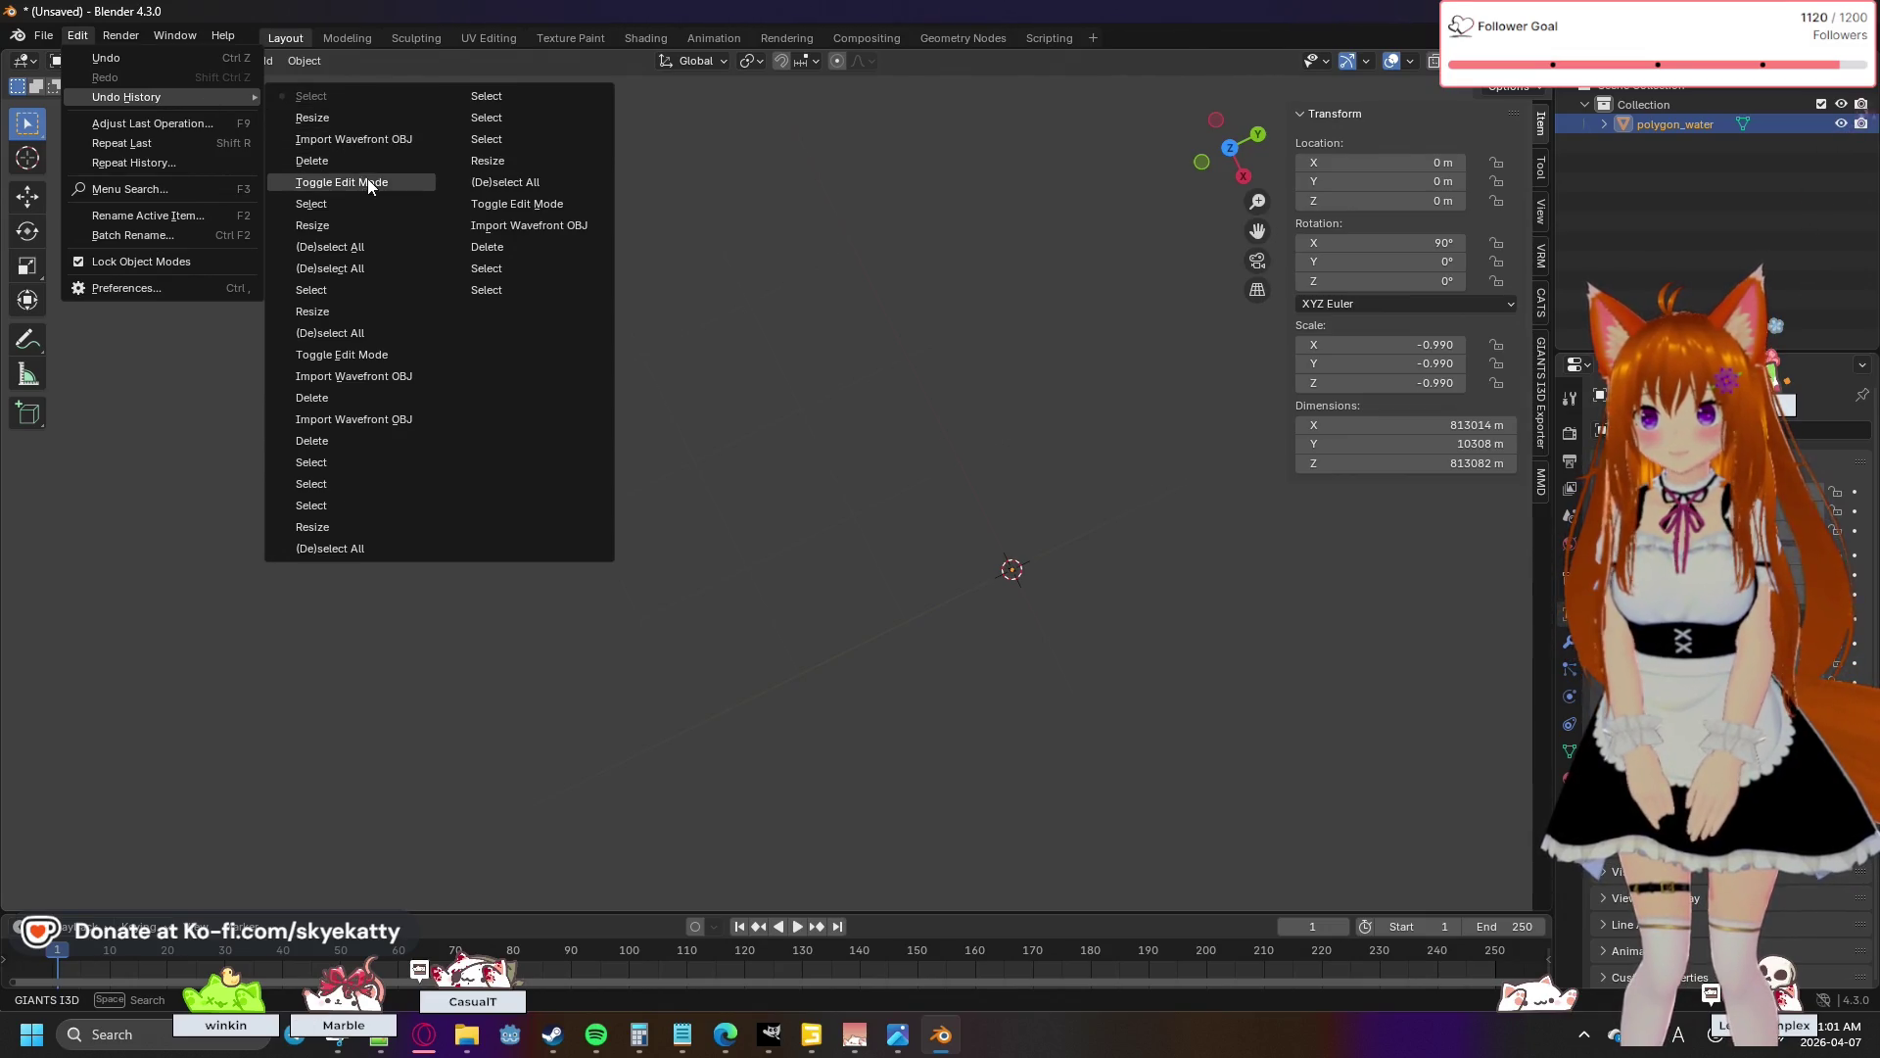
left_click(356, 139)
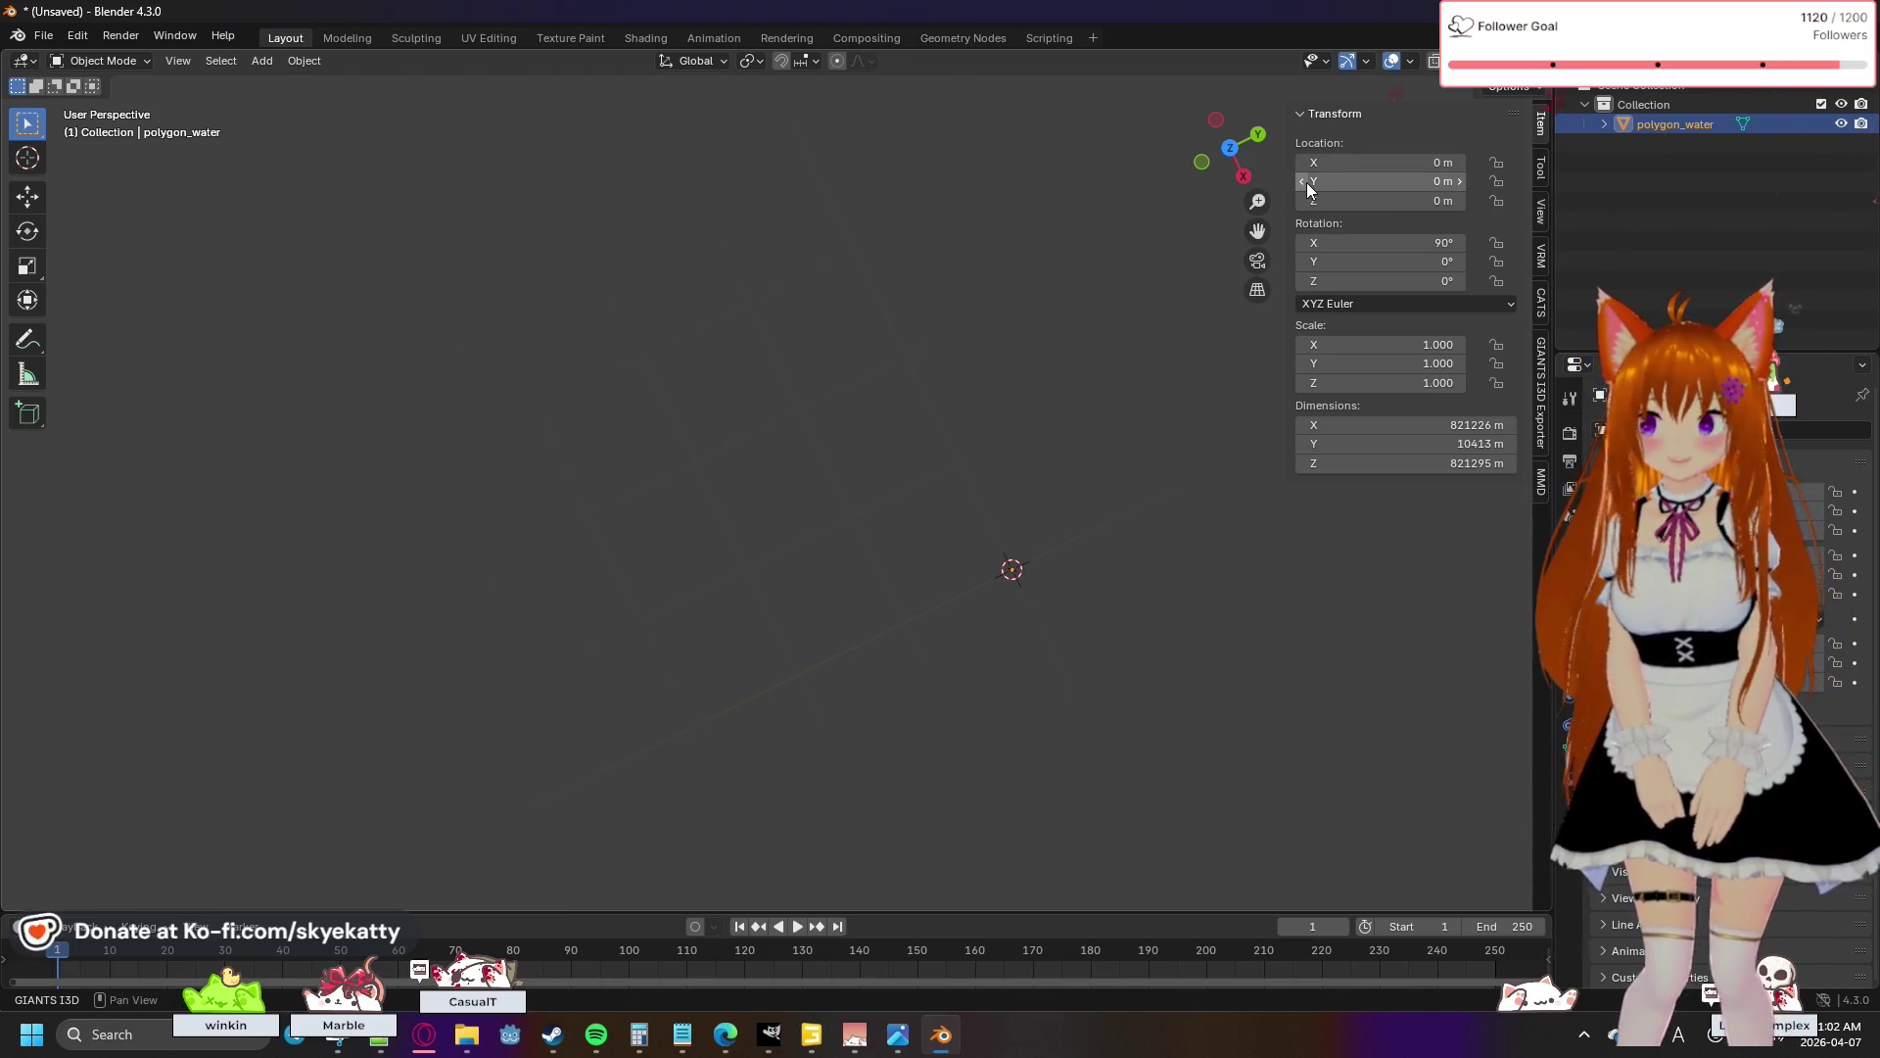
left_click(260, 143)
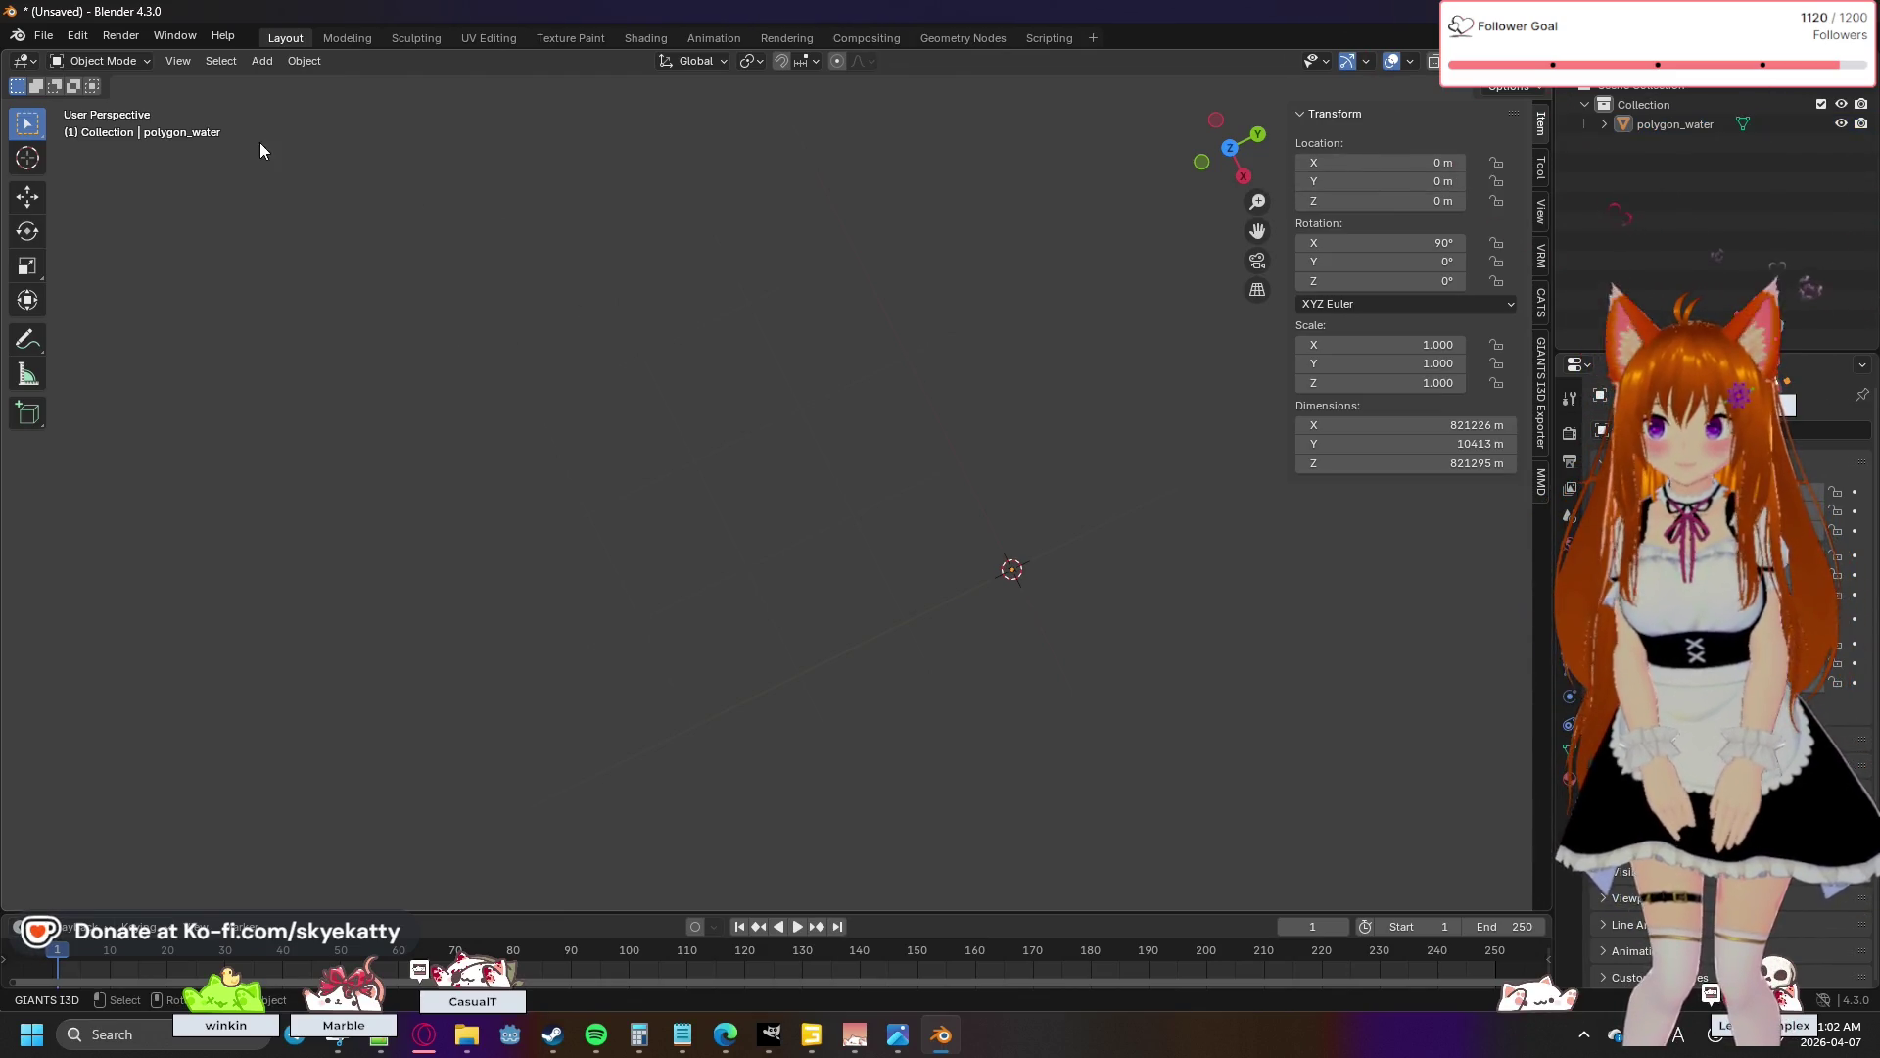
- Select polygon_water in the Outliner and scale it to 0.01 to reveal the river
left_click(1665, 128)
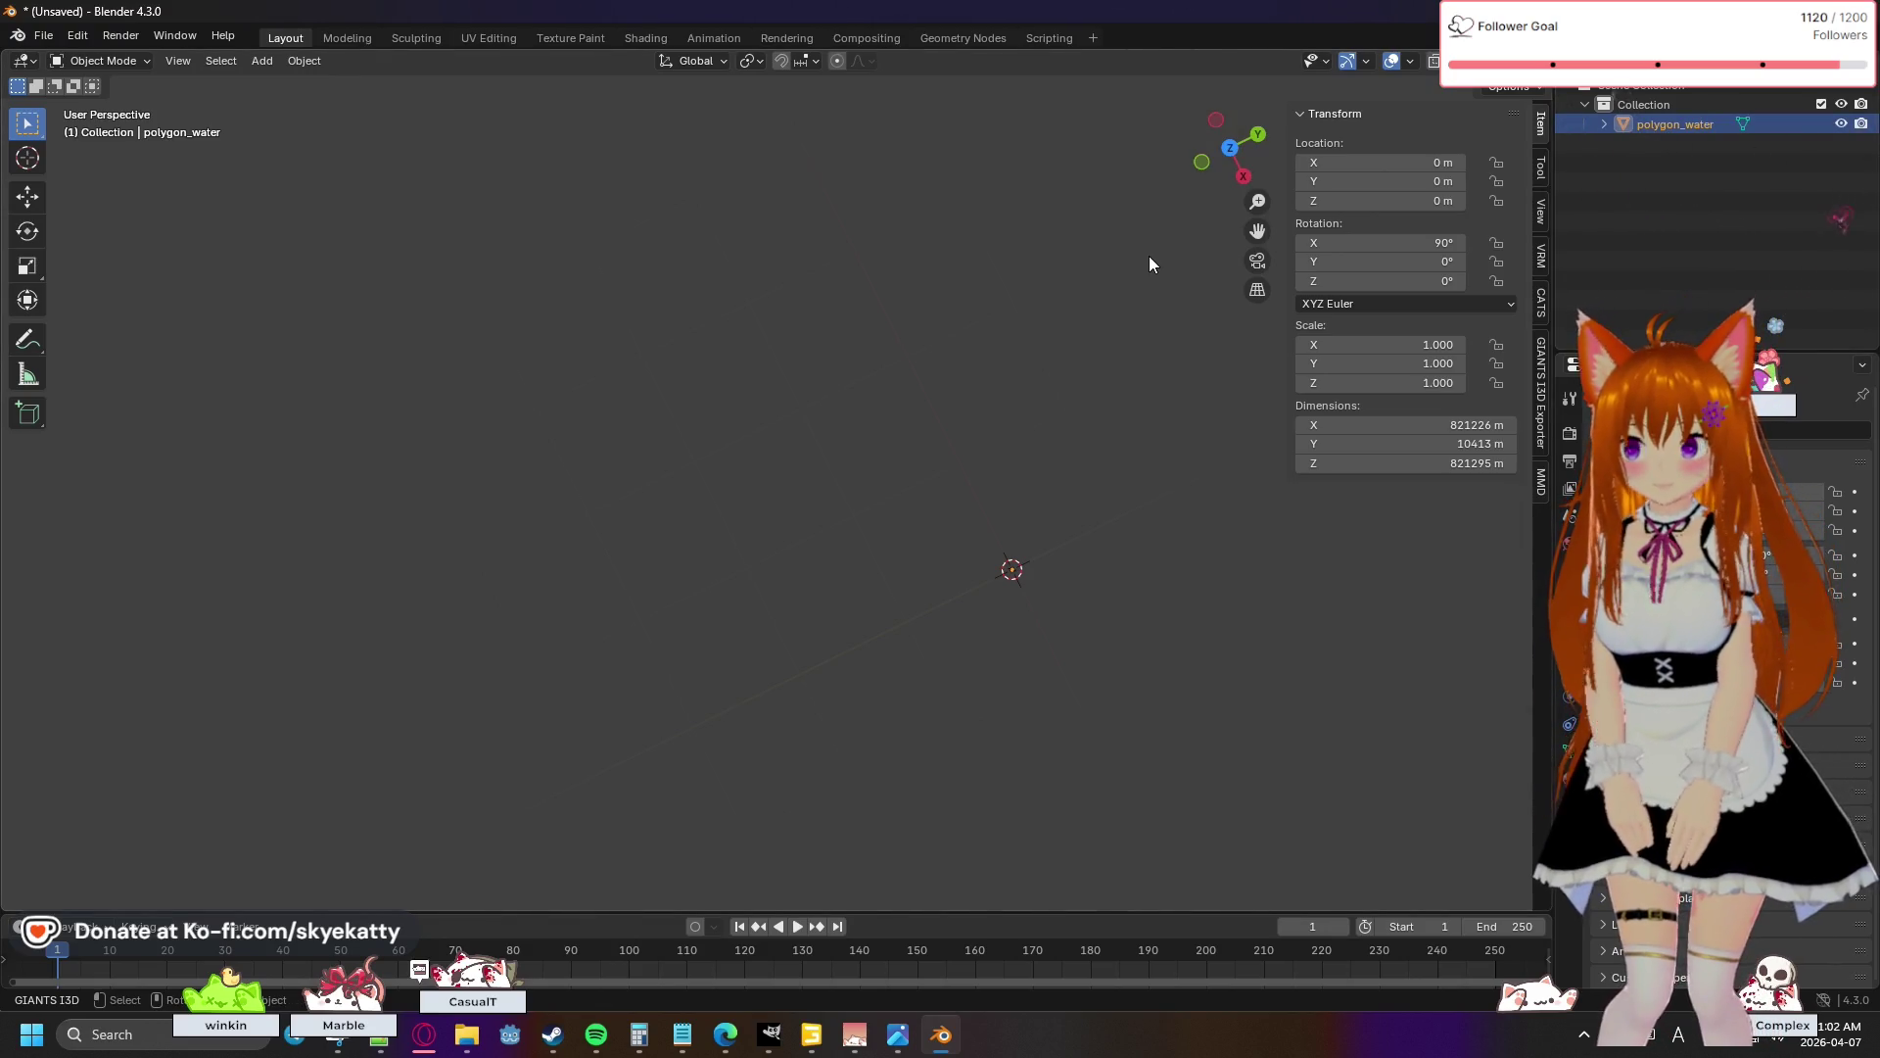
key("s")
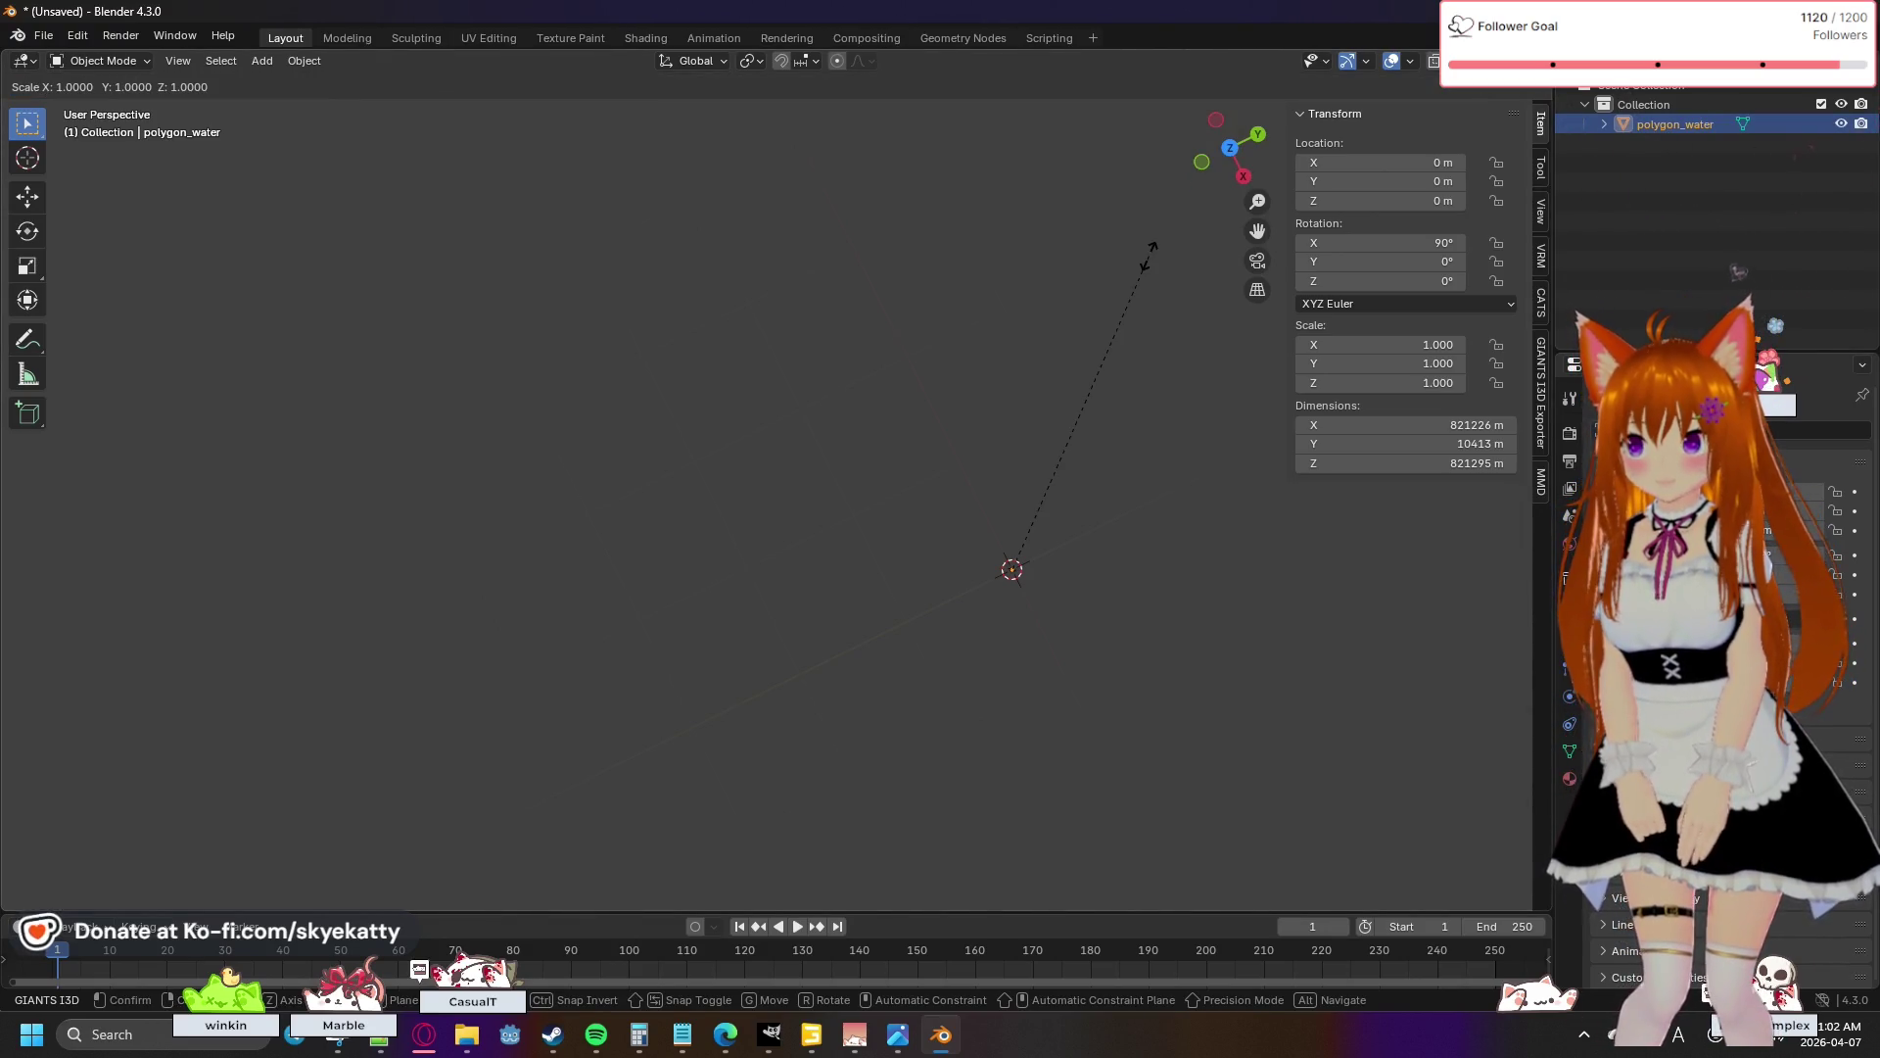
type("1")
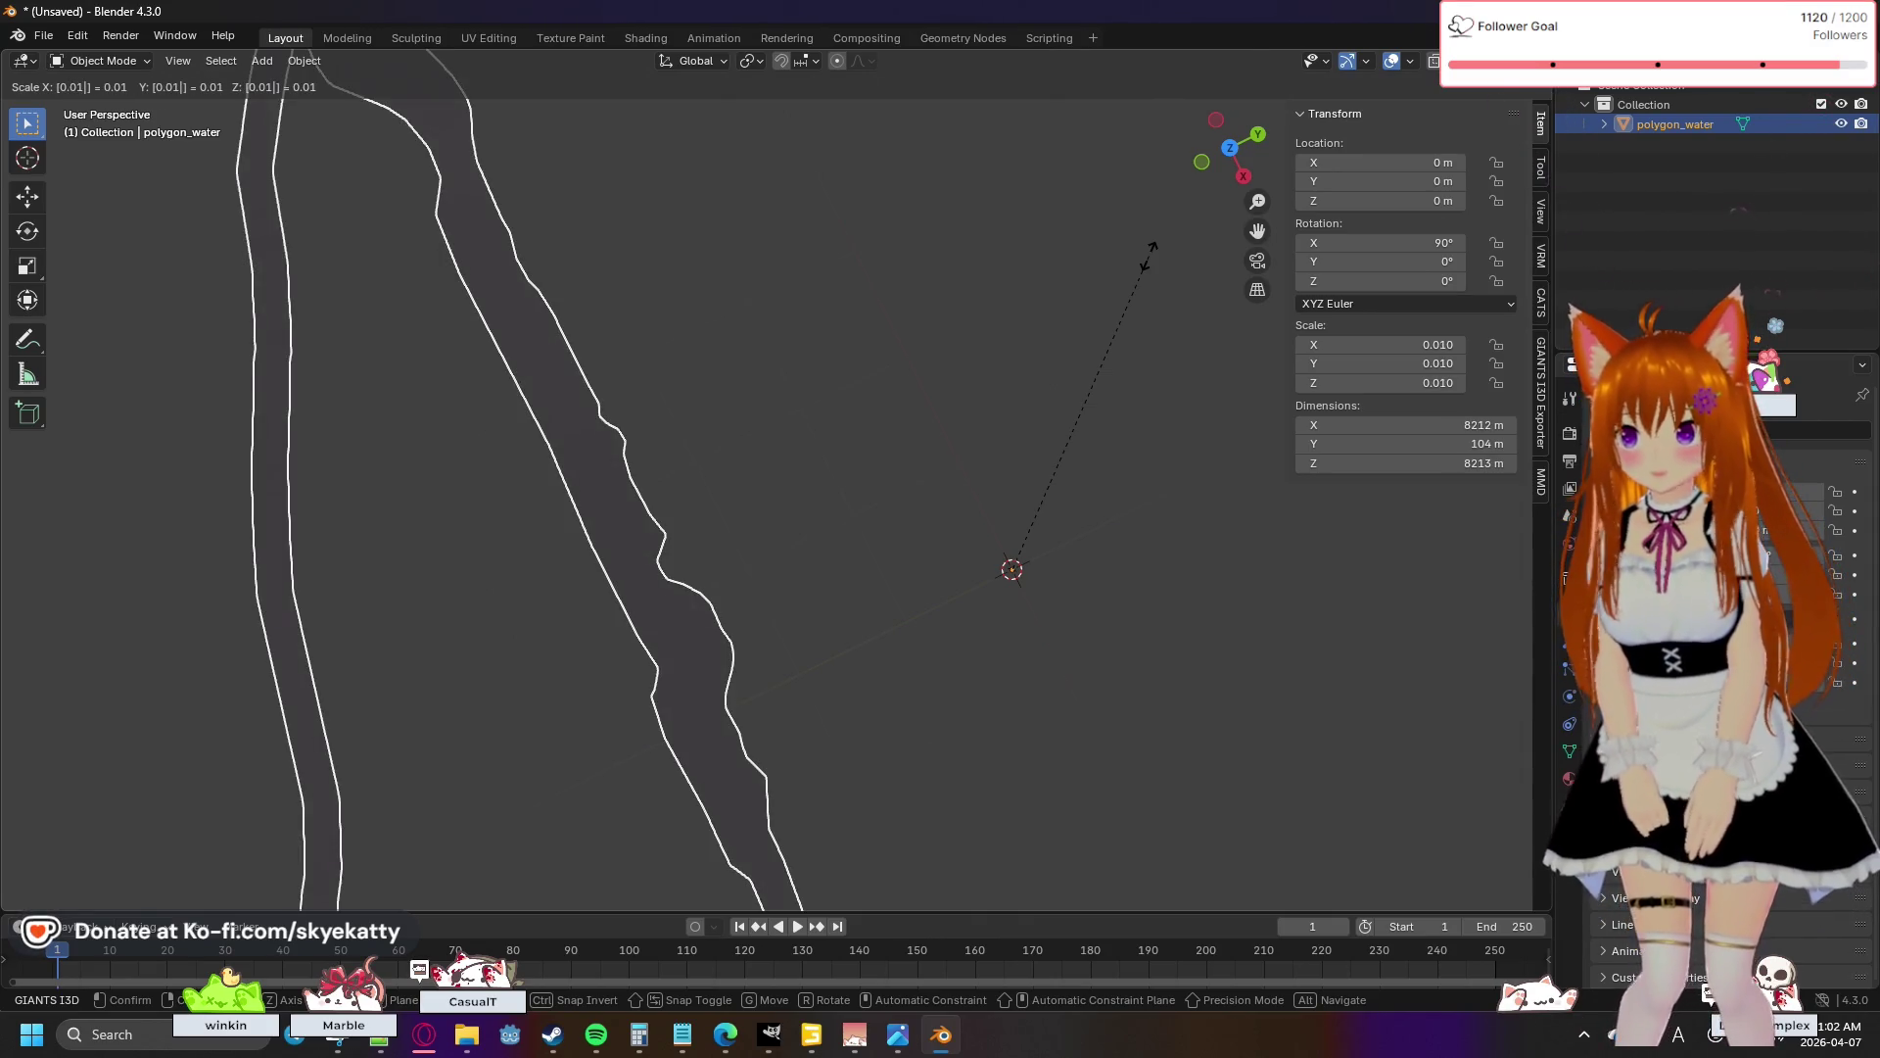
key("Return")
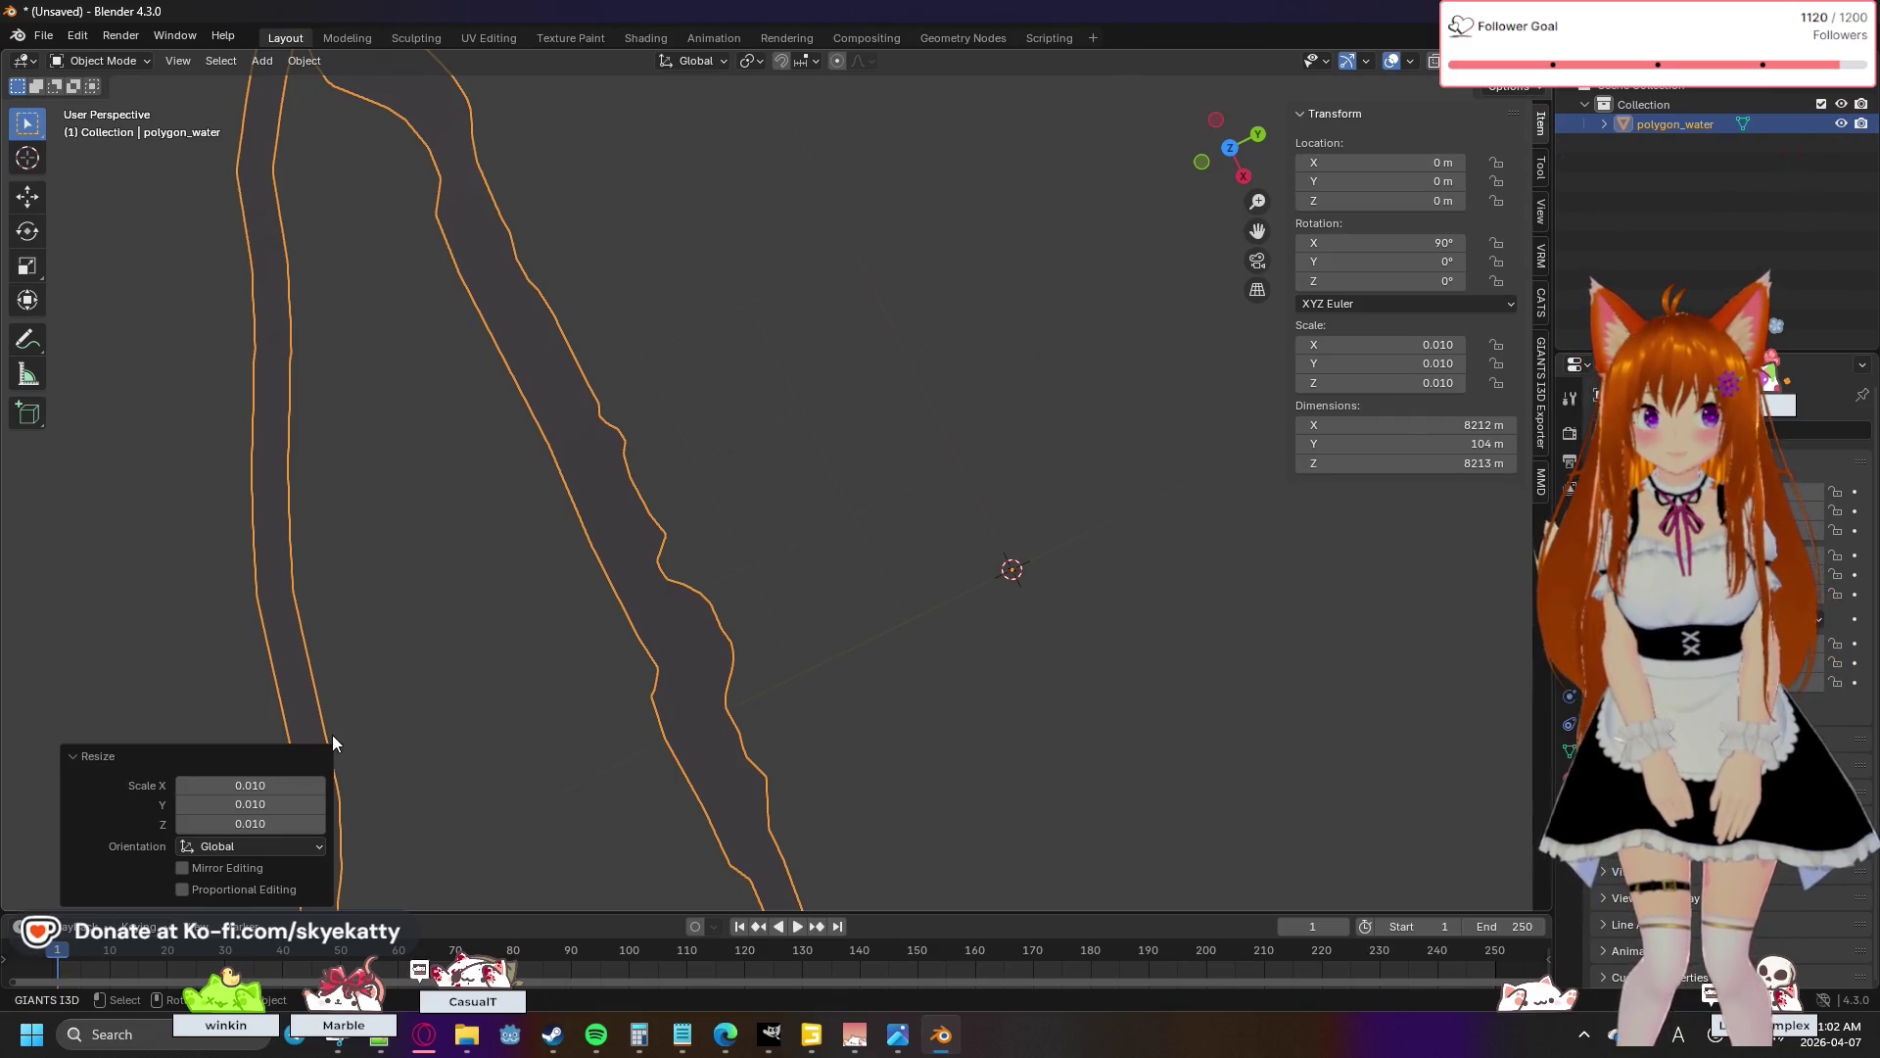
mouse_move(460, 678)
left_mouse_down()
mouse_move(532, 551)
mouse_move(513, 547)
mouse_move(536, 564)
left_mouse_up()
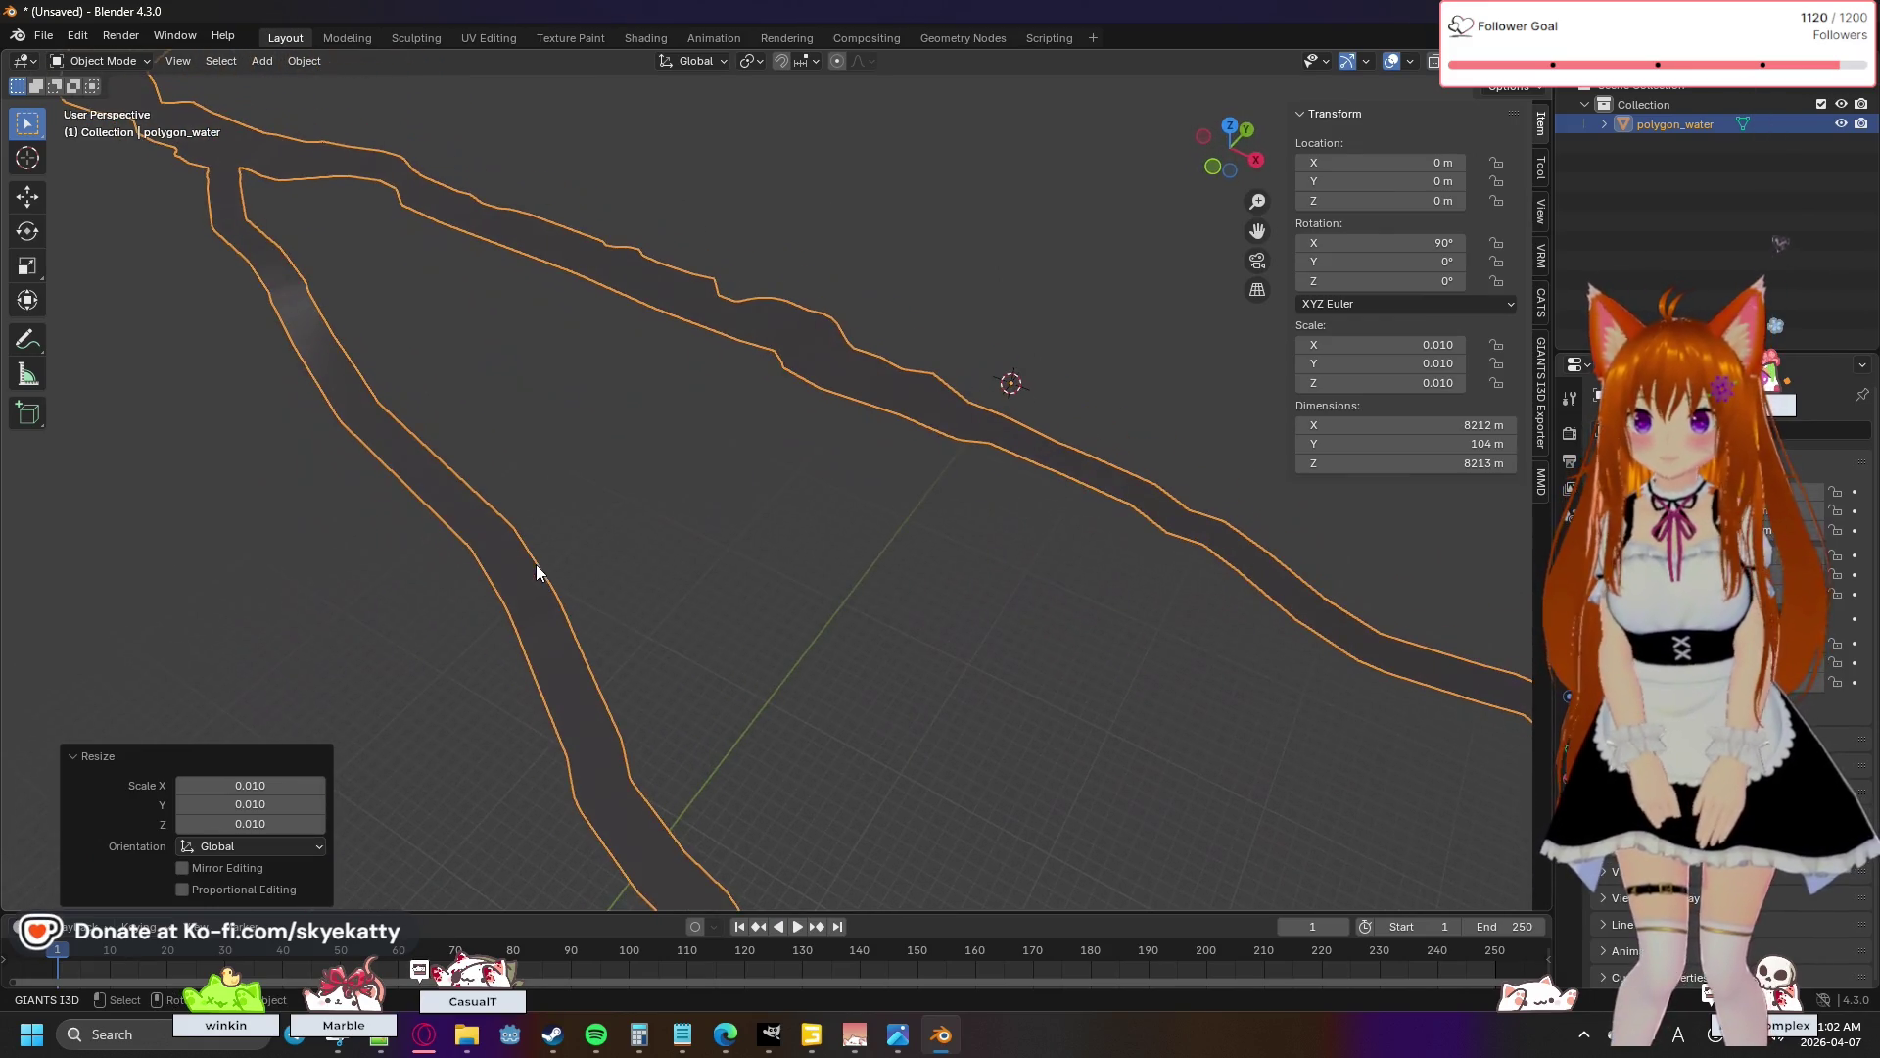
- Orbit and zoom around the river mesh to inspect its forked channels, reselecting polygon_water
left_click(596, 474)
mouse_move(637, 446)
left_mouse_down()
mouse_move(644, 609)
mouse_move(614, 563)
left_mouse_up()
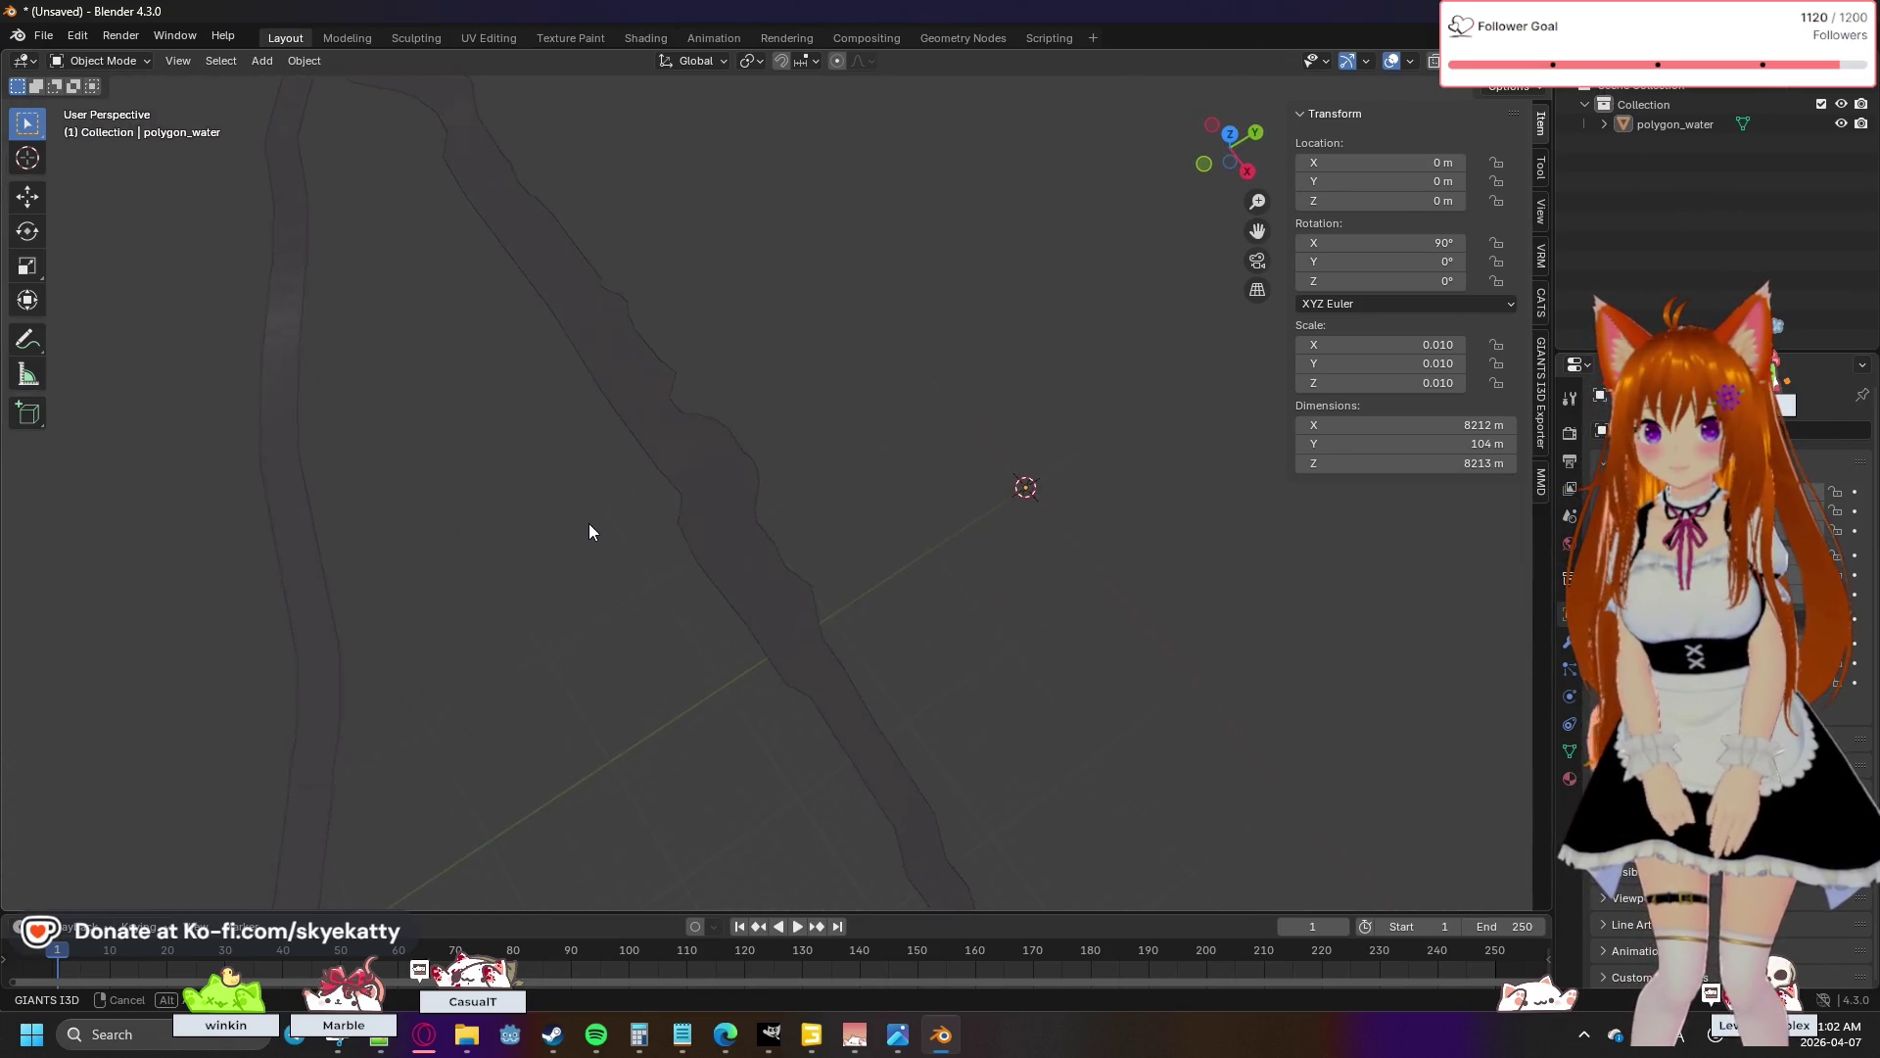
mouse_move(605, 486)
left_mouse_down()
mouse_move(634, 444)
mouse_move(701, 479)
mouse_move(839, 487)
mouse_move(932, 413)
mouse_move(879, 511)
left_mouse_up()
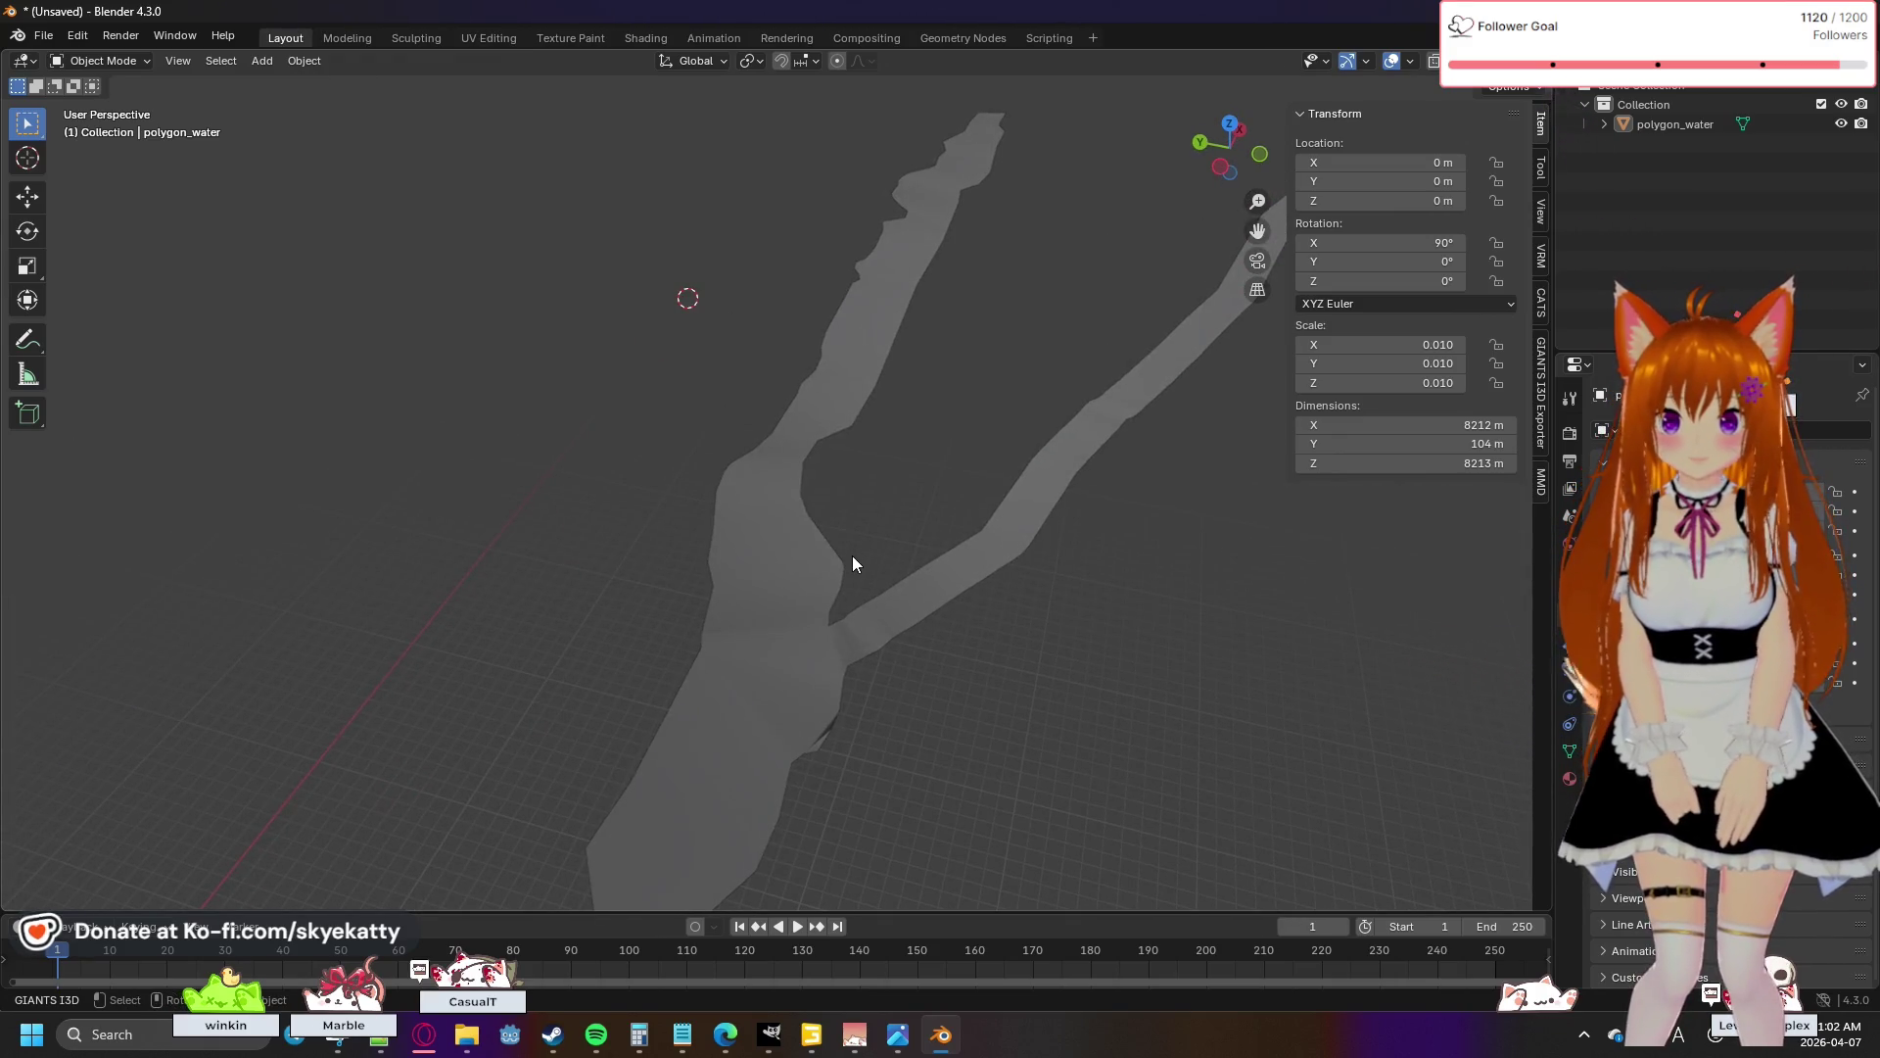
scroll(852, 555, "up", 2)
mouse_move(889, 621)
left_mouse_down()
mouse_move(954, 538)
mouse_move(940, 470)
mouse_move(938, 498)
left_mouse_up()
left_click(938, 497)
scroll(938, 498, "down", 5)
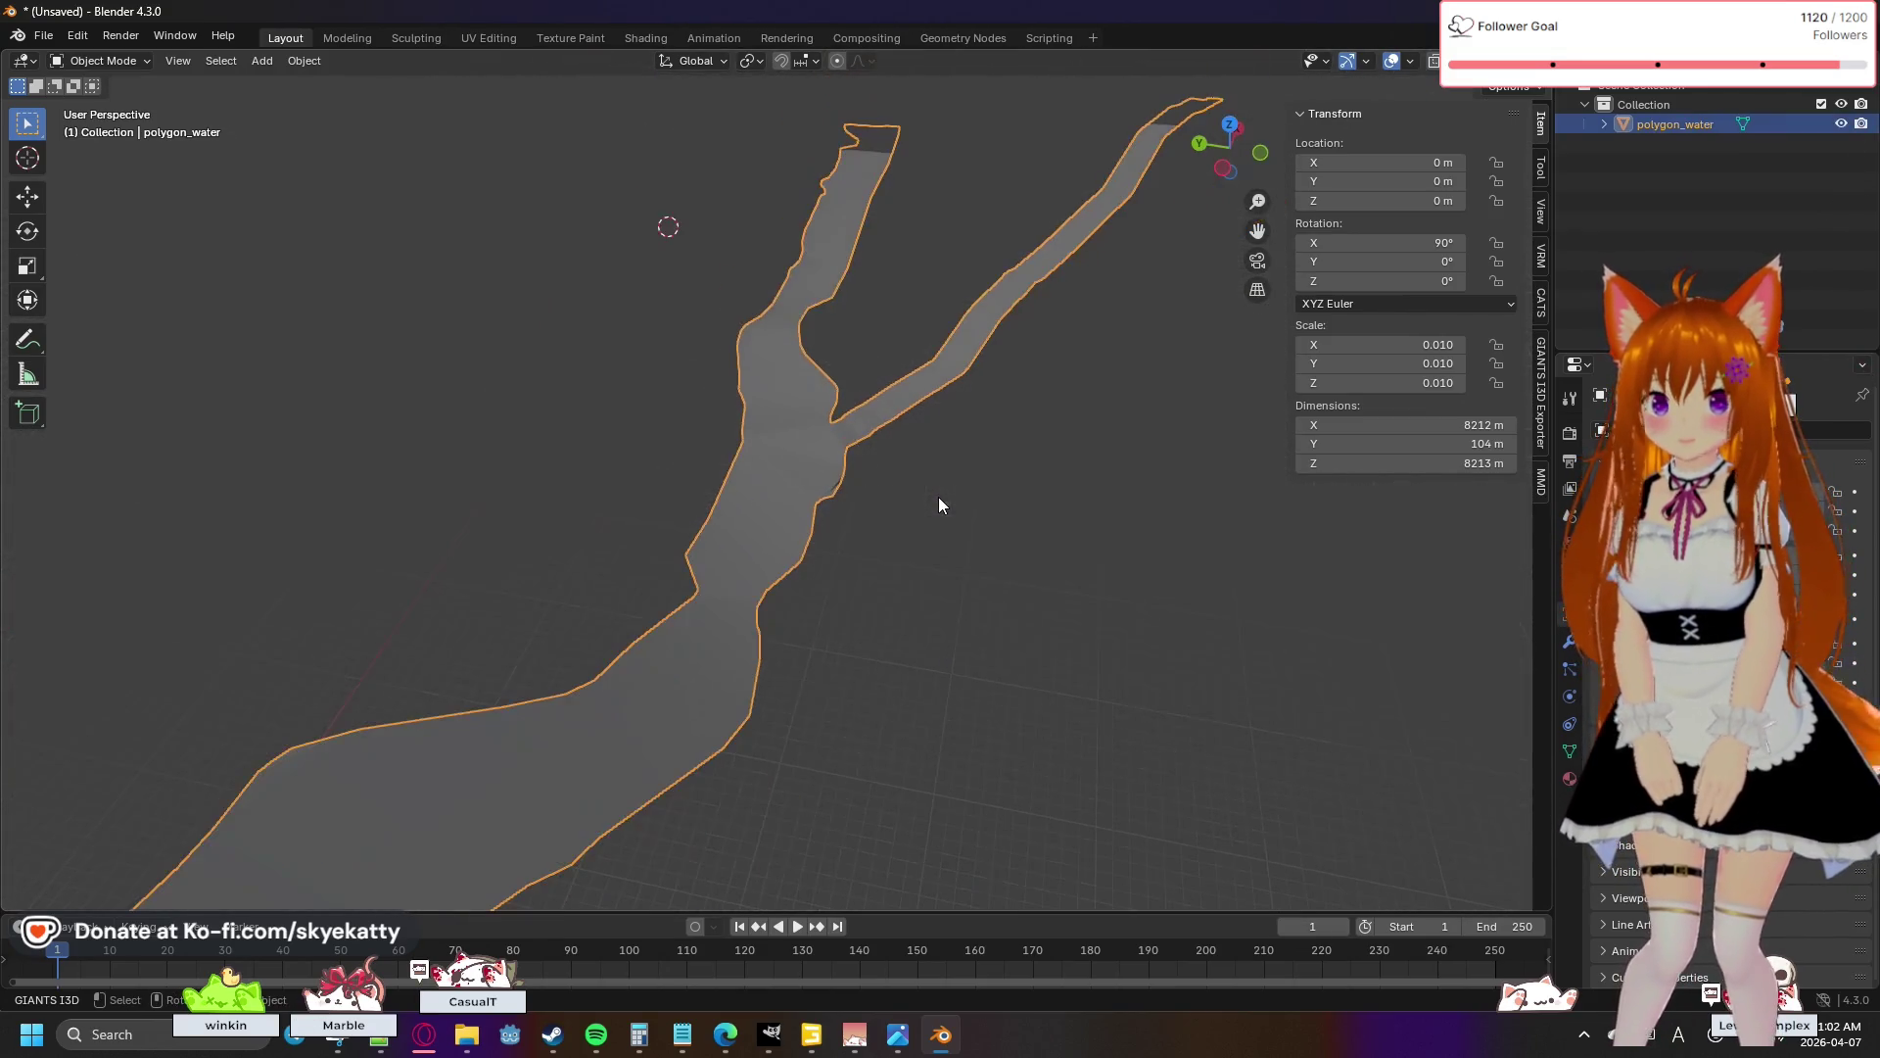
mouse_move(811, 529)
left_mouse_down()
mouse_move(840, 582)
mouse_move(852, 558)
mouse_move(760, 621)
mouse_move(730, 617)
mouse_move(841, 502)
left_mouse_up()
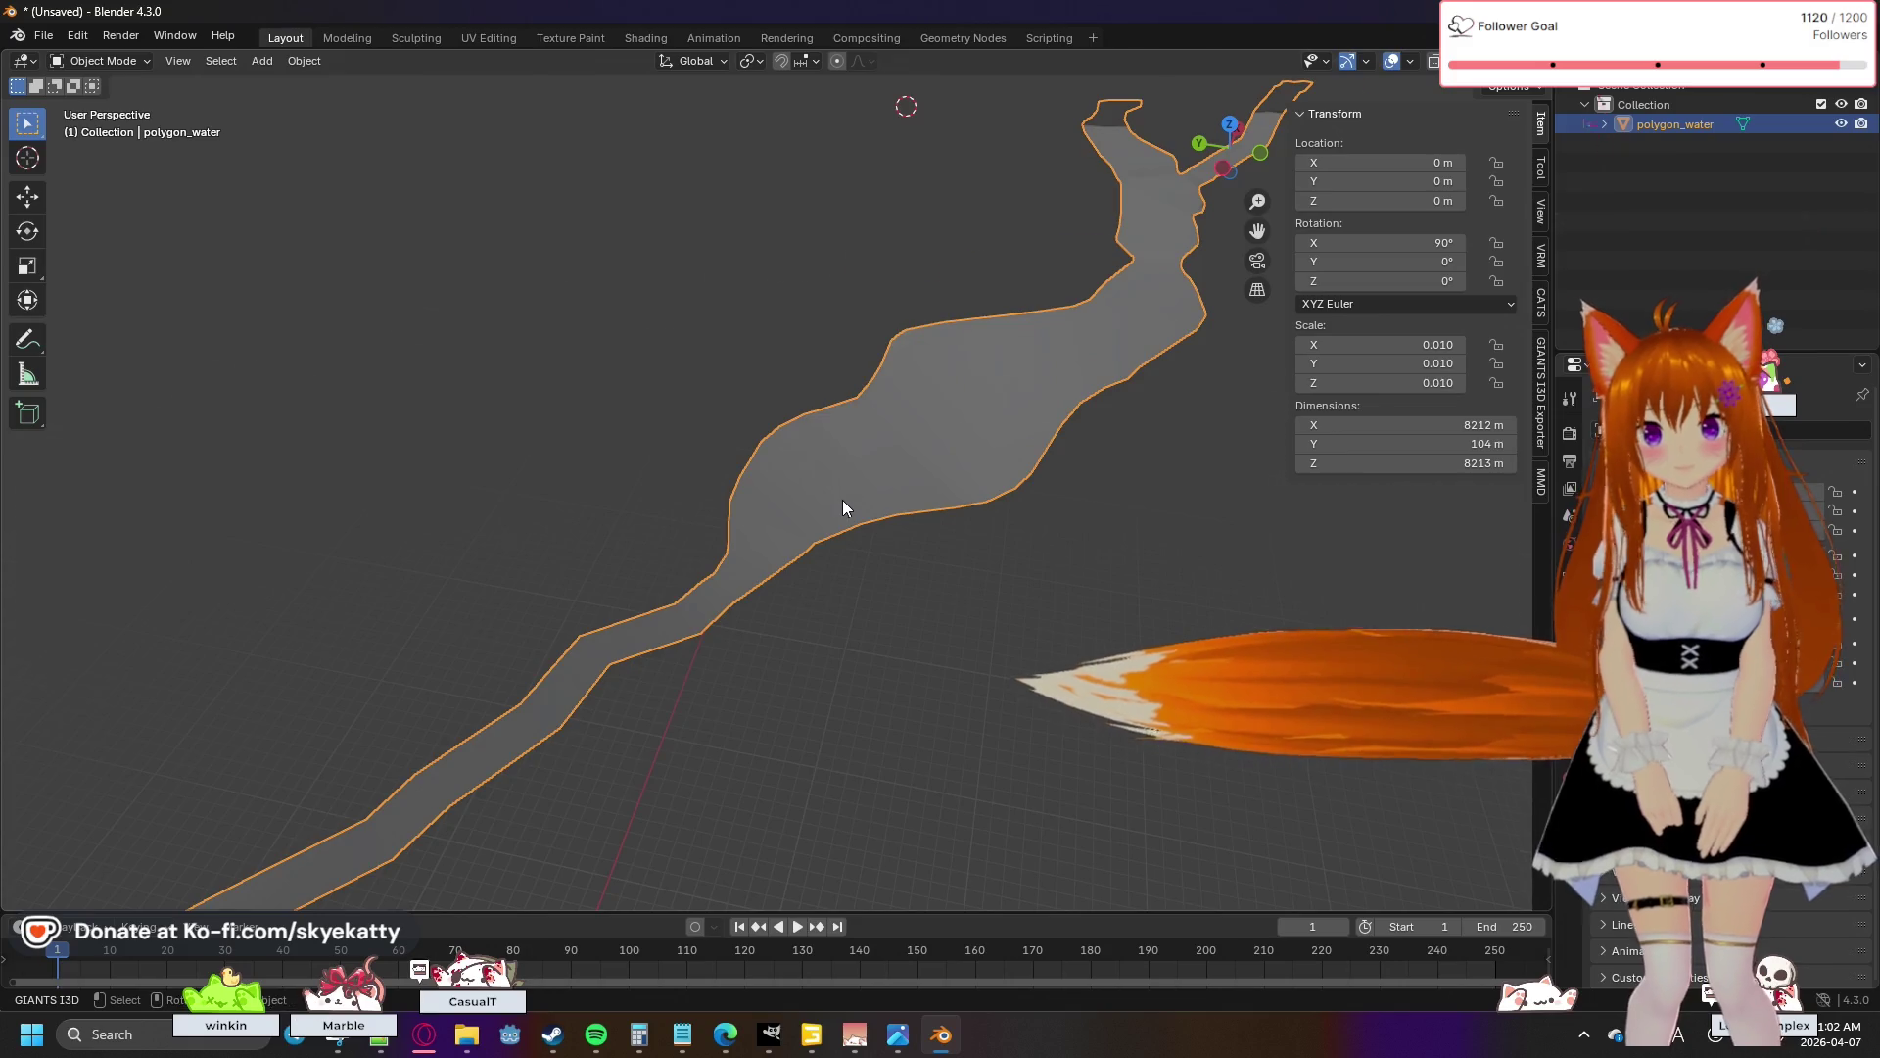
scroll(842, 501, "up", 4)
scroll(928, 486, "down", 5)
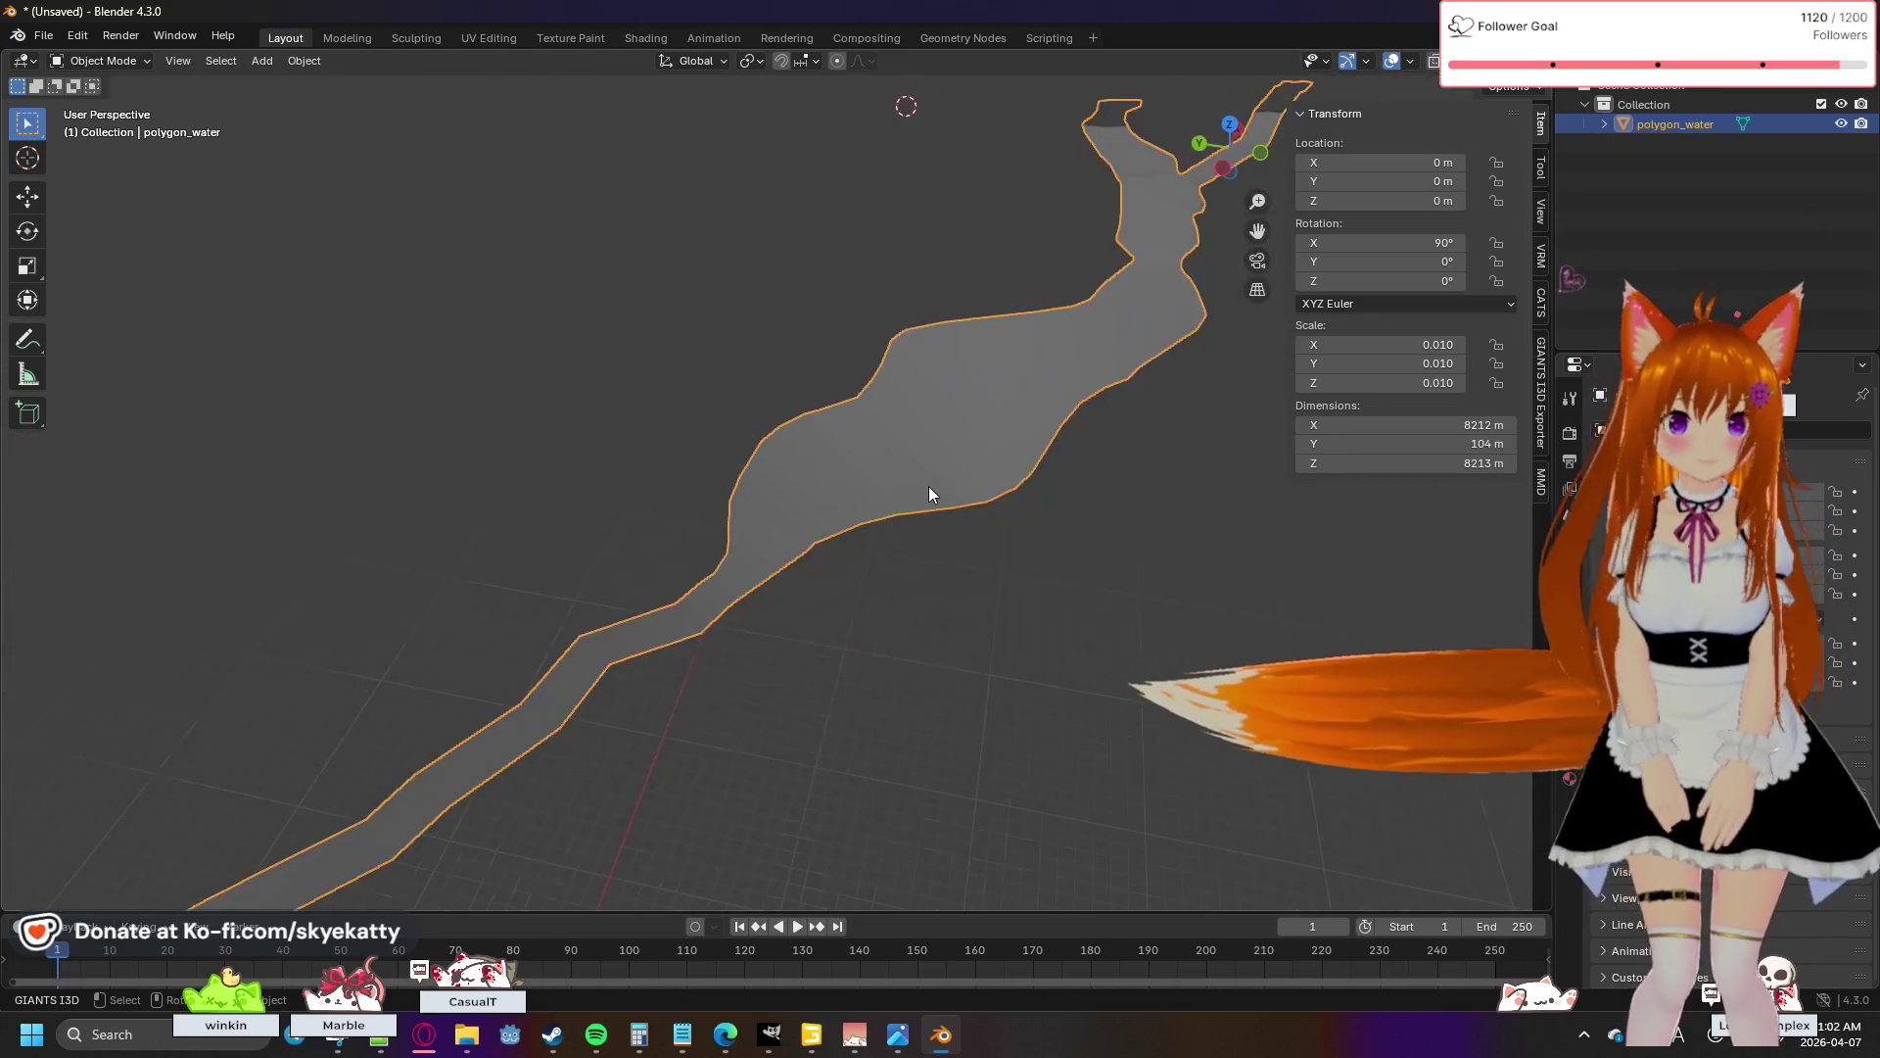
- Enter Edit Mode on the river mesh and select all its geometry, cancelling a started scale
key("Tab")
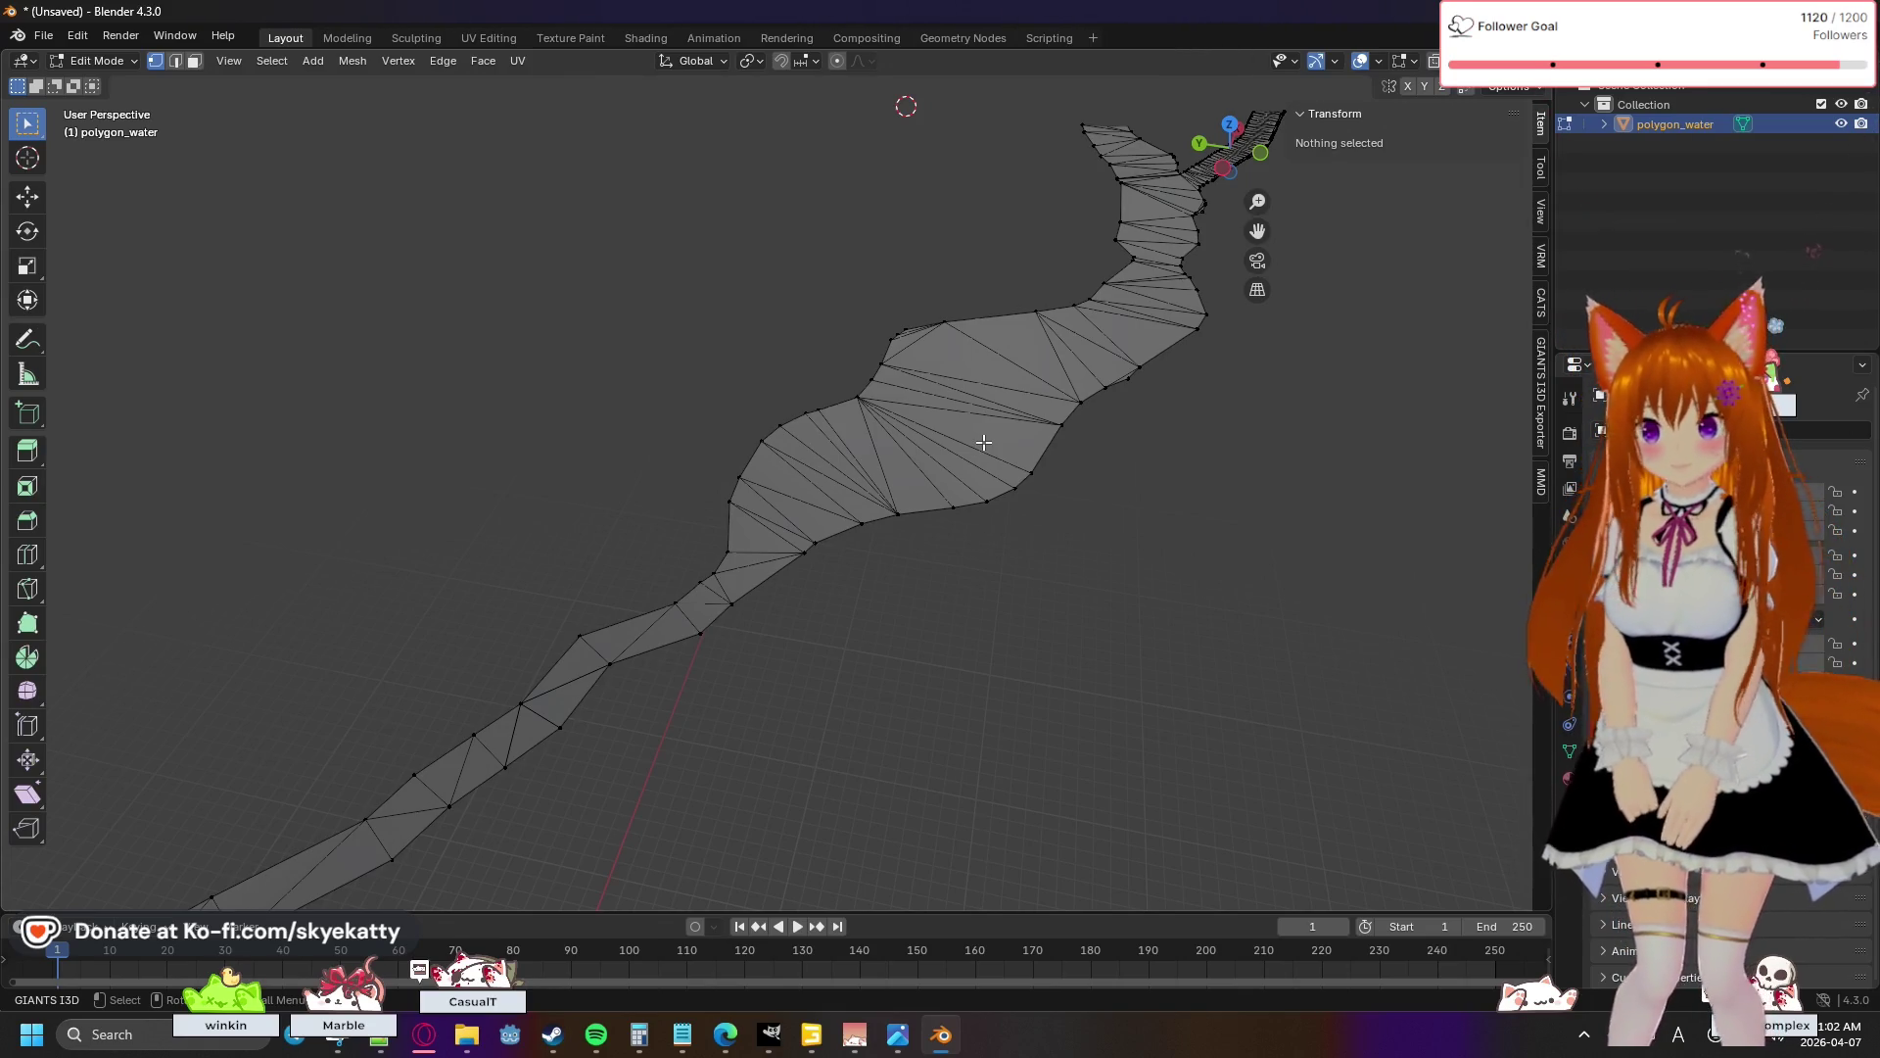
key("a")
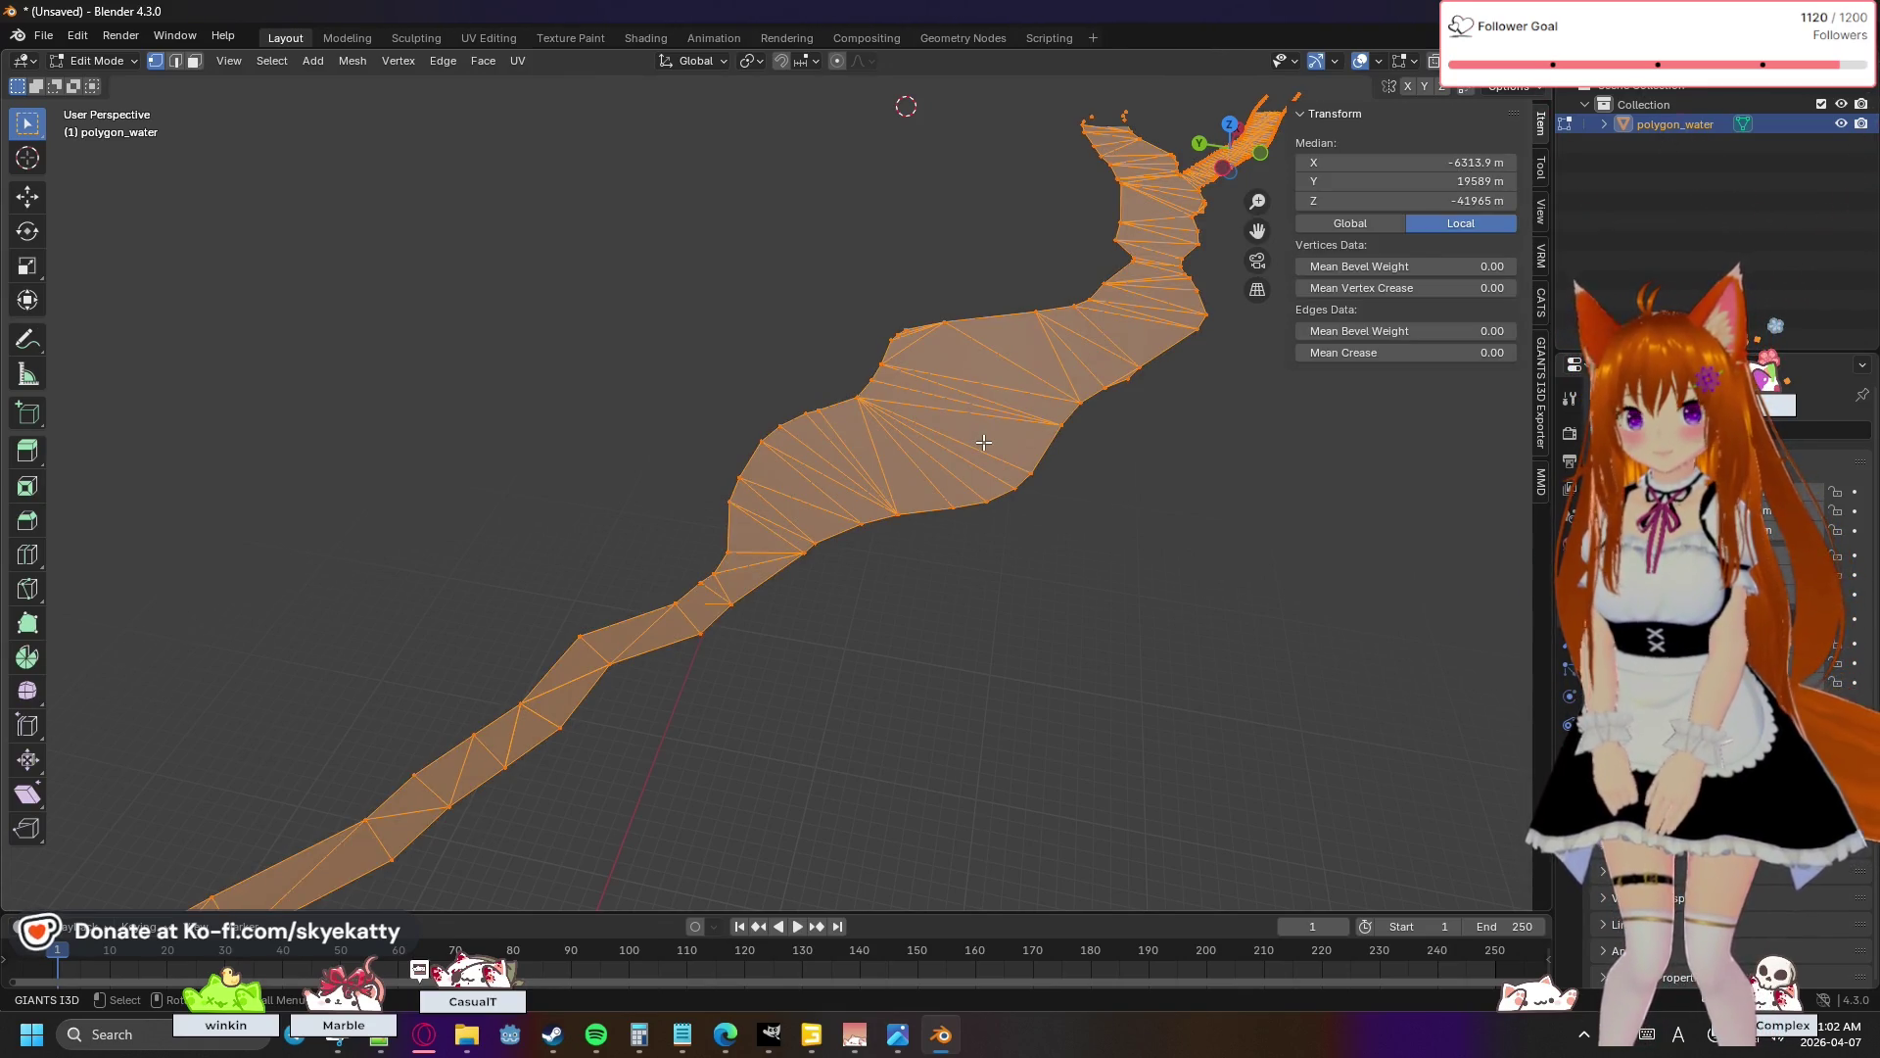
key("s")
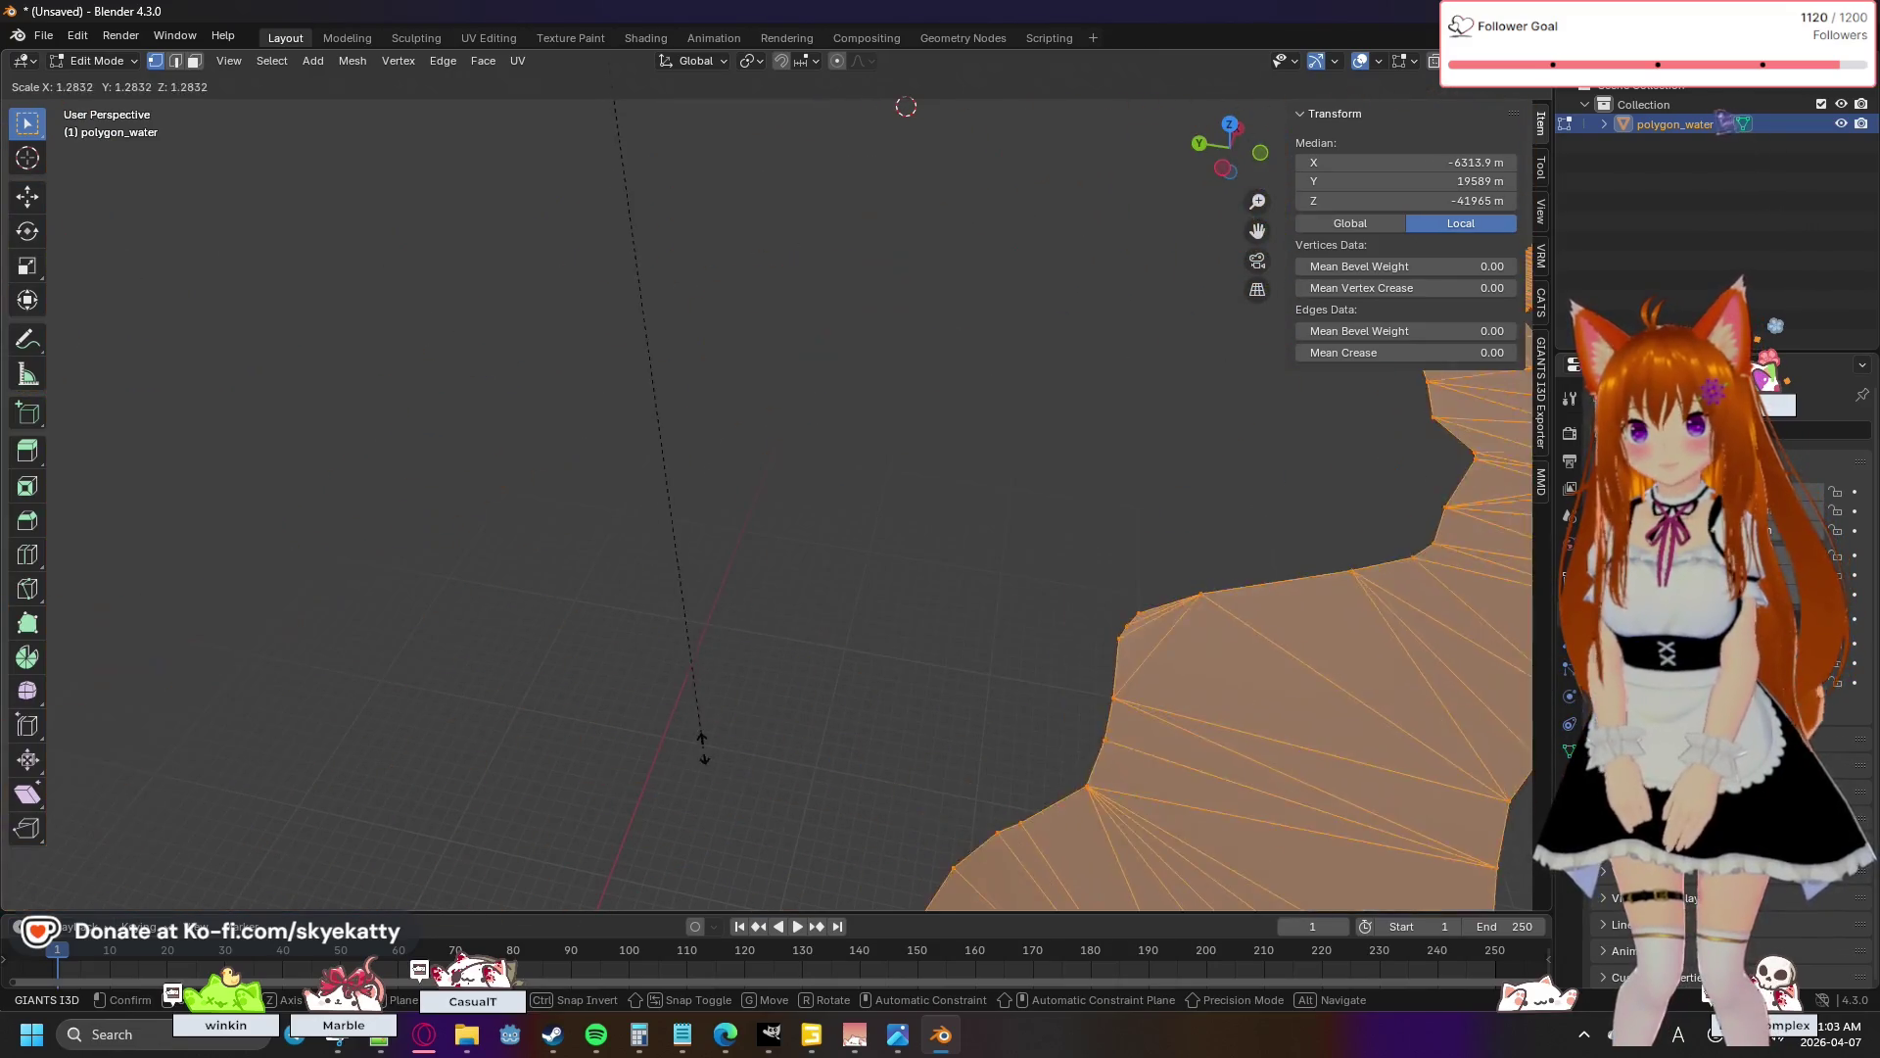
right_click(614, 443)
scroll(735, 519, "down", 2)
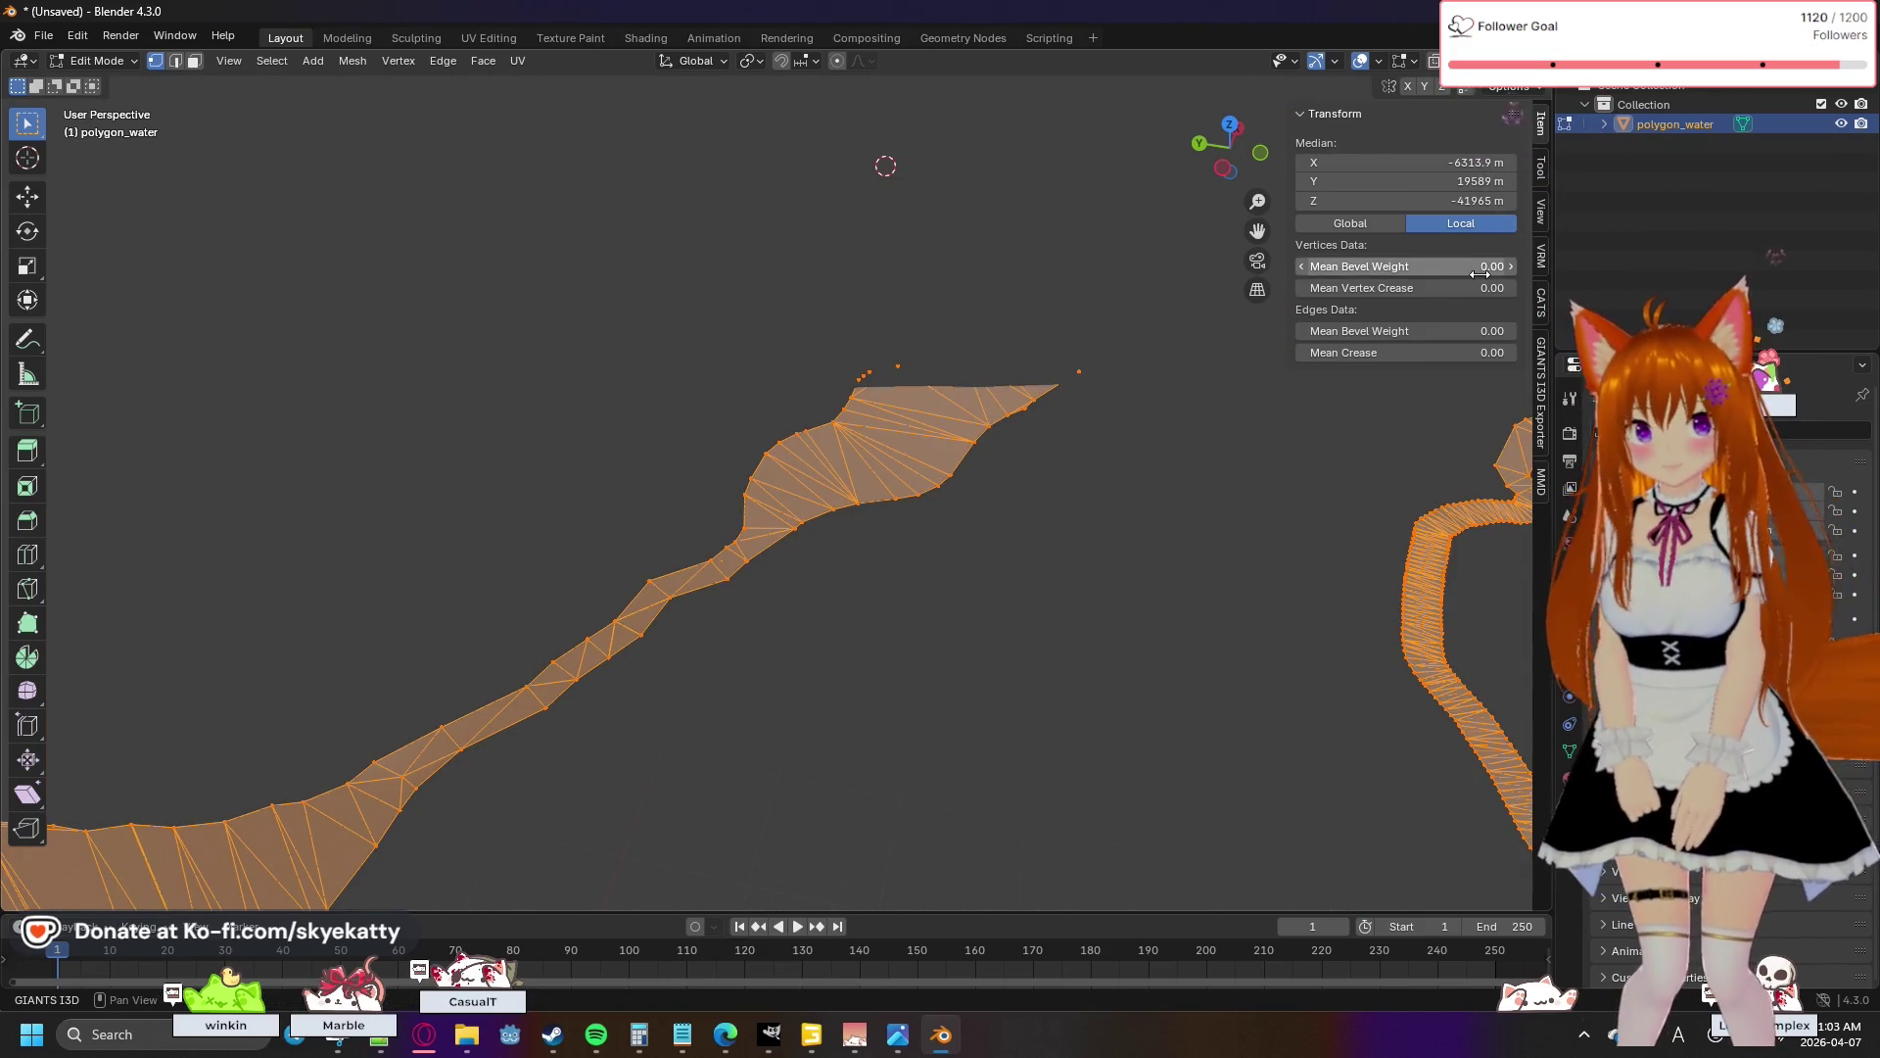
left_click(1544, 218)
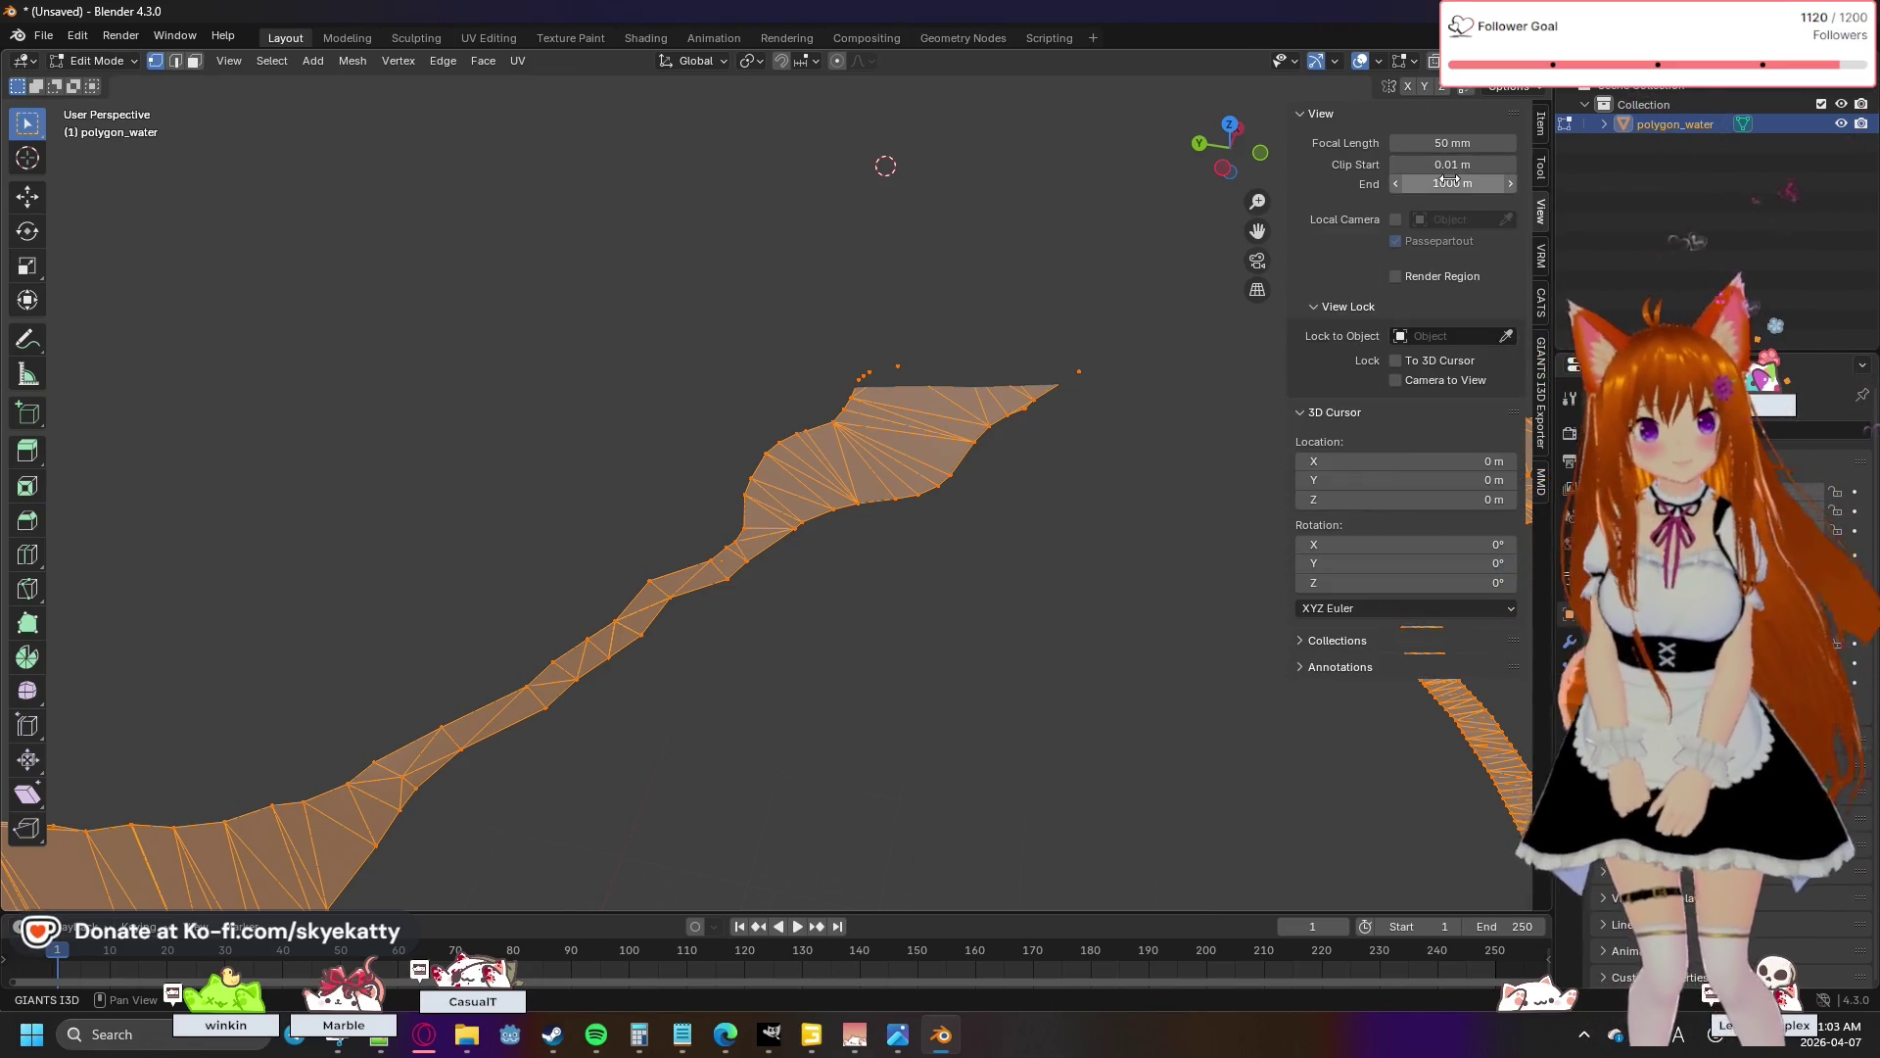
- Set the viewport Clip End to 10000 m, then deselect all the mesh geometry
left_click_drag(1453, 183, 1435, 183)
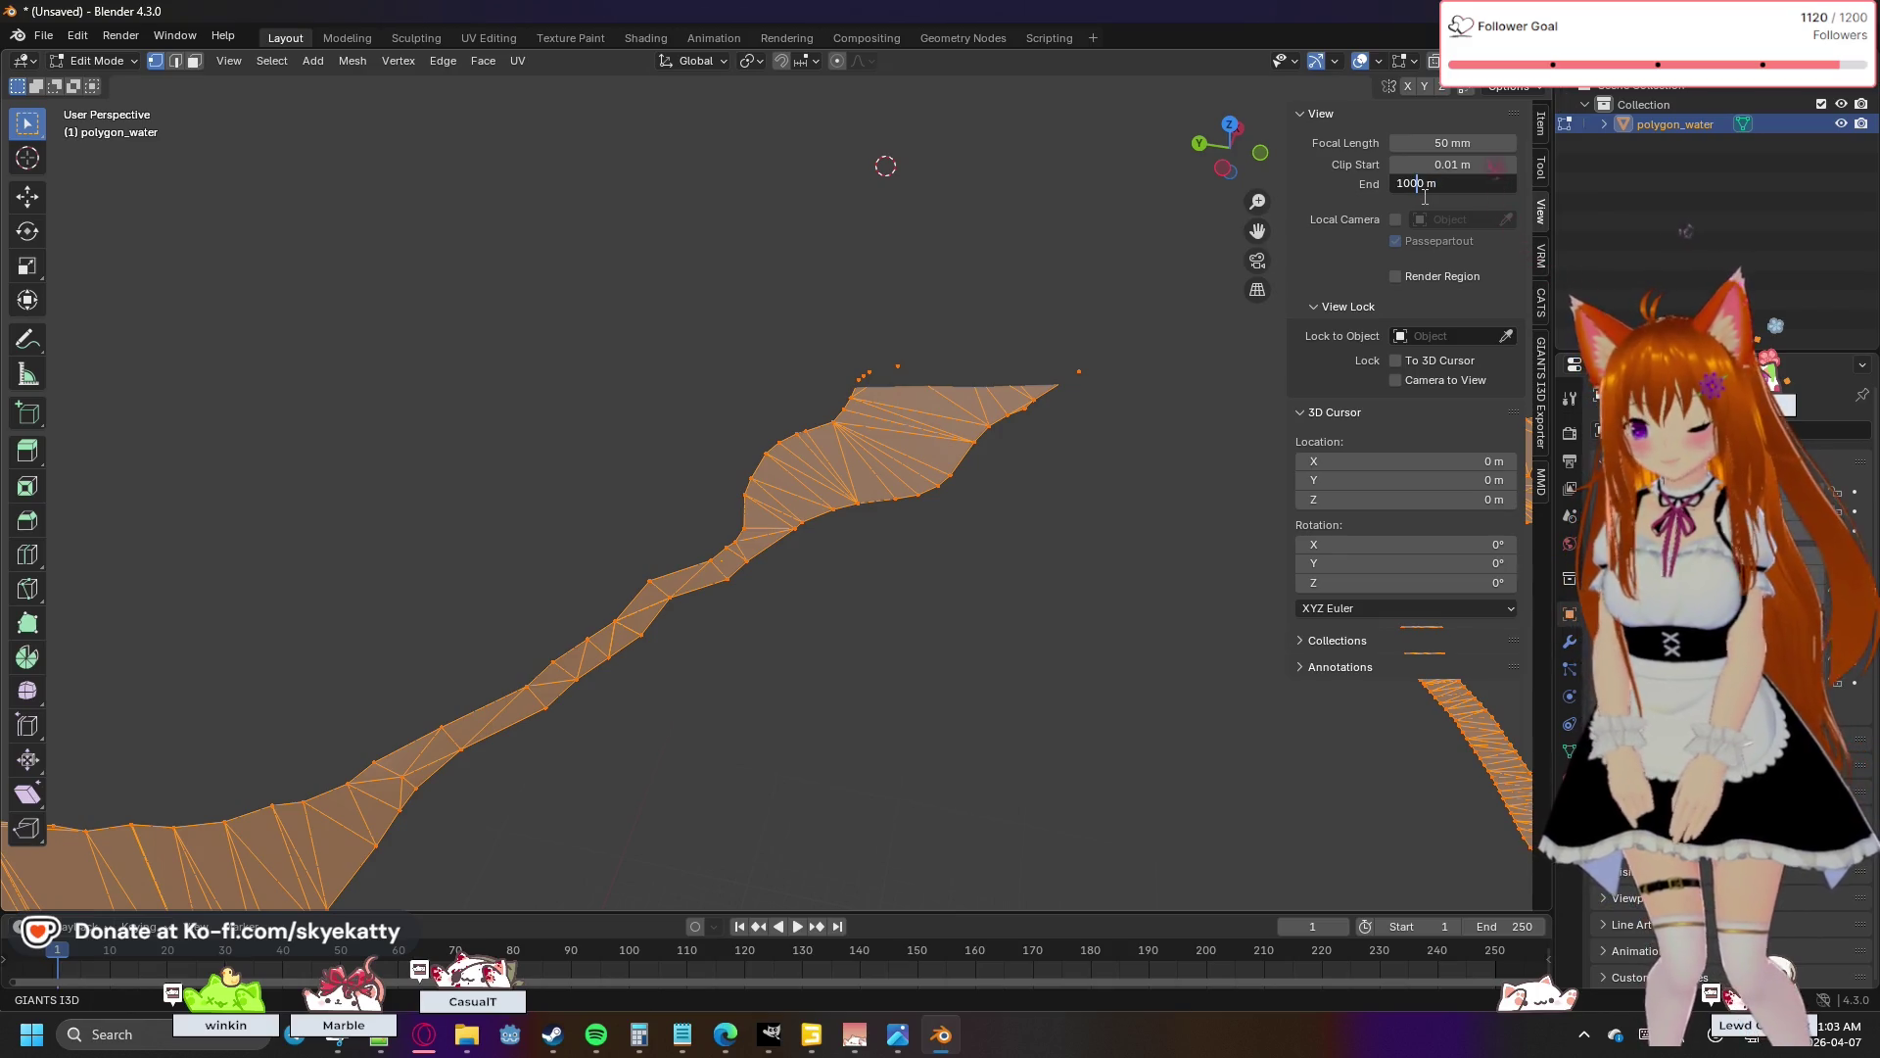
type("0")
key("Return")
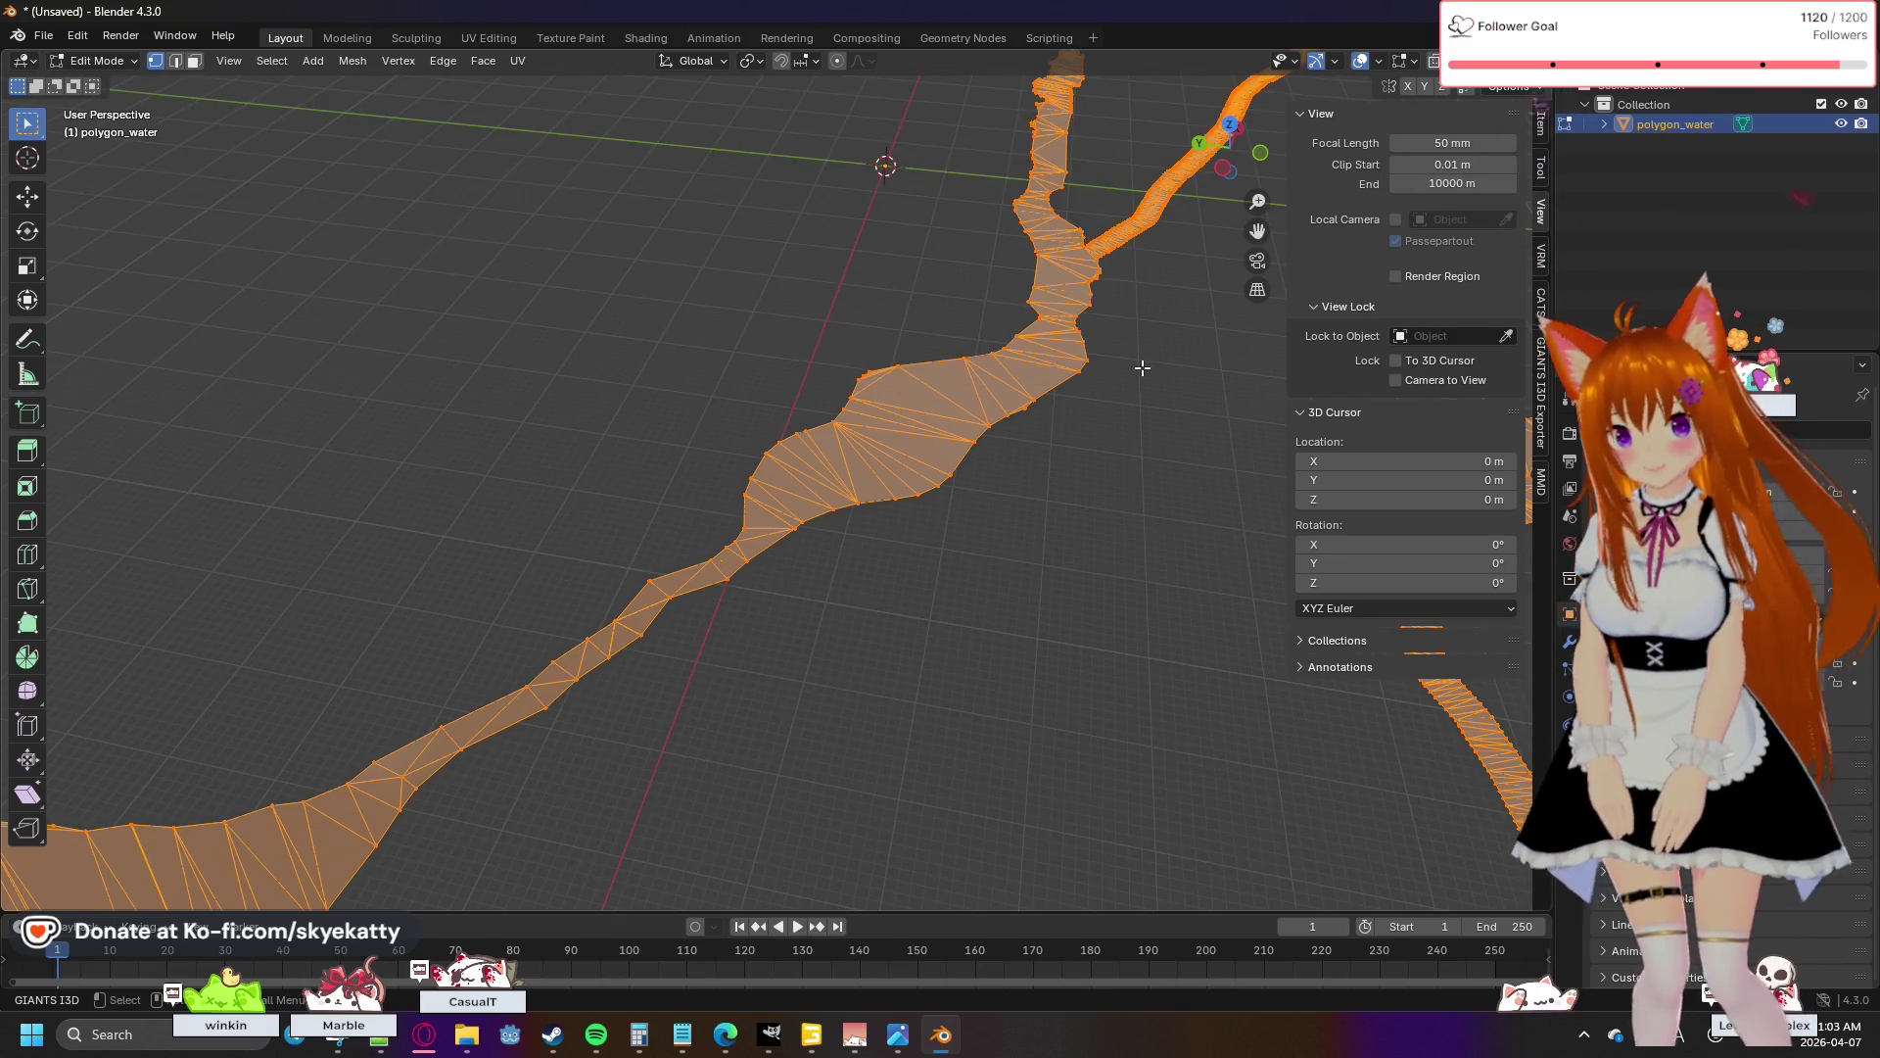
left_click(1149, 361)
scroll(1149, 361, "down", 5)
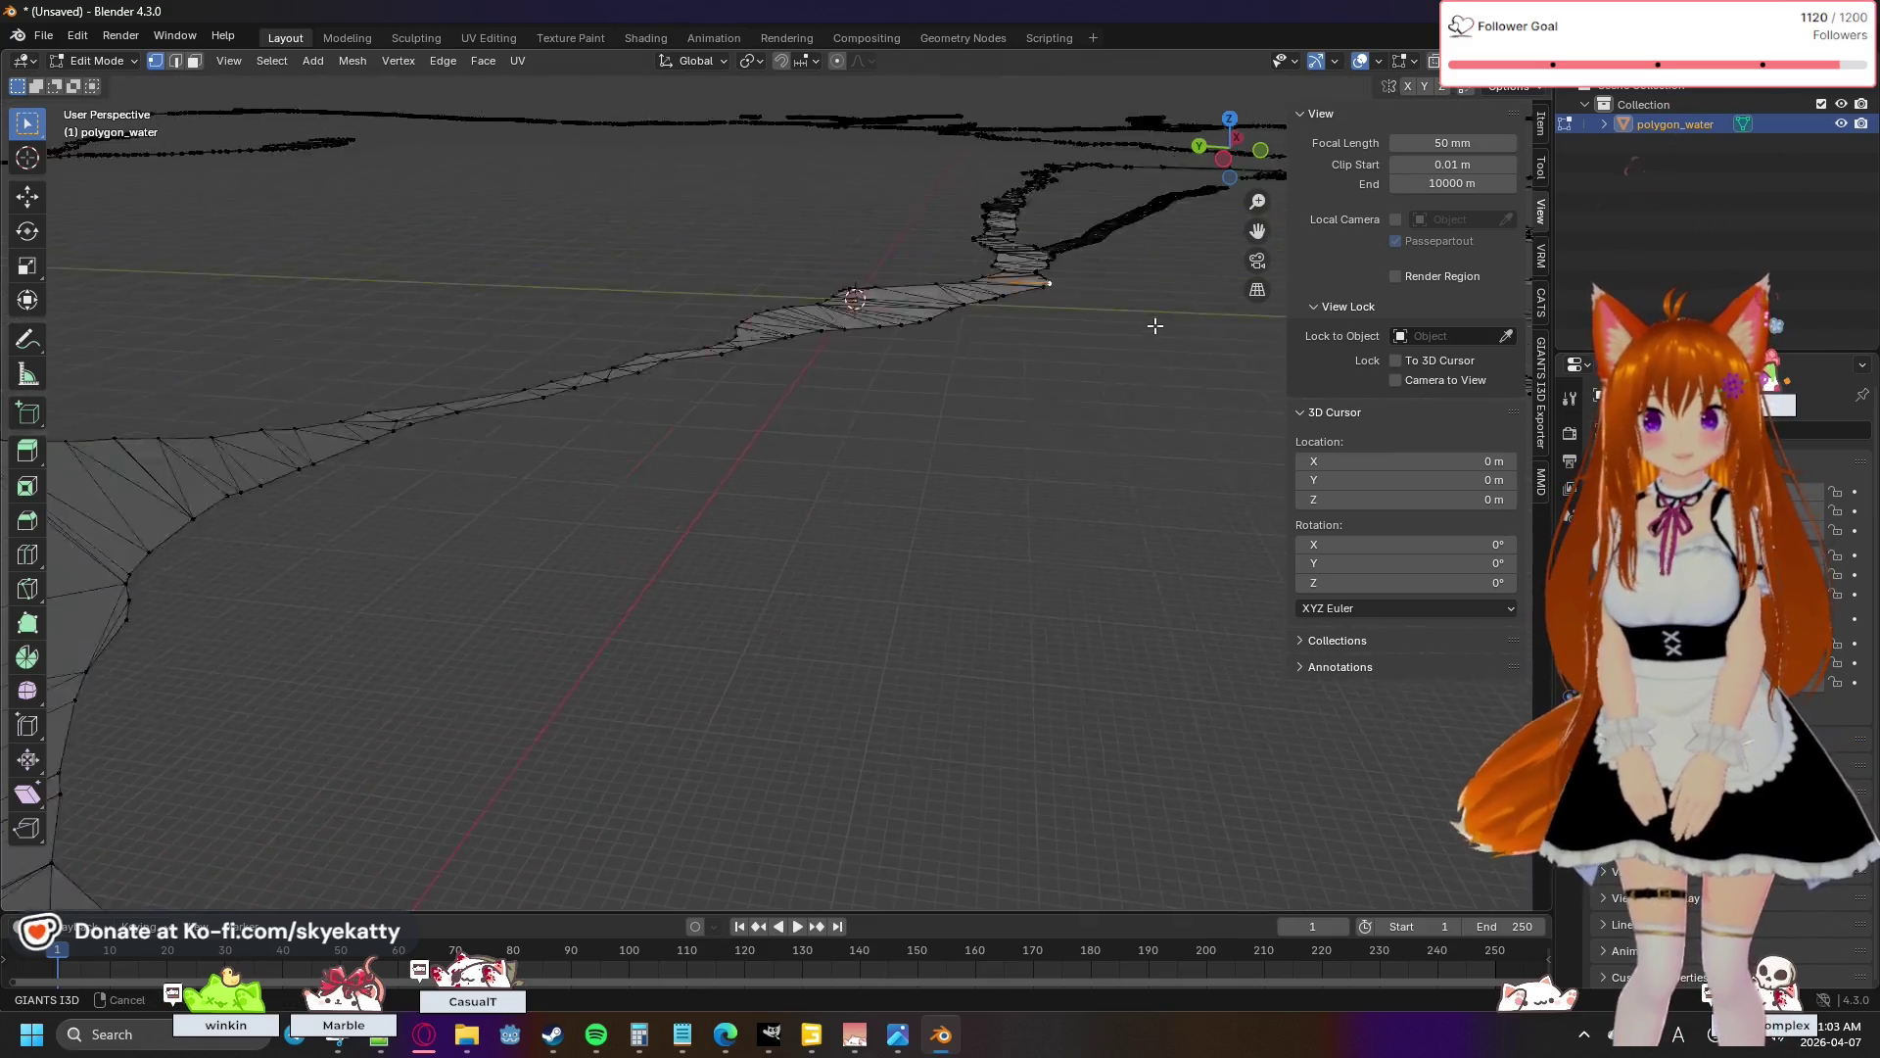
scroll(1081, 432, "up", 3)
key("a")
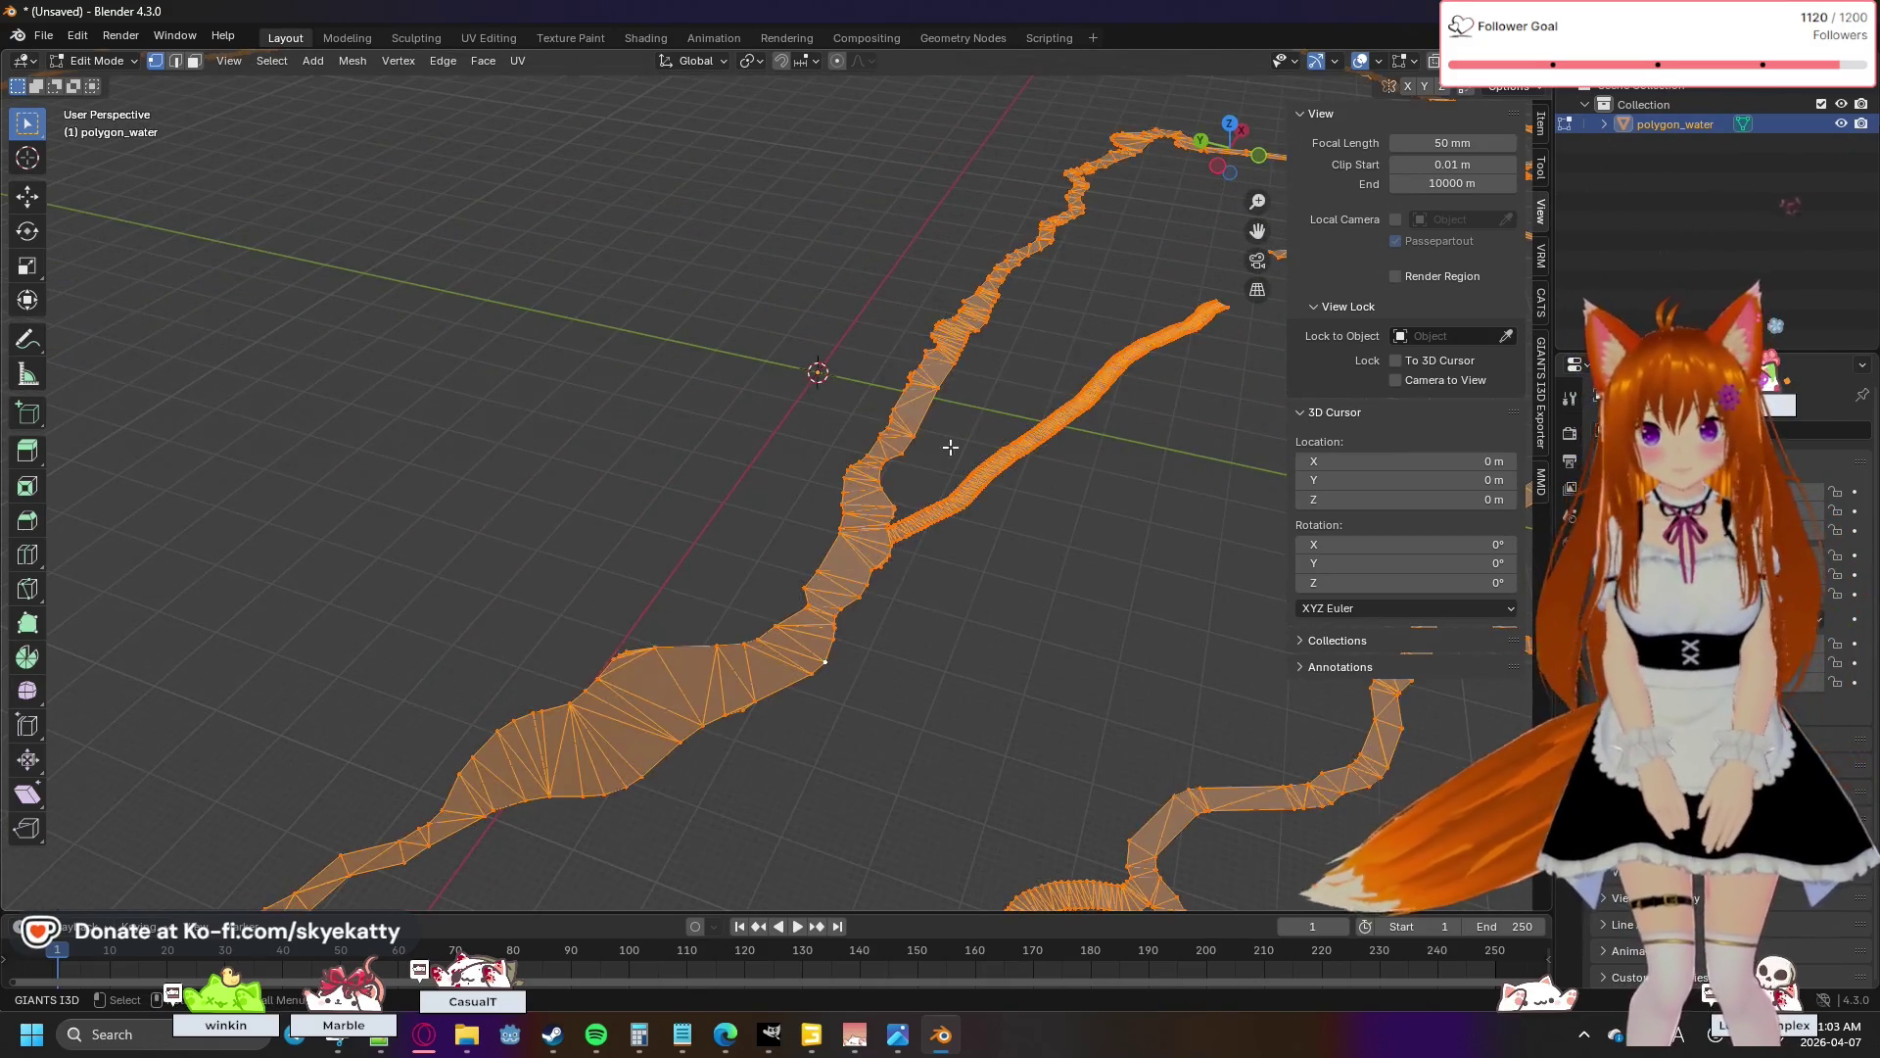
left_click(801, 397)
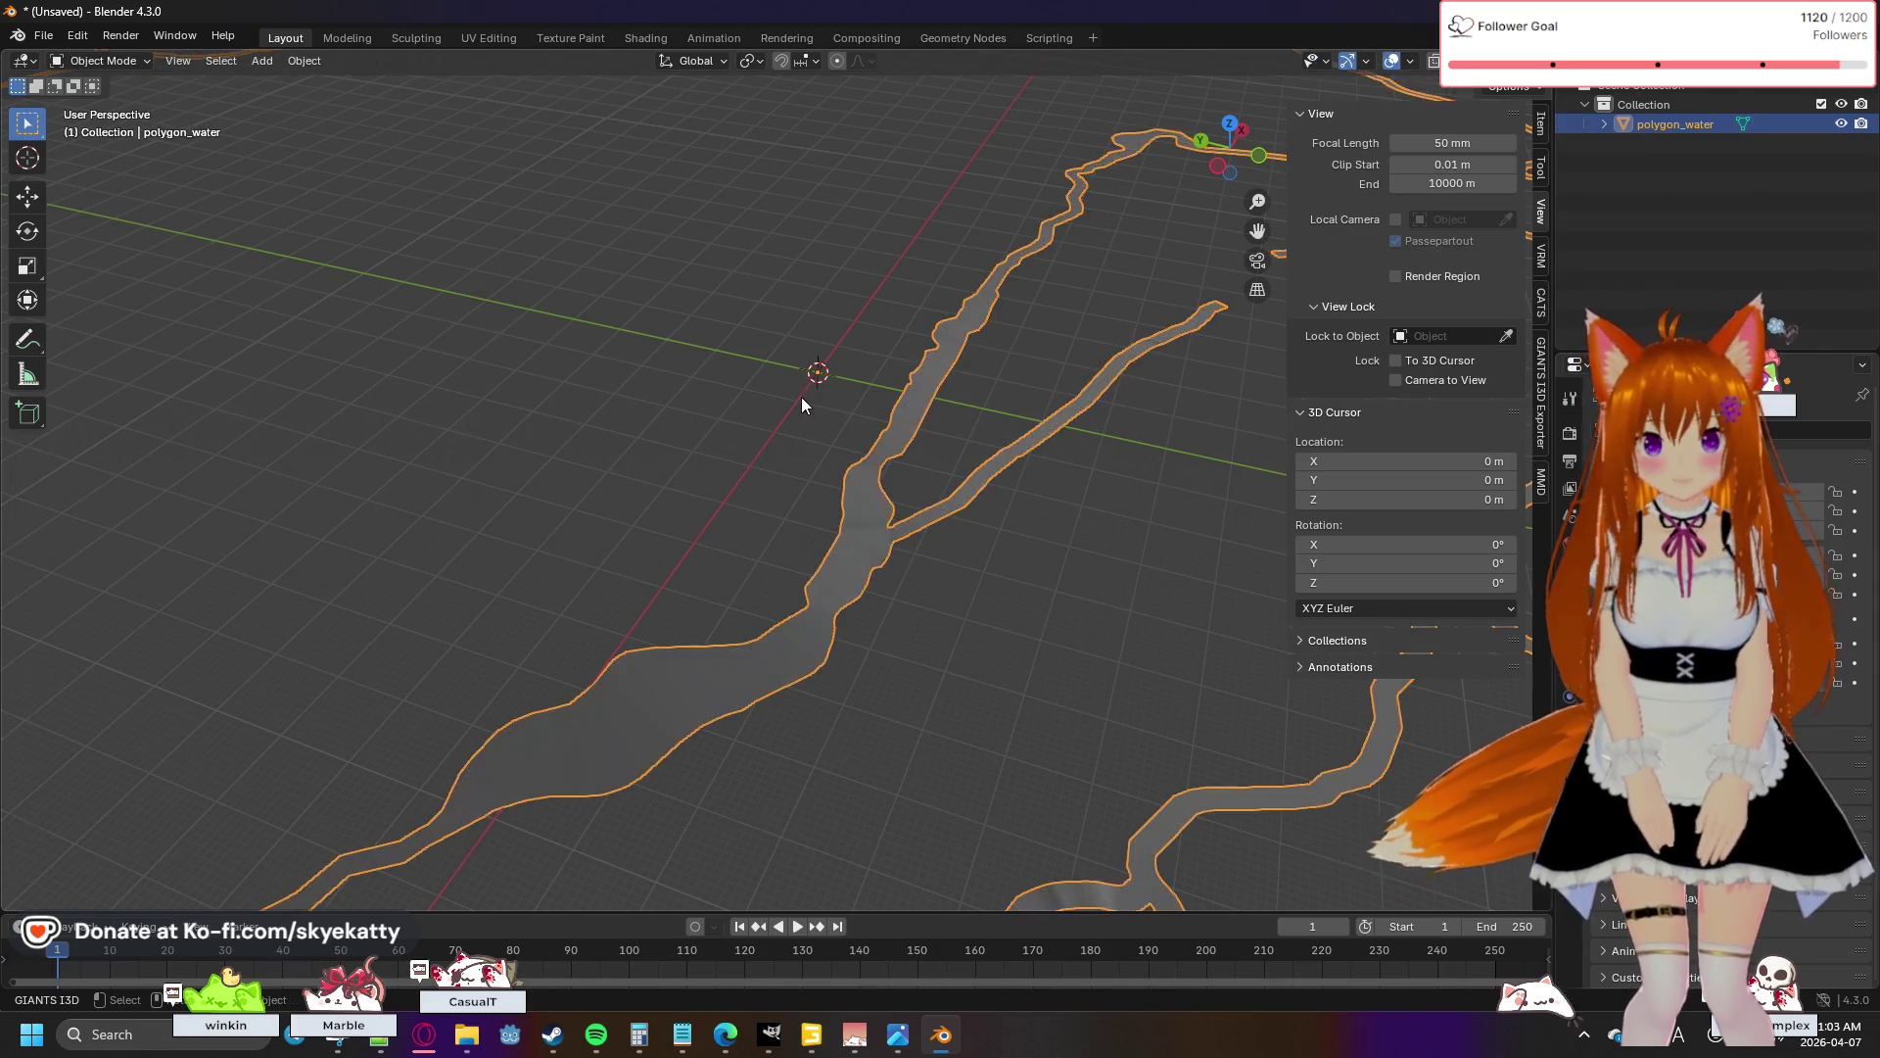
- Reselect the river mesh at full size and return to Edit Mode with an unmoved extrusion
key("Tab")
left_click(828, 597)
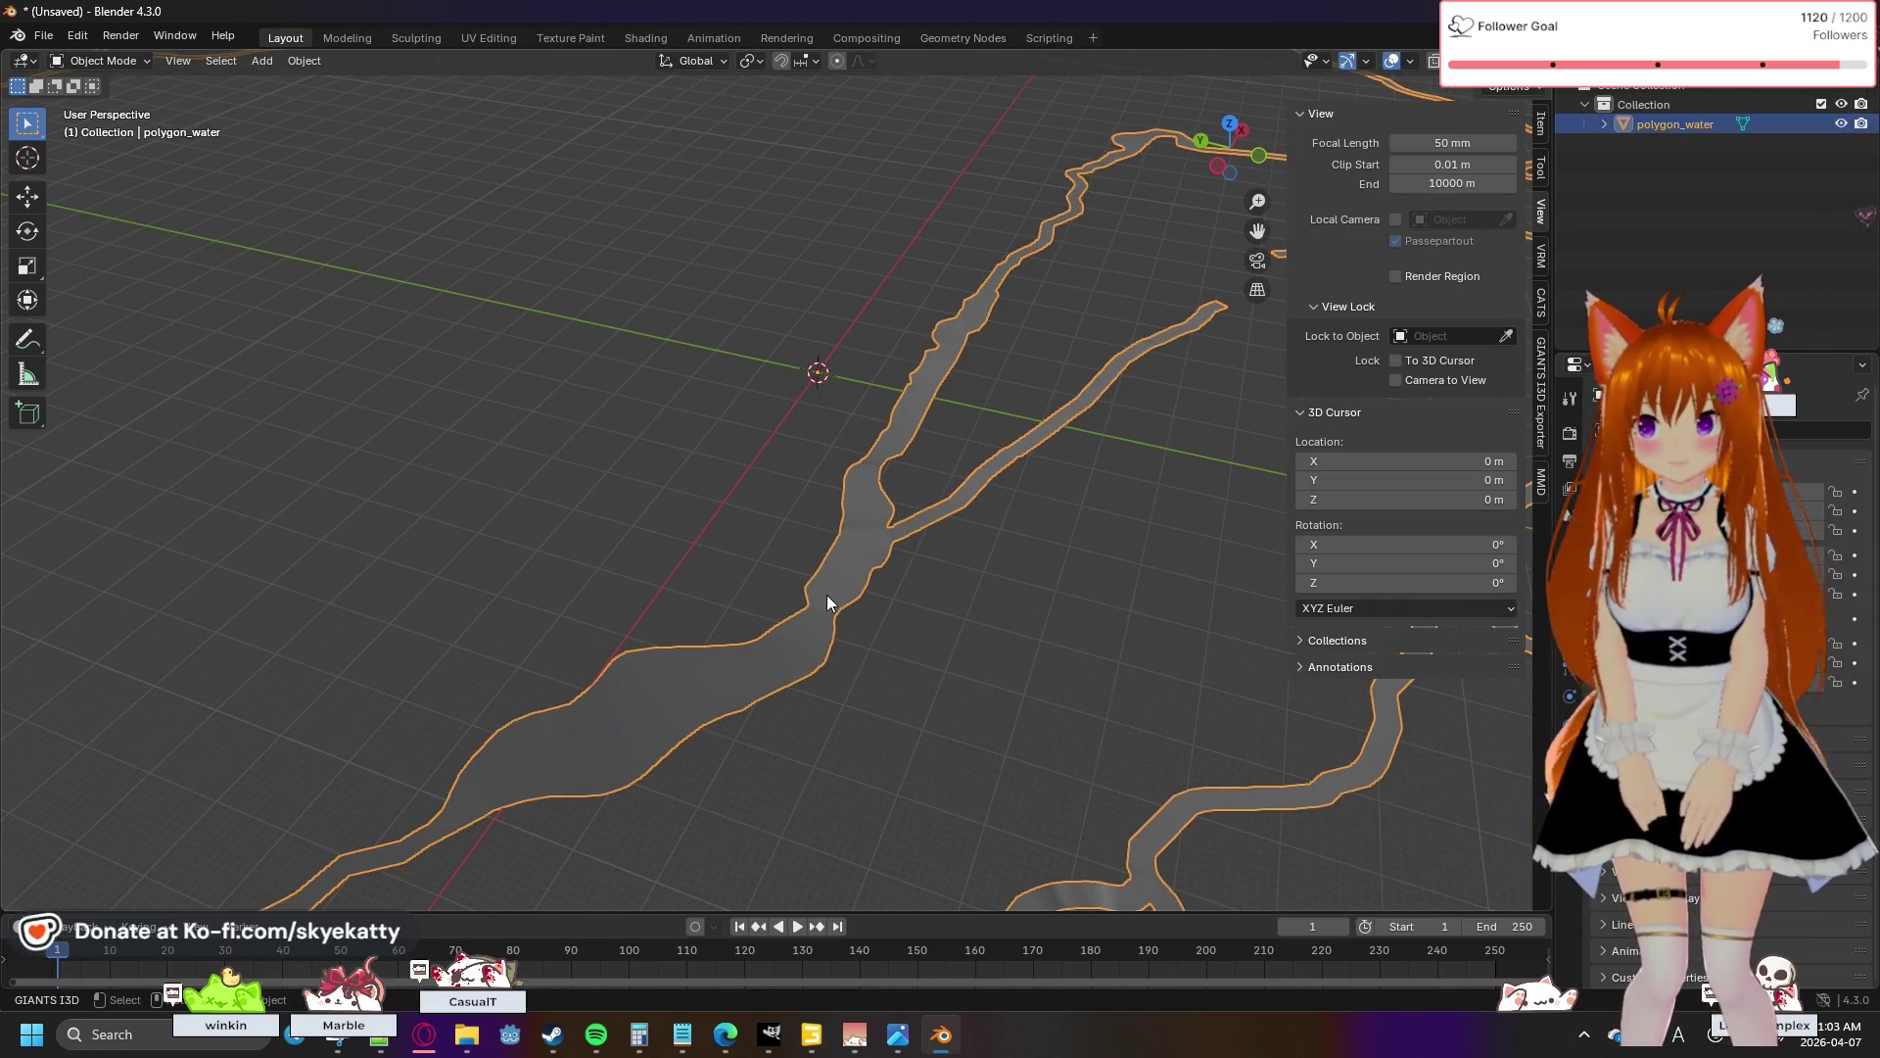
key("s")
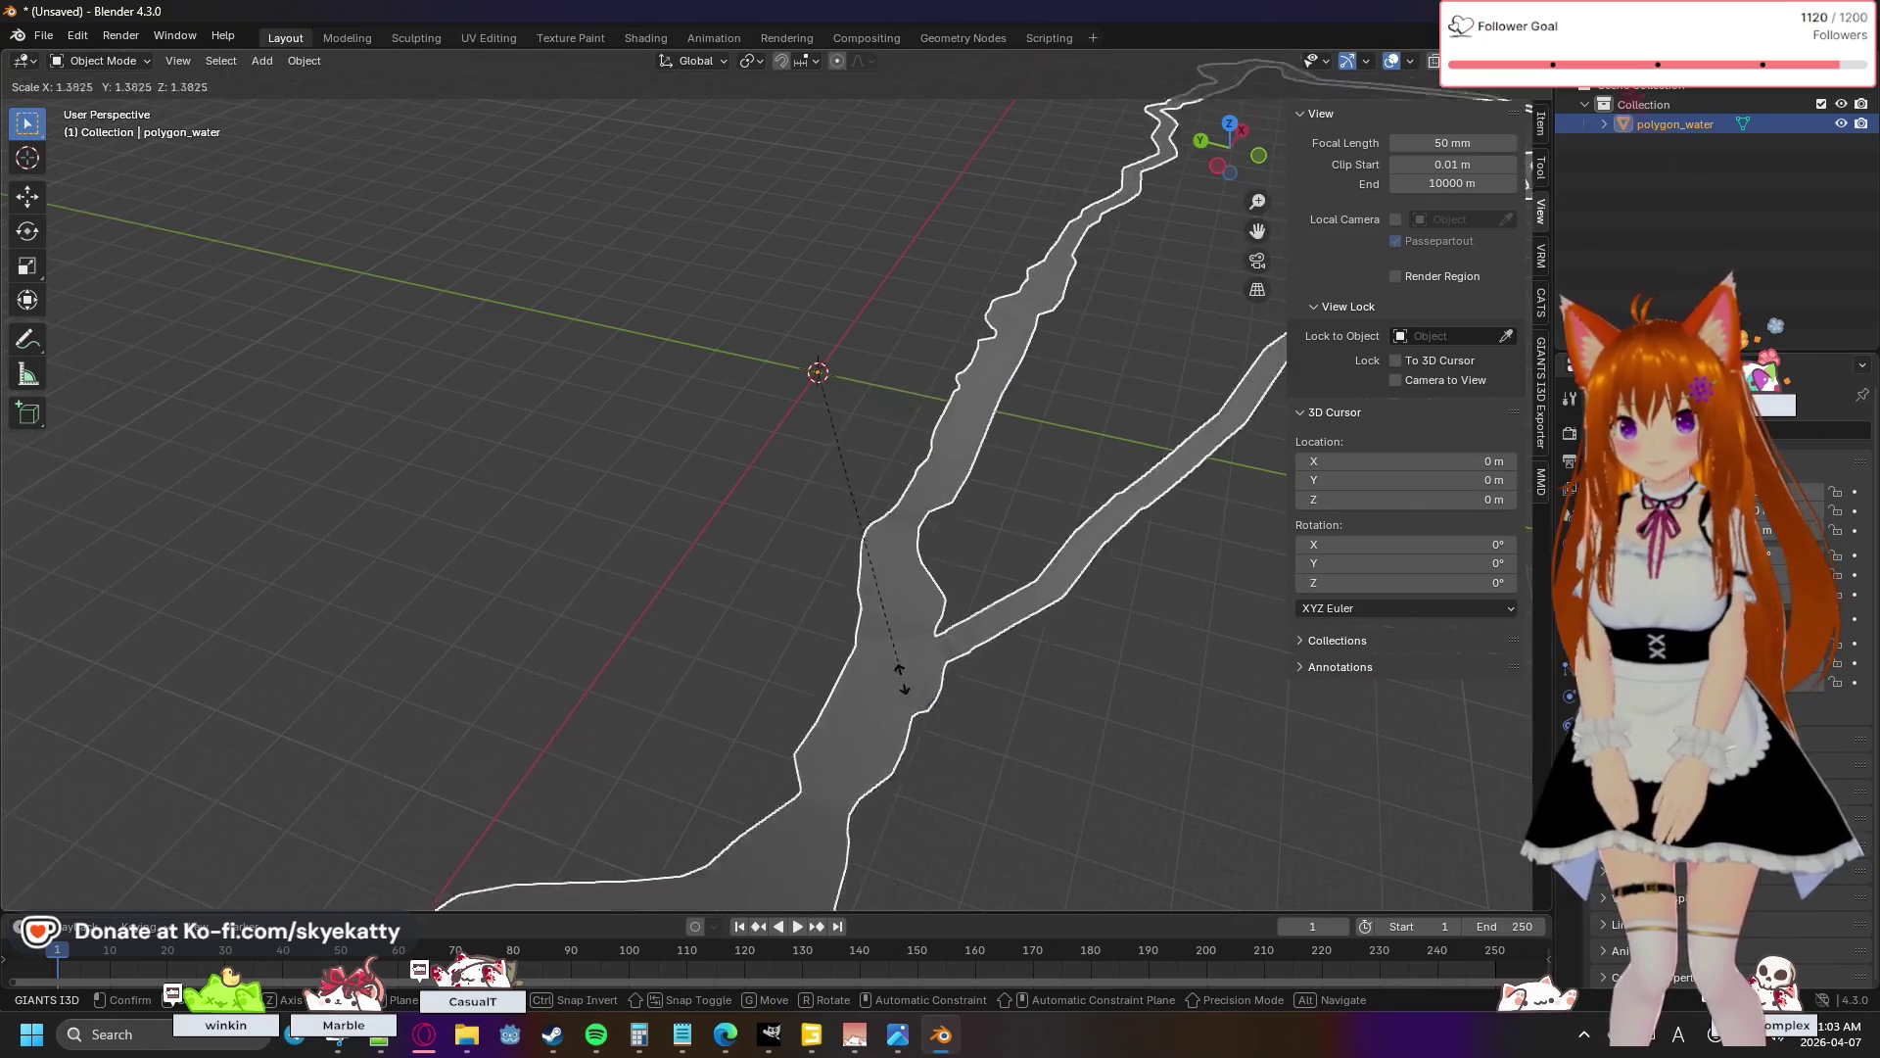
right_click(783, 333)
key("ctrl+z")
key("ctrl+z")
key("ctrl+z")
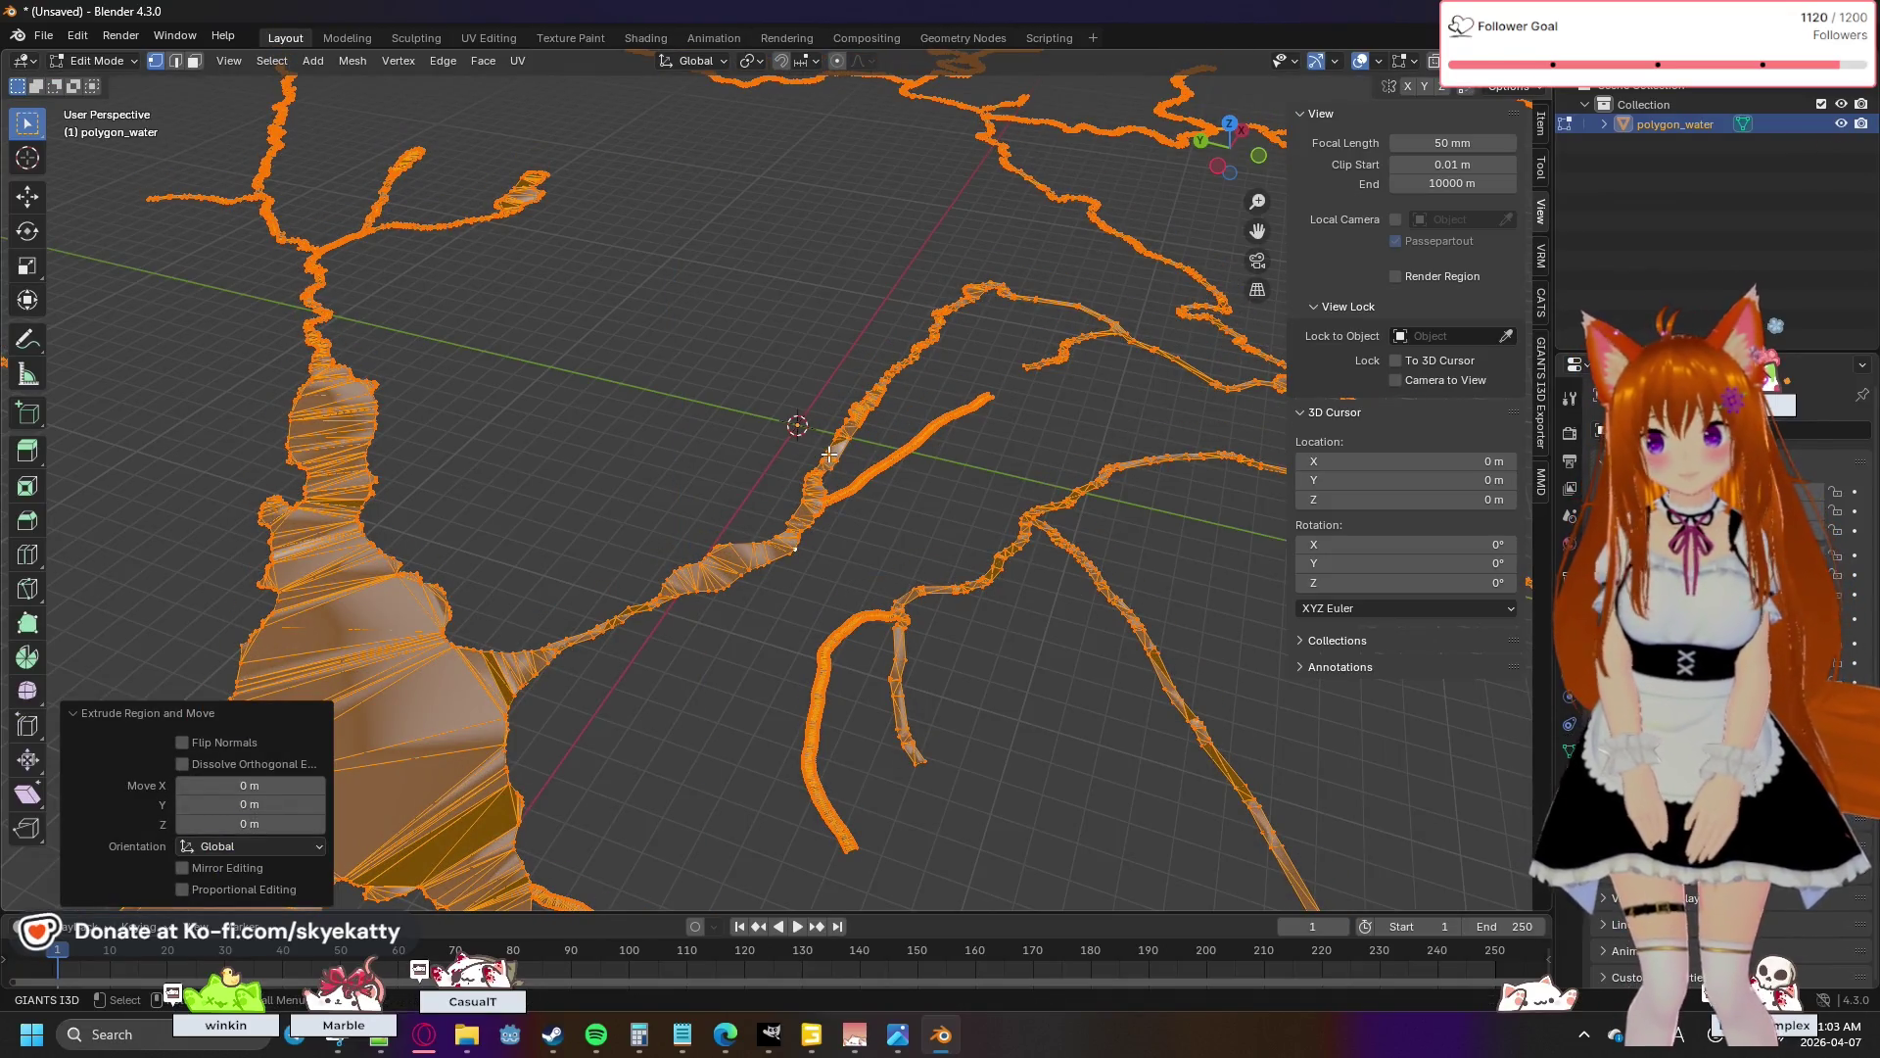
right_click(828, 454)
left_click(656, 310)
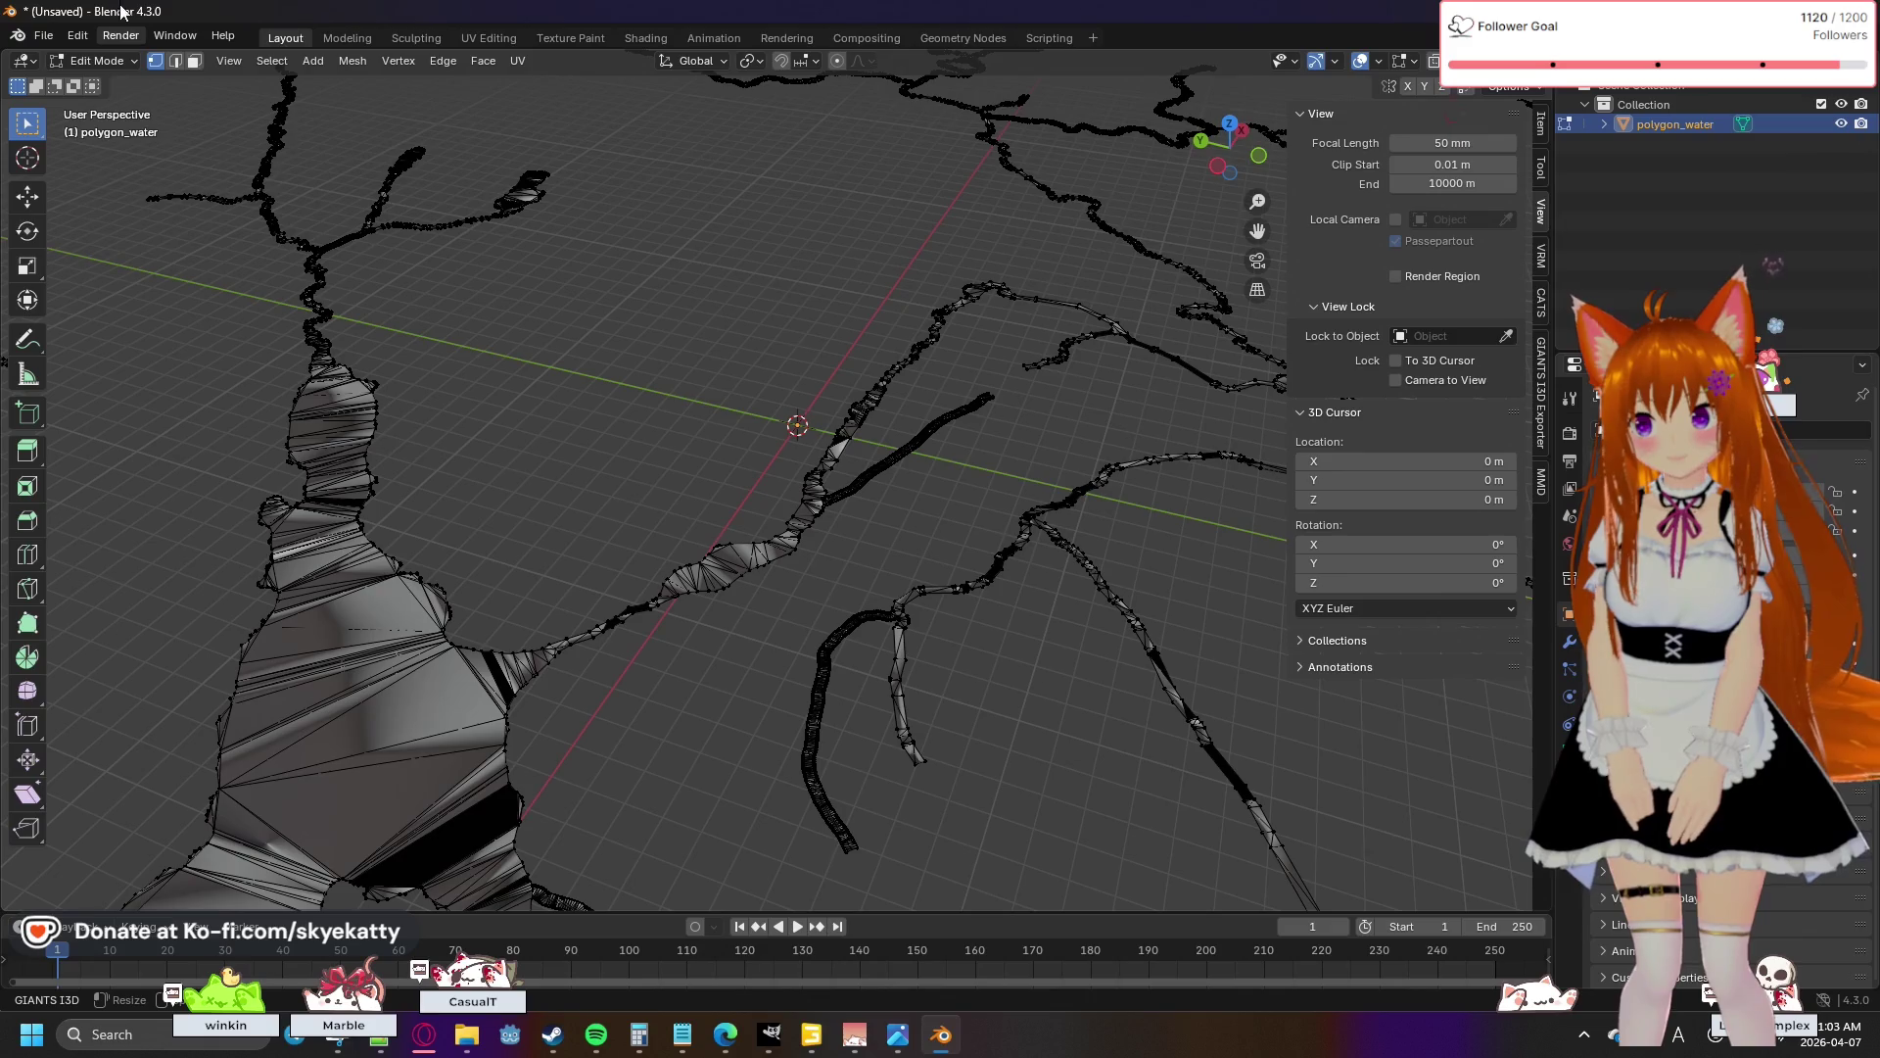
- Step through Undo History via Extrude Region and Move, ending on Toggle Edit Mode
left_click(81, 36)
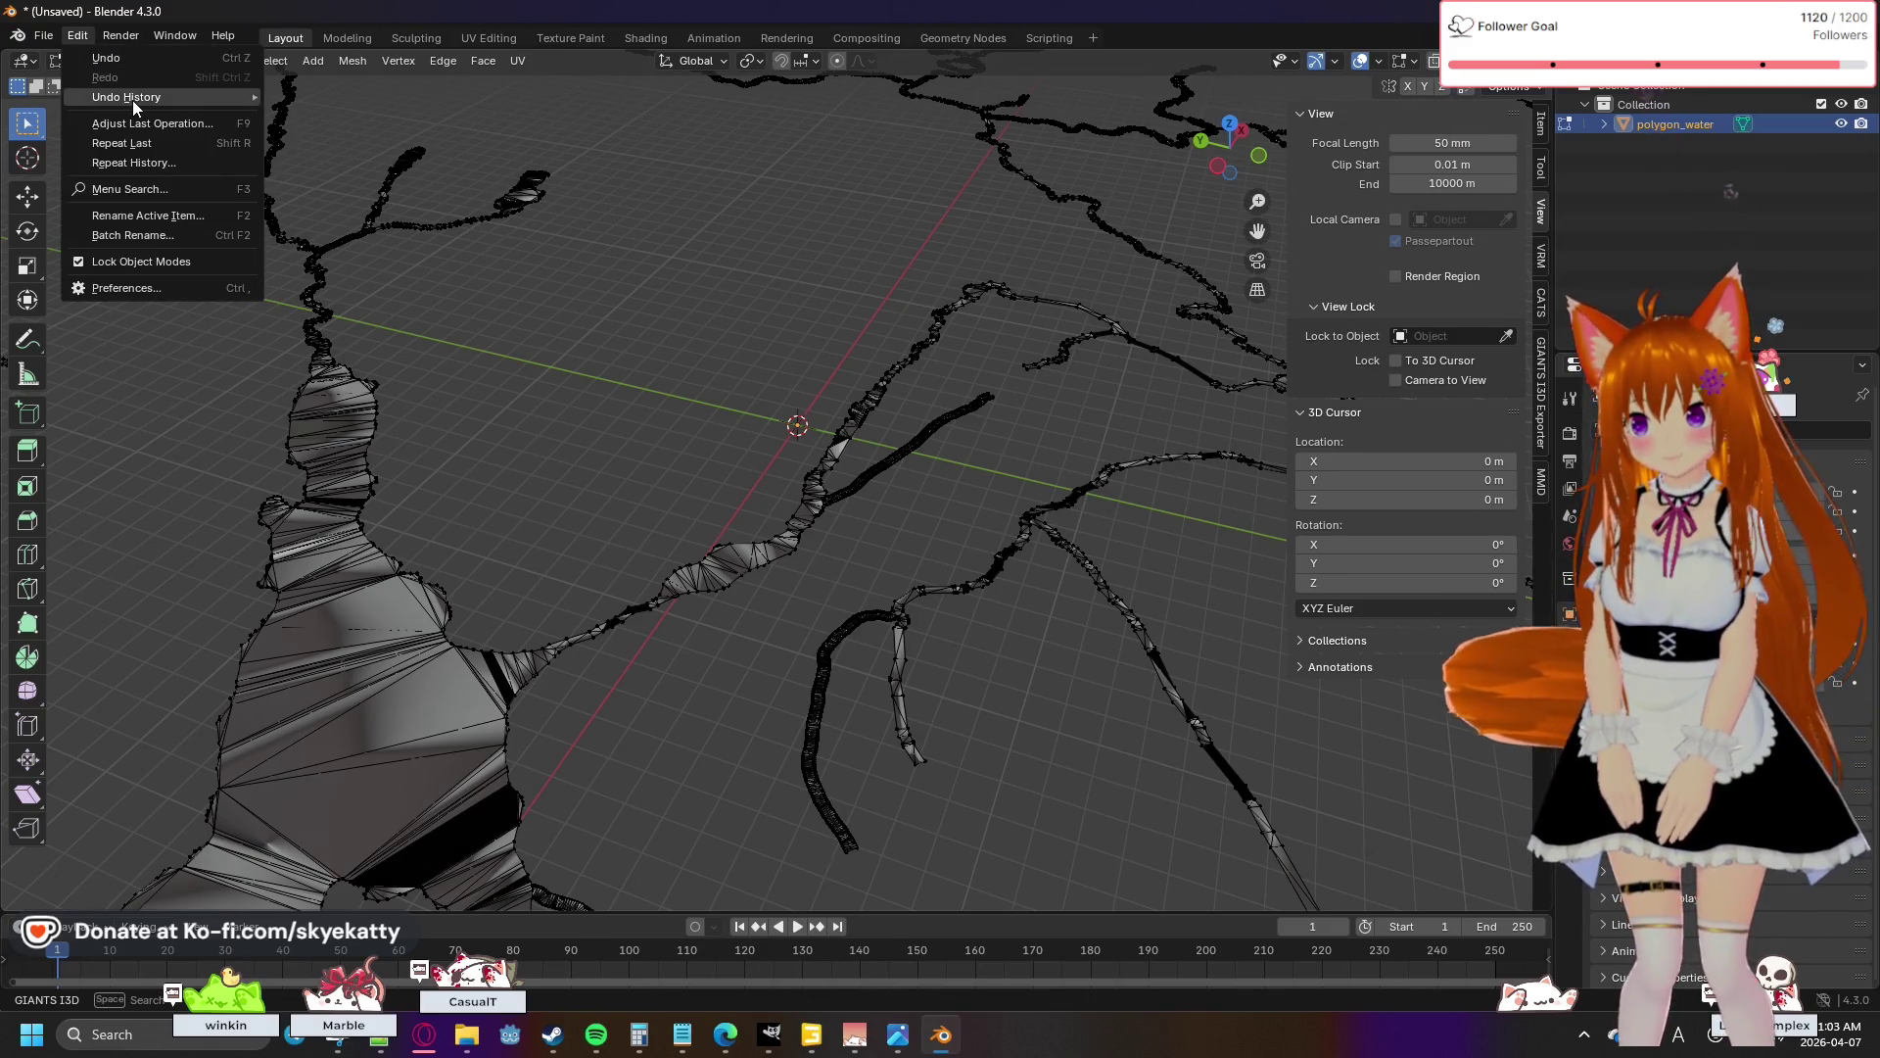
mouse_move(137, 100)
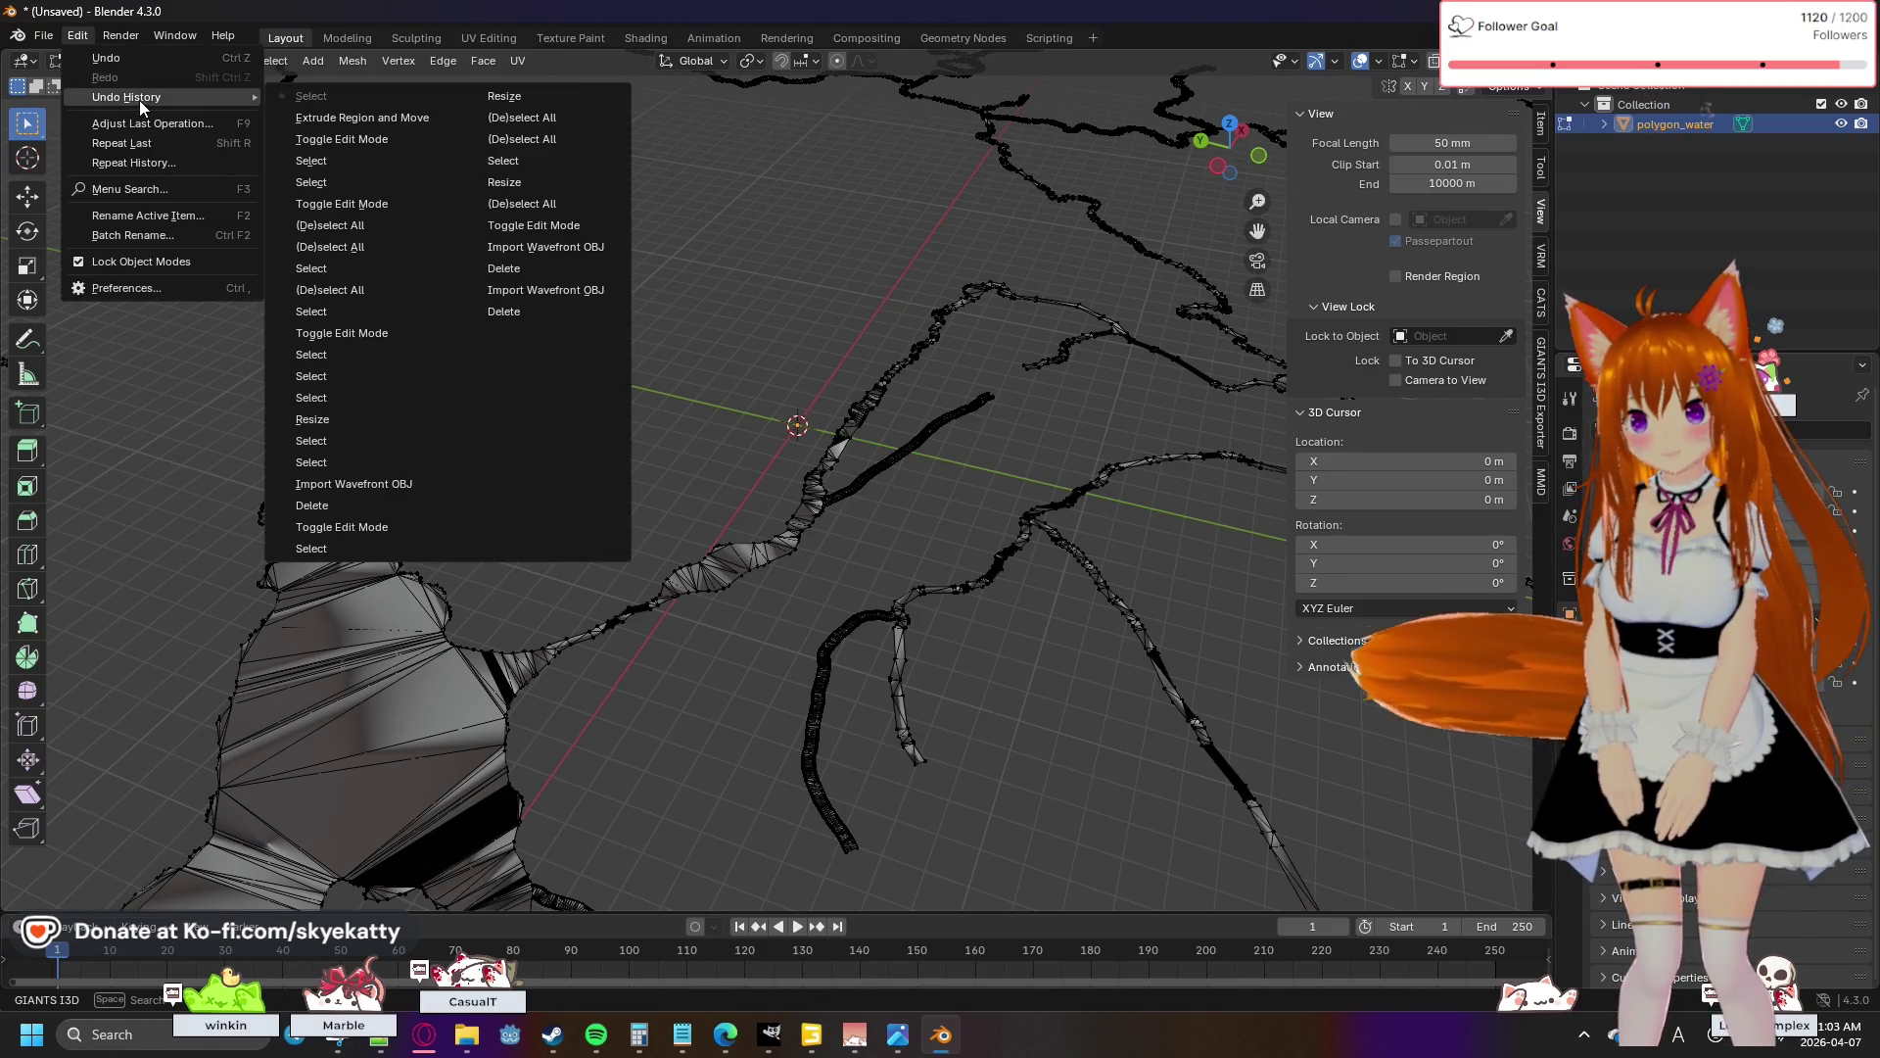
left_click(379, 141)
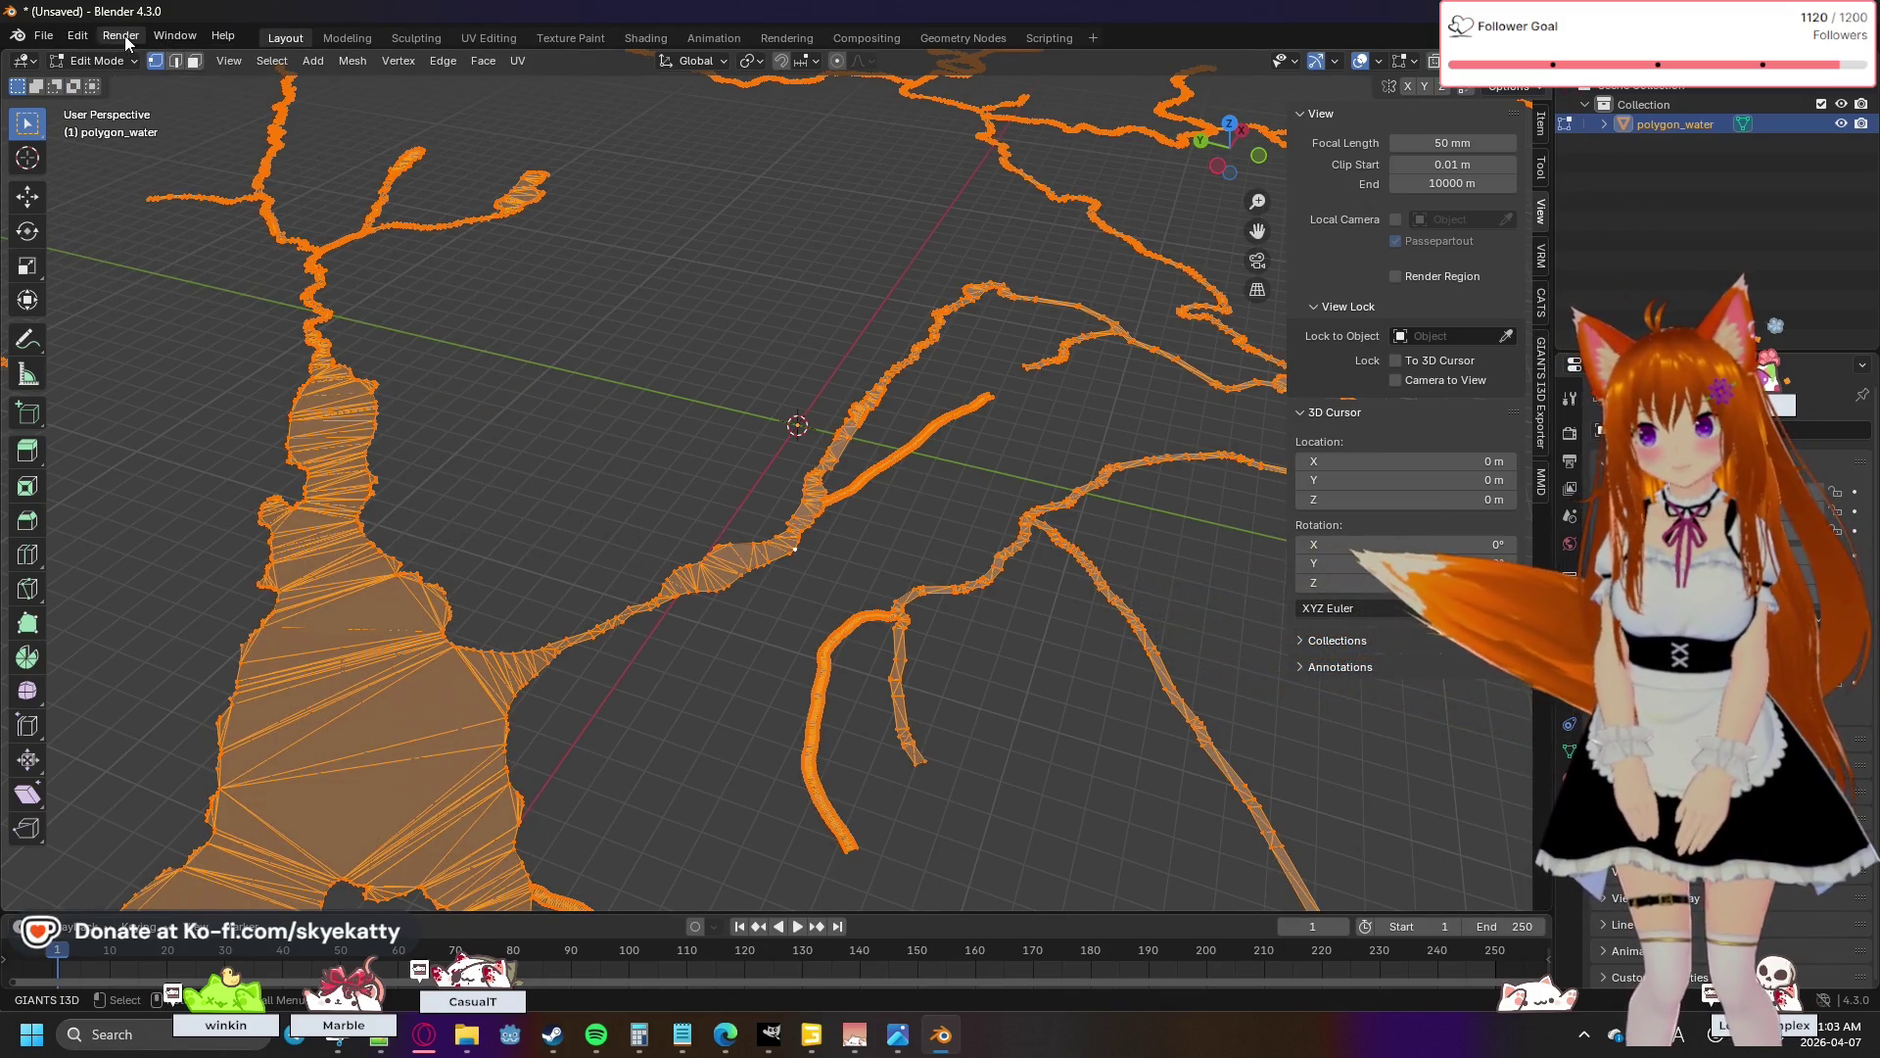
left_click(79, 36)
mouse_move(125, 102)
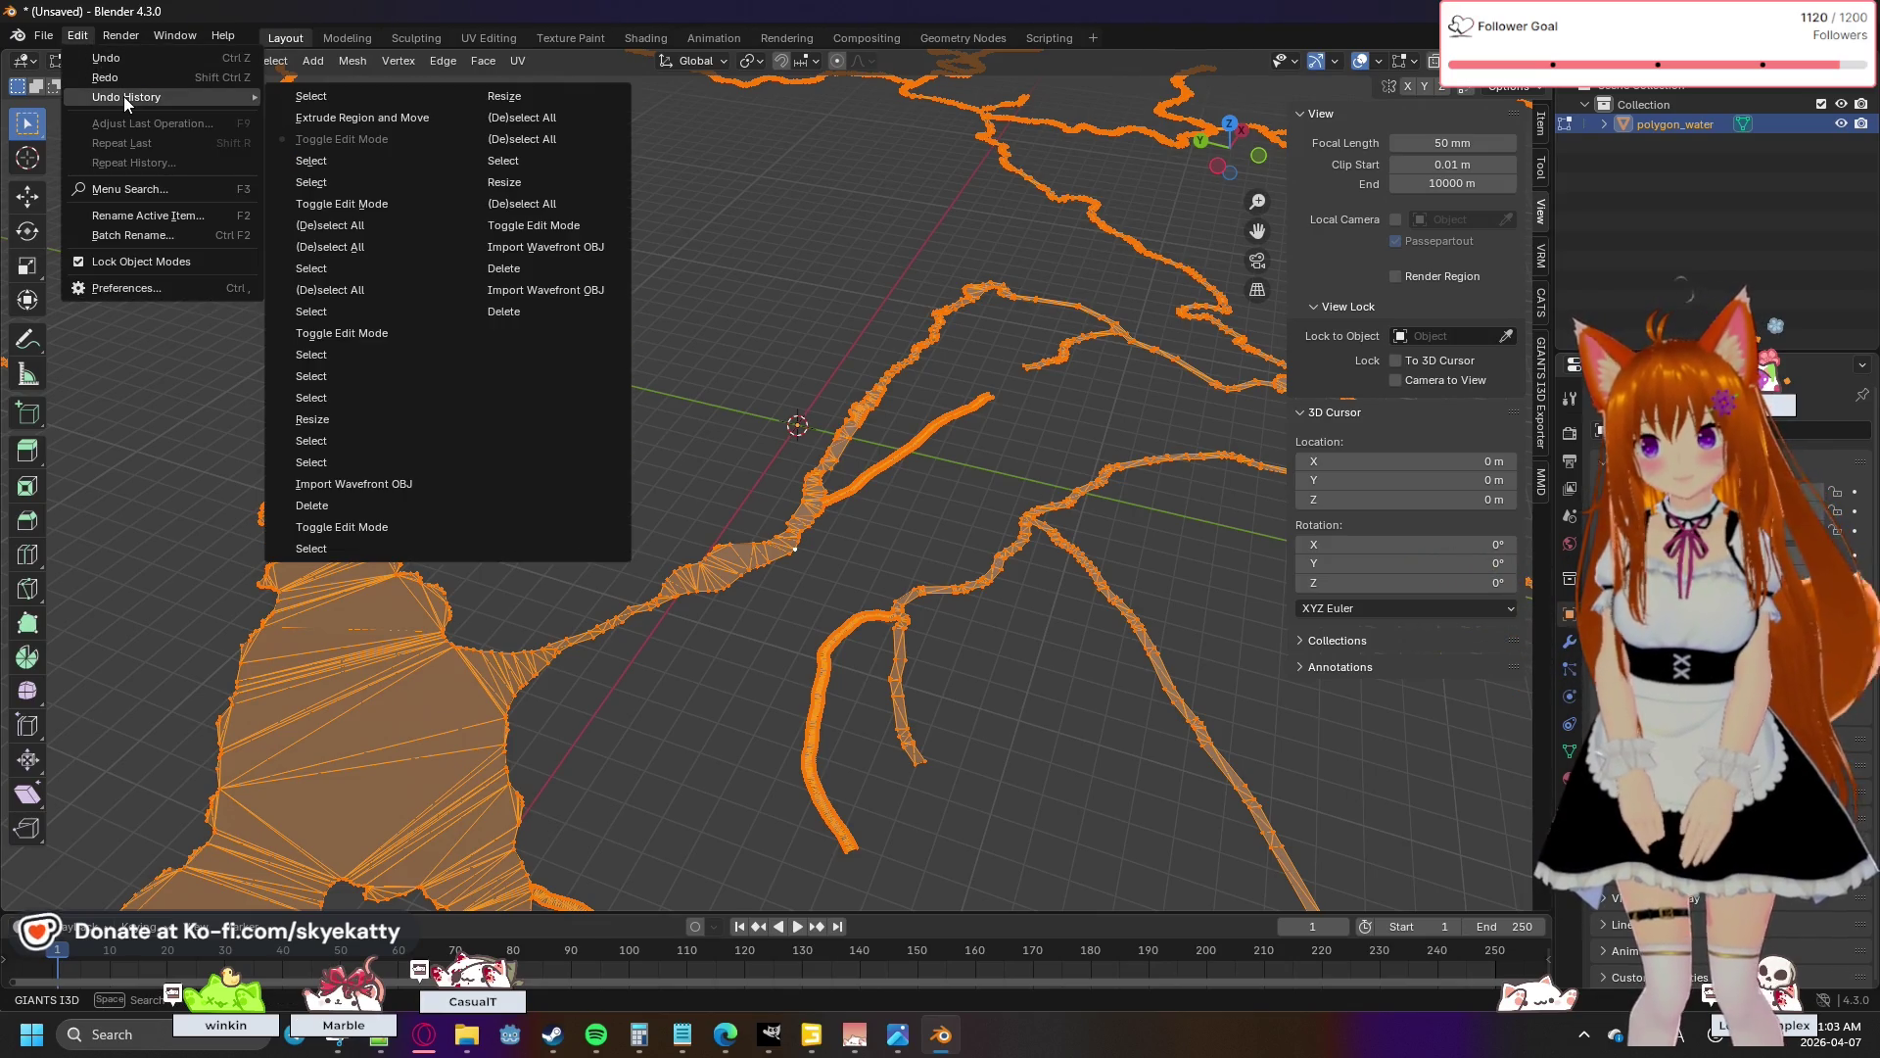
left_click(361, 116)
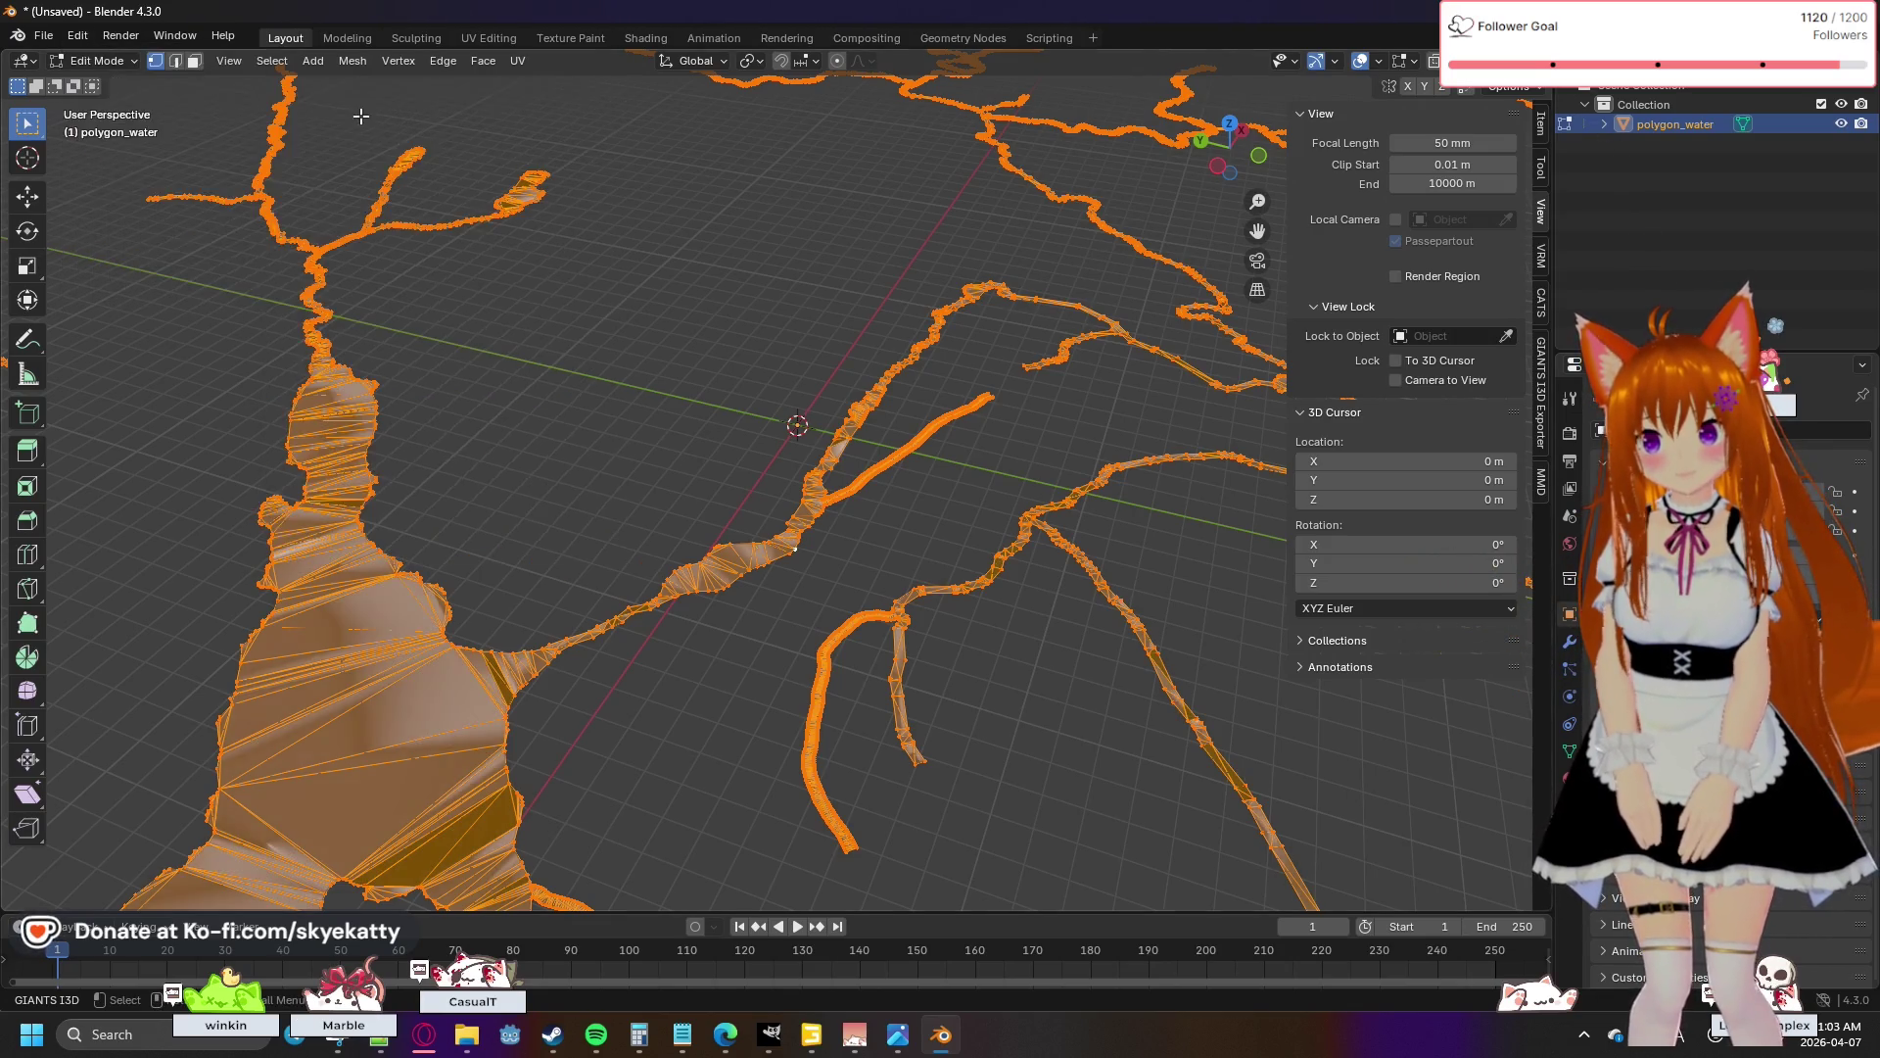
left_click(86, 39)
mouse_move(154, 92)
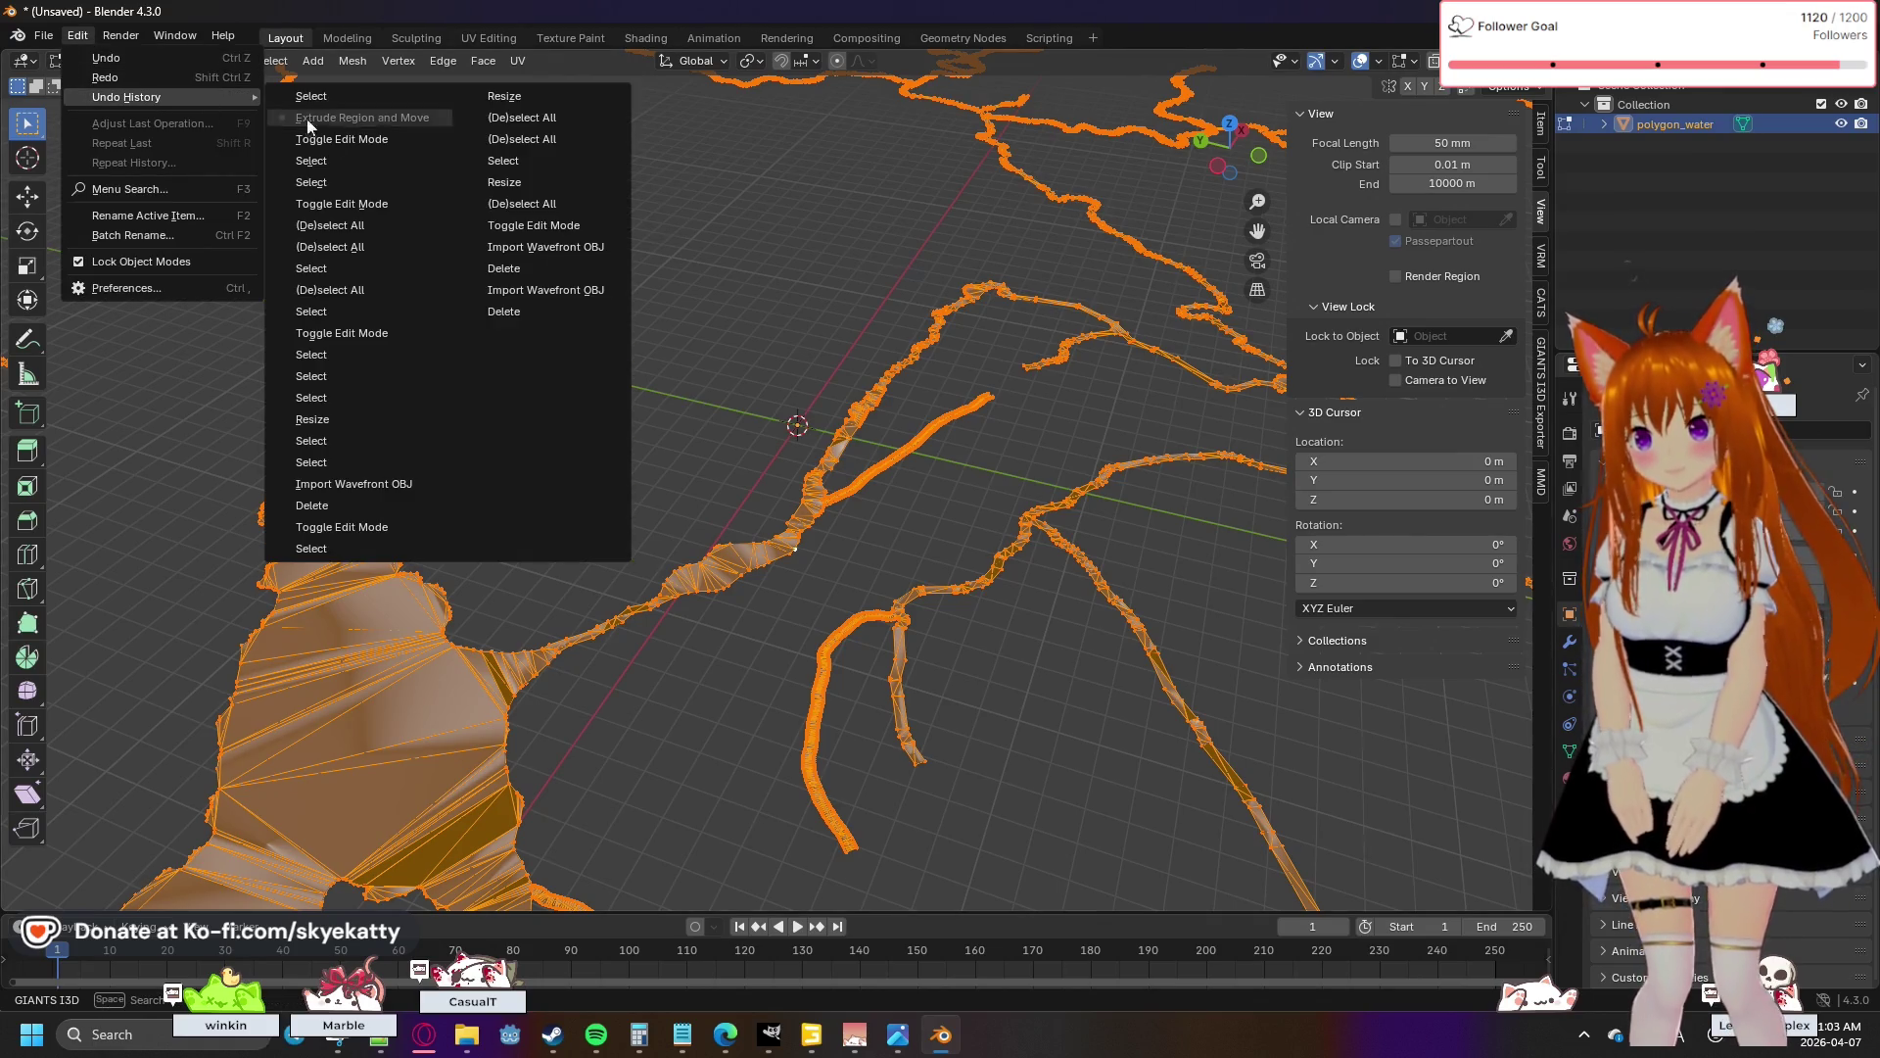
left_click(344, 145)
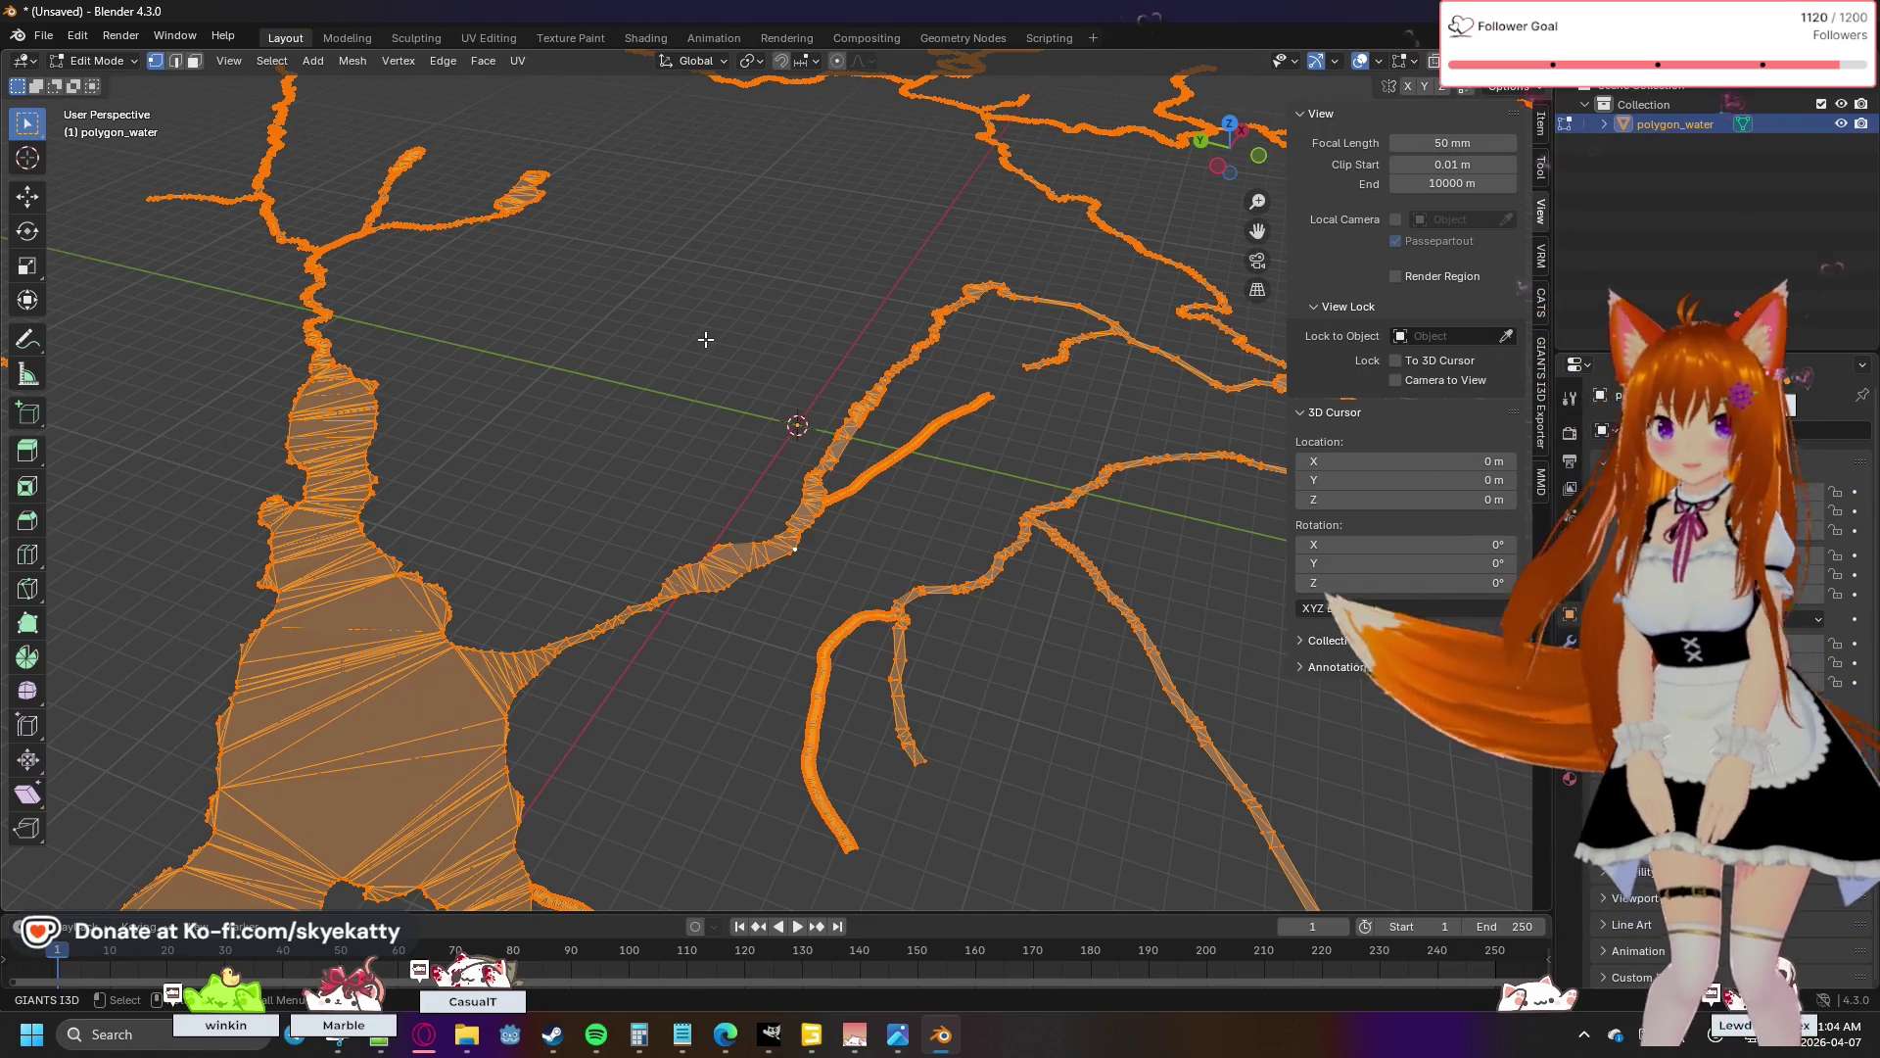
key("s")
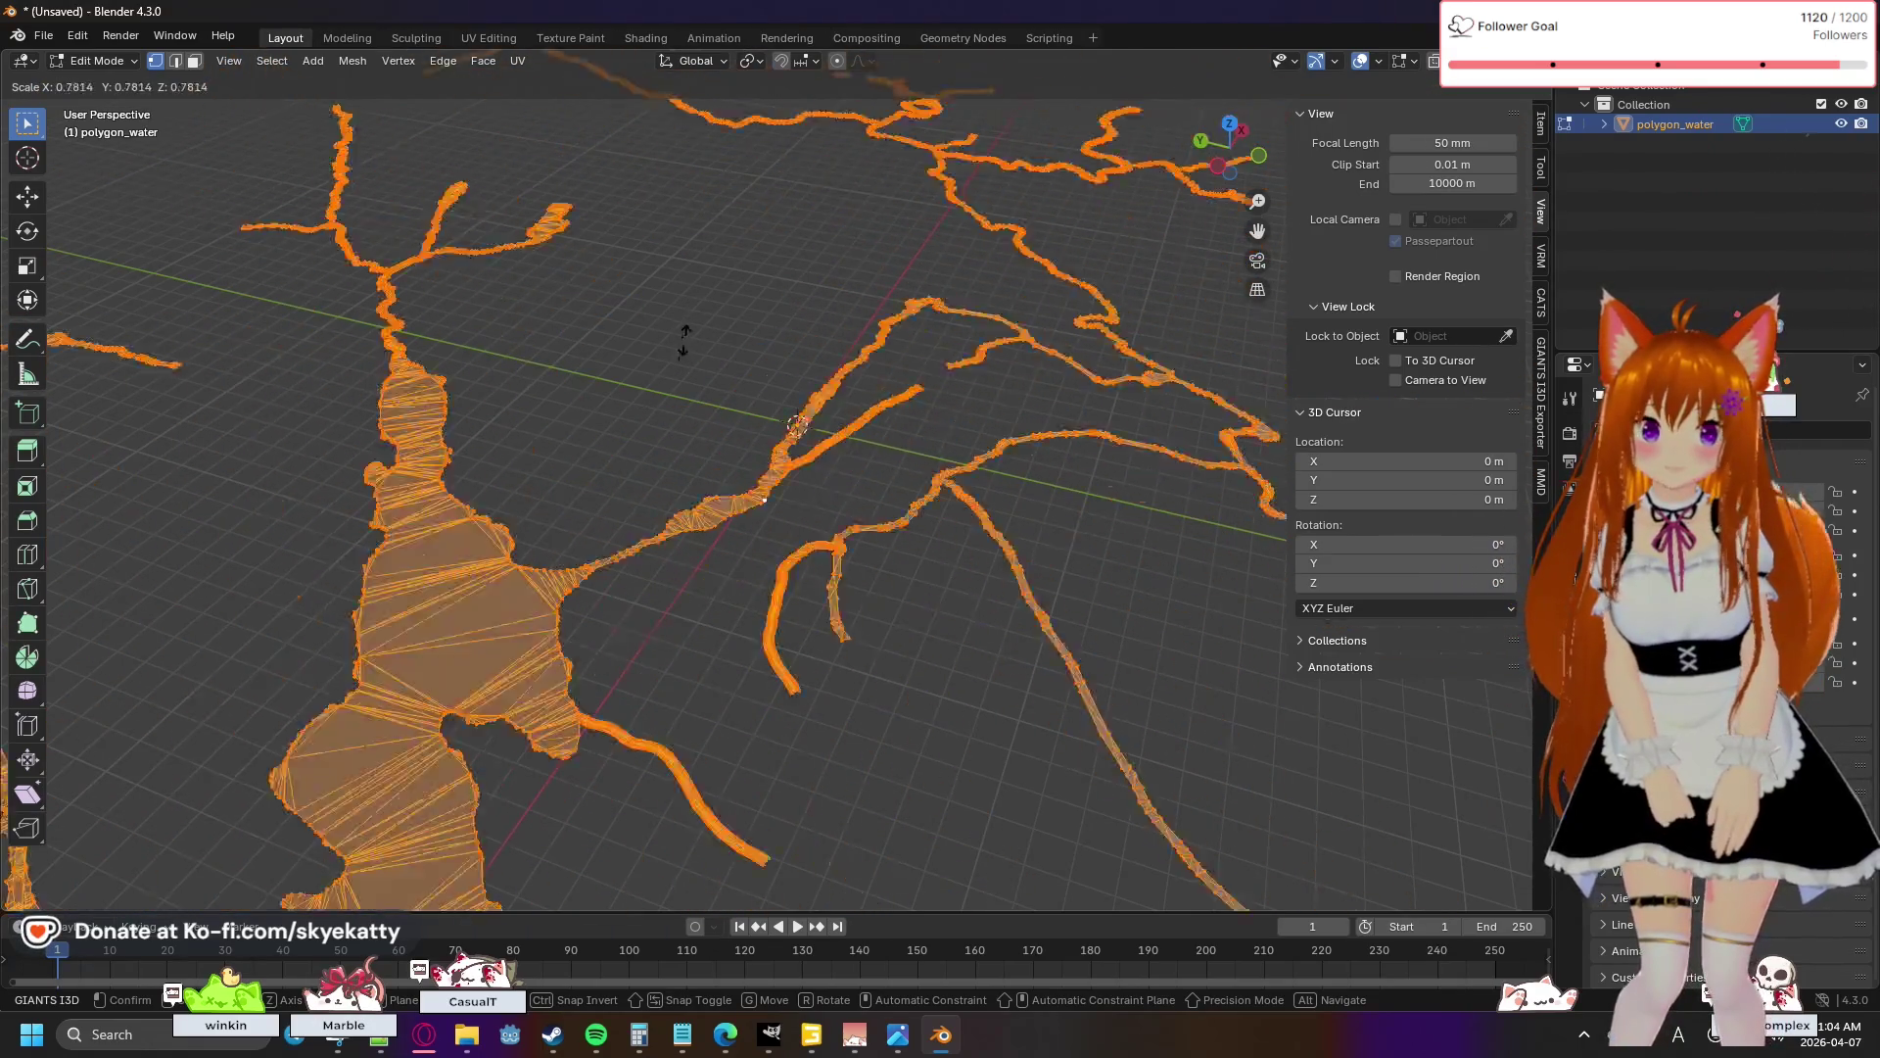
left_click(685, 330)
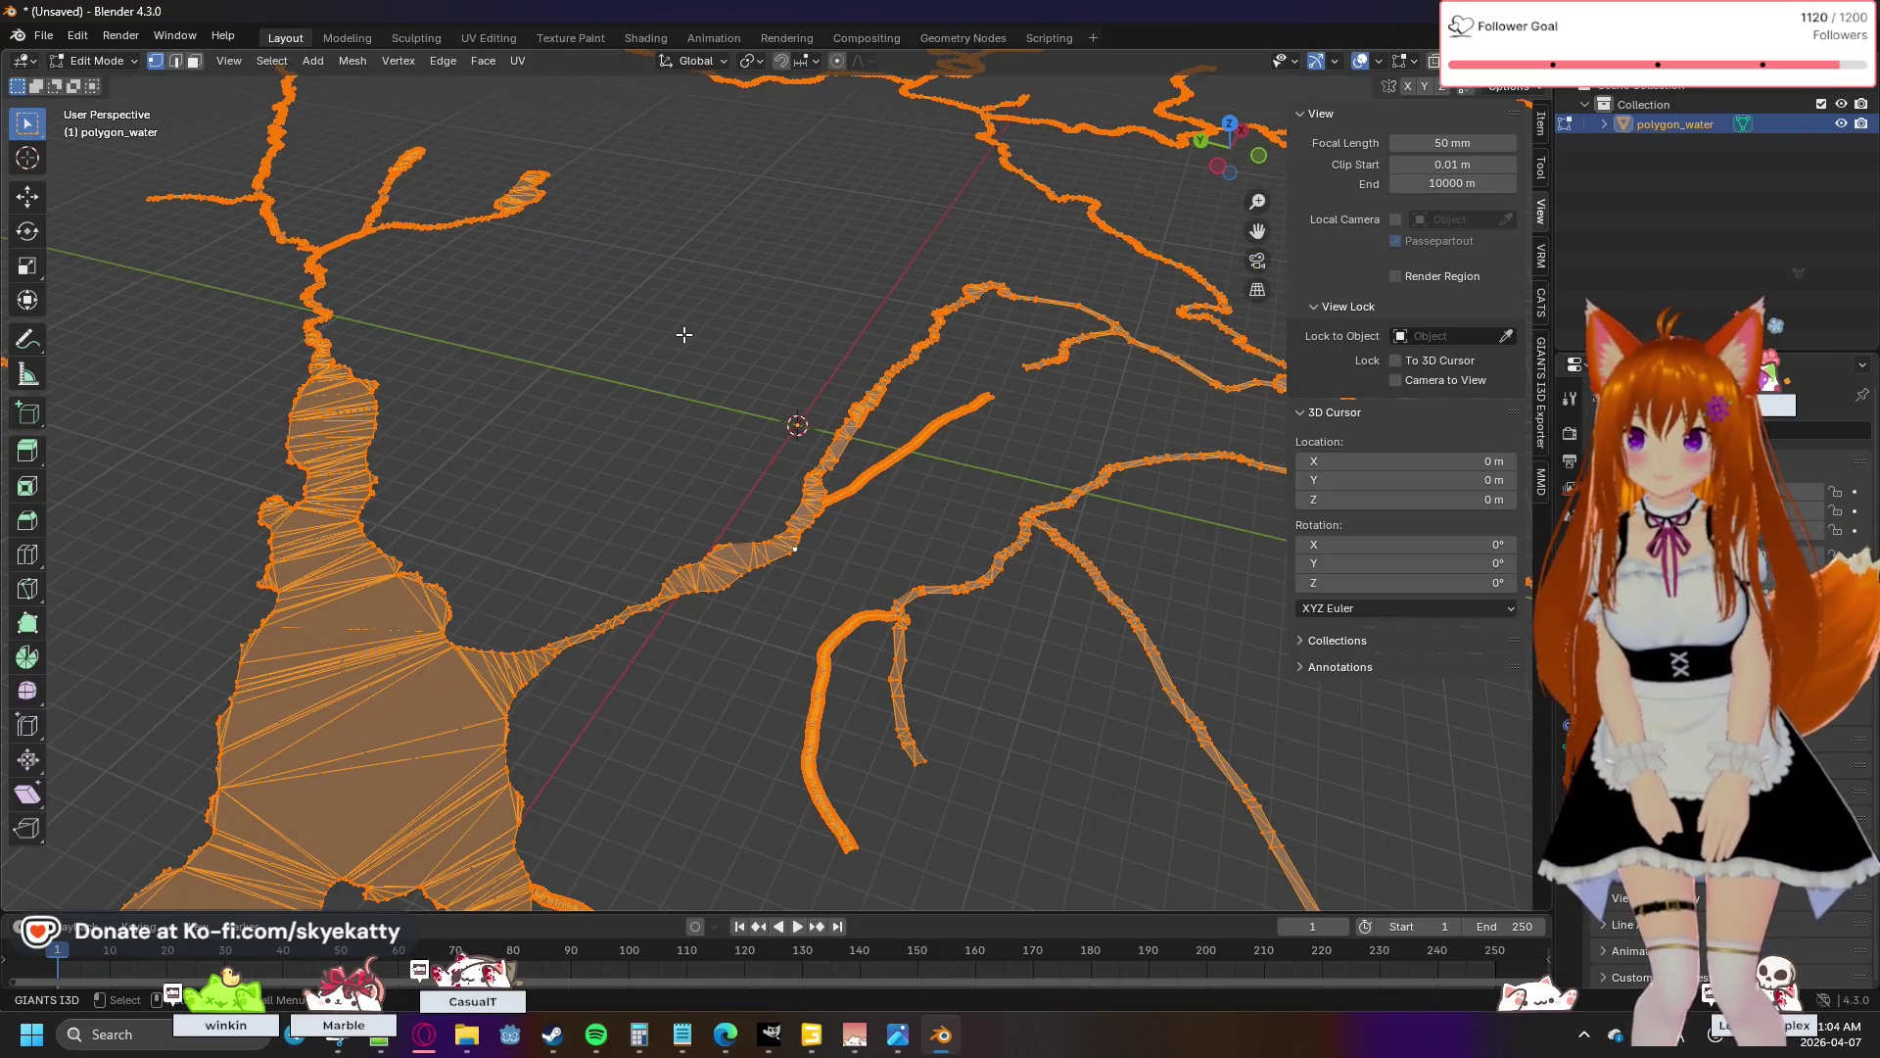
key("alt+a")
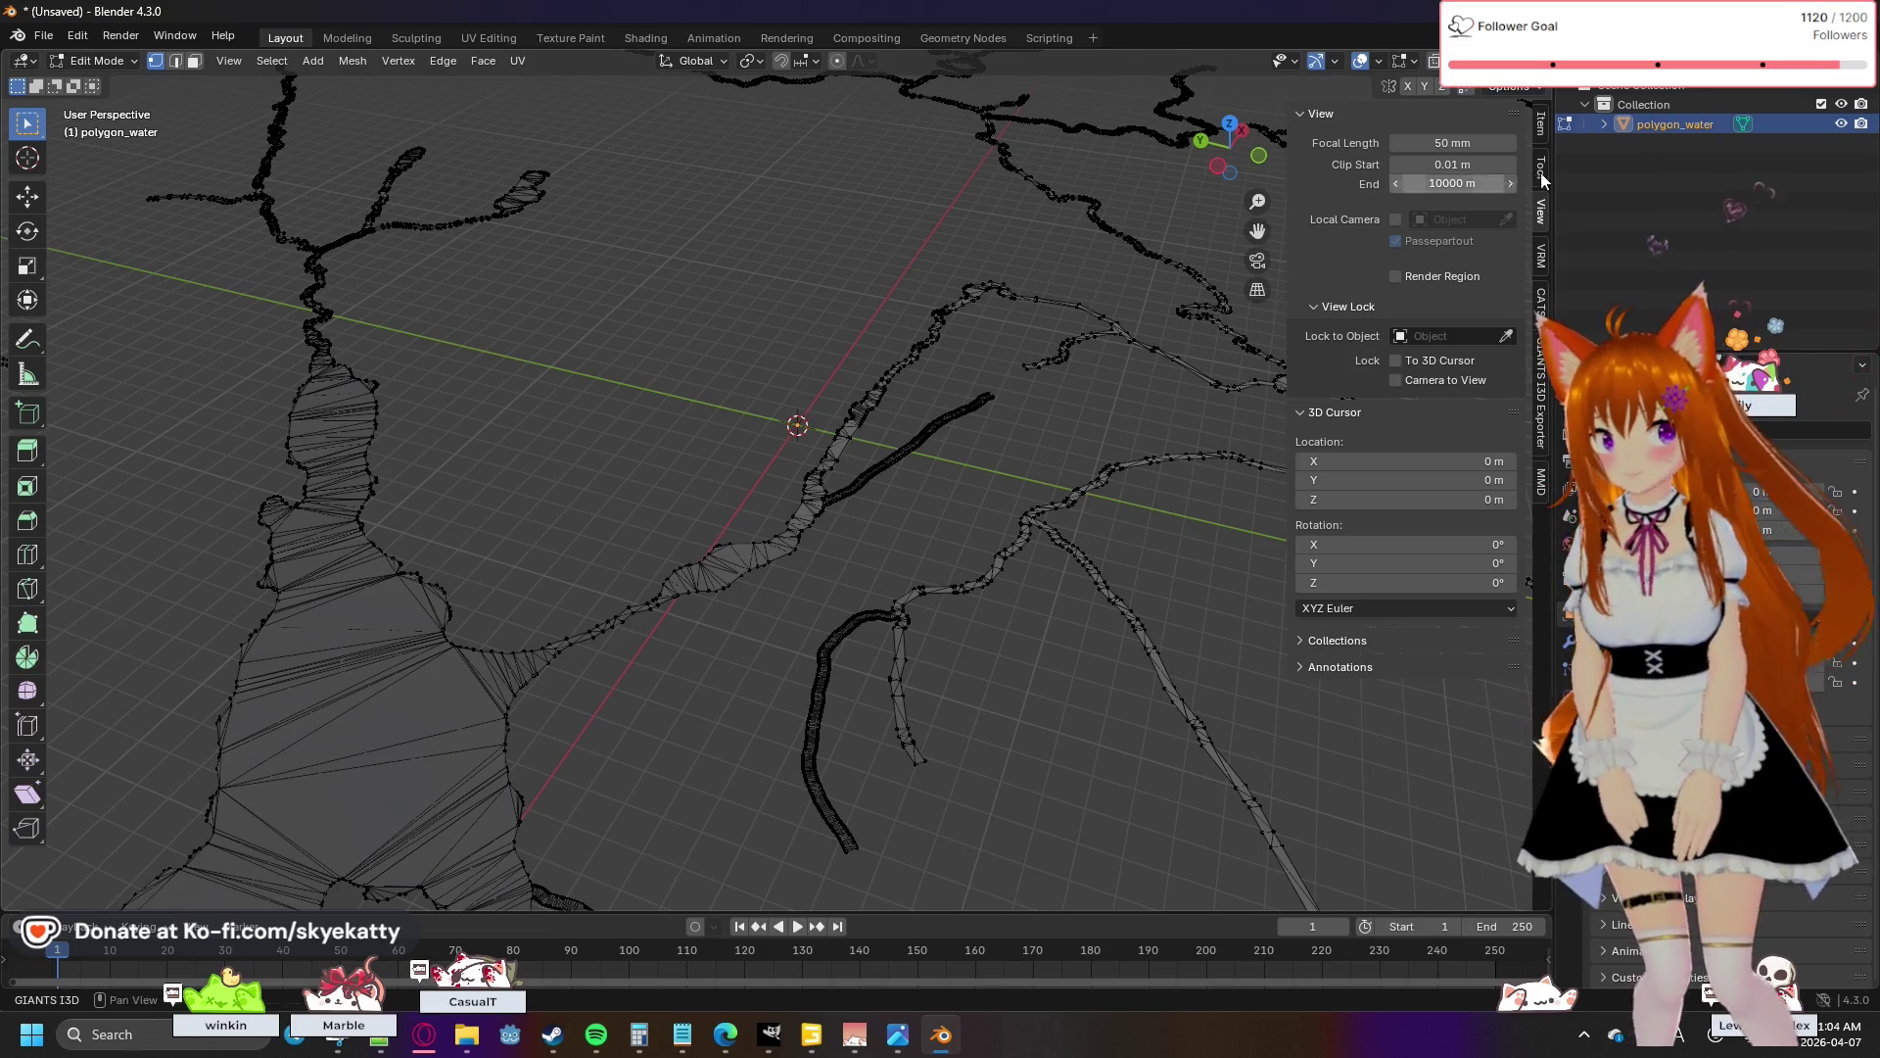
key("a")
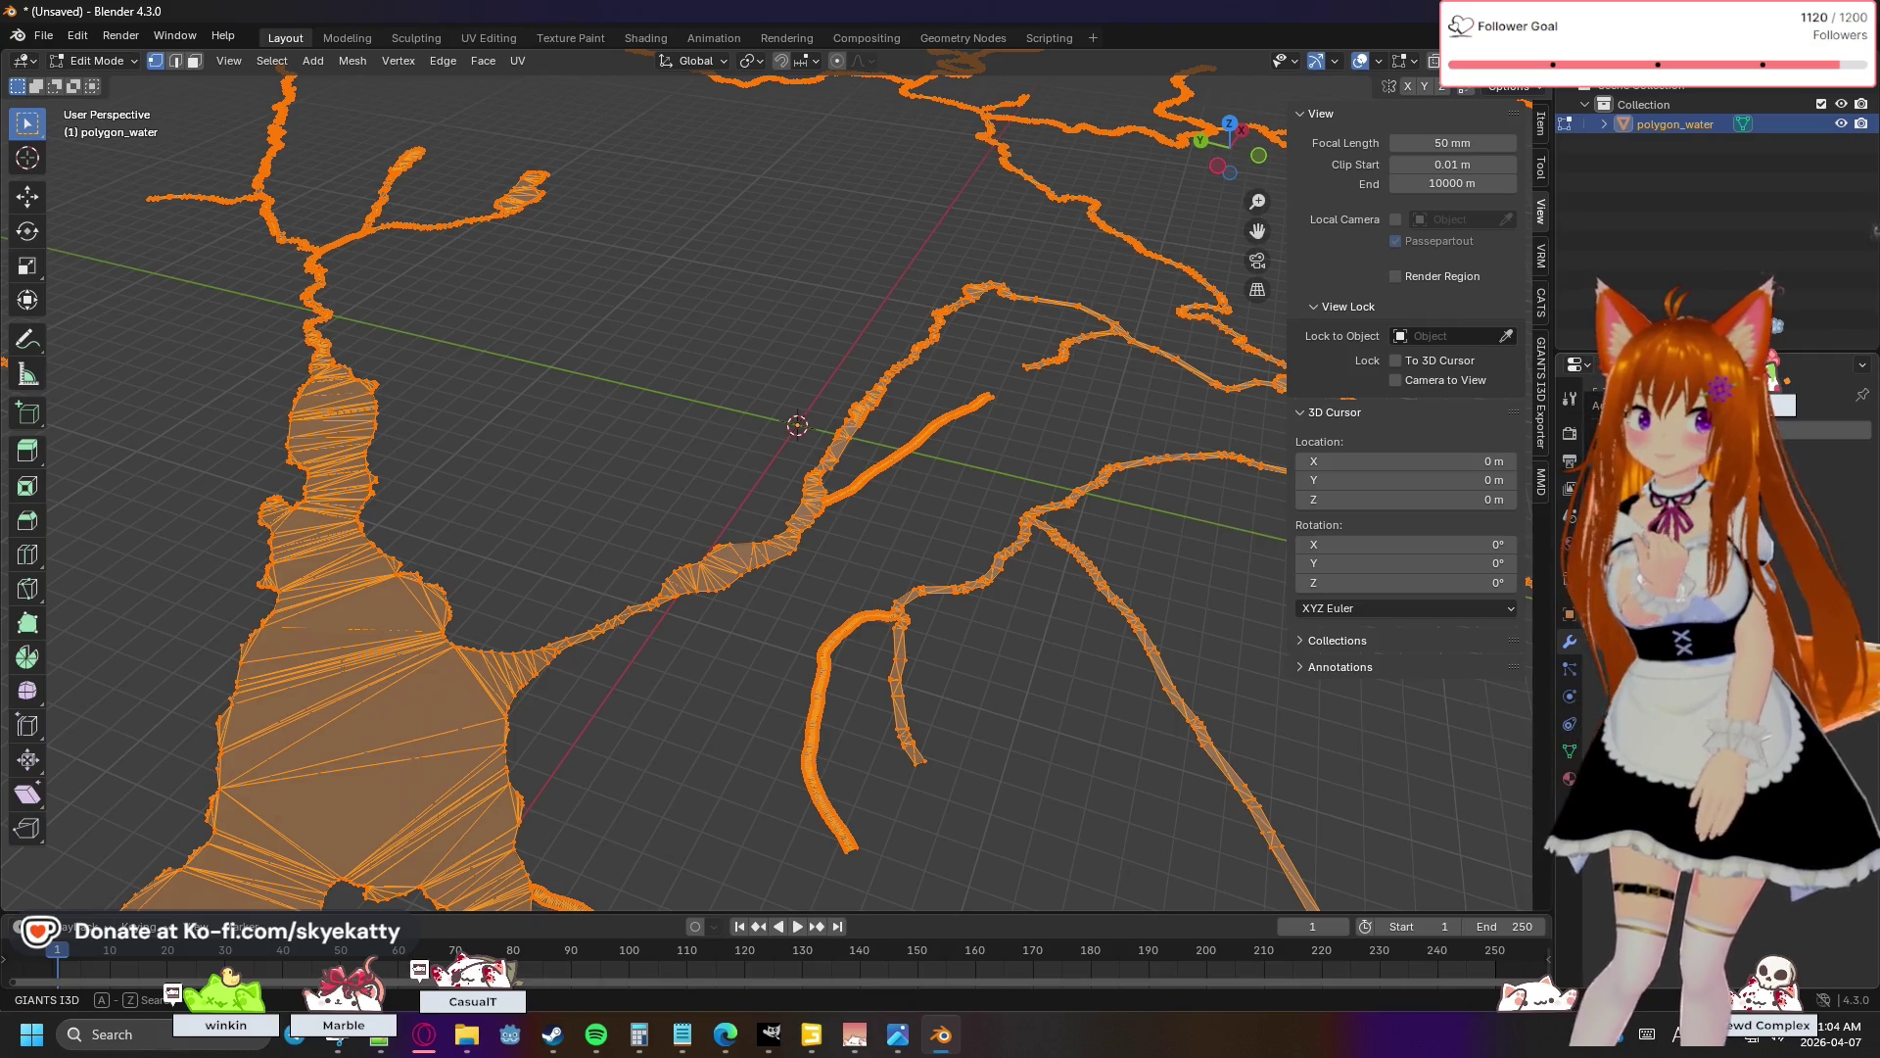
left_click(1616, 405)
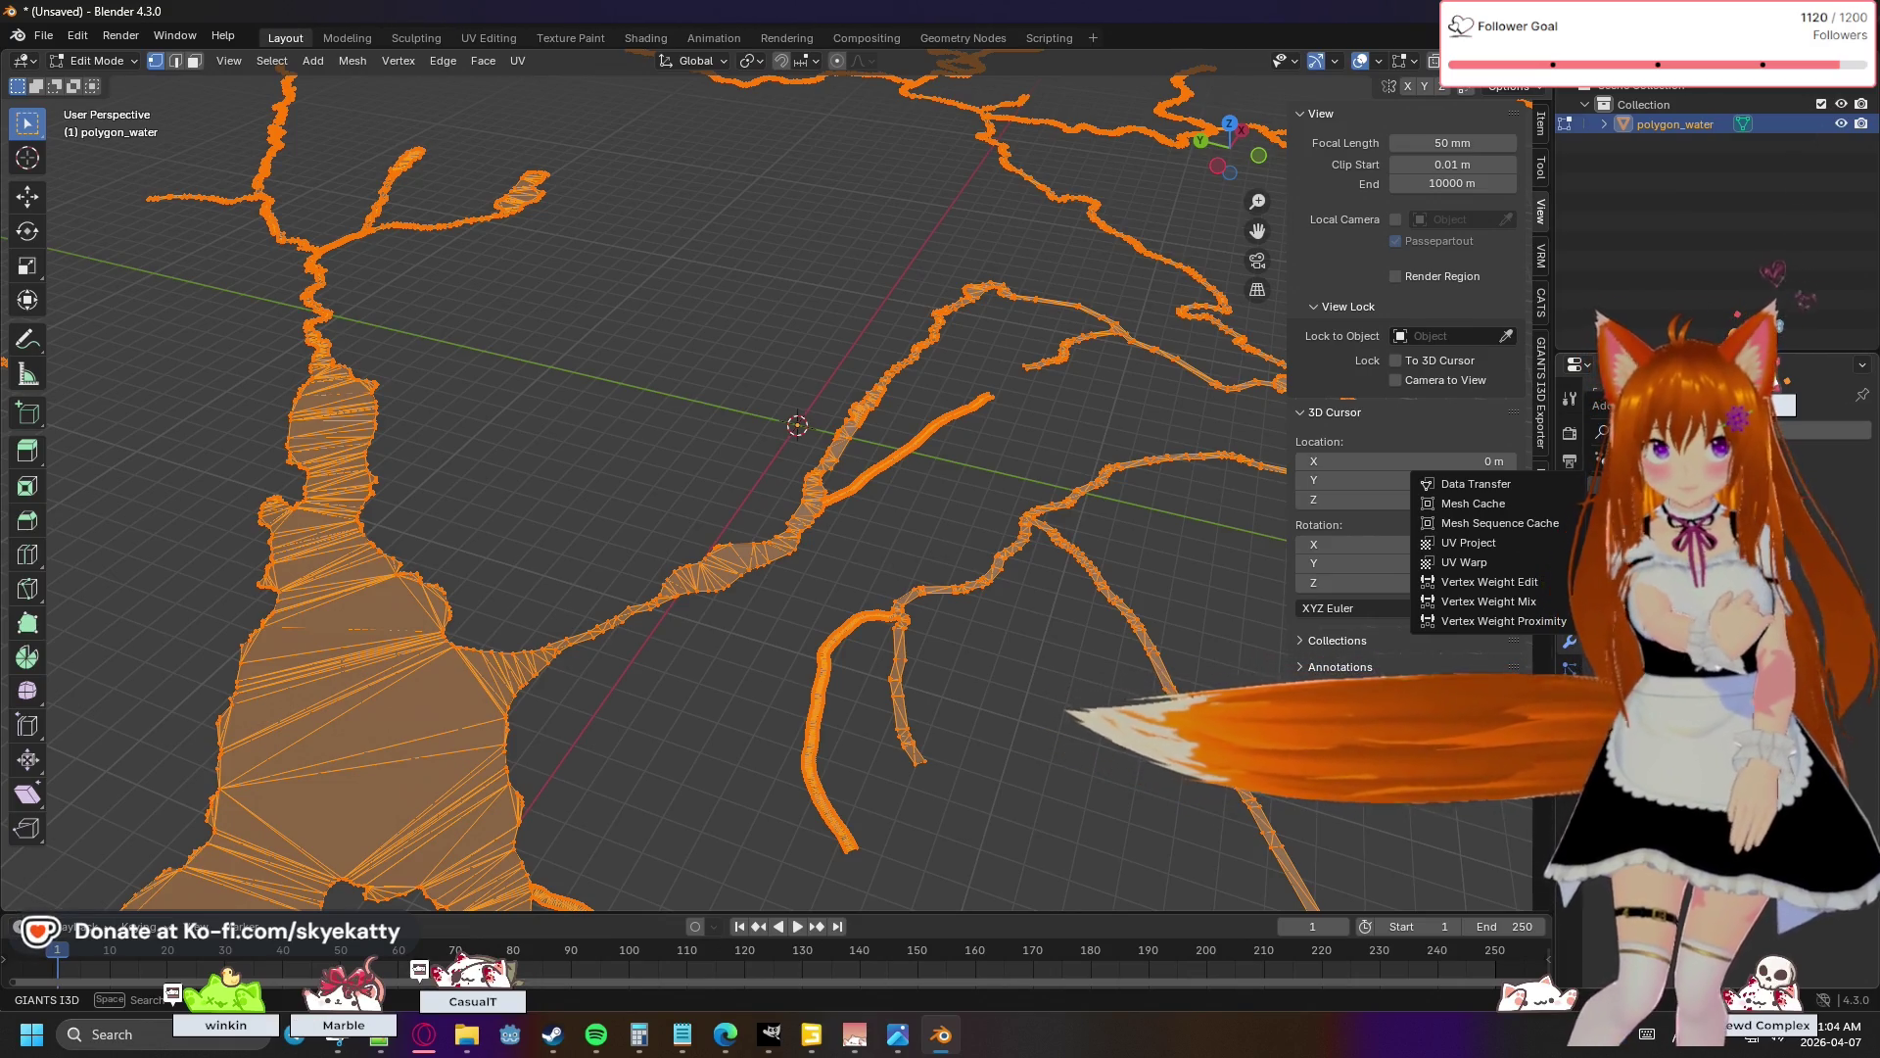
- Browse the Add Modifier categories, reopening the Generate modifier list
mouse_move(1625, 502)
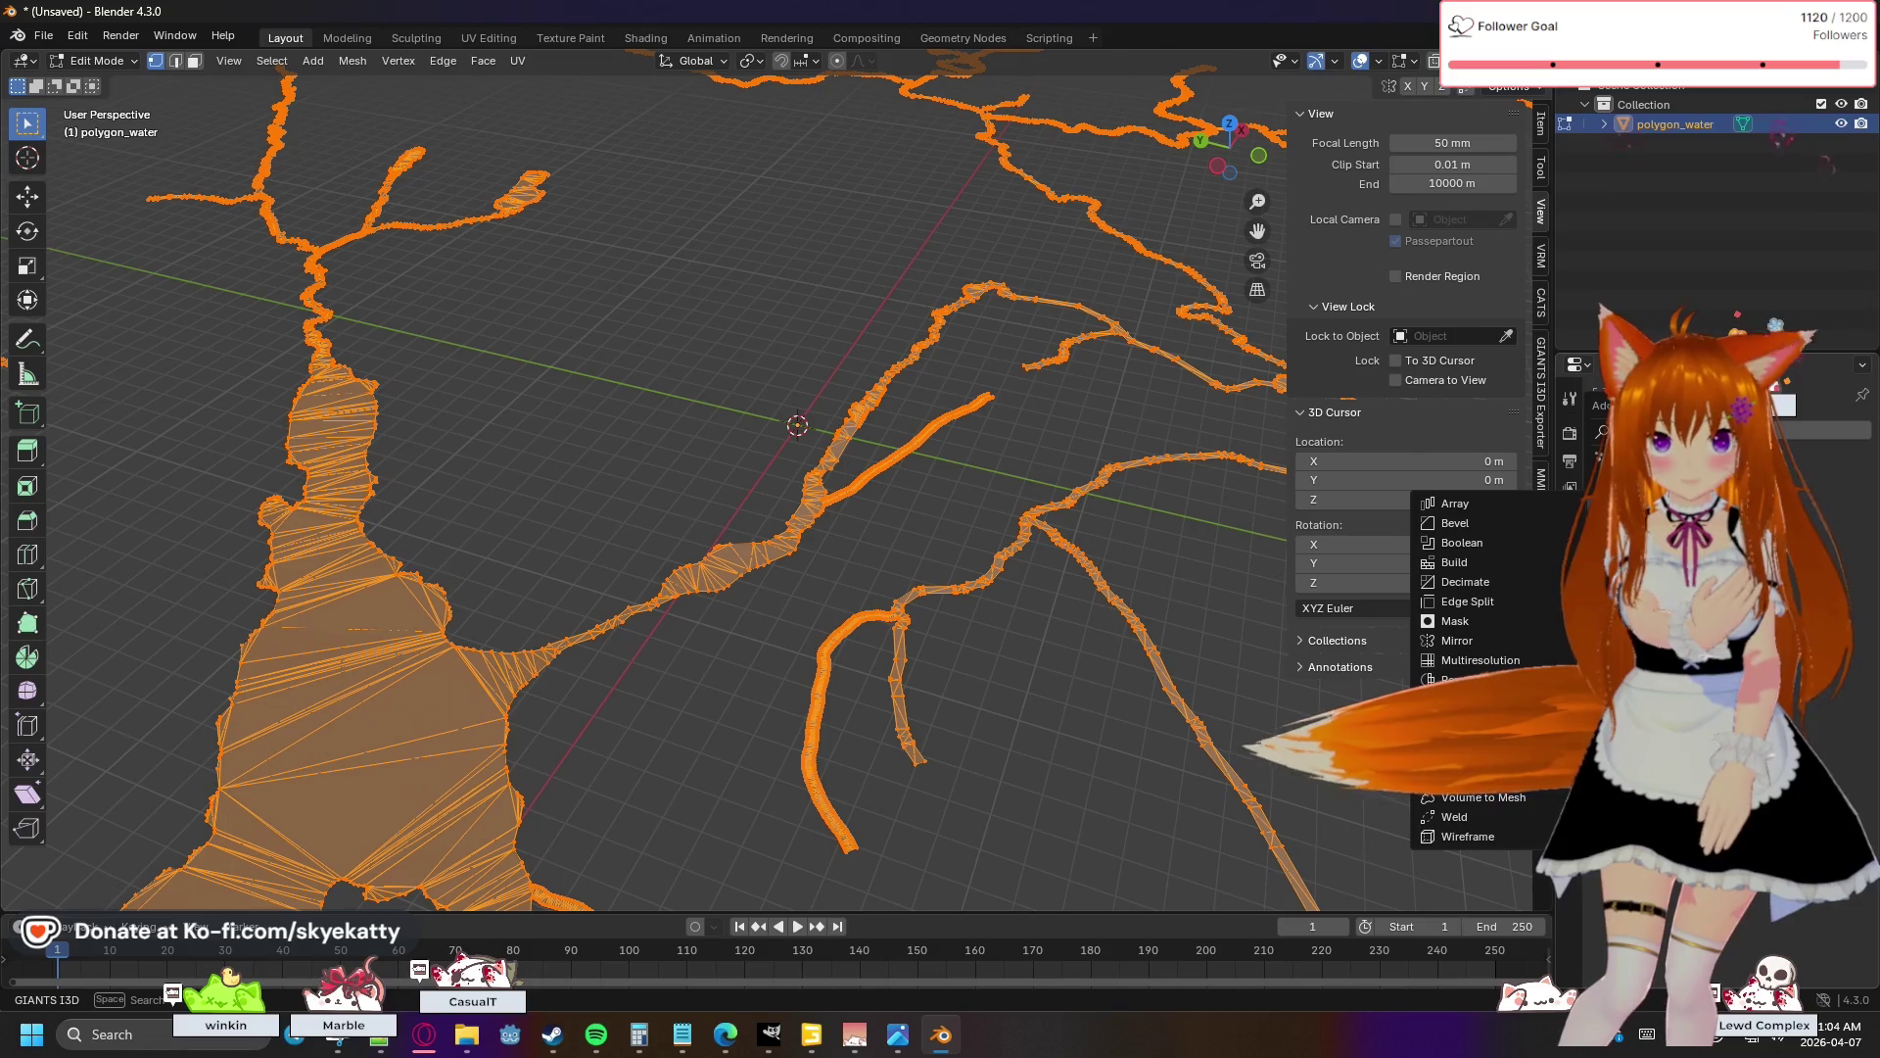
key("Escape")
left_click(1602, 404)
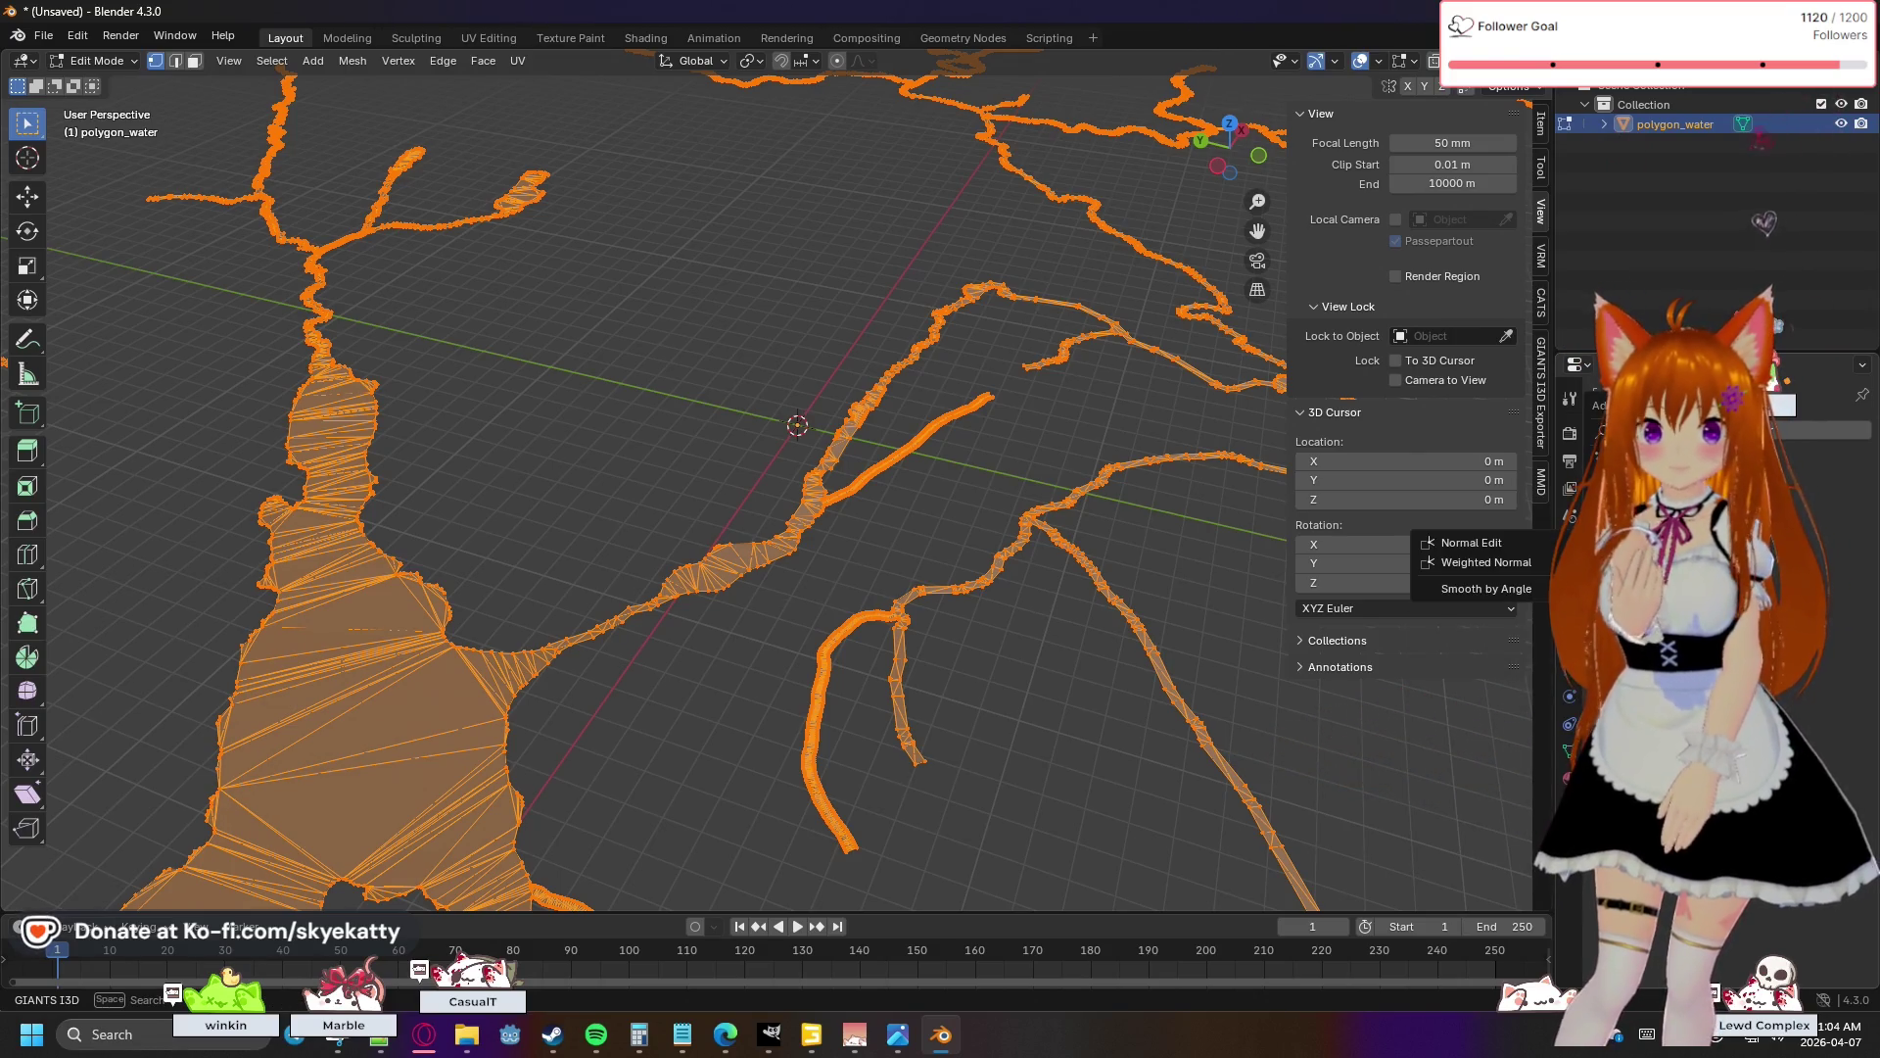
key("Escape")
left_click(1602, 404)
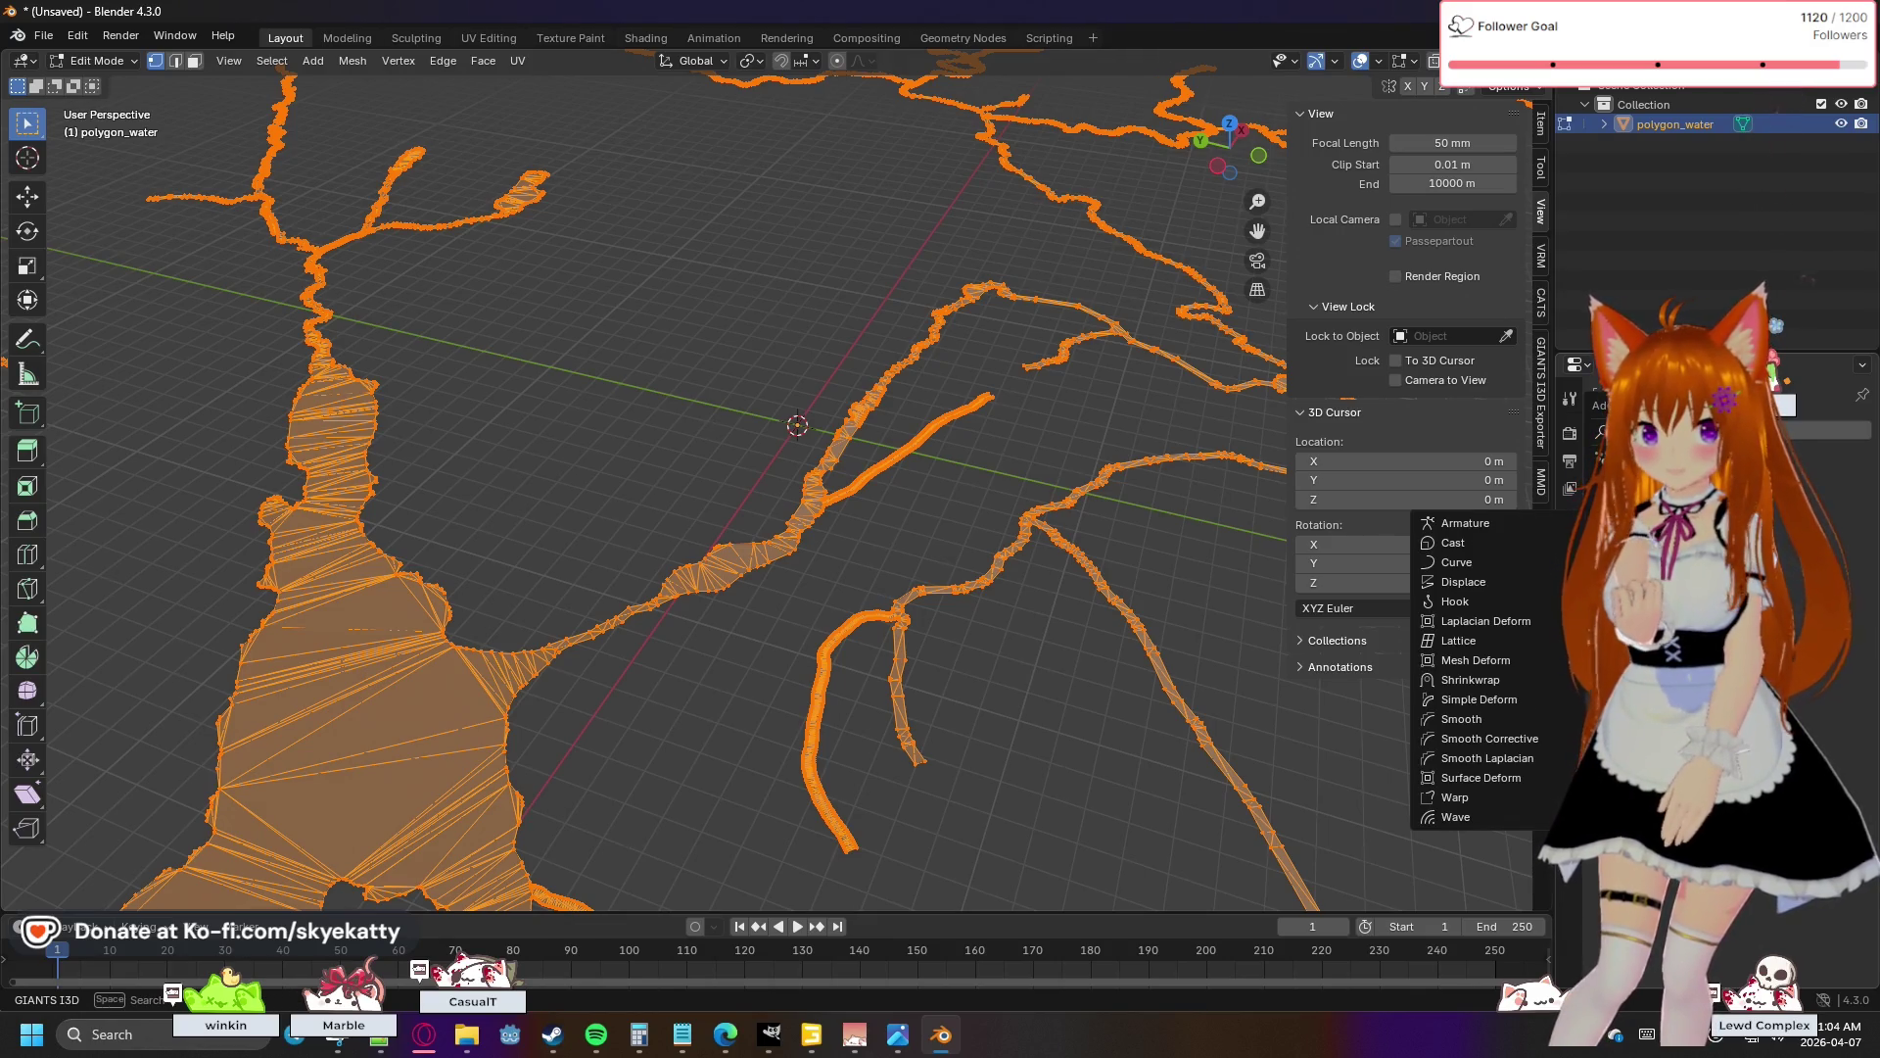
left_click(1514, 614)
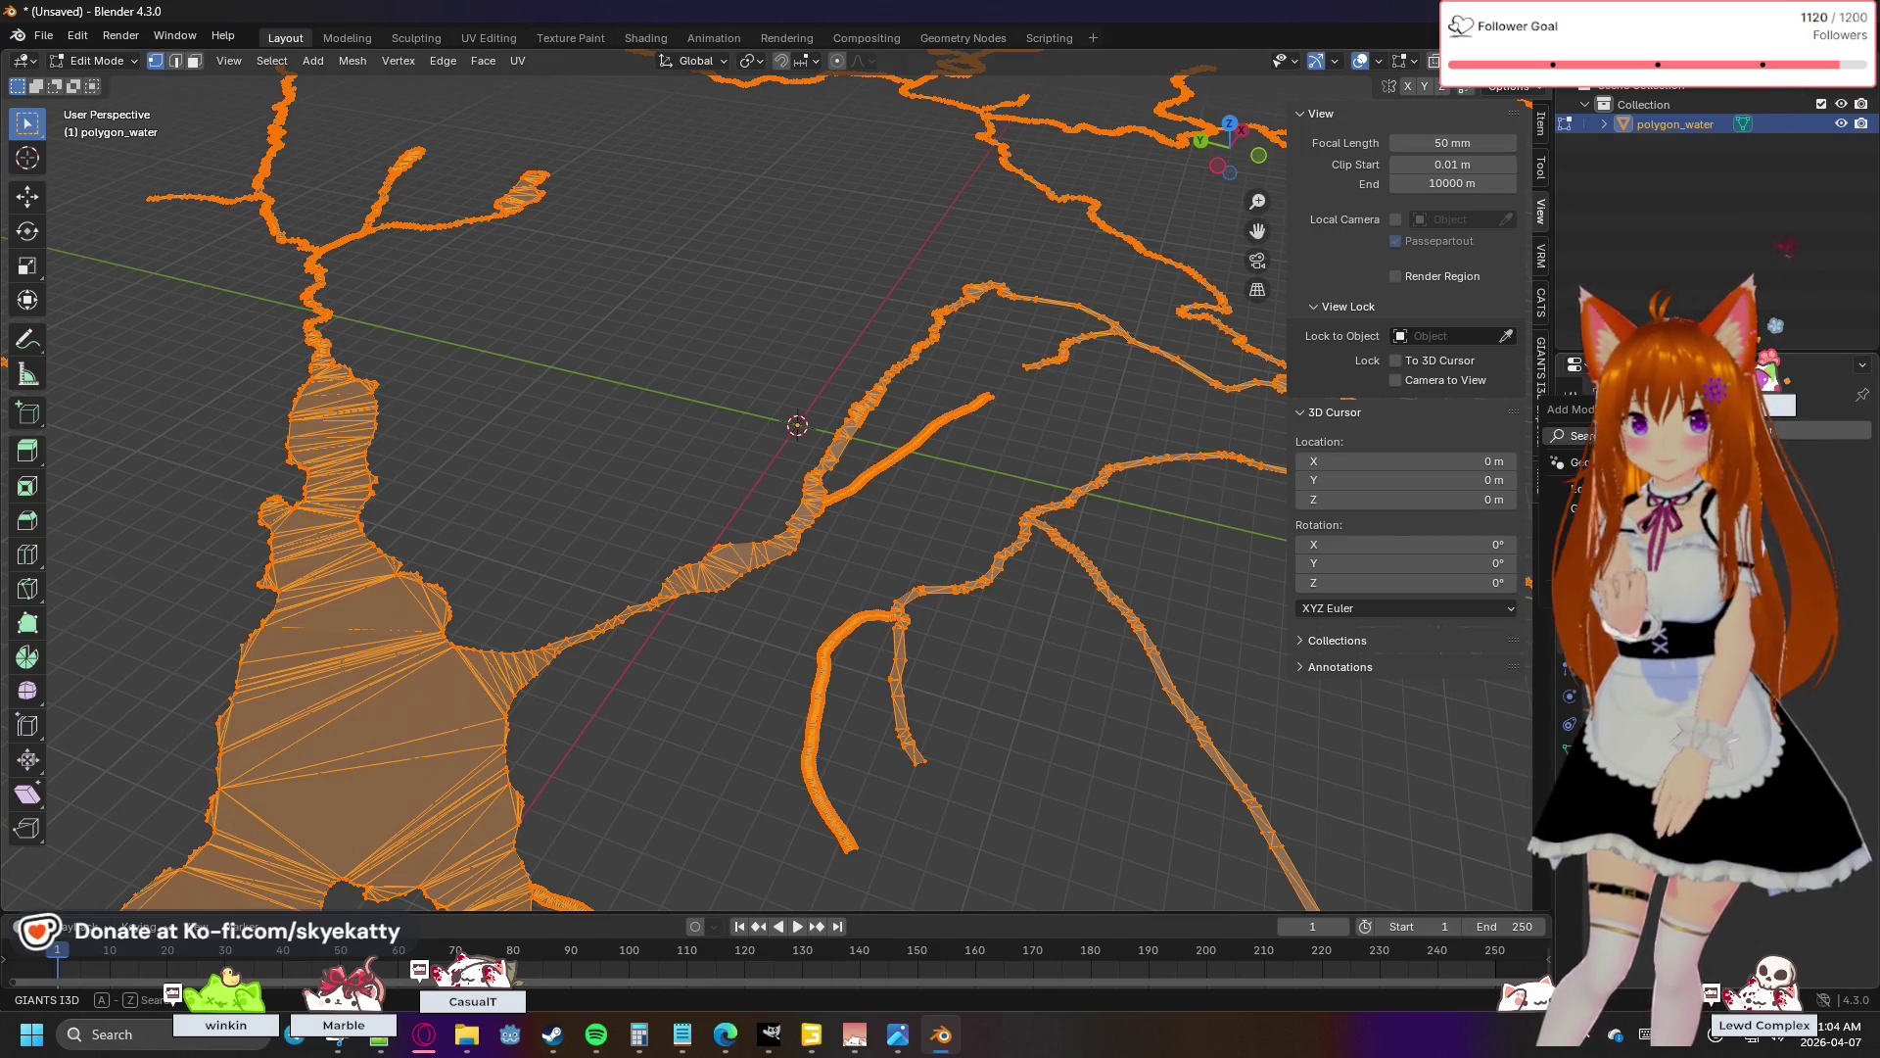
- Add a Remesh modifier to polygon_water from the Generate list
left_click(1602, 405)
mouse_move(1577, 508)
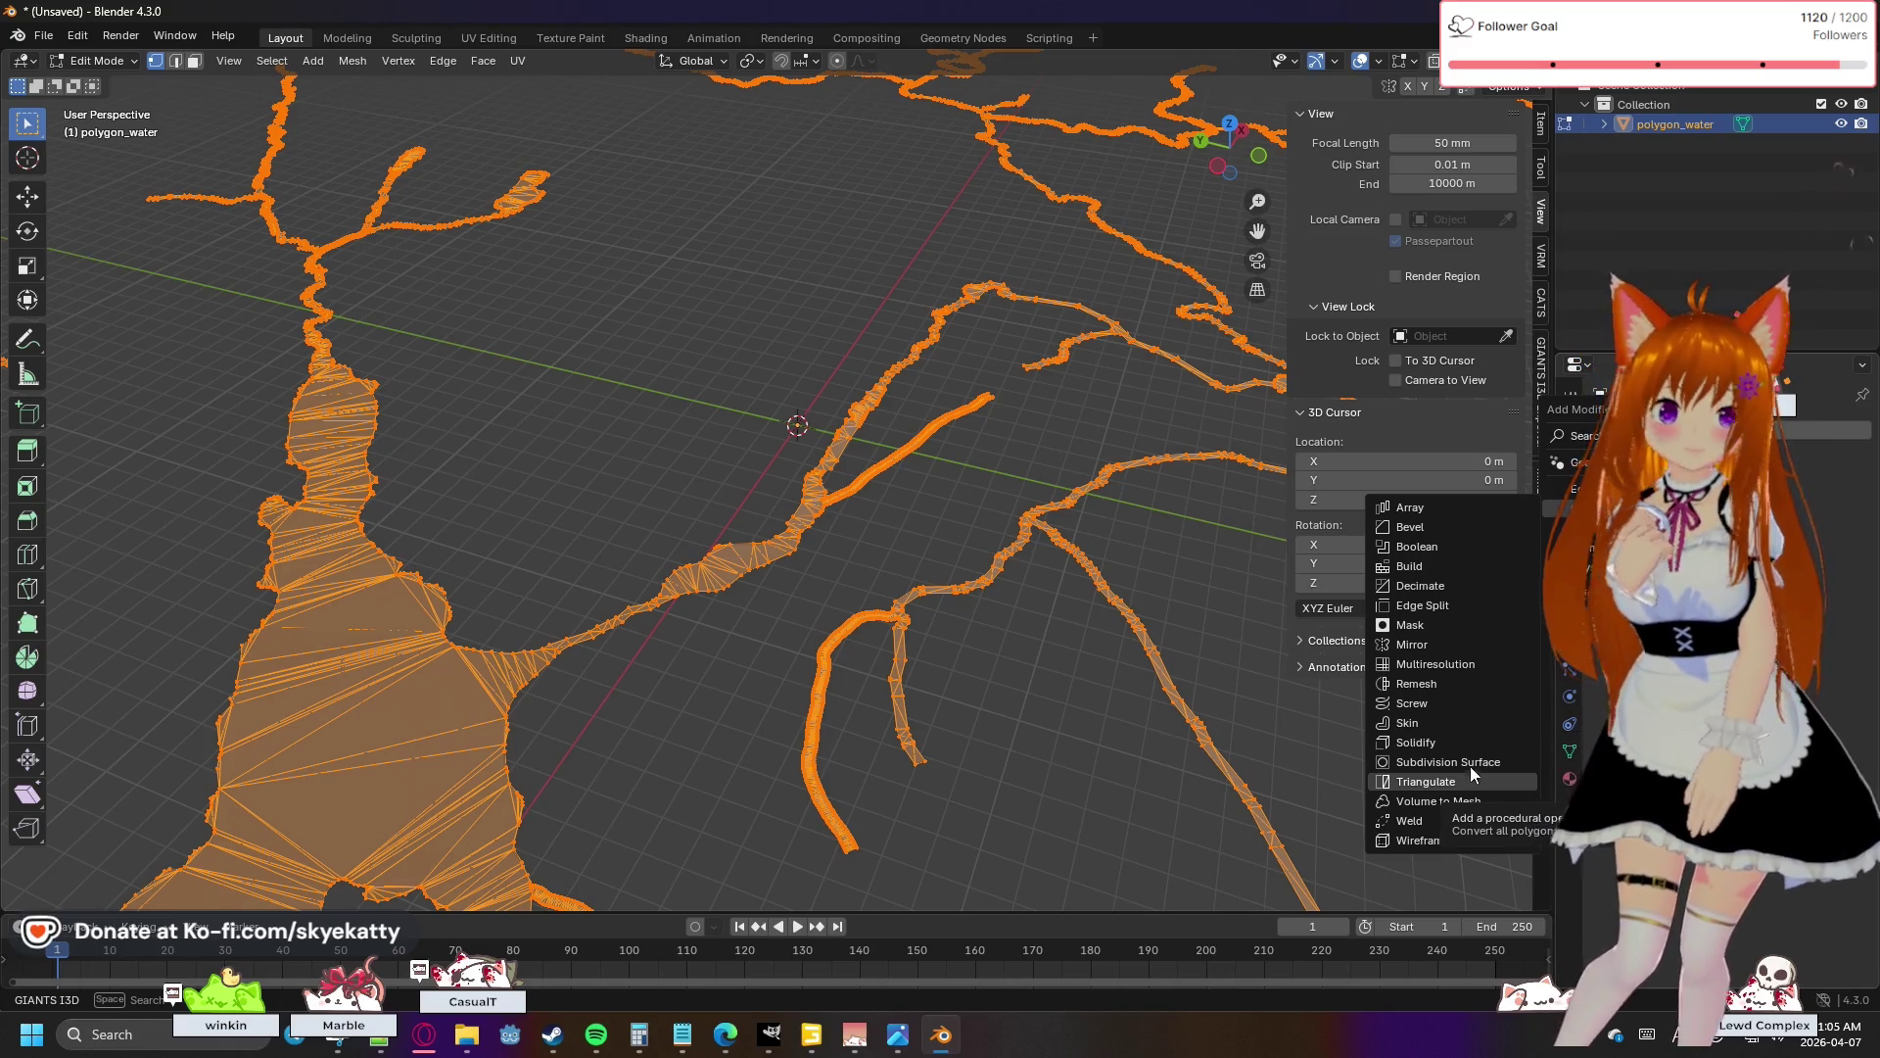
left_click(1455, 684)
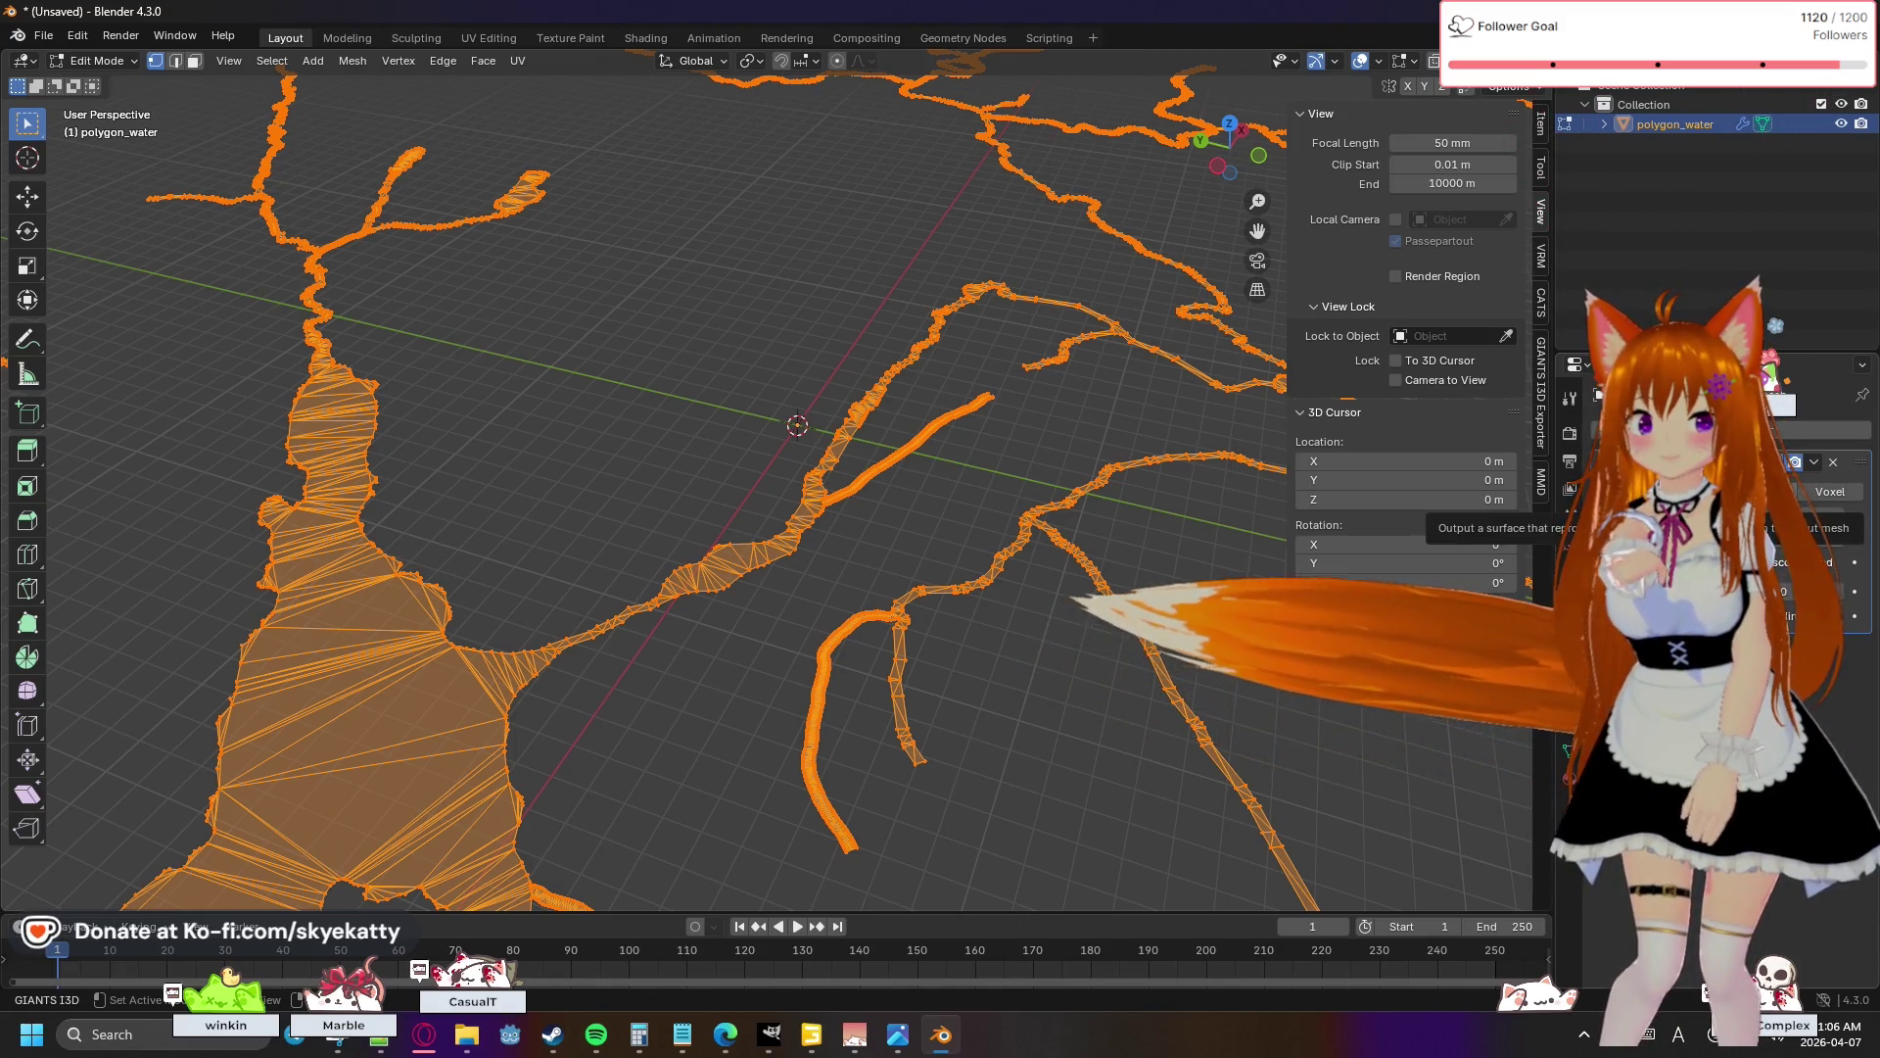
- Switch the Remesh modifier to Voxel mode, then go to polygon_water_new.i3d in Notepad++
left_click(1794, 501)
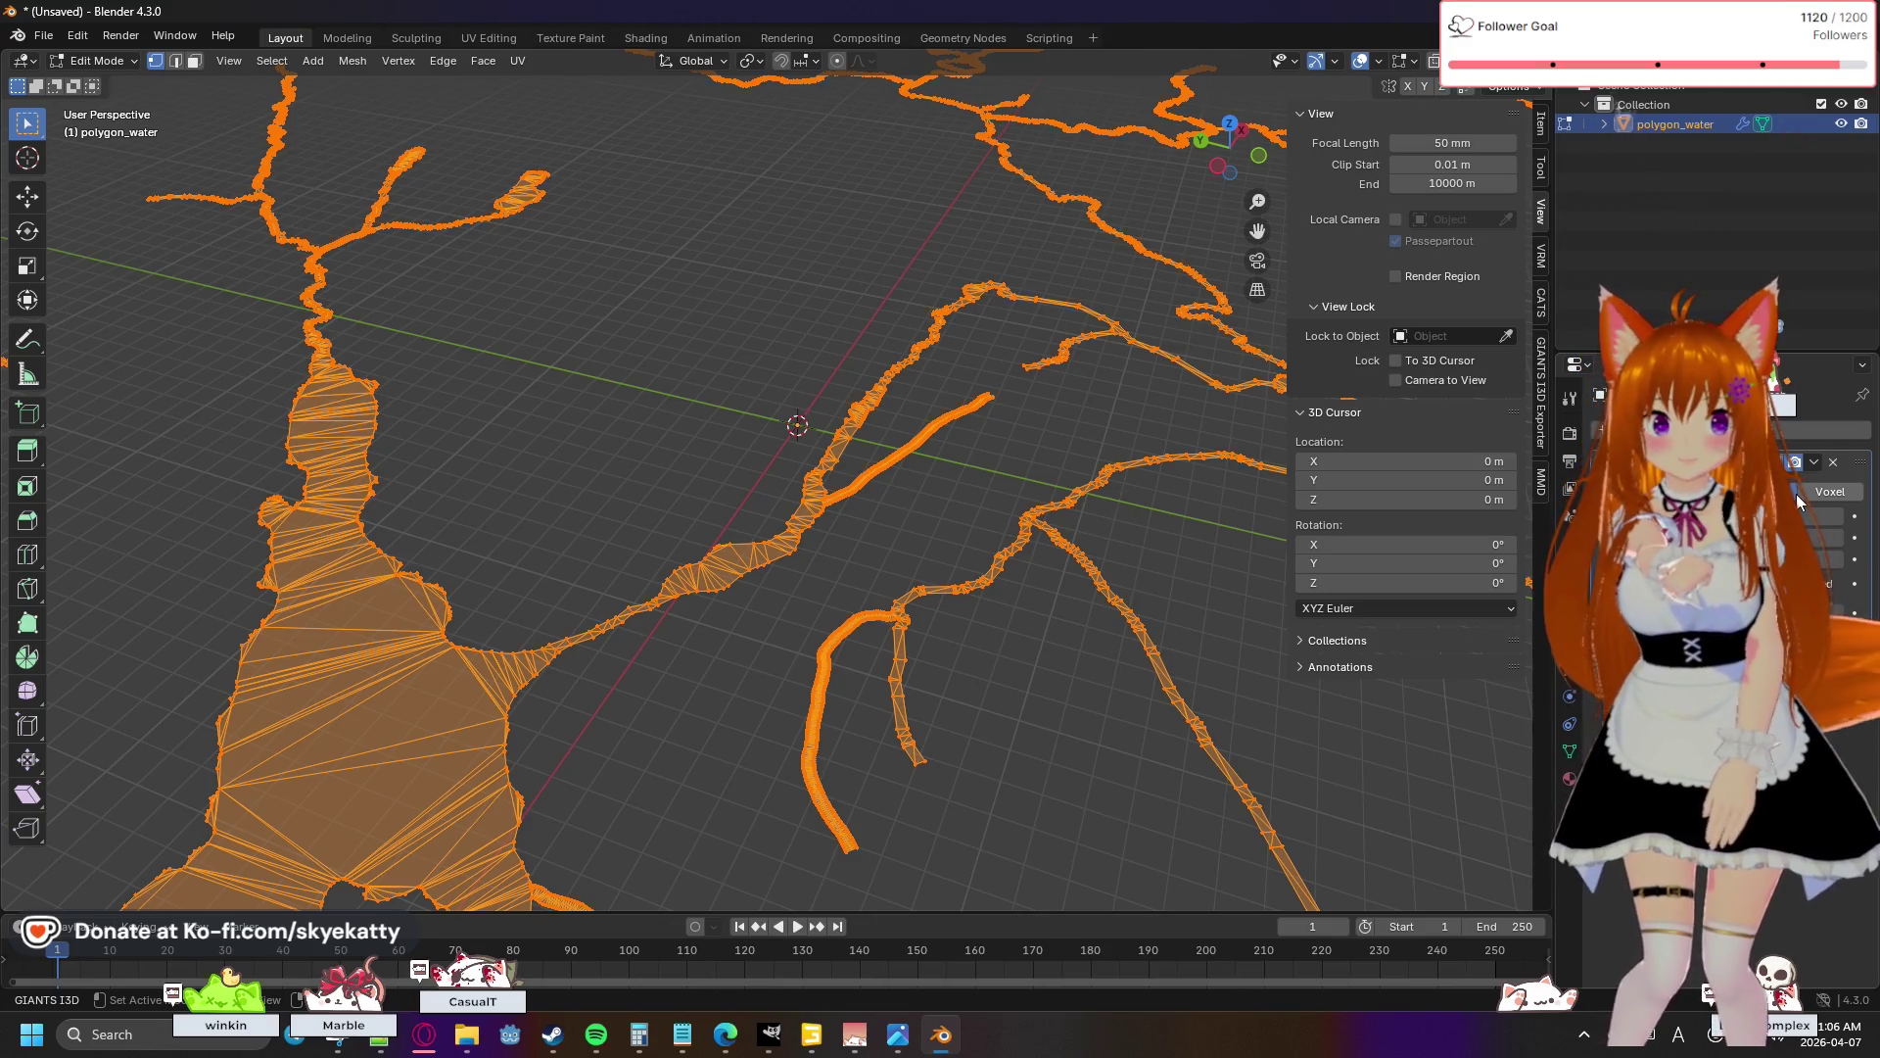
left_click(1802, 494)
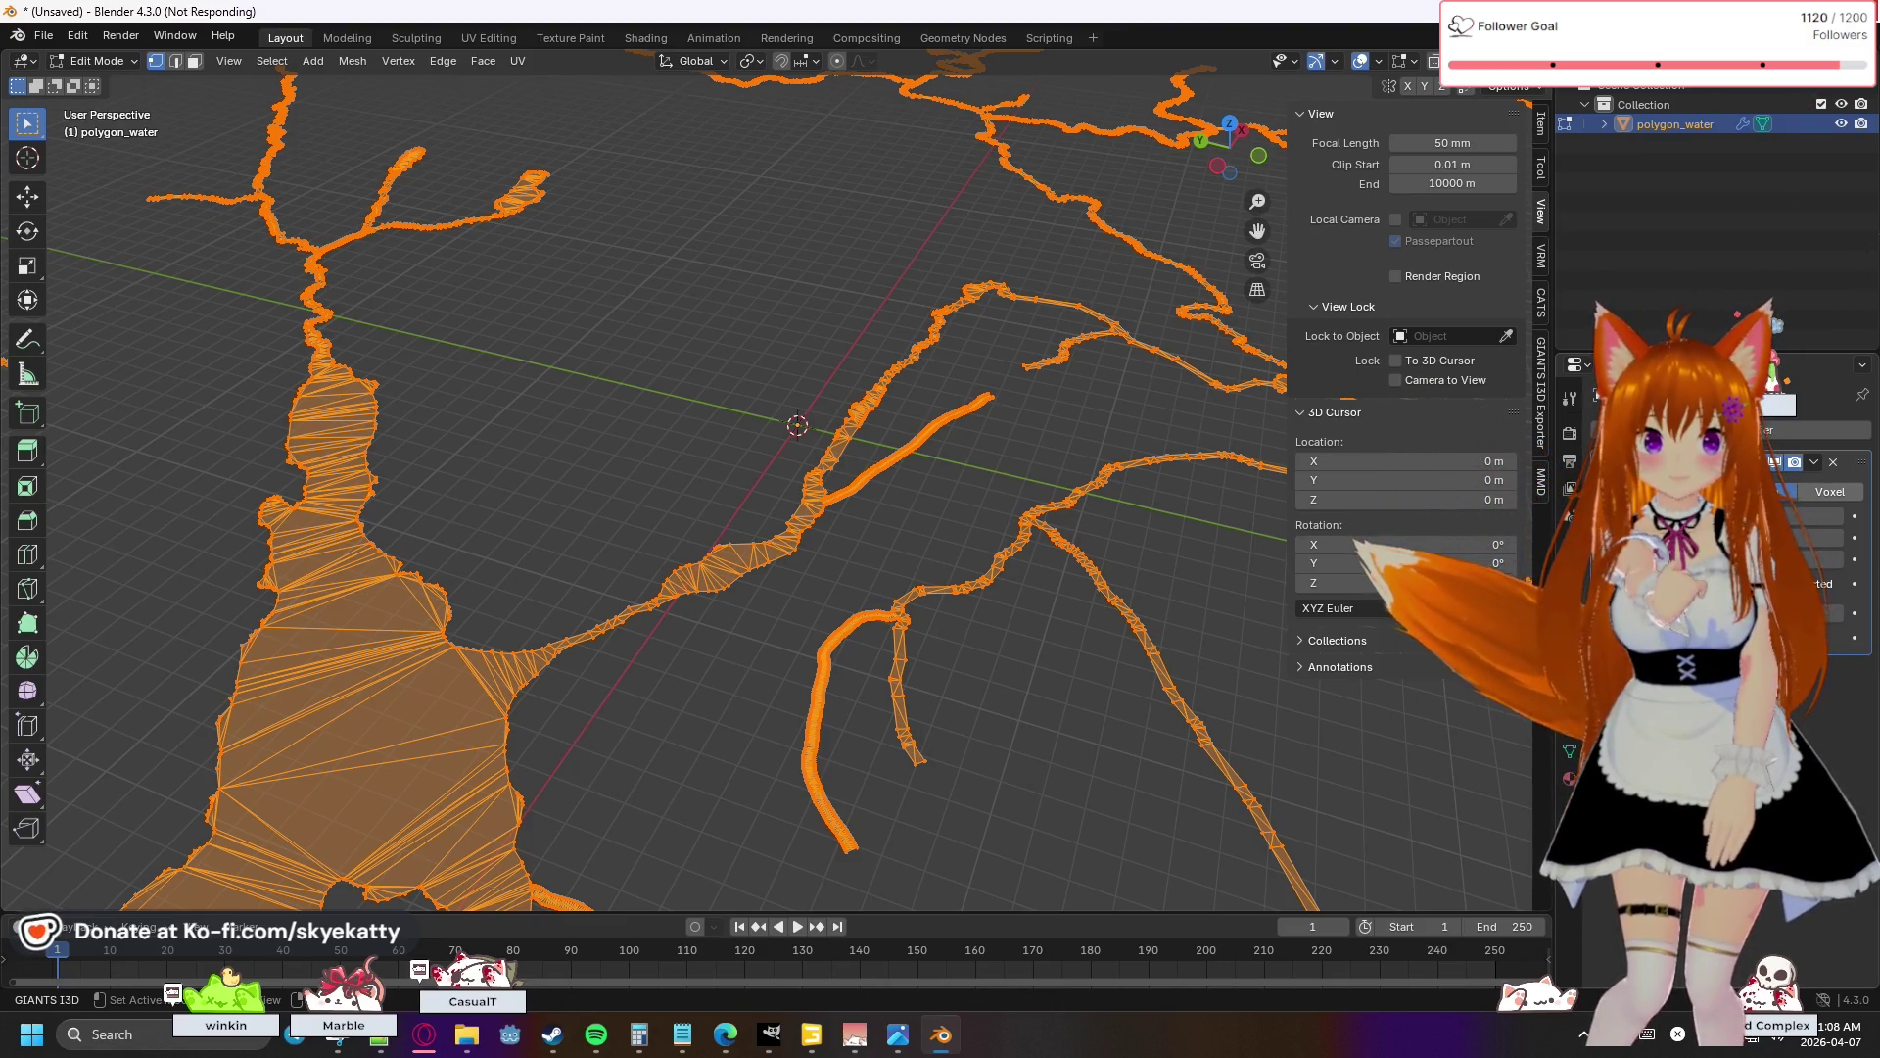
key("alt+Tab")
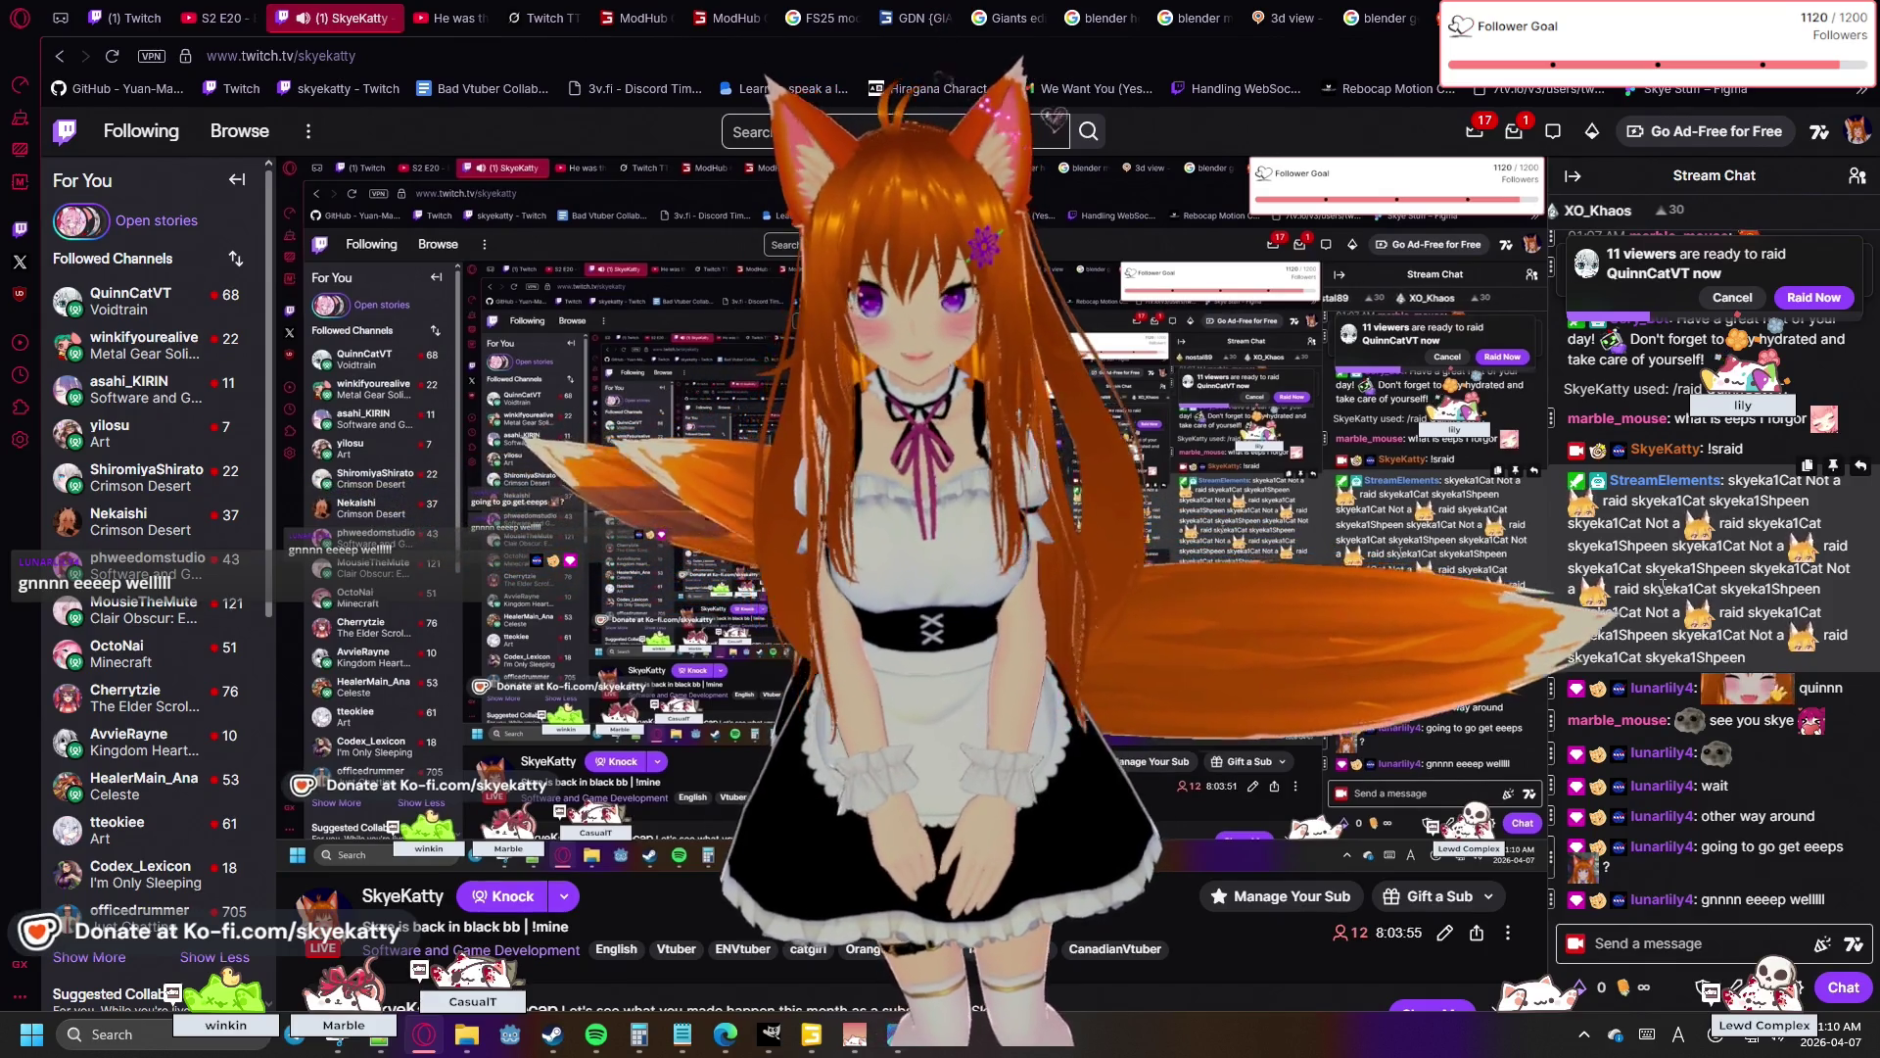
mouse_move(333, 860)
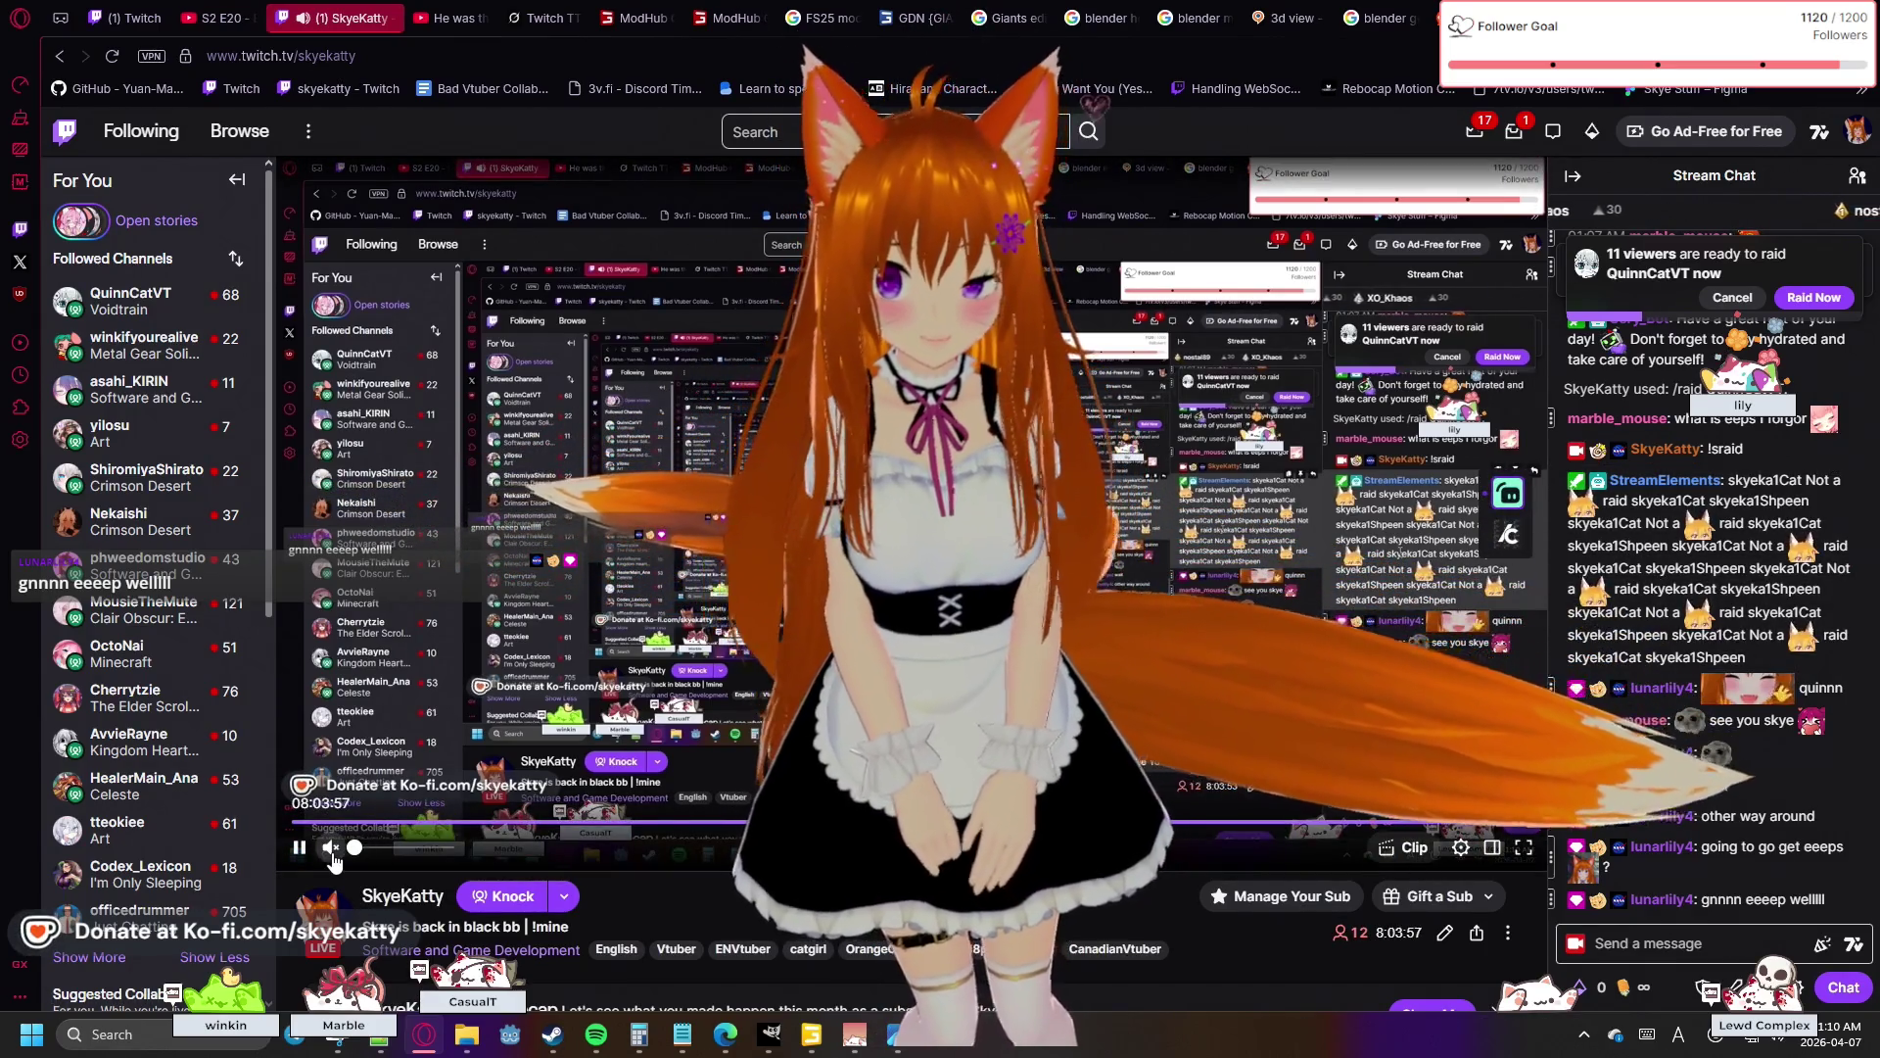